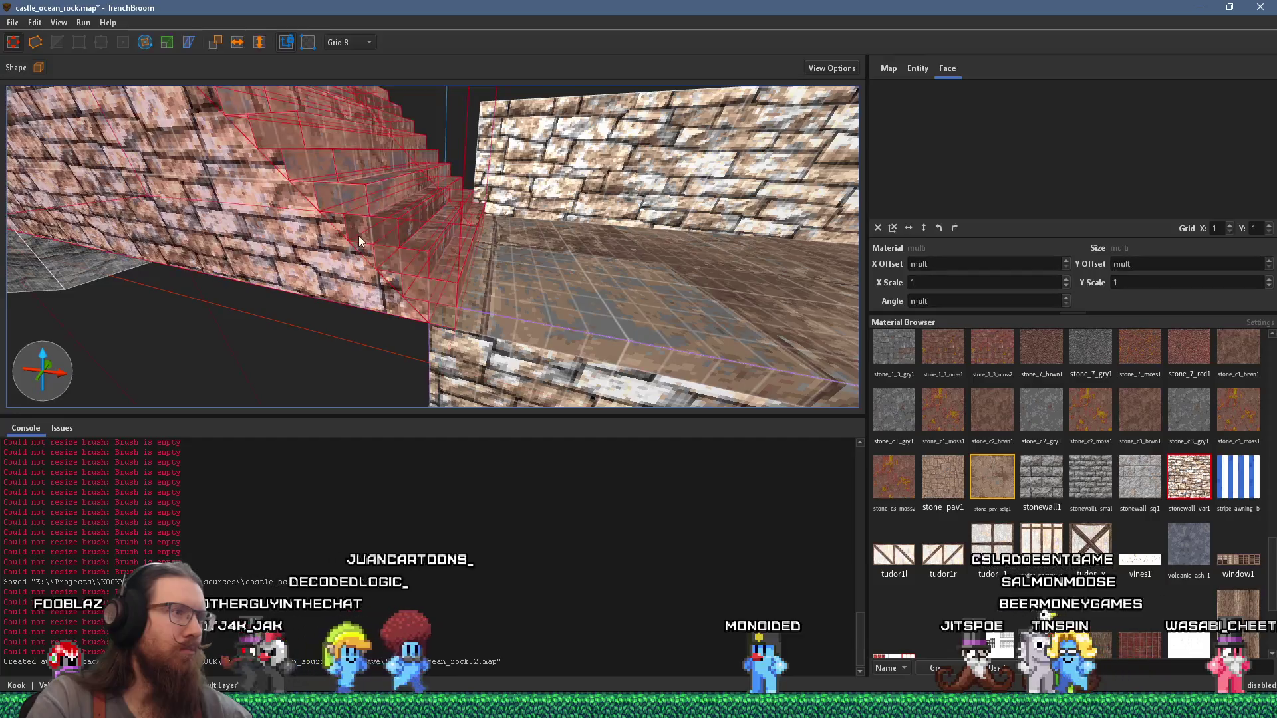
# Step: Check that the floor brush's top face carries the stone_pav_sqlg1 paving texture
pyautogui.click(501, 302)
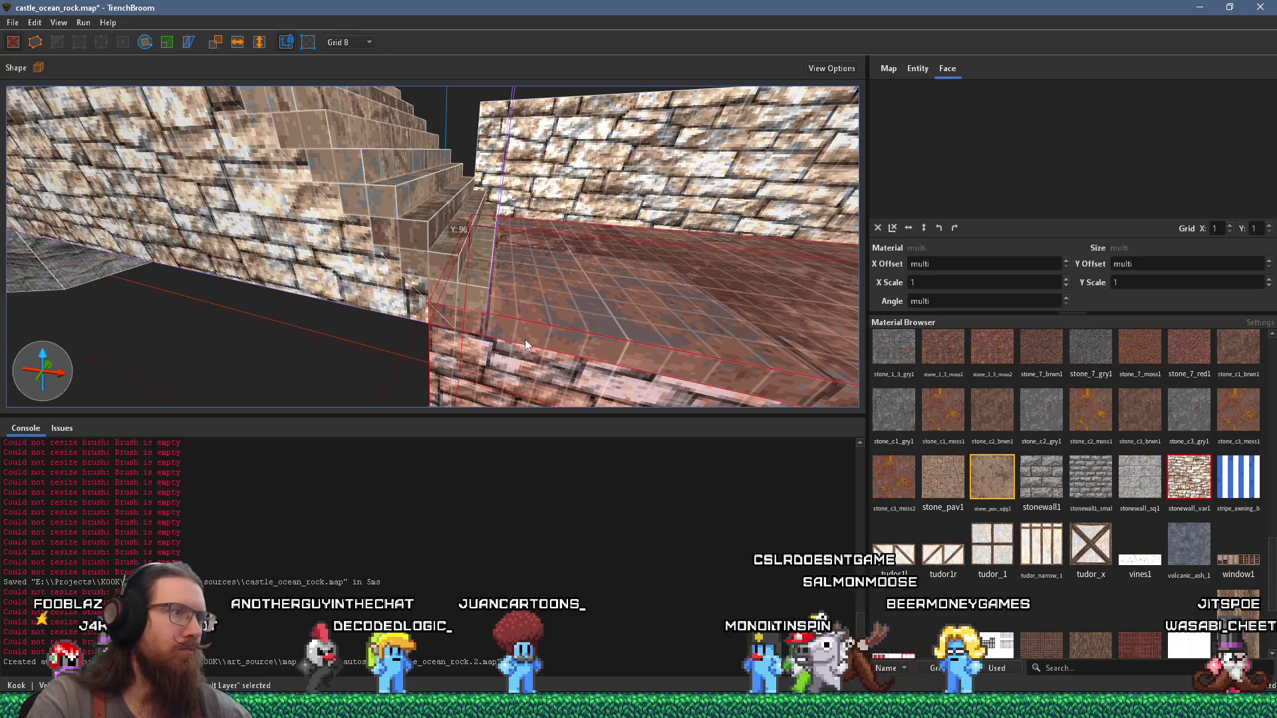
pyautogui.keyDown('shift'); pyautogui.click(448, 294); pyautogui.keyUp('shift')
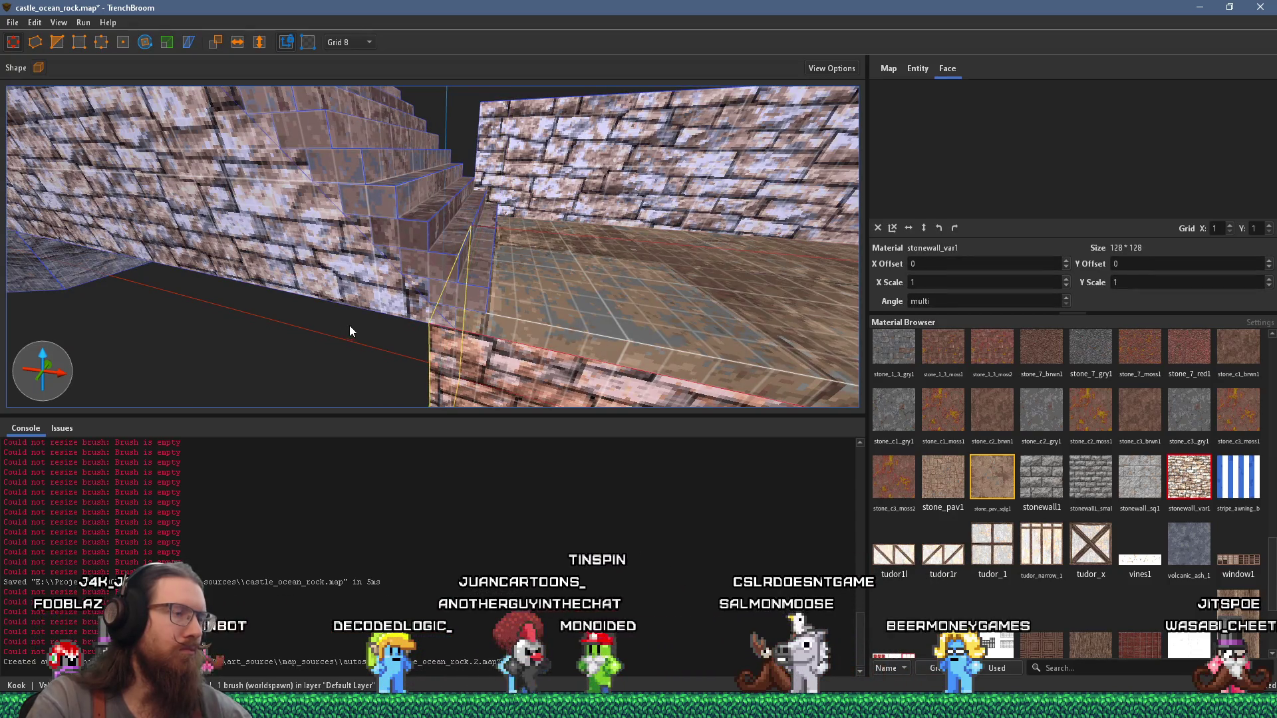
pyautogui.scroll(-3, 374, 330)
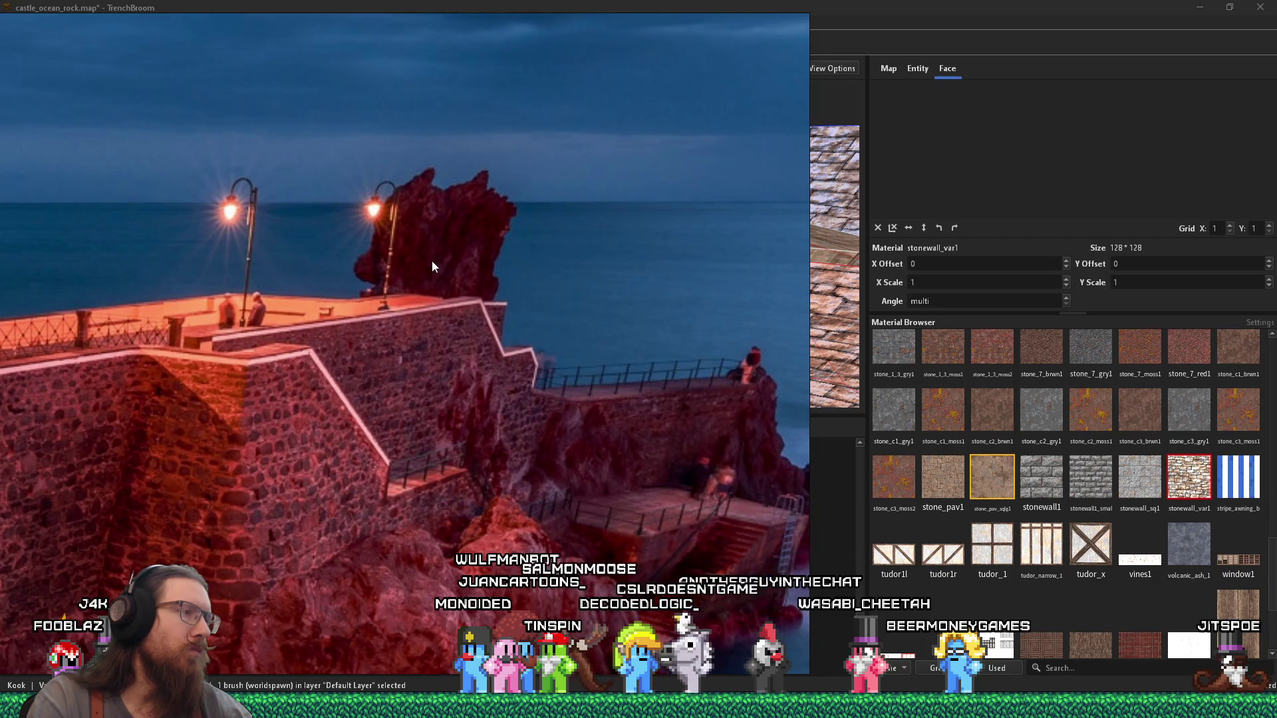
# Step: Undo the latest stair edit and compare against the reference photo
pyautogui.hotkey('alt', 'Tab')
pyautogui.scroll(-3, 464, 358)
pyautogui.hotkey('ctrl', 'z')
pyautogui.hotkey('alt', 'Tab')
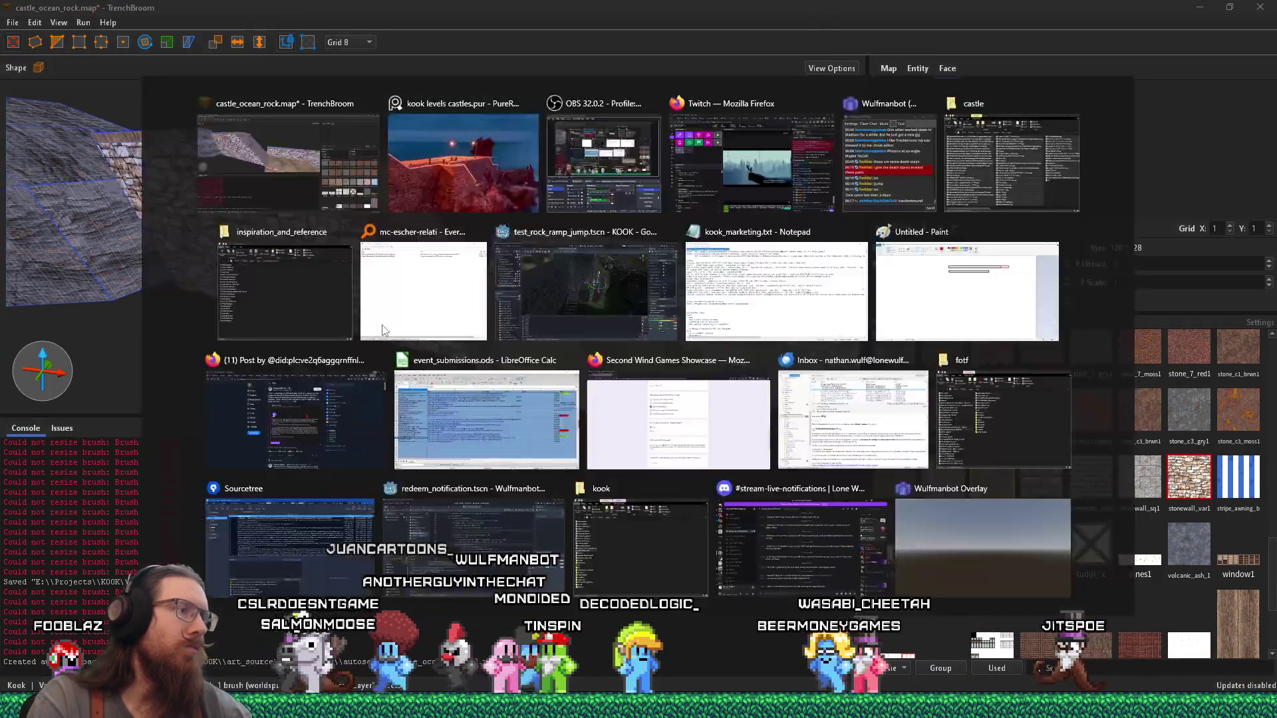
pyautogui.hotkey('alt', 'Tab')
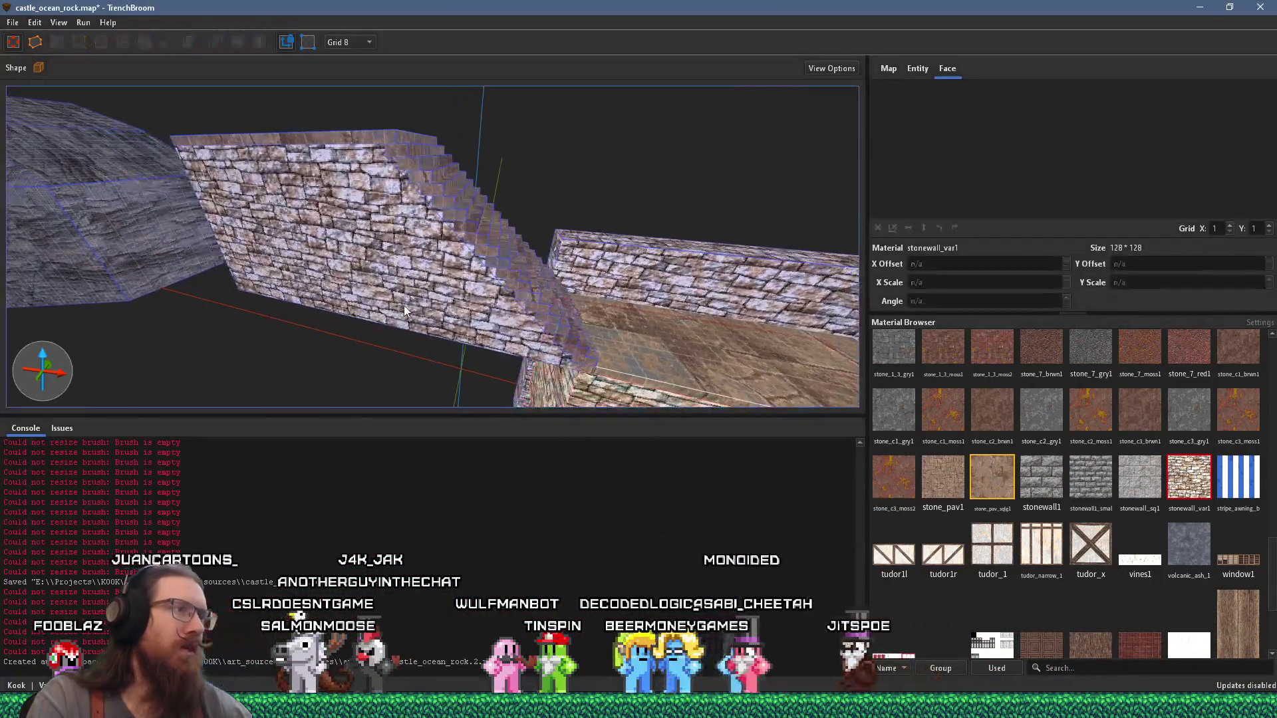
# Step: Delete the brick side wall beside the staircase so the steps are exposed
pyautogui.scroll(3, 406, 303)
pyautogui.keyDown('shift'); pyautogui.click(408, 300); pyautogui.keyUp('shift')
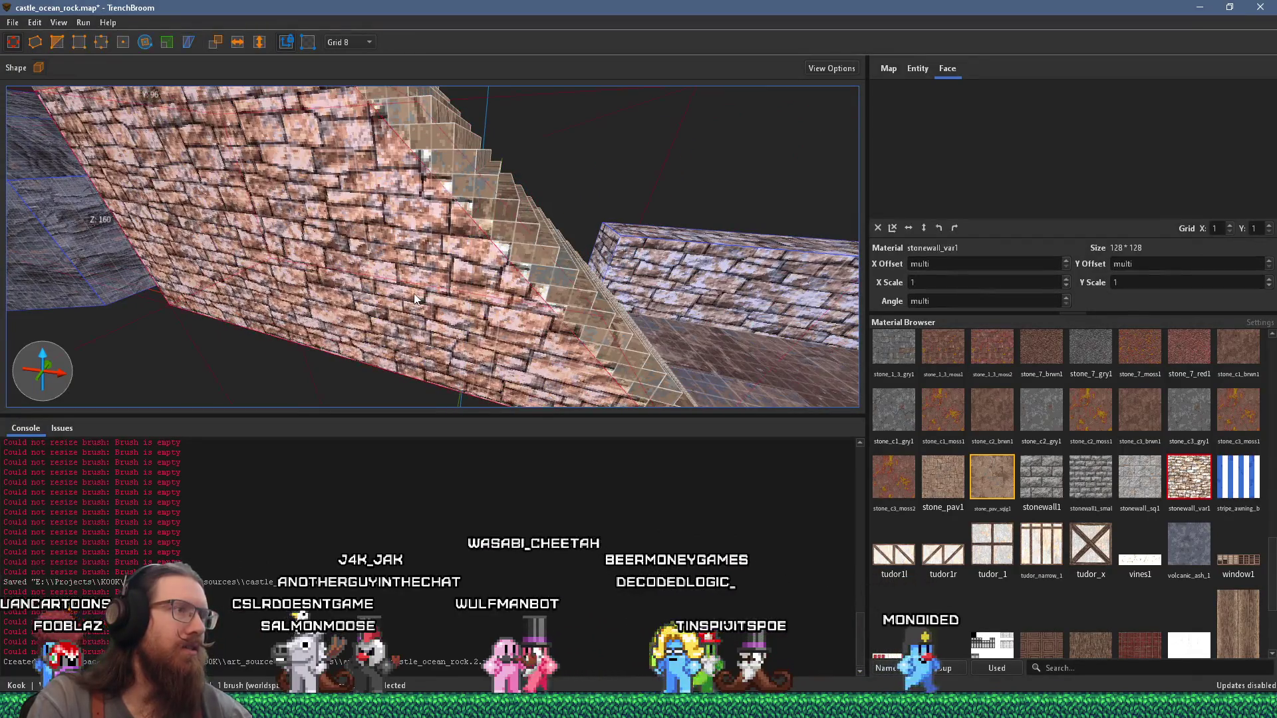
pyautogui.scroll(-5, 420, 293)
pyautogui.click(420, 292)
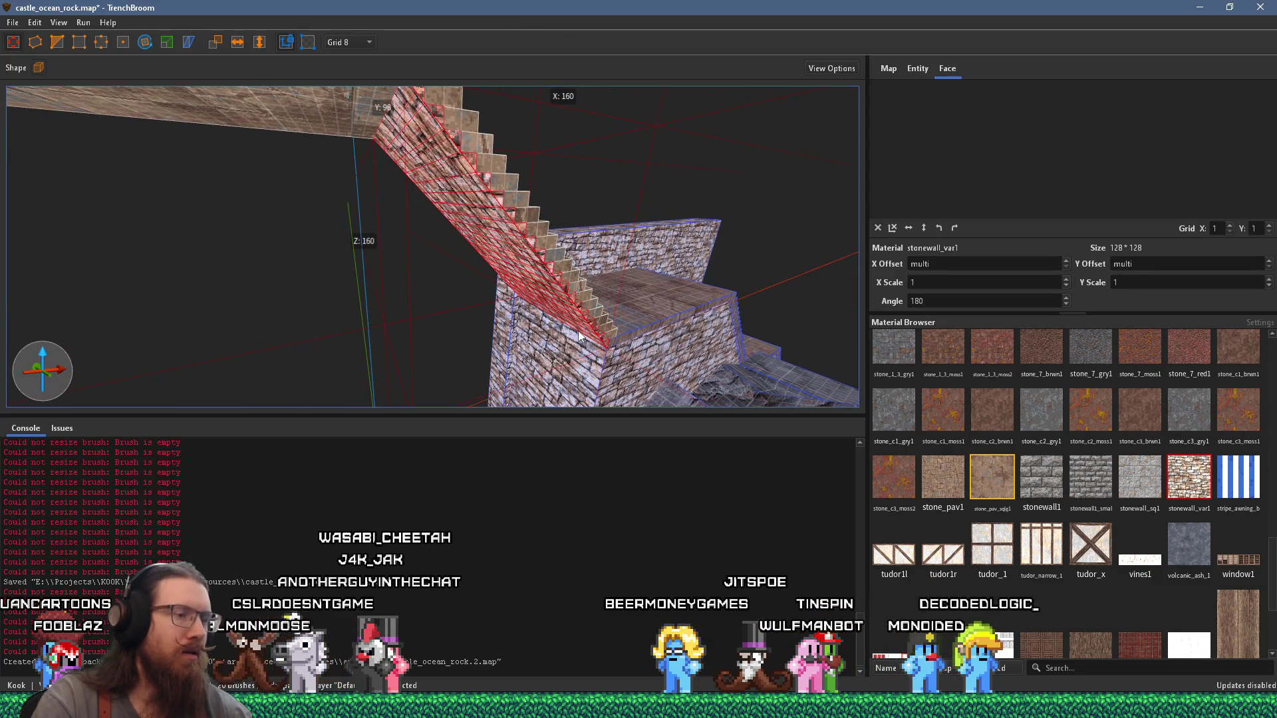
pyautogui.press('Escape')
pyautogui.scroll(-5, 566, 317)
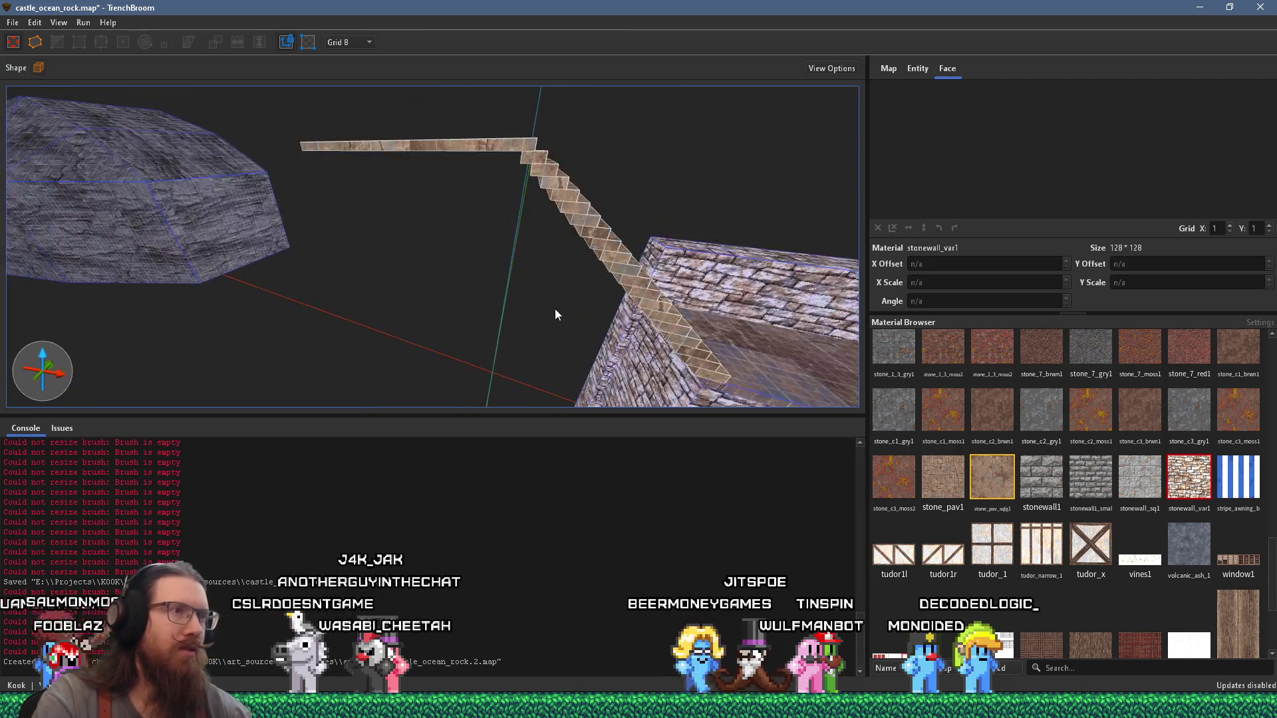
# Step: Compare with the ocean-rock reference photo, then drag-select the staircase step brushes
pyautogui.hotkey('alt', 'Tab')
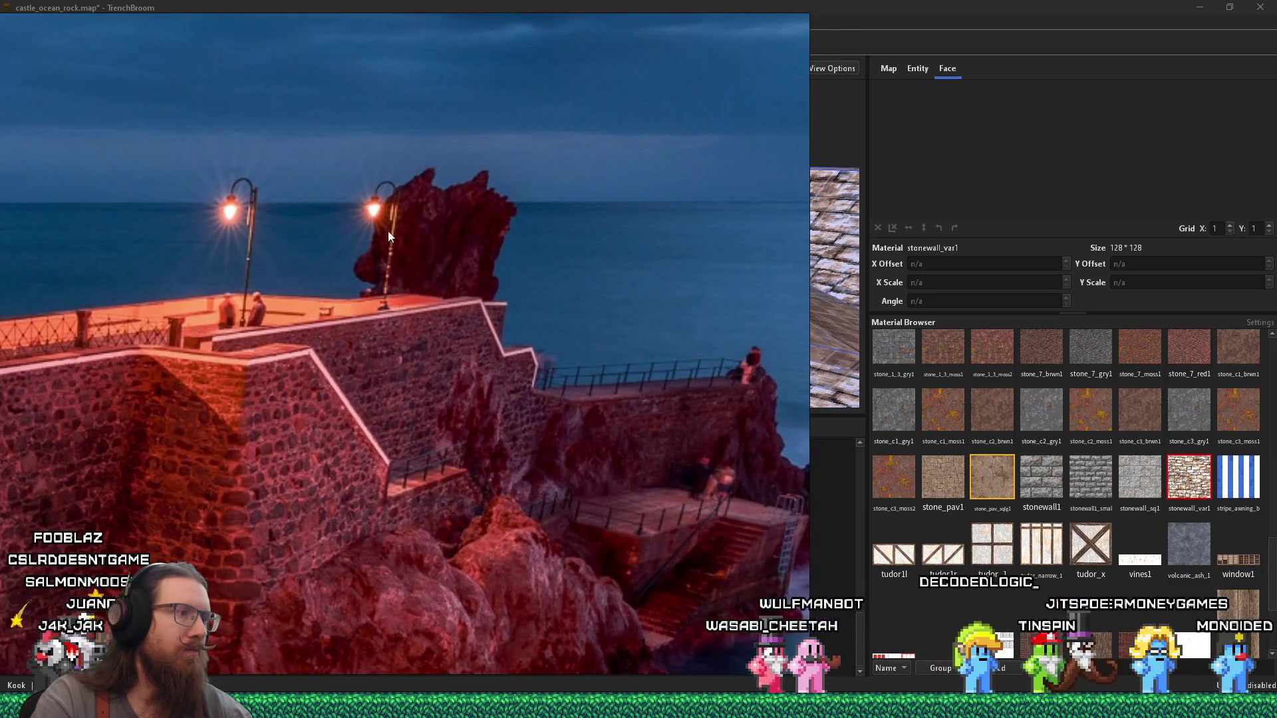
pyautogui.hotkey('alt', 'Tab')
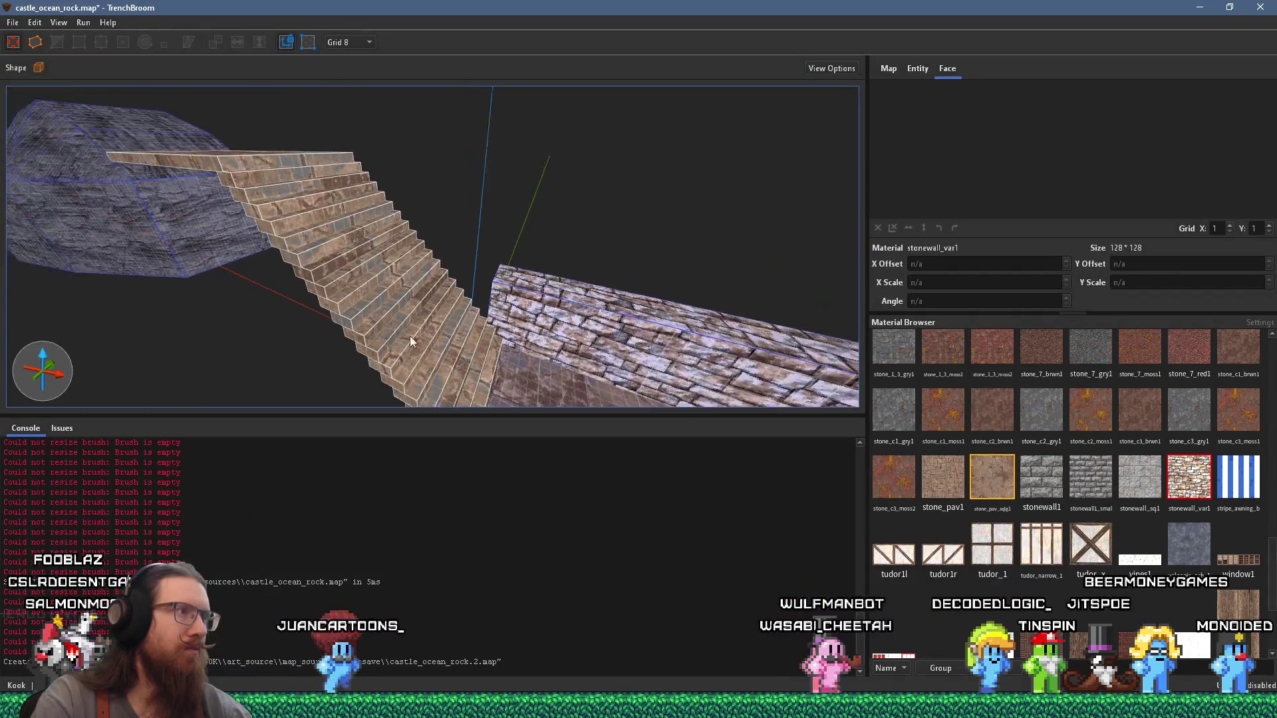
pyautogui.moveTo(293, 137)
pyautogui.mouseDown()
pyautogui.moveTo(435, 368)
pyautogui.moveTo(465, 361)
pyautogui.moveTo(338, 310)
pyautogui.mouseUp()
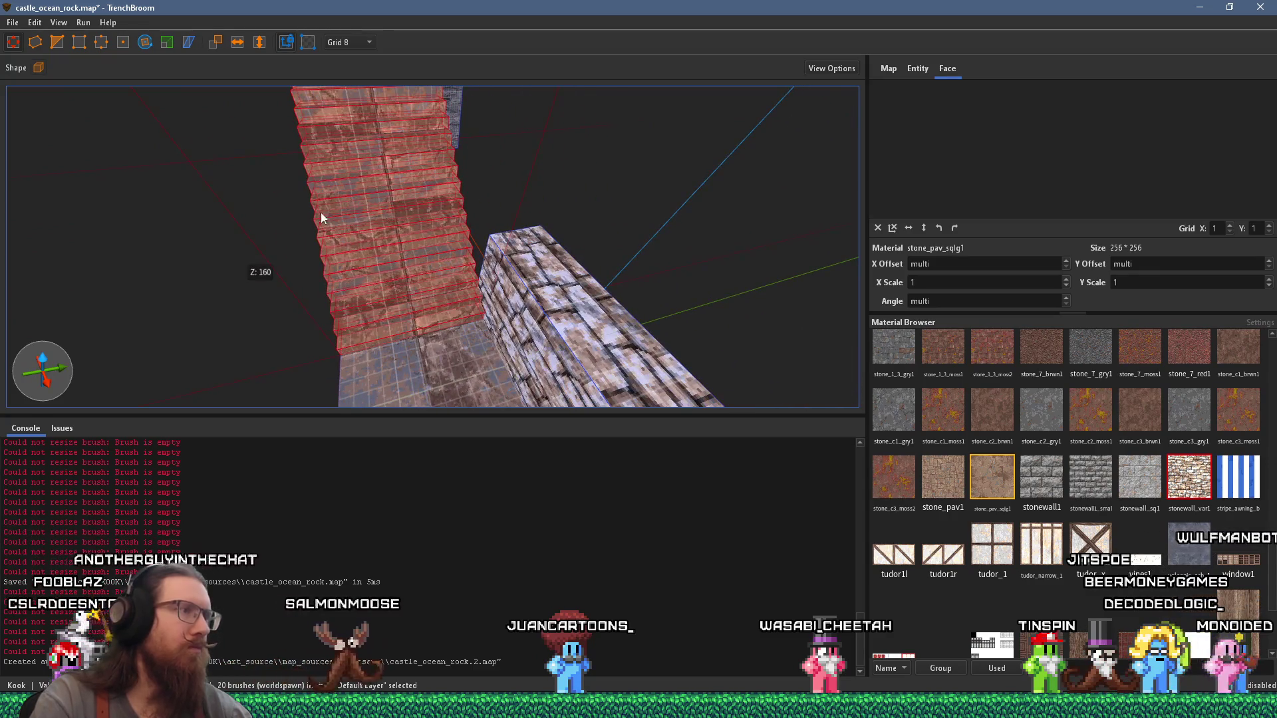
# Step: Switch to Grid 32, orbit around the selected stairs, and check the reference photo
pyautogui.click(347, 43)
pyautogui.moveTo(309, 206)
pyautogui.mouseDown()
pyautogui.moveTo(232, 215)
pyautogui.moveTo(319, 284)
pyautogui.moveTo(334, 320)
pyautogui.moveTo(378, 247)
pyautogui.moveTo(478, 392)
pyautogui.moveTo(384, 278)
pyautogui.moveTo(371, 214)
pyautogui.moveTo(376, 271)
pyautogui.moveTo(455, 222)
pyautogui.moveTo(527, 231)
pyautogui.moveTo(85, 96)
pyautogui.moveTo(392, 171)
pyautogui.mouseUp()
pyautogui.hotkey('alt', 'Tab')
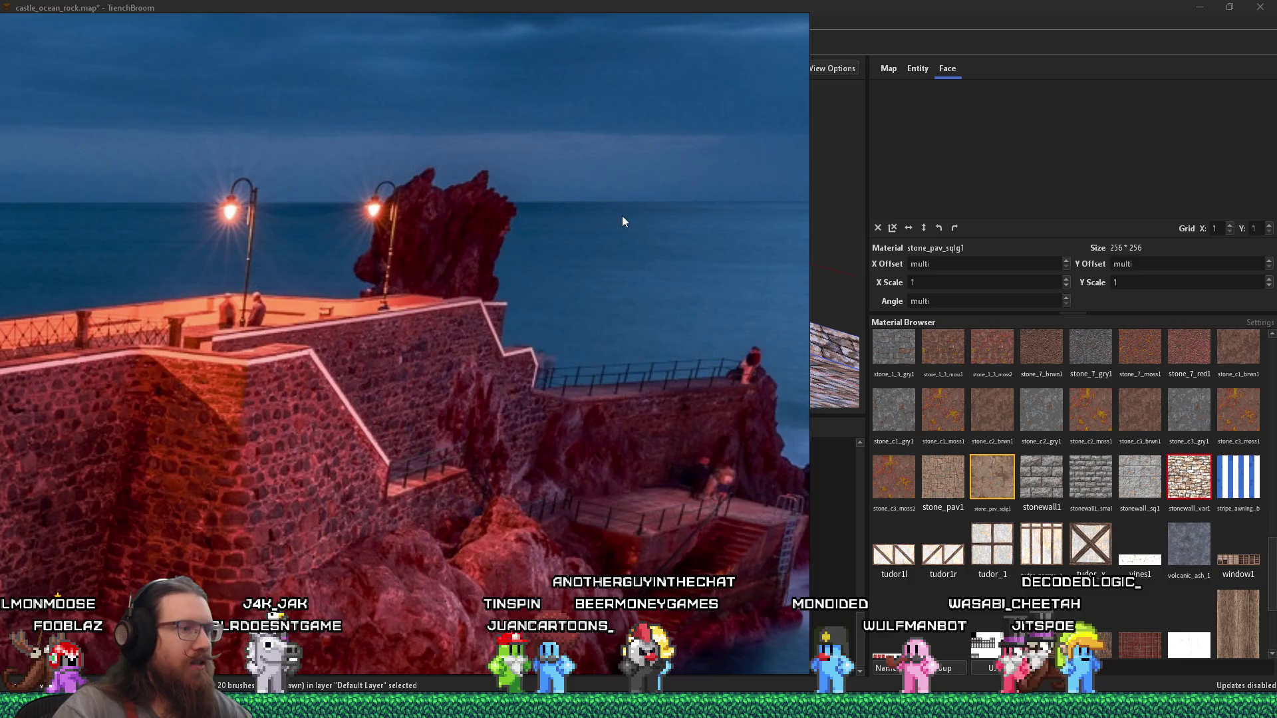
pyautogui.hotkey('alt', 'Tab')
pyautogui.scroll(-3, 501, 274)
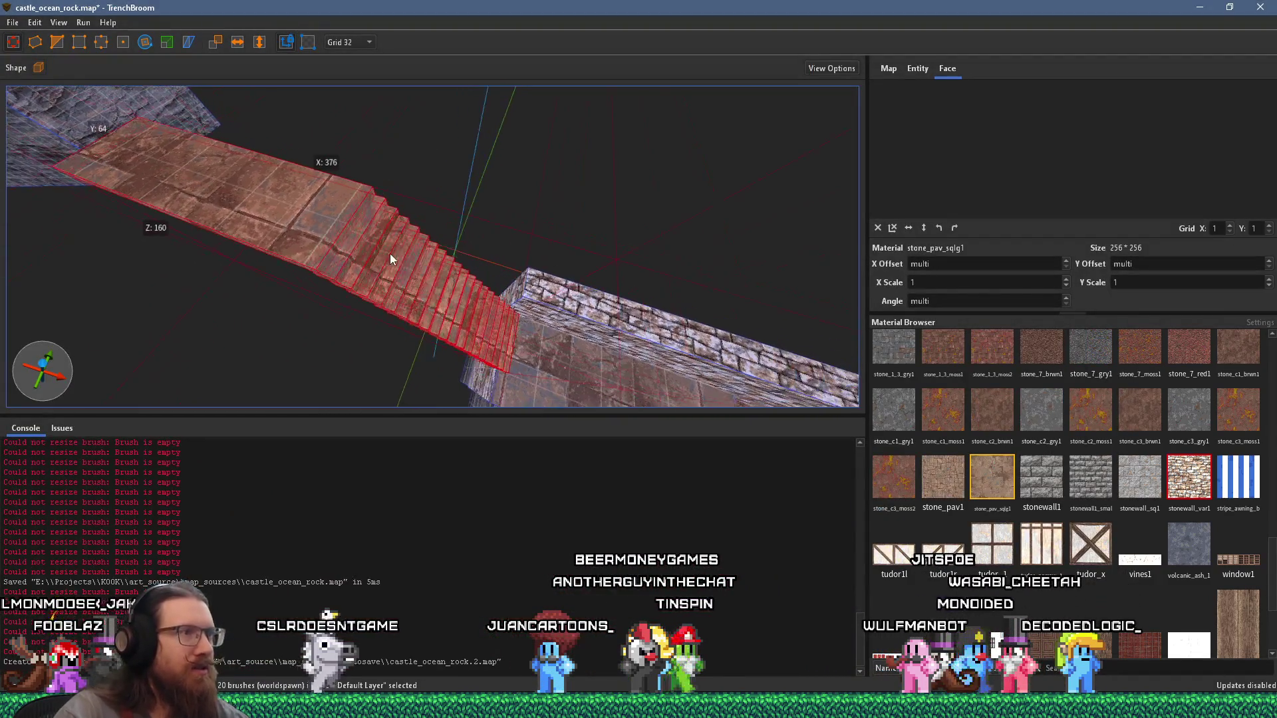
# Step: Set the landing face's stone_pav_sqlg1 Y offset to 64 and the grid size to 8
pyautogui.keyDown('shift'); pyautogui.click(292, 224); pyautogui.keyUp('shift')
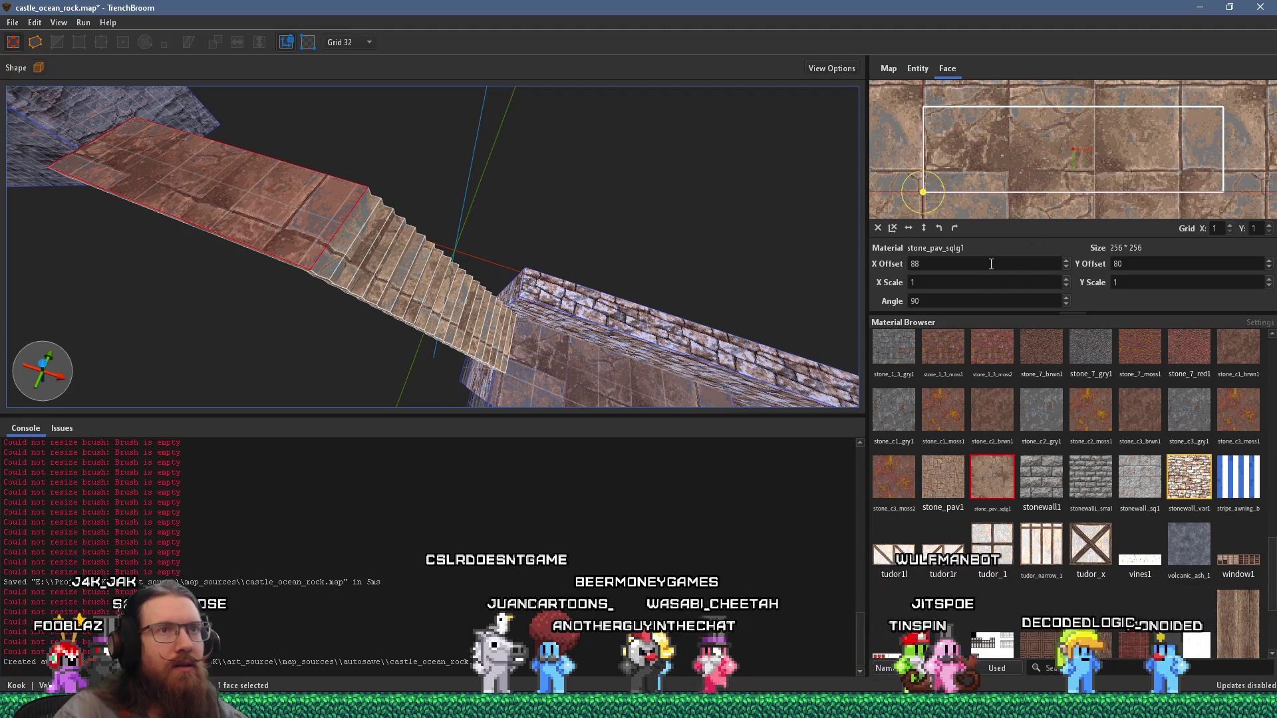
pyautogui.doubleClick(1139, 264)
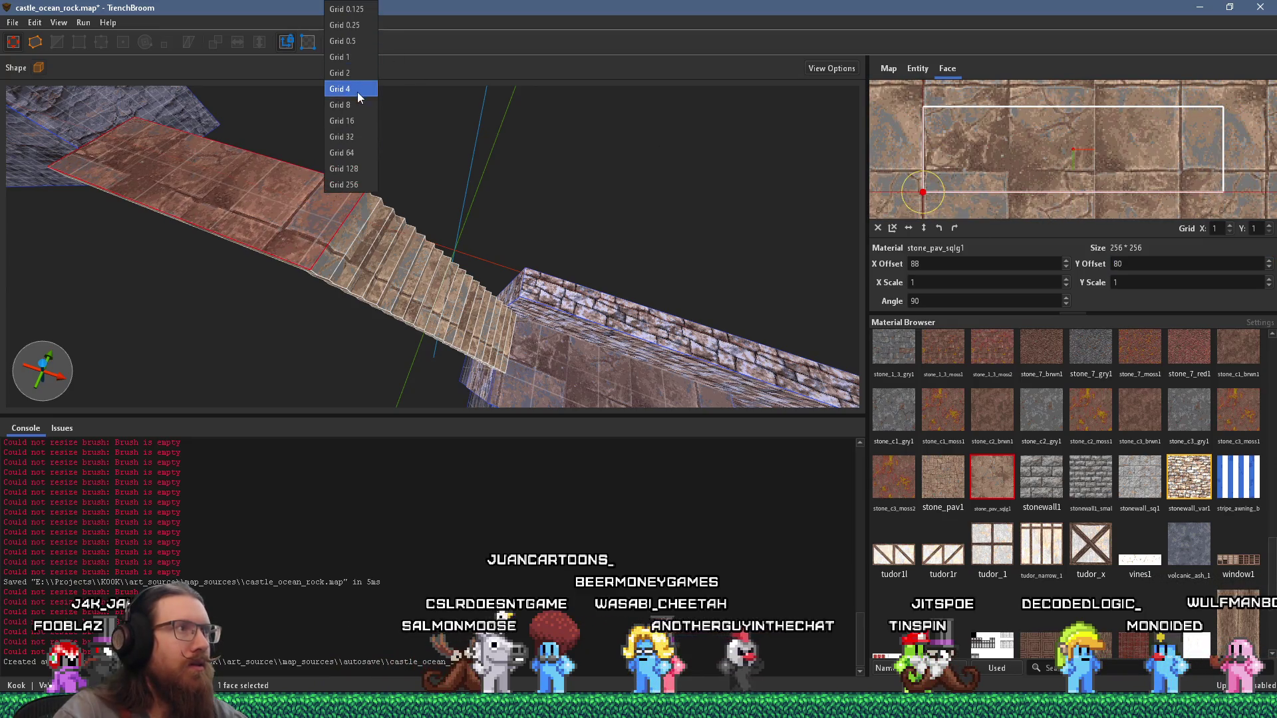
pyautogui.click(358, 104)
pyautogui.scroll(-2, 1197, 270)
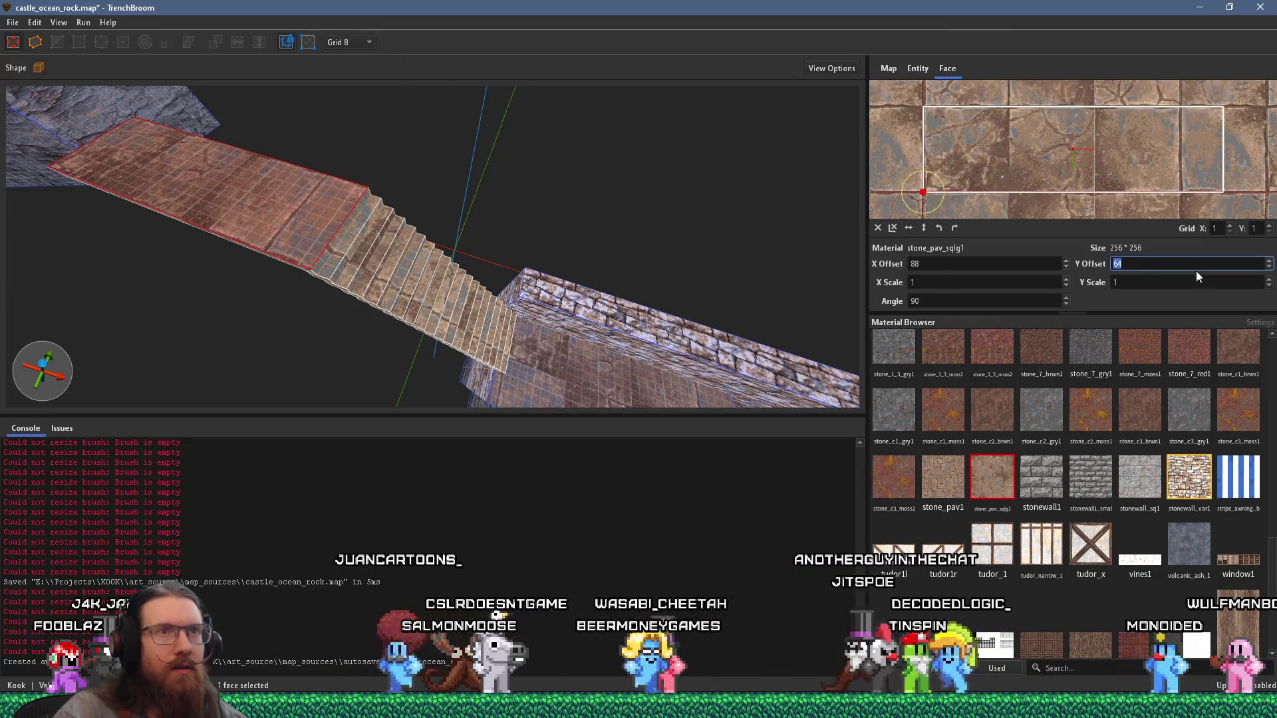
pyautogui.moveTo(639, 246)
pyautogui.mouseDown()
pyautogui.moveTo(532, 252)
pyautogui.moveTo(459, 237)
pyautogui.moveTo(450, 260)
pyautogui.moveTo(468, 221)
pyautogui.mouseUp()
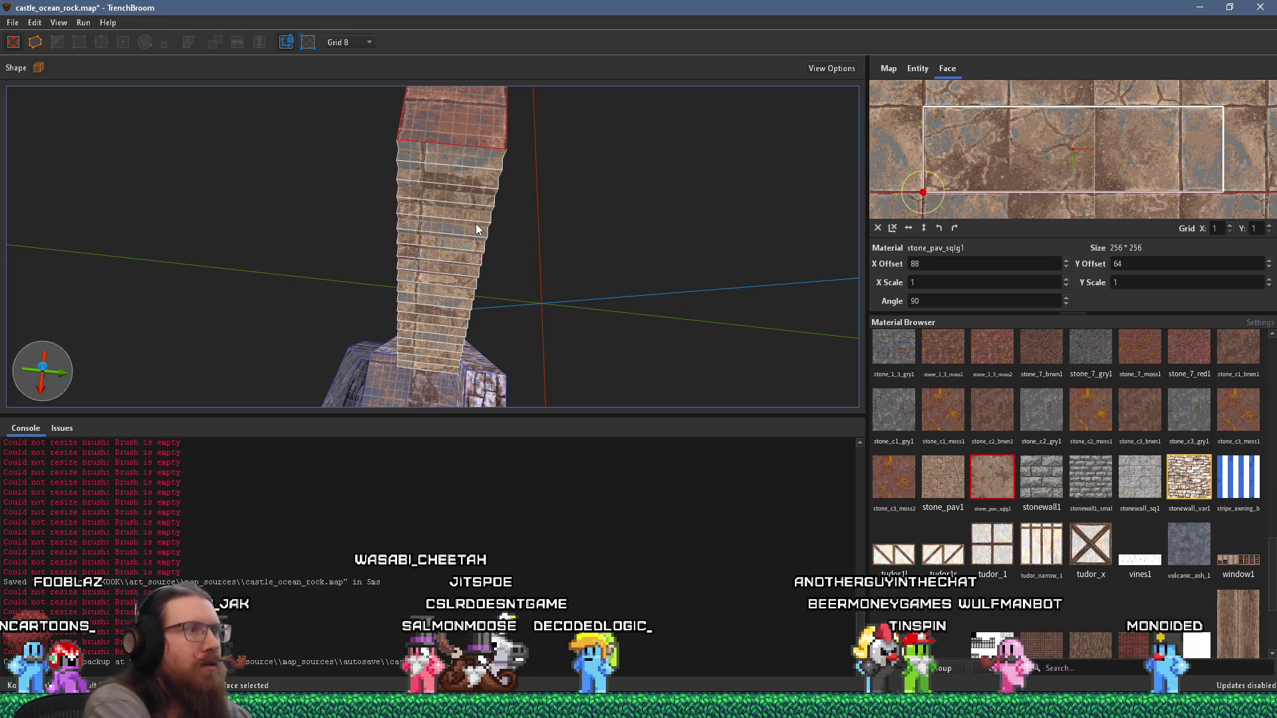
pyautogui.press('Up')
pyautogui.press('Up')
# Step: Select all step brushes, including two missed slabs, and shift them 16 units along Y
pyautogui.moveTo(467, 147)
pyautogui.mouseDown()
pyautogui.moveTo(459, 122)
pyautogui.moveTo(442, 374)
pyautogui.mouseUp()
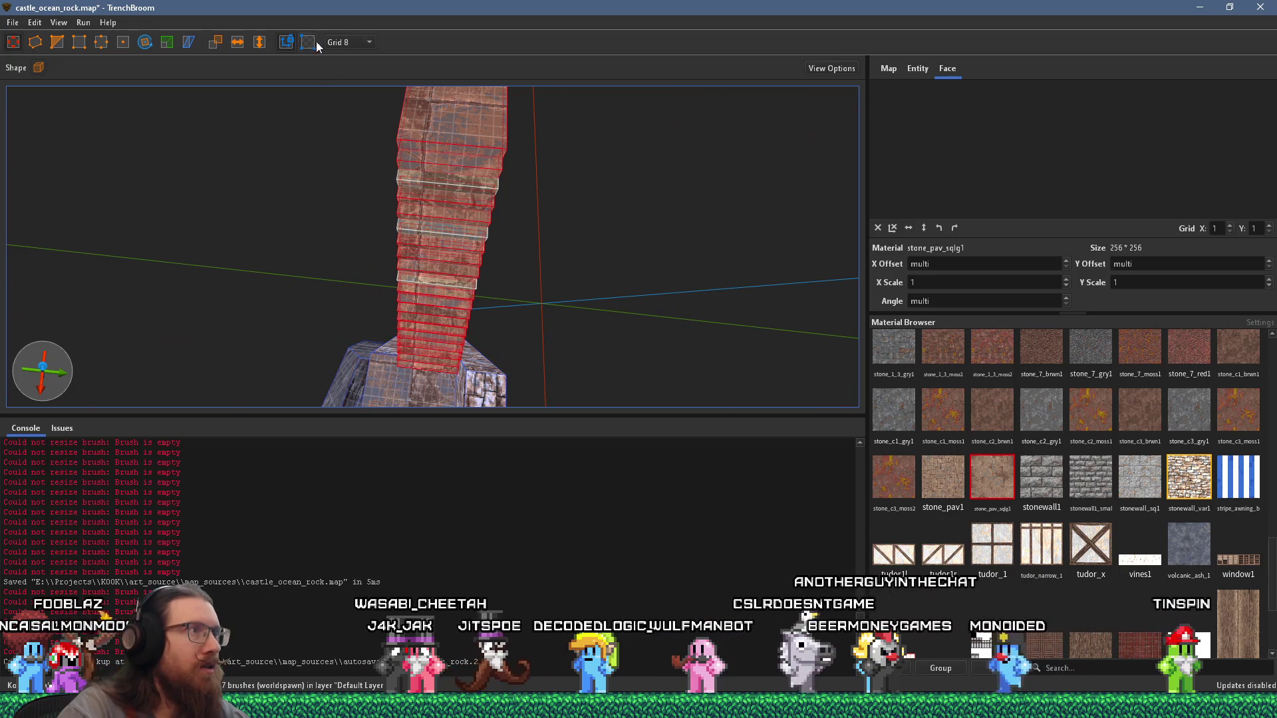
pyautogui.moveTo(462, 109)
pyautogui.mouseDown()
pyautogui.moveTo(477, 112)
pyautogui.moveTo(462, 111)
pyautogui.mouseUp()
pyautogui.keyDown('ctrl'); pyautogui.keyDown('shift'); pyautogui.click(442, 227); pyautogui.keyUp('shift'); pyautogui.keyUp('ctrl')
pyautogui.keyDown('ctrl'); pyautogui.keyDown('shift'); pyautogui.click(450, 285); pyautogui.keyUp('shift'); pyautogui.keyUp('ctrl')
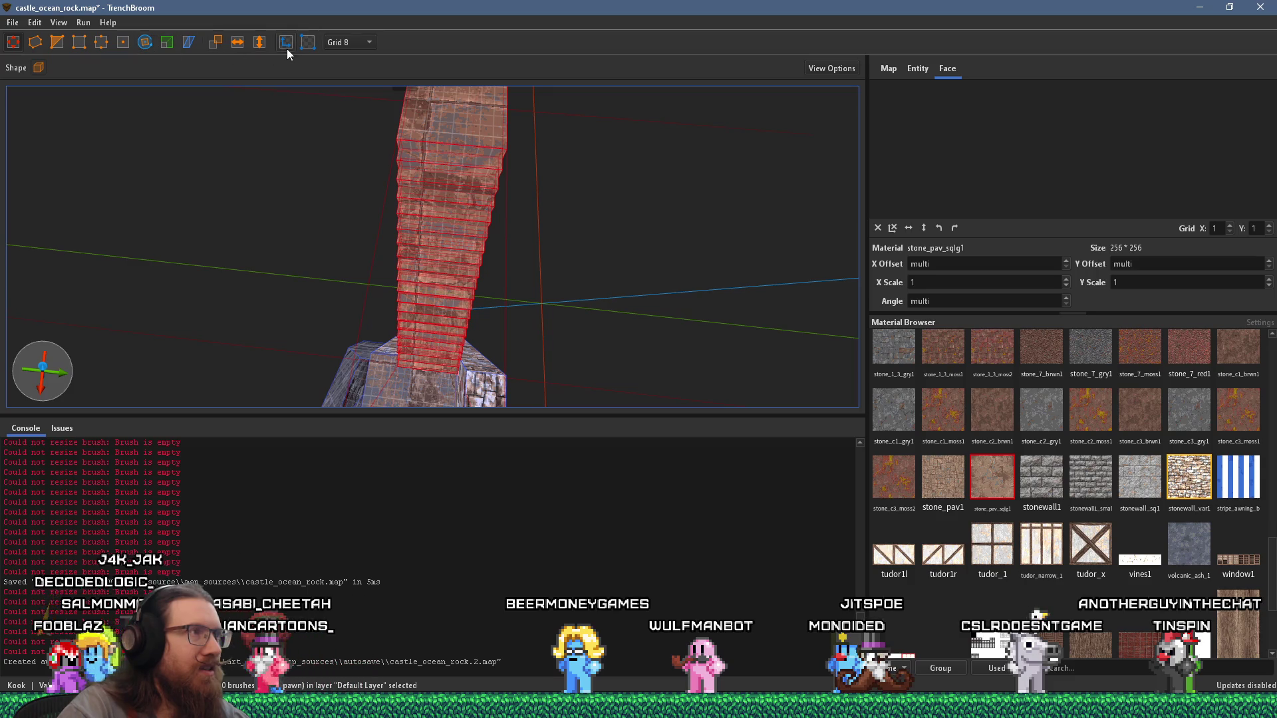
pyautogui.moveTo(435, 100); pyautogui.dragTo(455, 105)
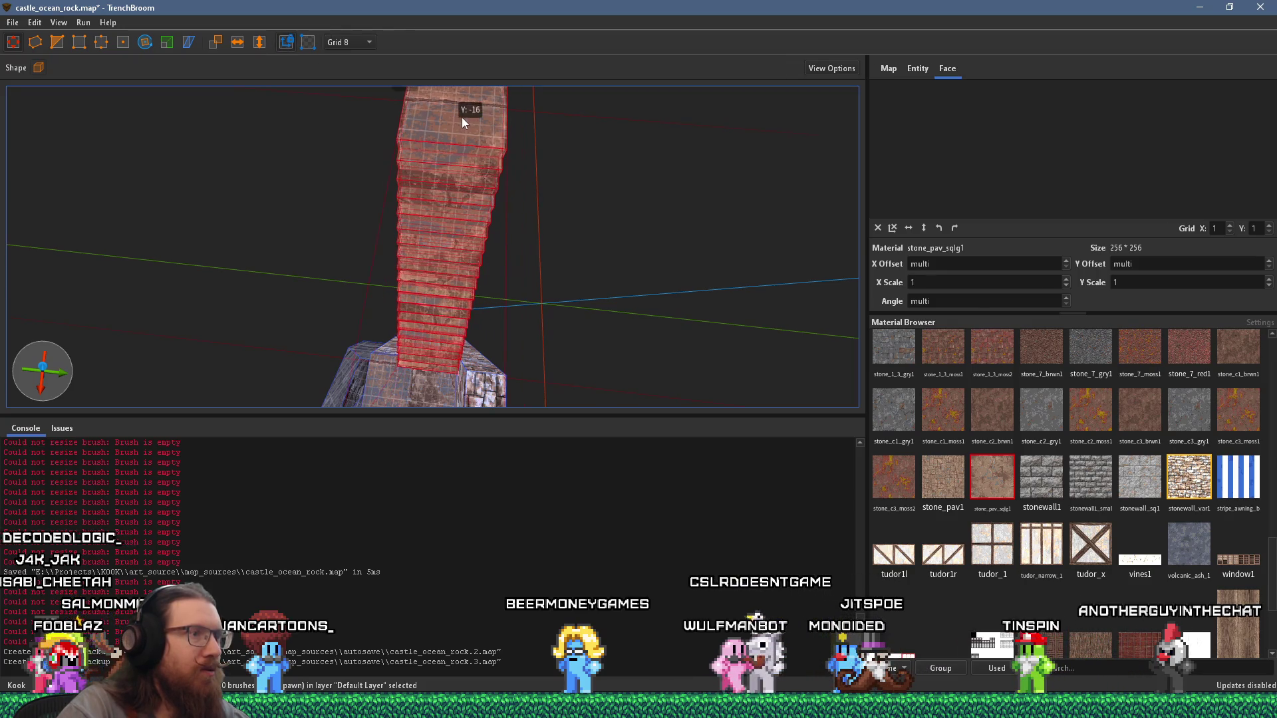
# Step: Clear the selection and view the stairs and stone wall up close
pyautogui.moveTo(430, 153)
pyautogui.mouseDown()
pyautogui.moveTo(441, 59)
pyautogui.moveTo(446, 156)
pyautogui.moveTo(409, 201)
pyautogui.moveTo(251, 90)
pyautogui.moveTo(438, 323)
pyautogui.mouseUp()
pyautogui.click(442, 155)
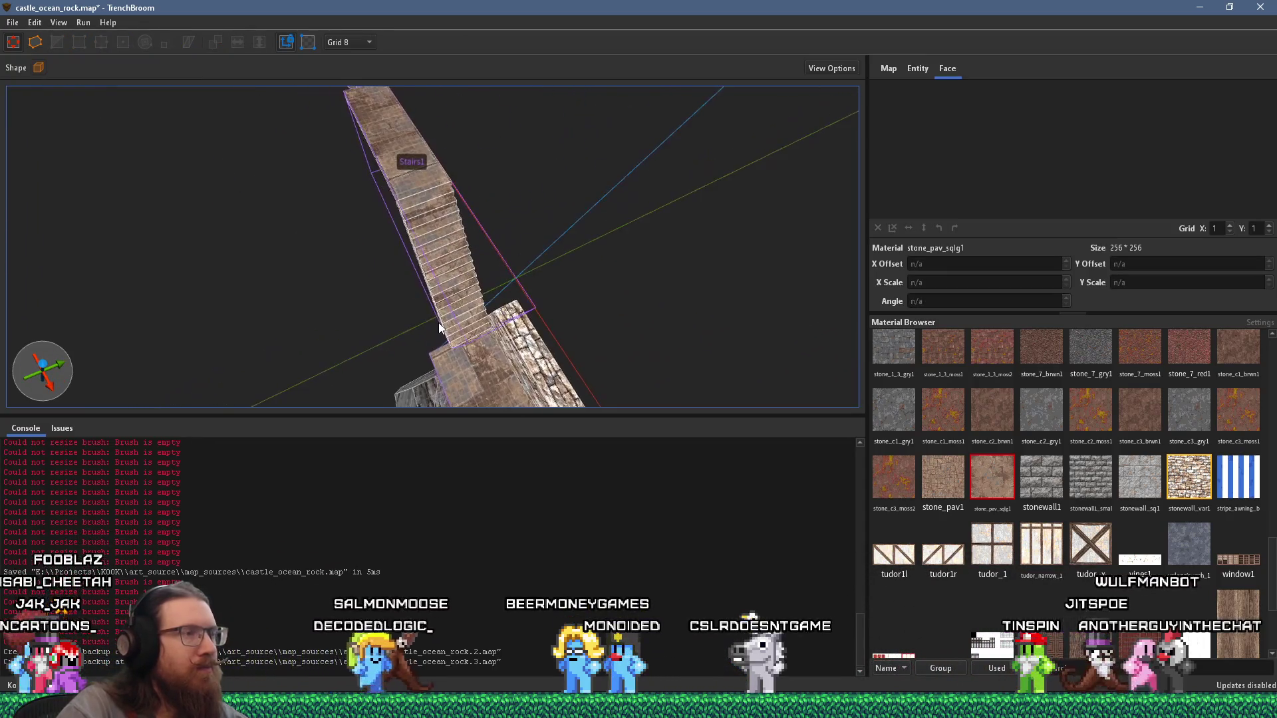
pyautogui.moveTo(412, 275)
pyautogui.mouseDown()
pyautogui.moveTo(662, 153)
pyautogui.moveTo(485, 169)
pyautogui.moveTo(516, 201)
pyautogui.moveTo(449, 245)
pyautogui.mouseUp()
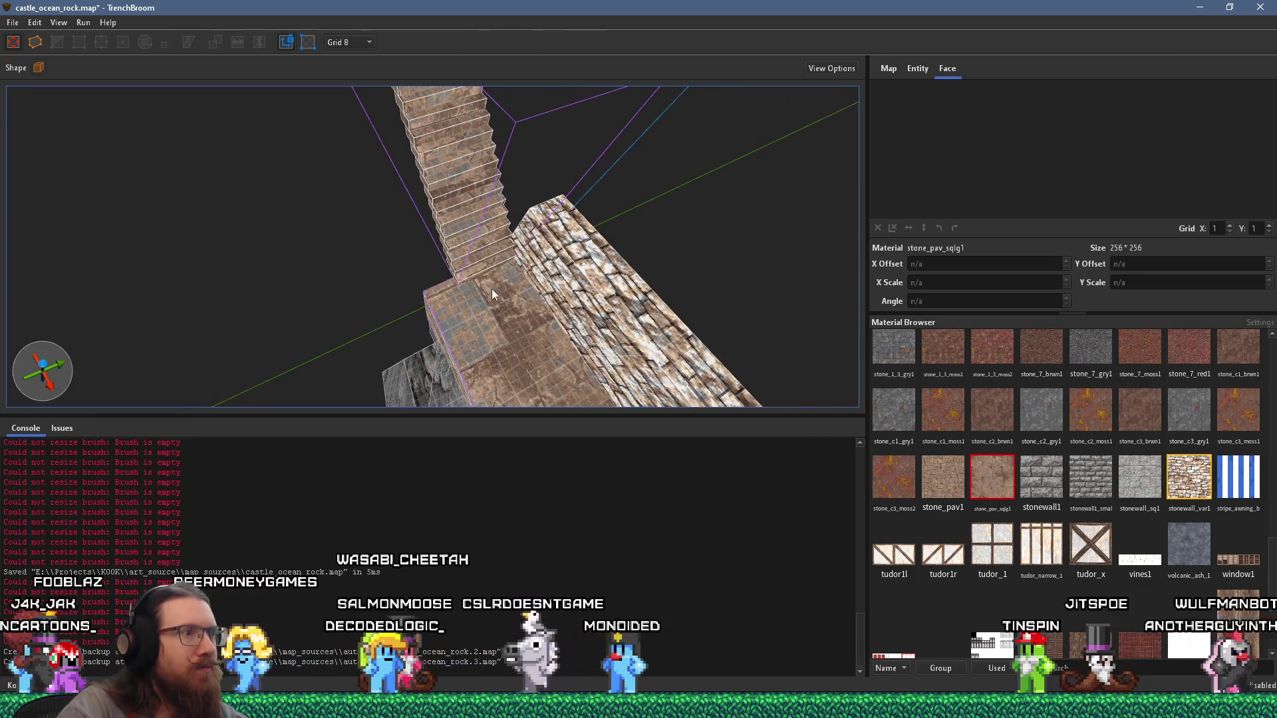
pyautogui.keyDown('shift'); pyautogui.click(552, 276); pyautogui.keyUp('shift')
# Step: Draw a new stonewall_var1 block rising from the stairs' base
pyautogui.click(552, 275)
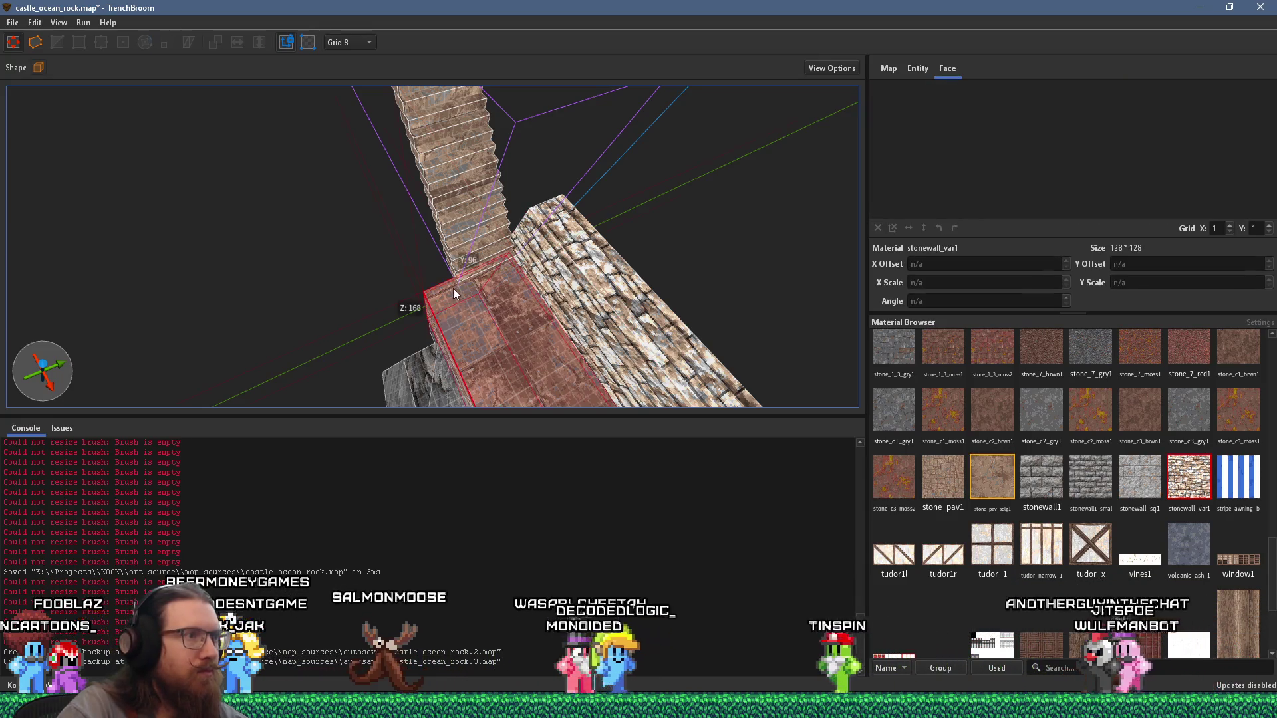
pyautogui.scroll(2, 455, 292)
pyautogui.moveTo(466, 303)
pyautogui.mouseDown()
pyautogui.moveTo(386, 241)
pyautogui.moveTo(417, 256)
pyautogui.moveTo(517, 36)
pyautogui.mouseUp()
pyautogui.moveTo(507, 145)
pyautogui.mouseDown()
pyautogui.moveTo(324, 199)
pyautogui.moveTo(374, 177)
pyautogui.moveTo(441, 219)
pyautogui.mouseUp()
# Step: Inspect the Stairs1 group, the wall pillar and the large wall block
pyautogui.click(441, 219)
pyautogui.doubleClick(404, 229)
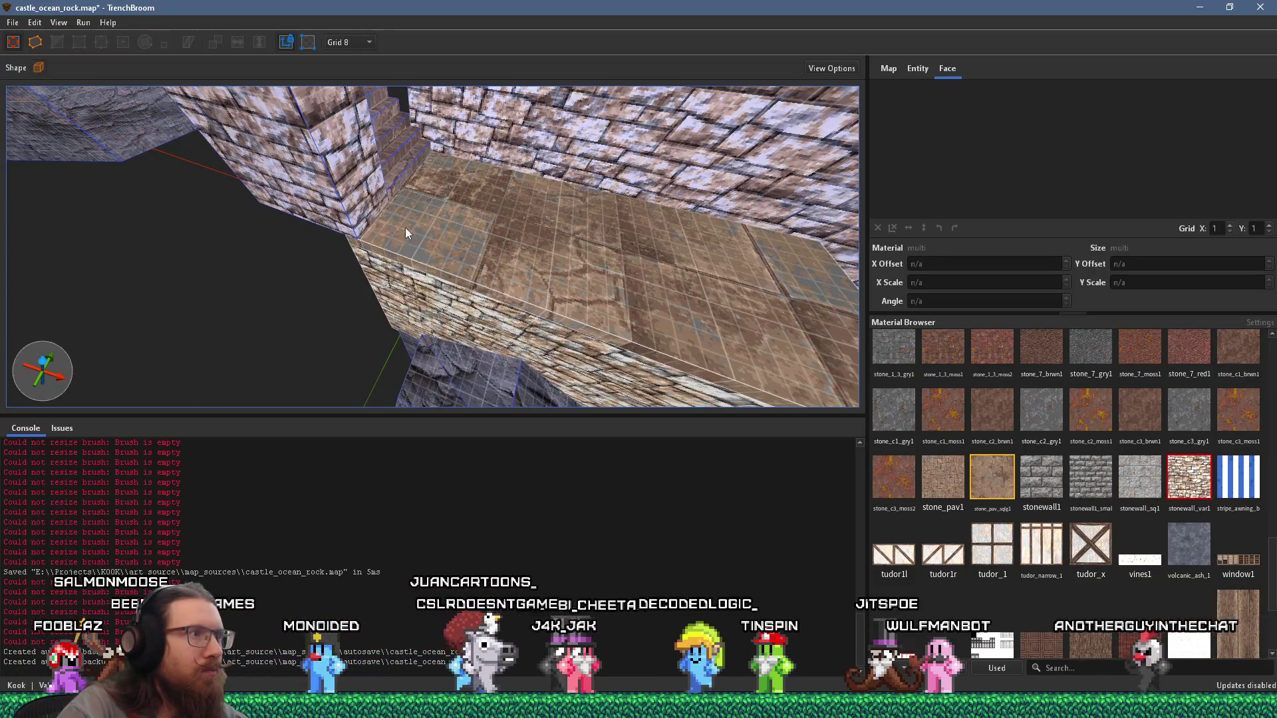
pyautogui.press('Escape')
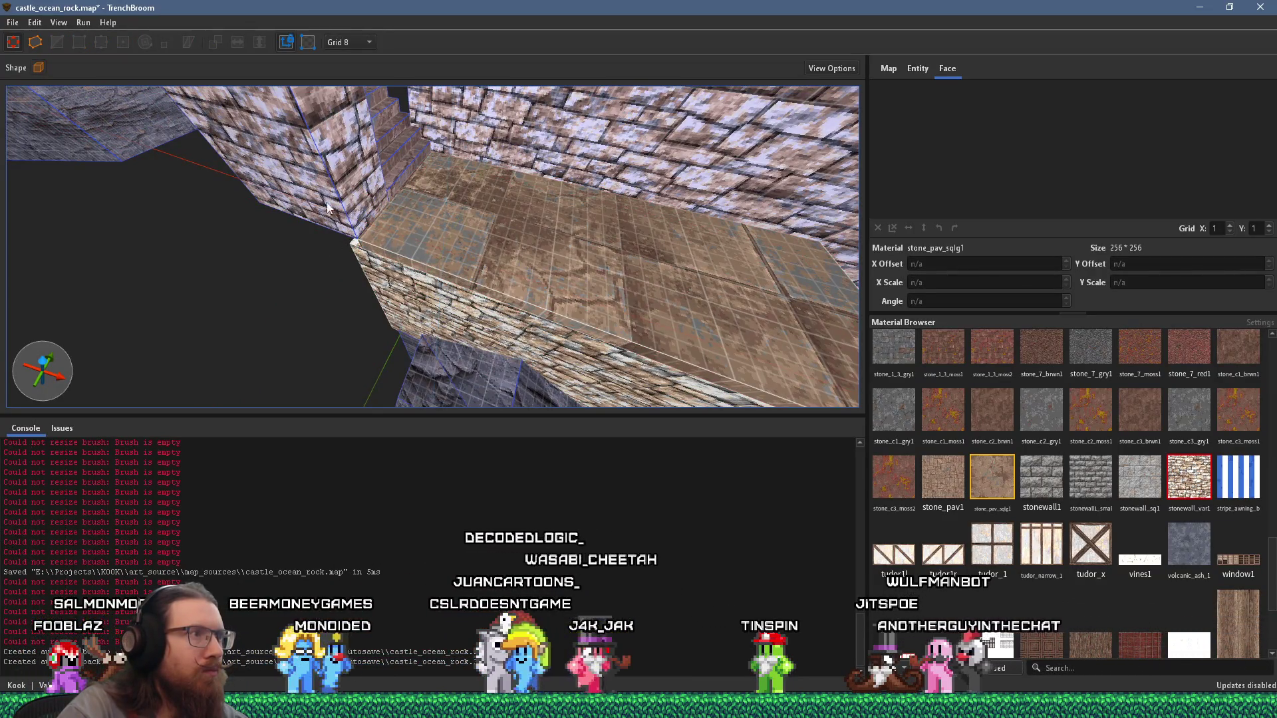
pyautogui.click(327, 215)
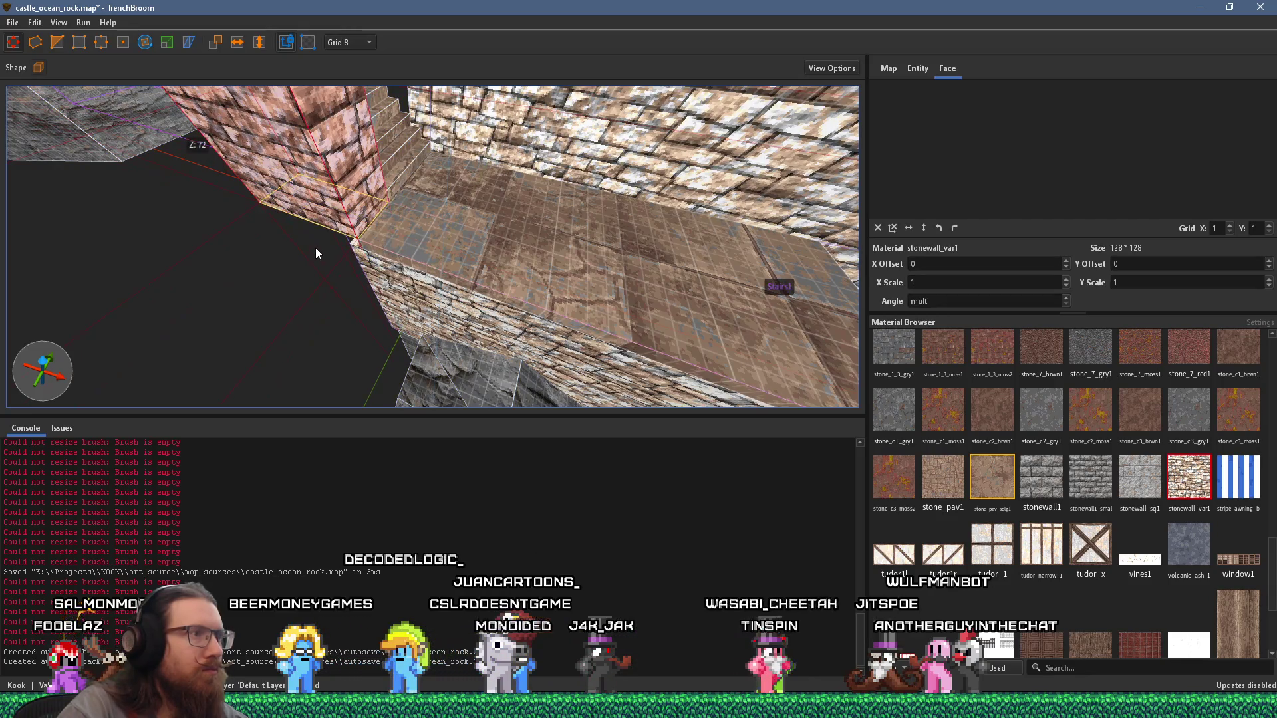
pyautogui.click(578, 230)
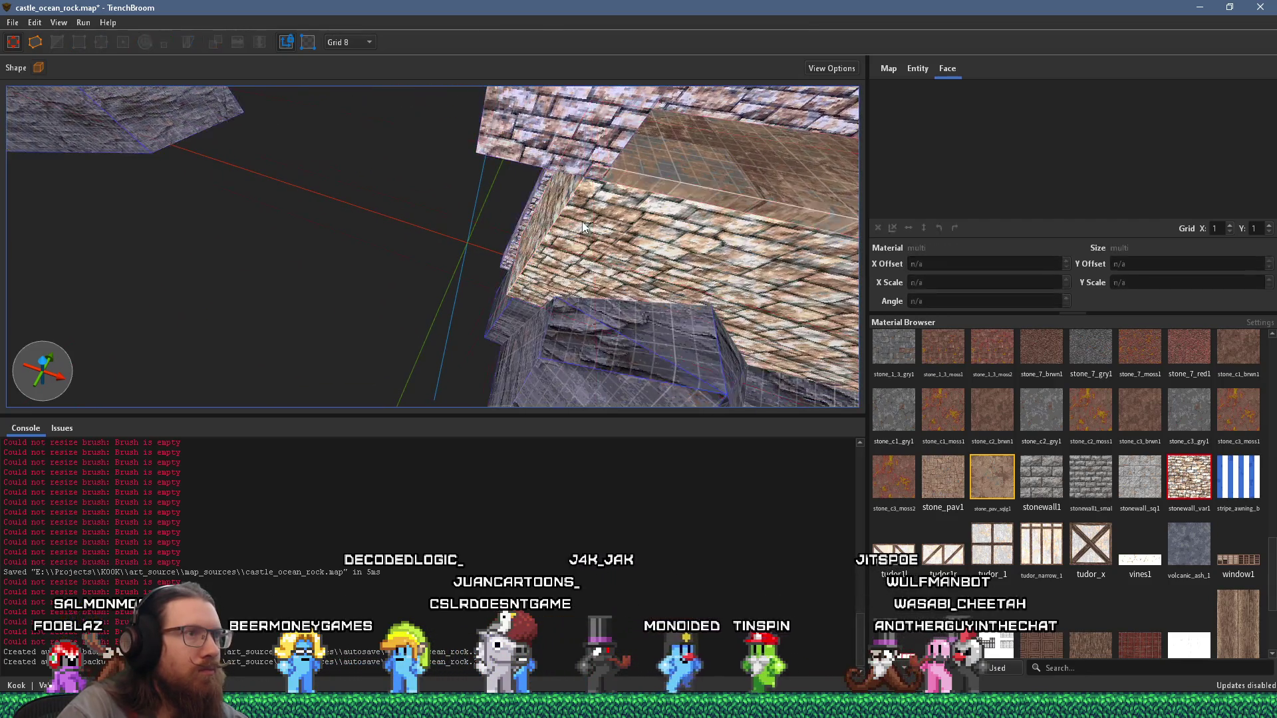
pyautogui.click(344, 175)
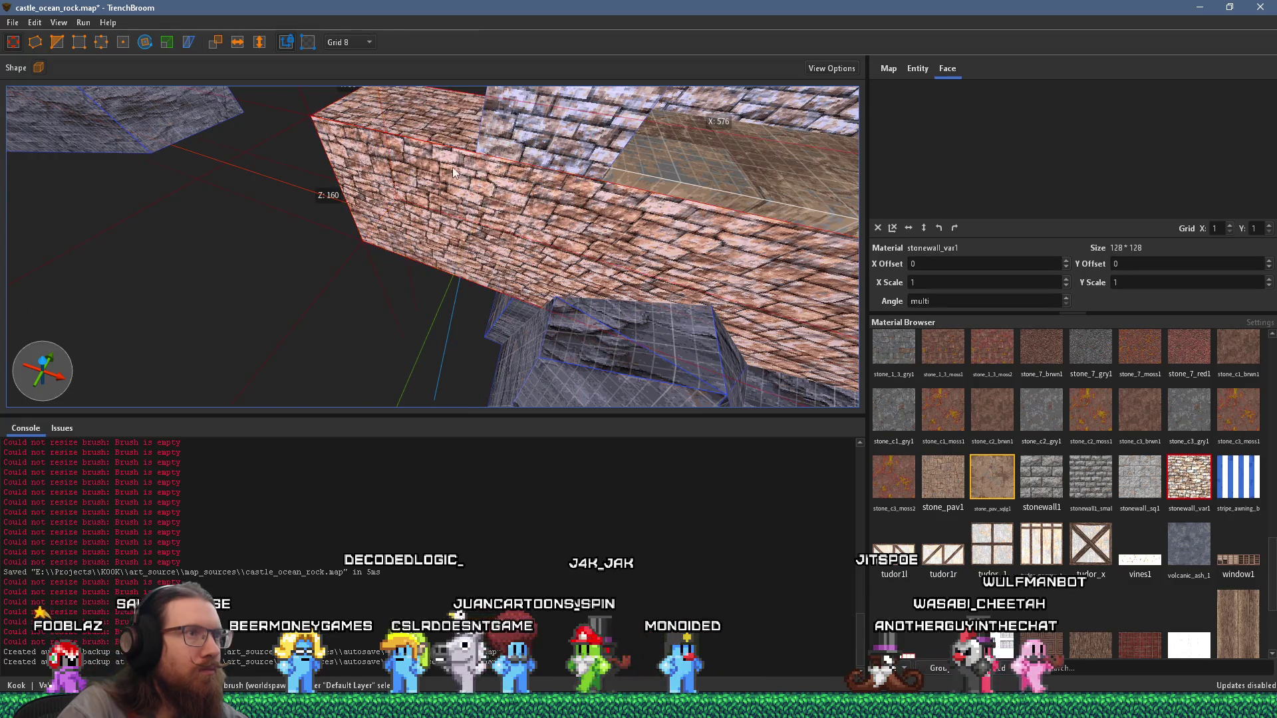
pyautogui.click(525, 157)
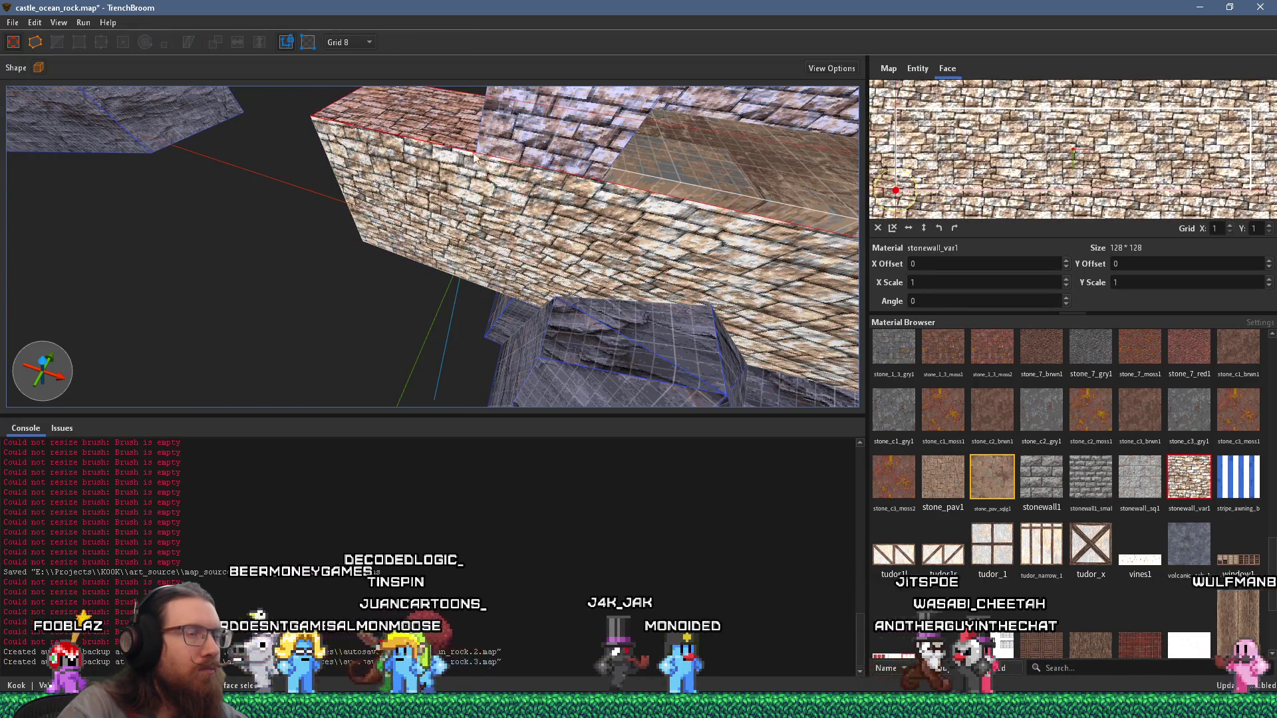
pyautogui.click(502, 217)
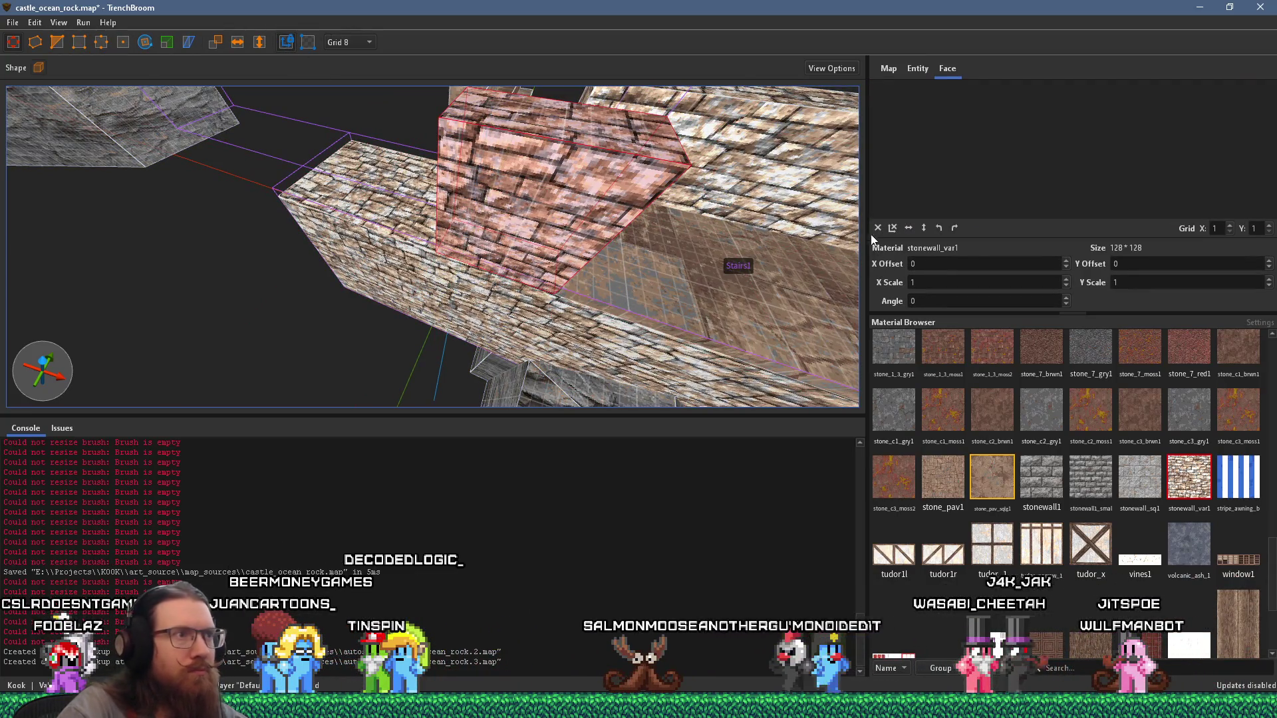
# Step: Reselect Stairs1, a pillar face and the long wall brush, then bring up the castle photo
pyautogui.scroll(3, 508, 247)
pyautogui.click(512, 250)
pyautogui.scroll(3, 411, 229)
pyautogui.scroll(2, 411, 228)
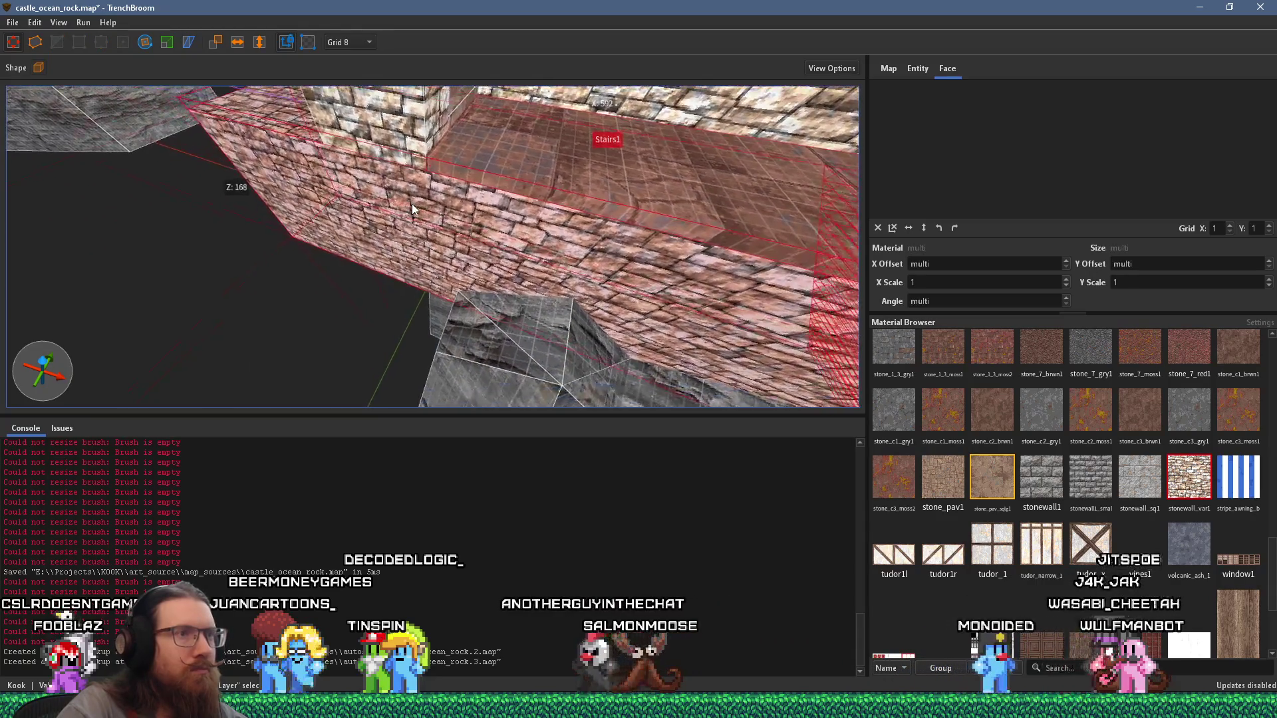
pyautogui.keyDown('shift'); pyautogui.click(407, 145); pyautogui.keyUp('shift')
pyautogui.scroll(-3, 407, 144)
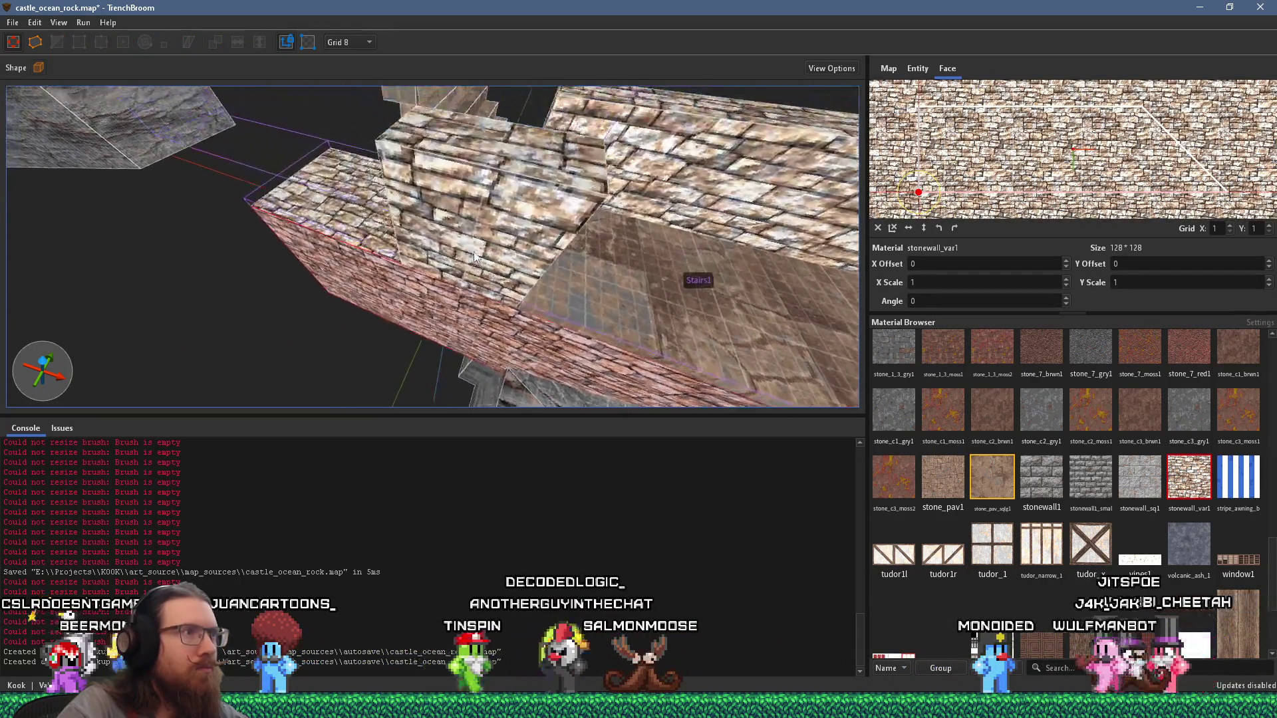
pyautogui.click(588, 255)
pyautogui.moveTo(618, 242)
pyautogui.mouseDown()
pyautogui.moveTo(362, 199)
pyautogui.moveTo(458, 246)
pyautogui.moveTo(359, 252)
pyautogui.moveTo(344, 175)
pyautogui.moveTo(593, 167)
pyautogui.moveTo(635, 270)
pyautogui.moveTo(619, 220)
pyautogui.moveTo(647, 193)
pyautogui.moveTo(606, 232)
pyautogui.mouseUp()
pyautogui.scroll(-2, 344, 175)
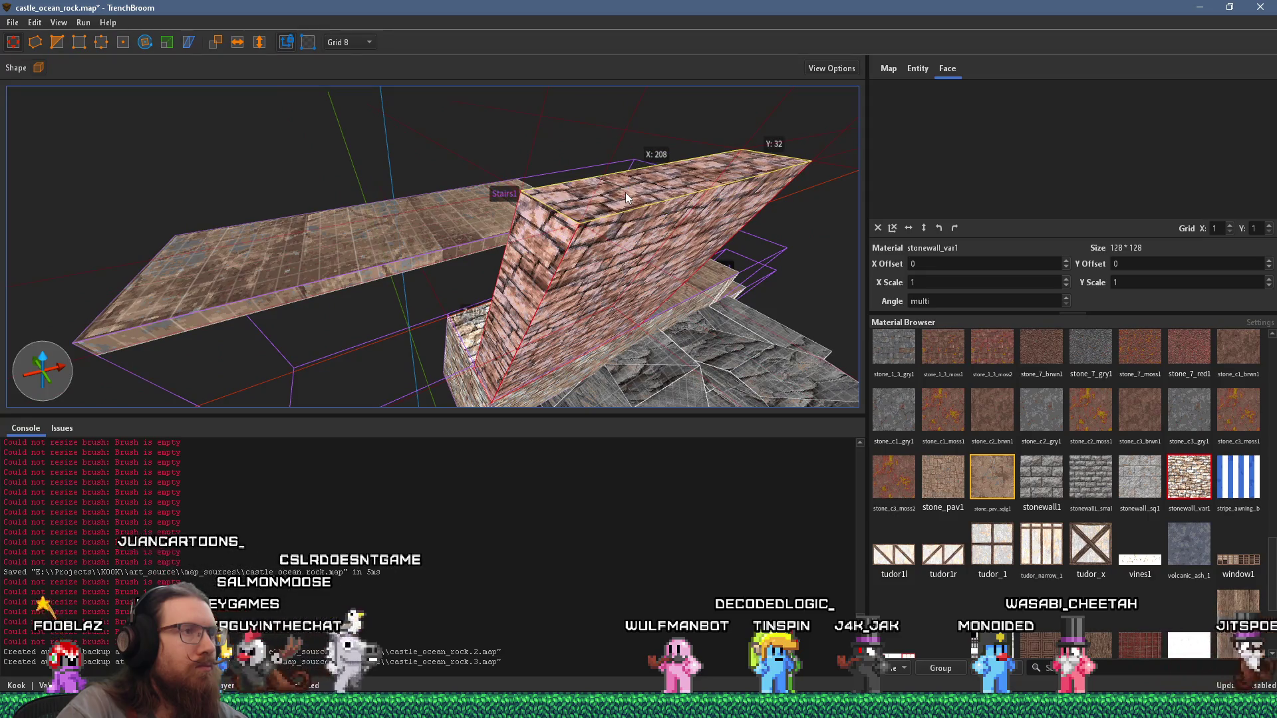
pyautogui.hotkey('alt', 'Tab')
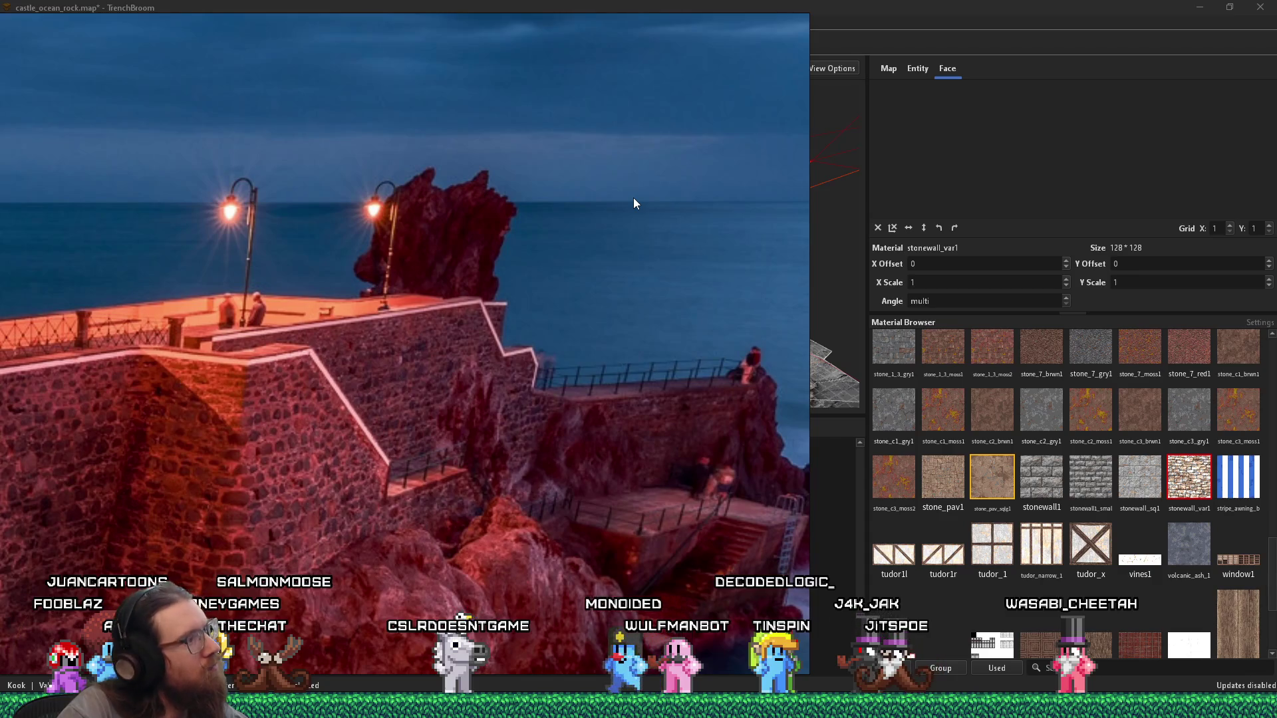
# Step: Zoom and pan the castle photo to the stepped wall-top corner, then return to TrenchBroom
pyautogui.scroll(6, 579, 359)
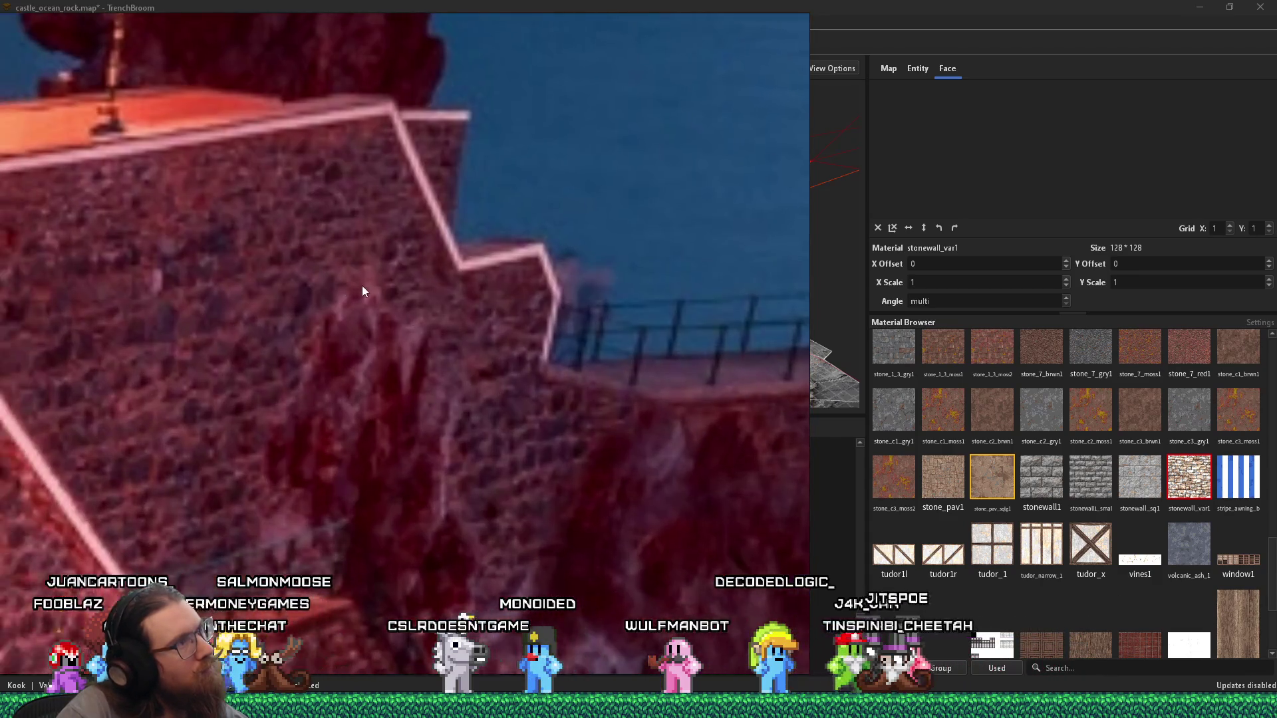
pyautogui.scroll(-3, 168, 314)
pyautogui.scroll(5, 744, 248)
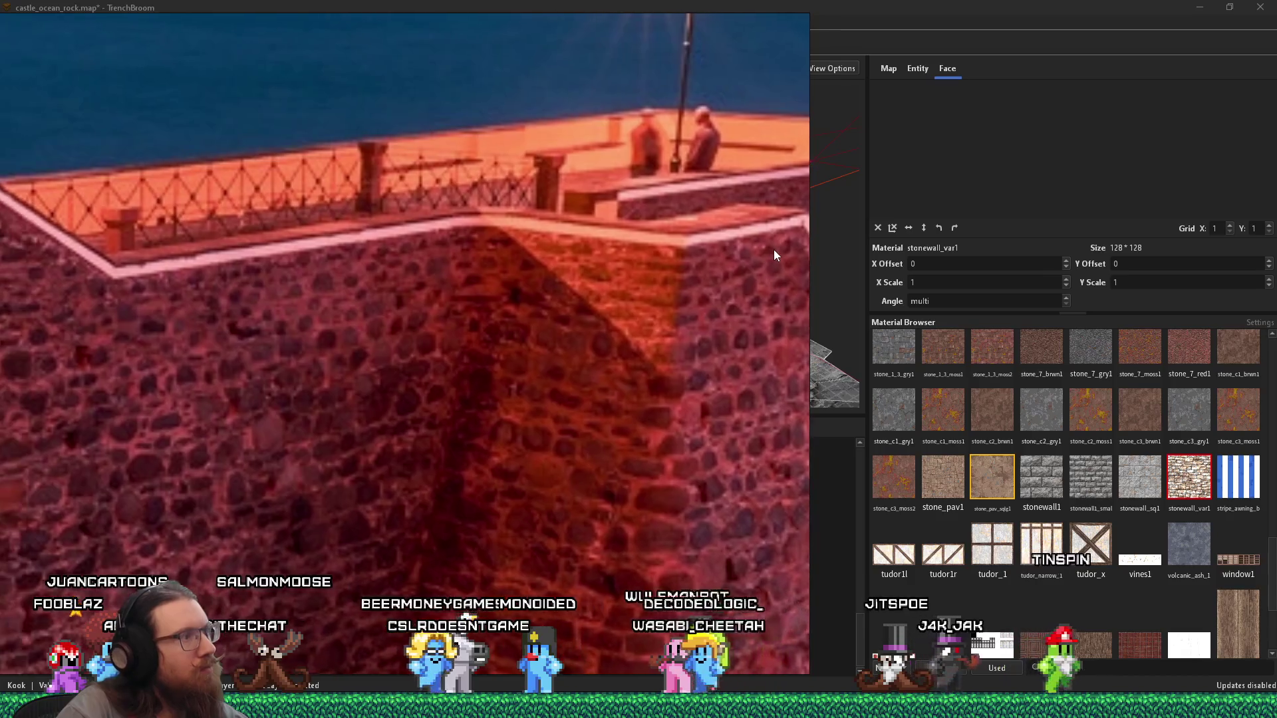
pyautogui.moveTo(765, 253); pyautogui.dragTo(499, 256)
pyautogui.scroll(3, 499, 257)
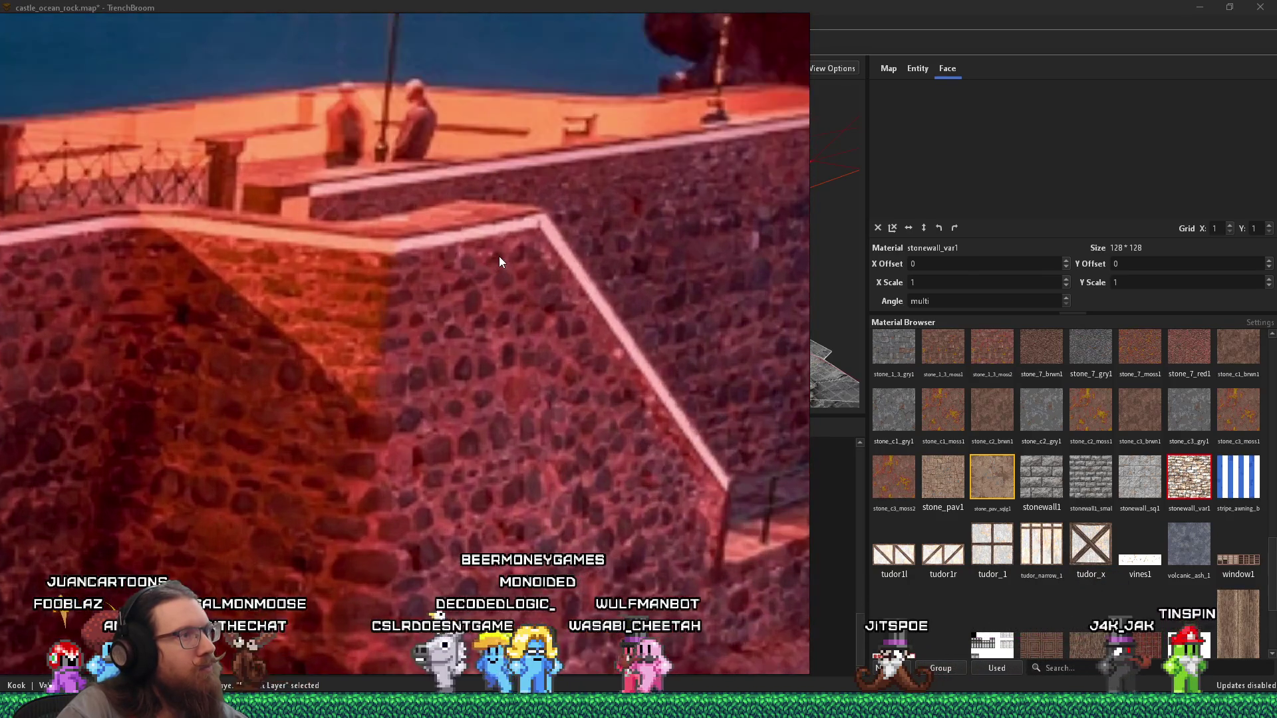
pyautogui.scroll(-3, 466, 276)
pyautogui.hotkey('alt', 'Tab')
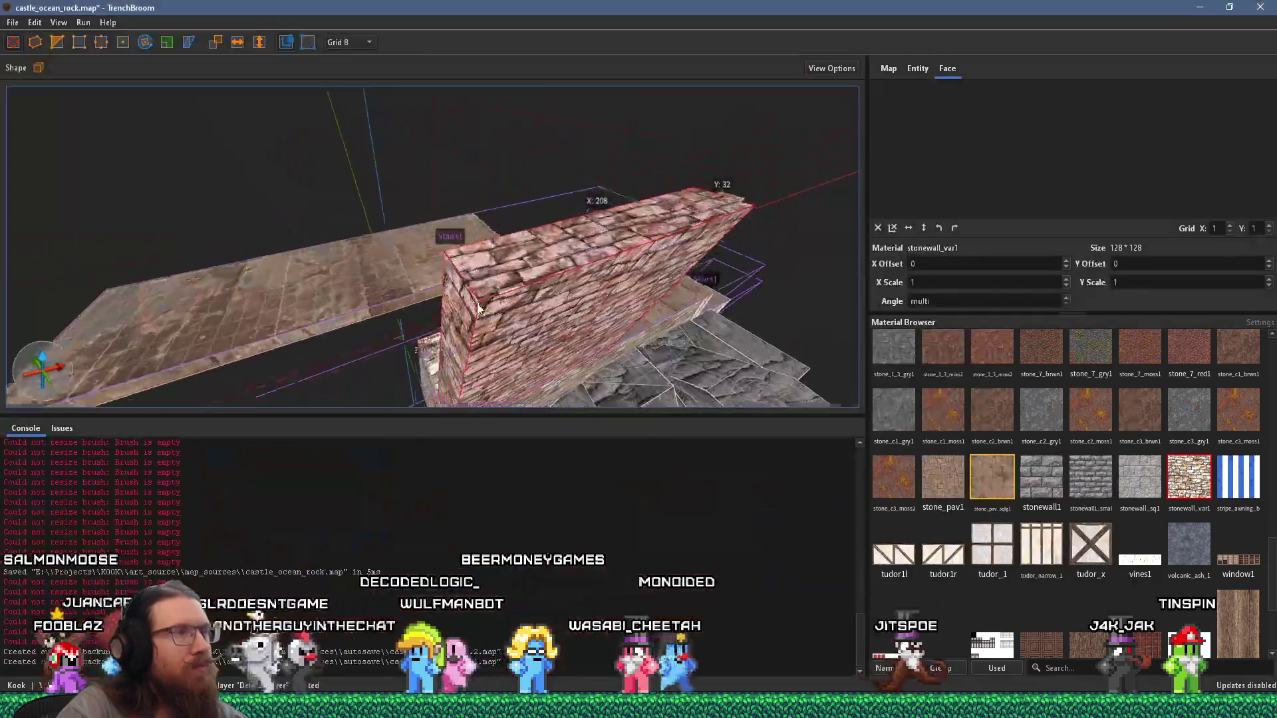
# Step: Apply the concrete1 material to the stone wall's top face
pyautogui.moveTo(451, 291)
pyautogui.mouseDown()
pyautogui.moveTo(455, 244)
pyautogui.moveTo(498, 284)
pyautogui.moveTo(496, 263)
pyautogui.mouseUp()
pyautogui.keyDown('shift'); pyautogui.click(508, 244); pyautogui.keyUp('shift')
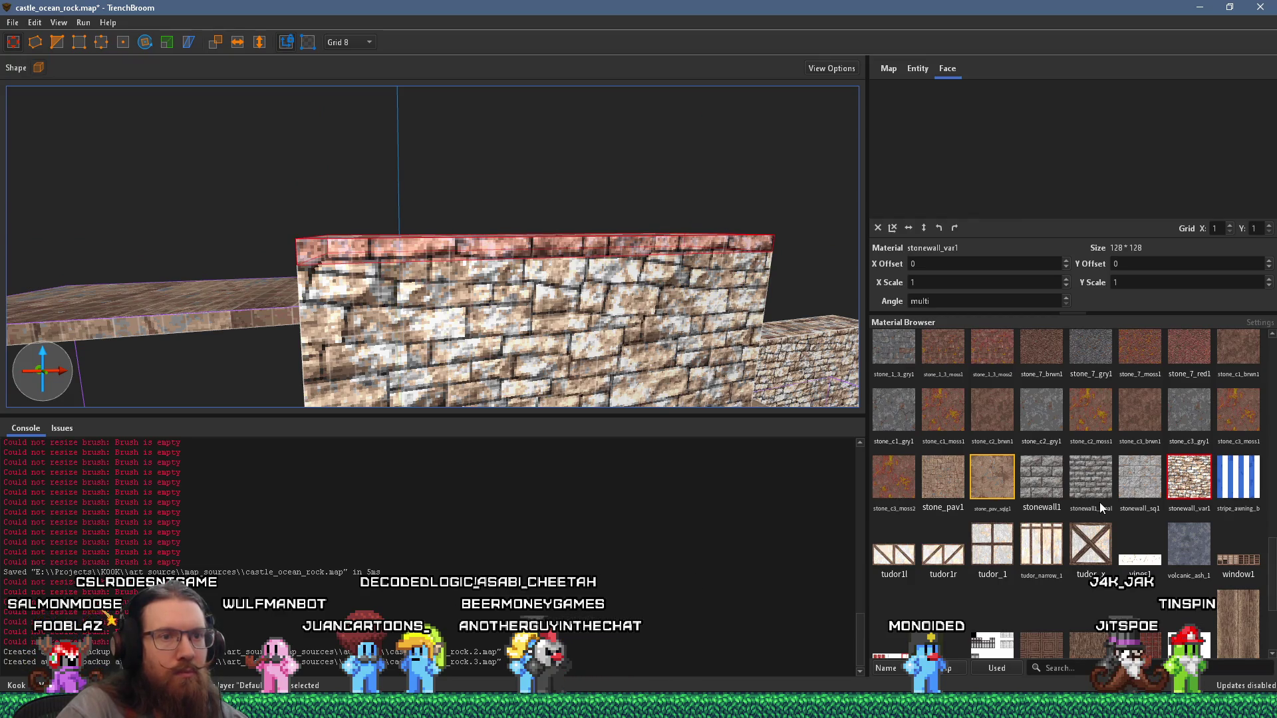
pyautogui.scroll(15, 1100, 502)
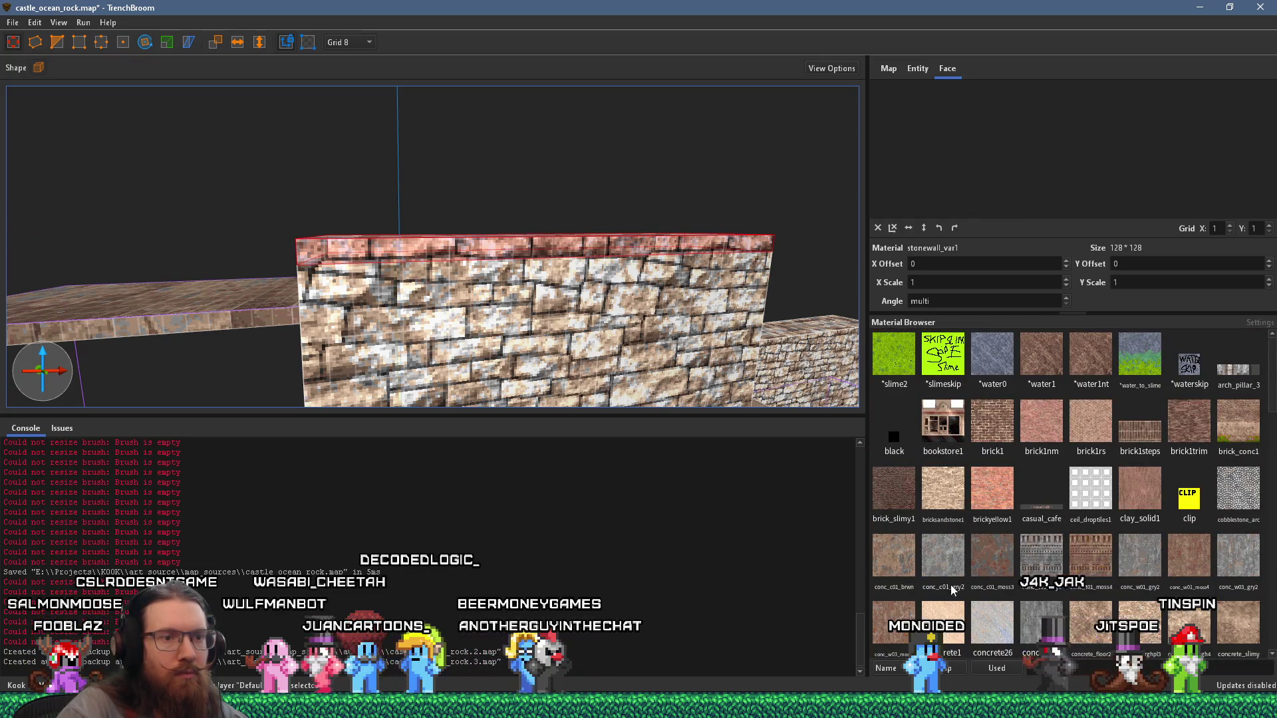
pyautogui.click(943, 616)
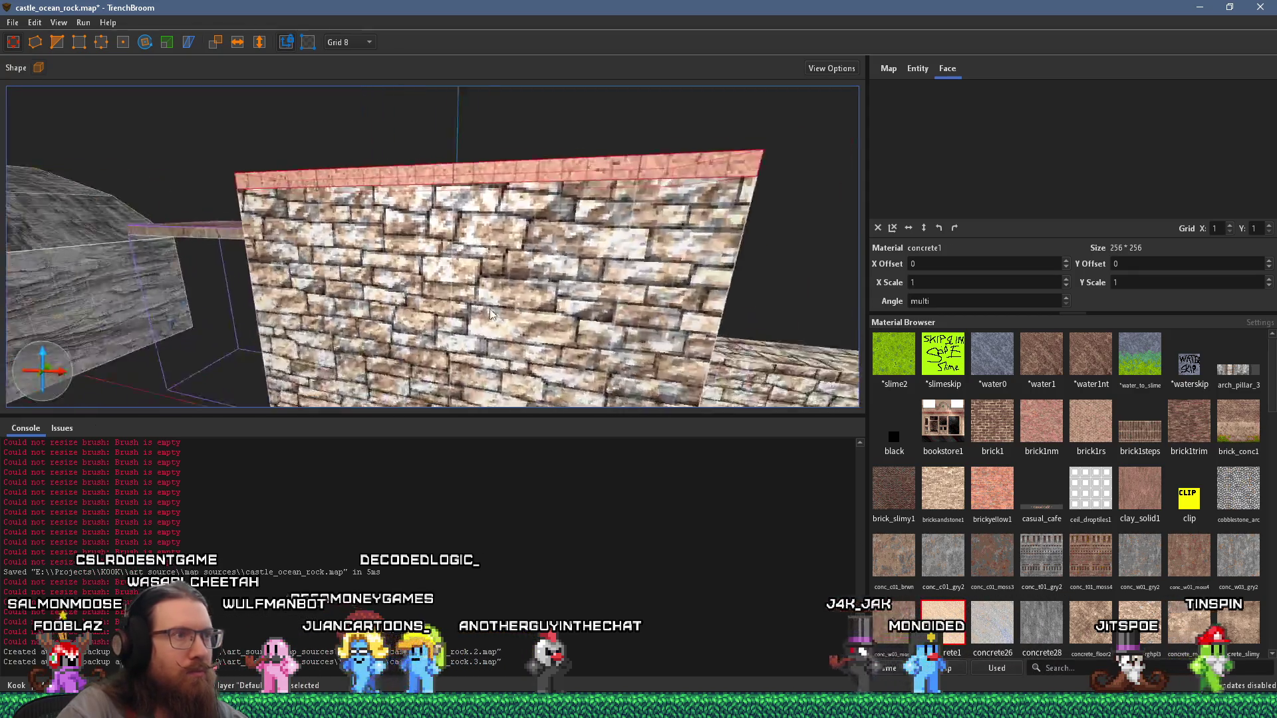
# Step: Rotate the view to show the stairs behind and set the grid size to 2
pyautogui.moveTo(597, 313)
pyautogui.mouseDown()
pyautogui.moveTo(205, 292)
pyautogui.moveTo(333, 307)
pyautogui.mouseUp()
pyautogui.scroll(3, 456, 320)
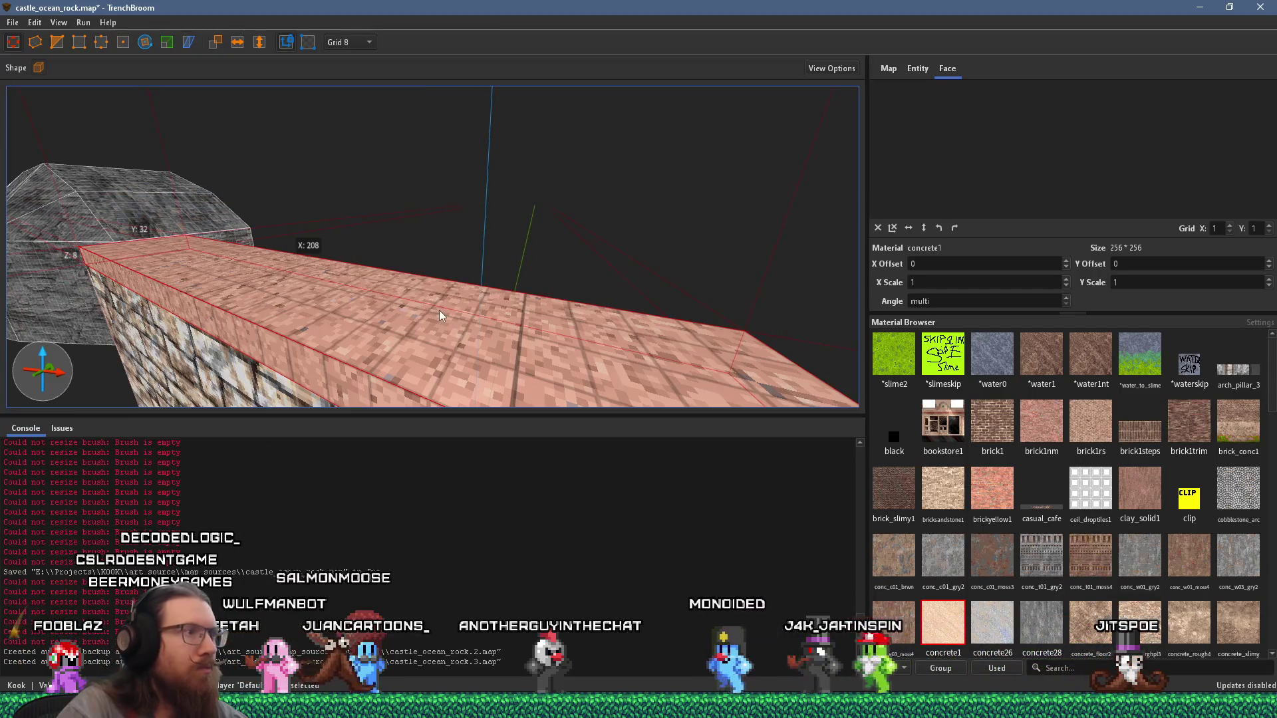
pyautogui.click(357, 43)
pyautogui.click(341, 73)
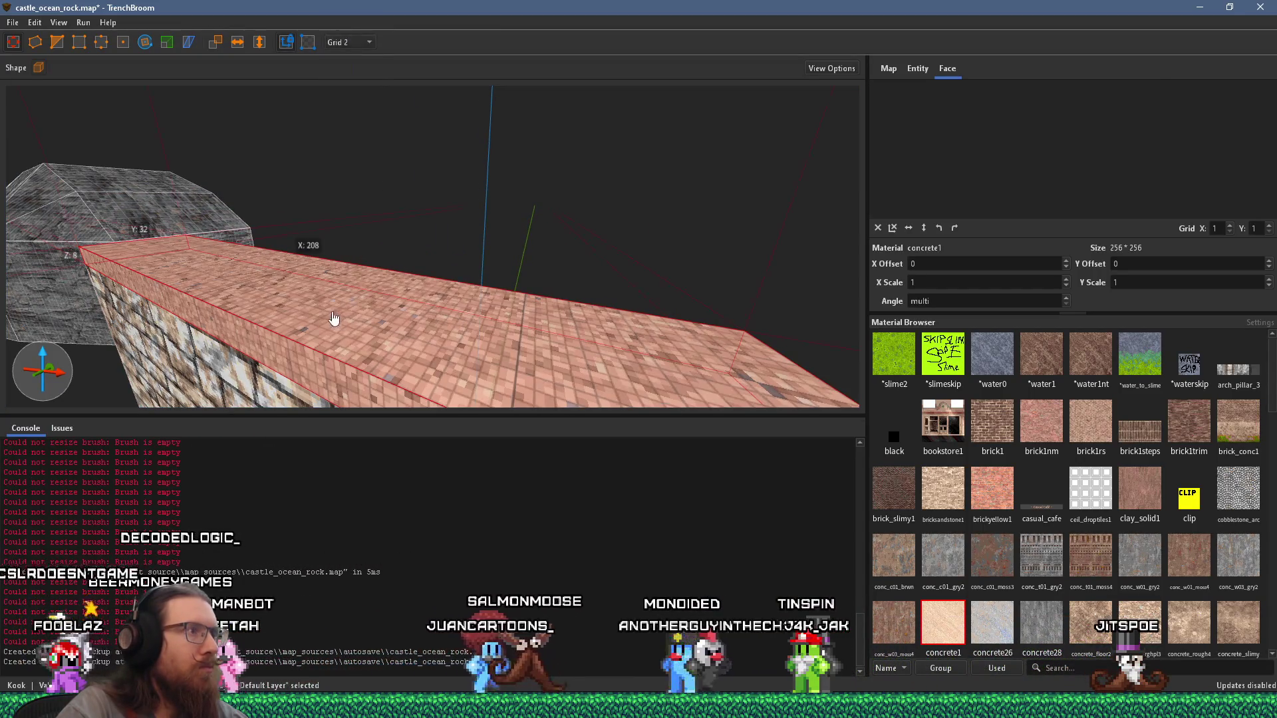
# Step: Shift the tall column's top paving texture Y offset from 64 to 82
pyautogui.click(381, 317)
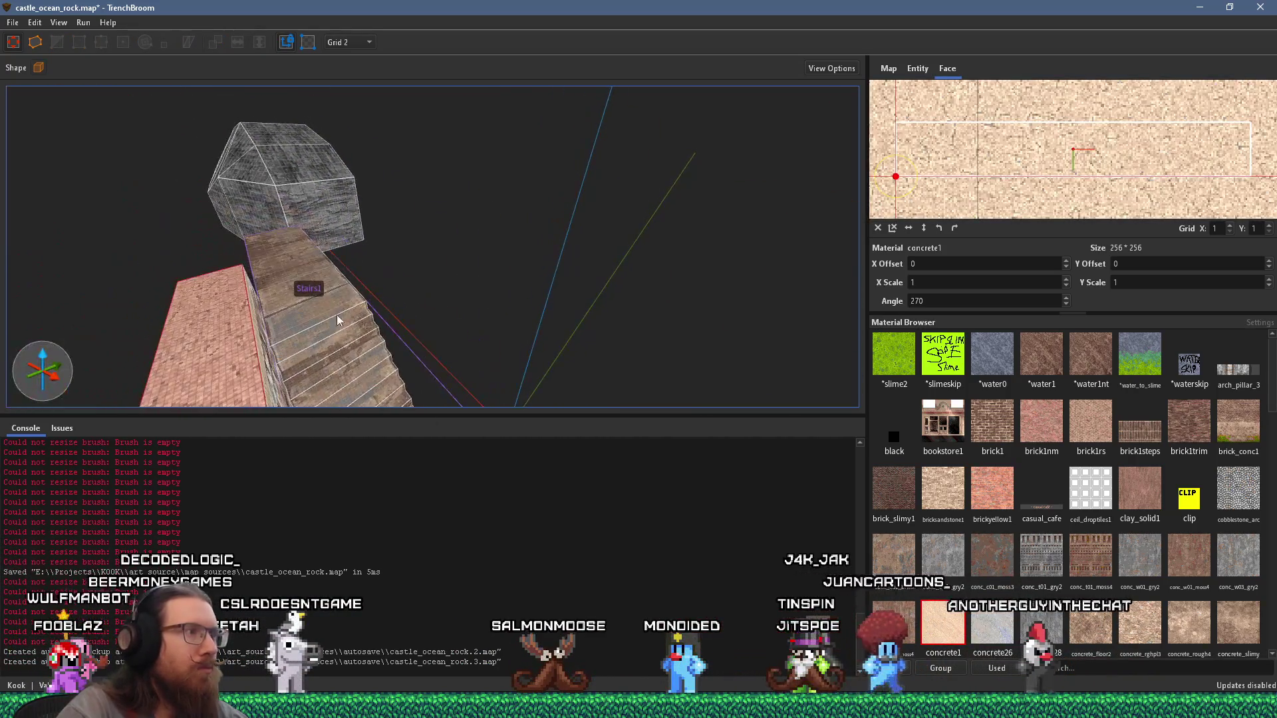
pyautogui.keyDown('shift'); pyautogui.click(247, 346); pyautogui.keyUp('shift')
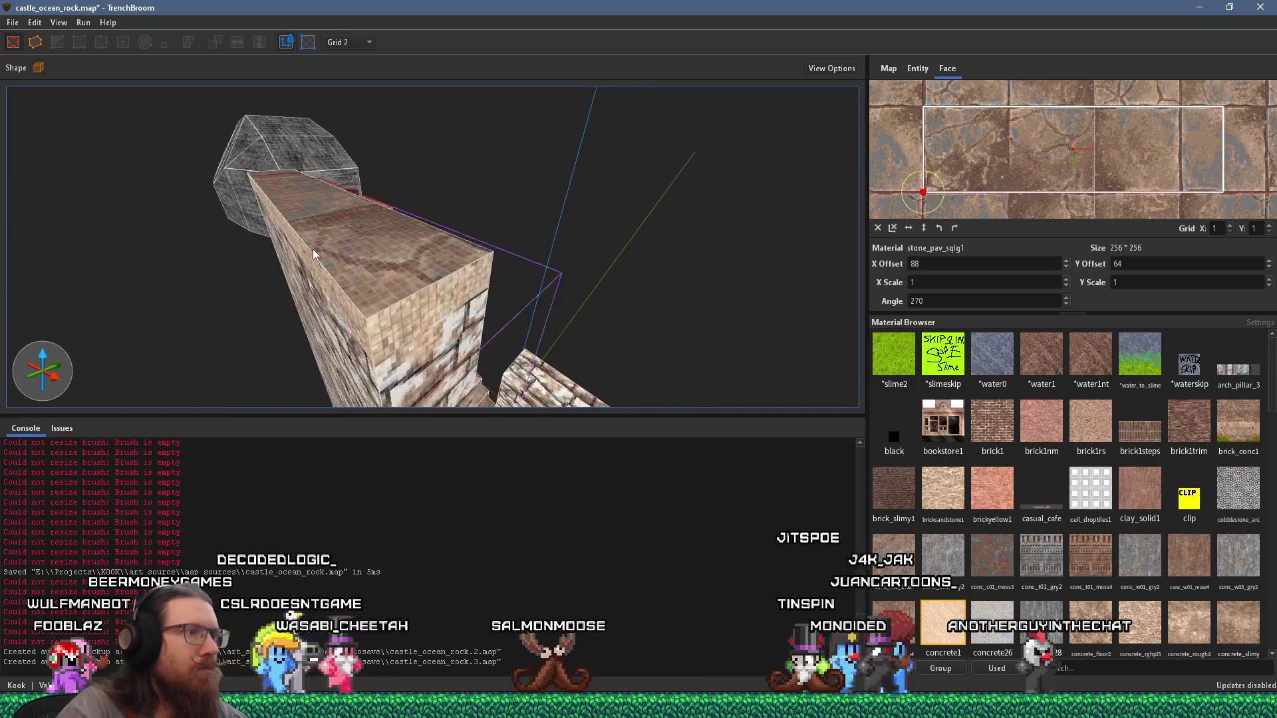
pyautogui.keyDown('shift'); pyautogui.click(372, 247); pyautogui.keyUp('shift')
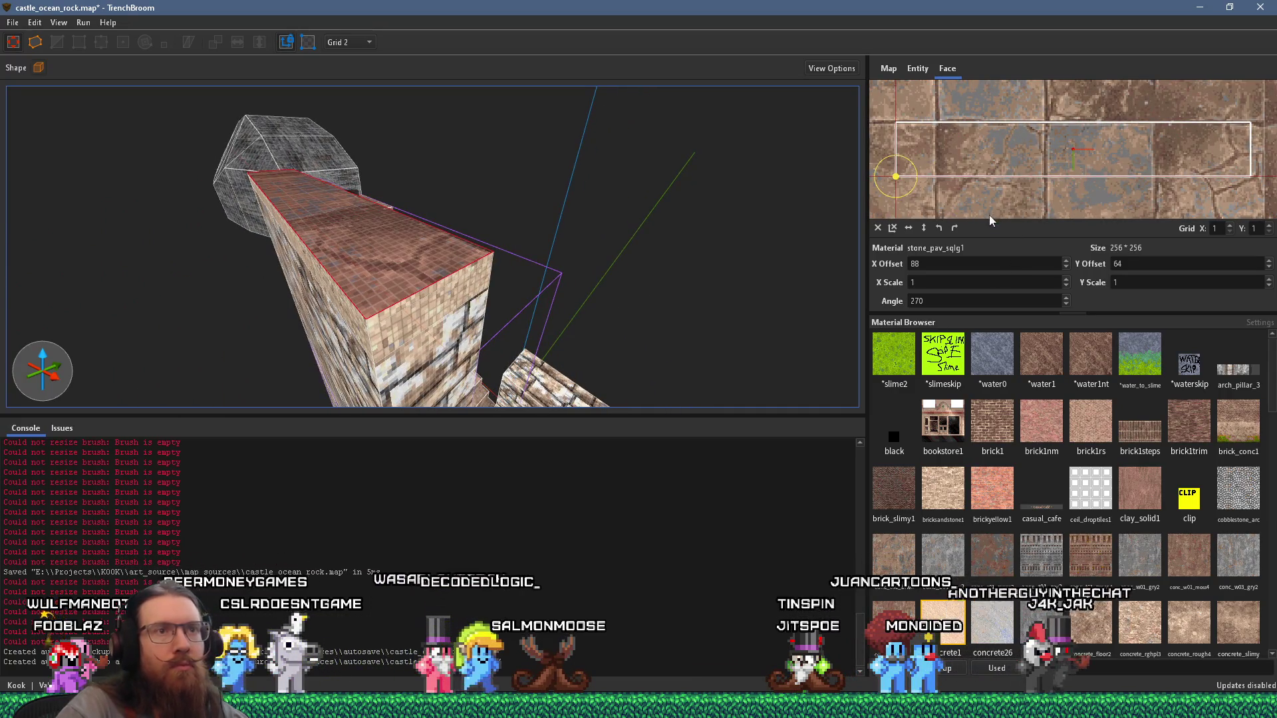
pyautogui.scroll(9, 1129, 264)
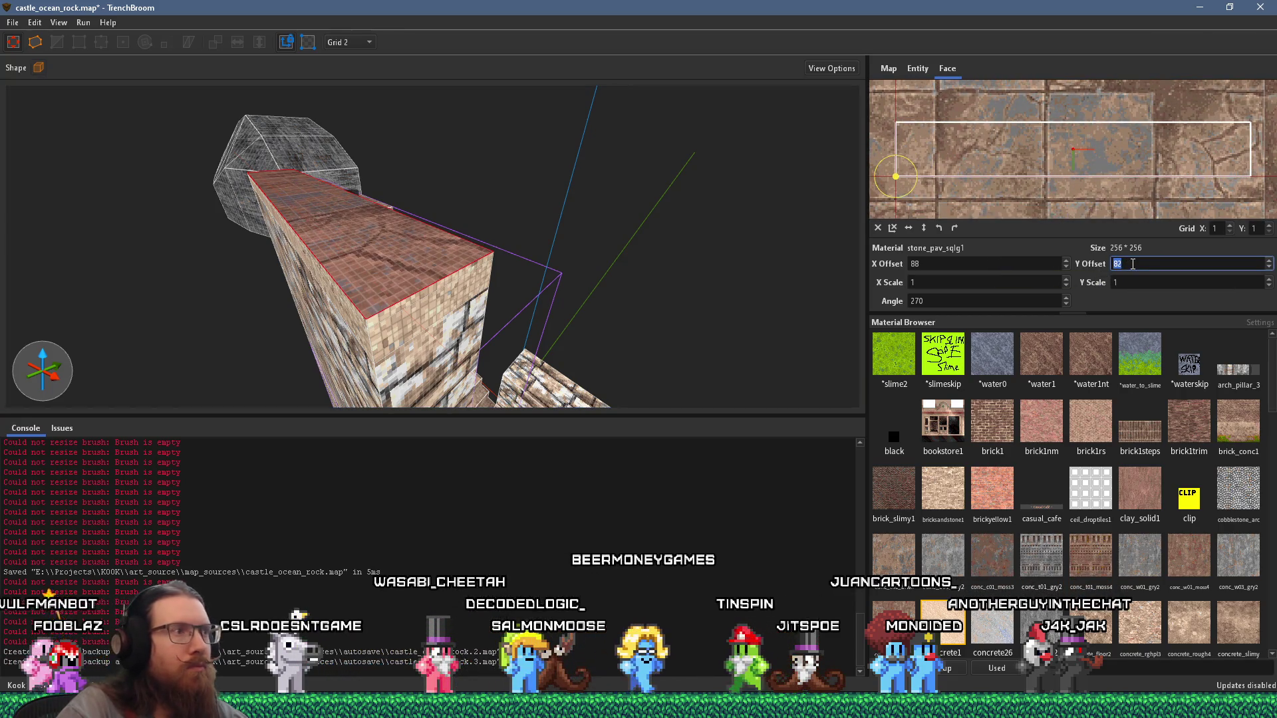
pyautogui.moveTo(468, 257)
pyautogui.mouseDown()
pyautogui.moveTo(601, 247)
pyautogui.moveTo(306, 279)
pyautogui.moveTo(198, 262)
pyautogui.moveTo(668, 271)
pyautogui.moveTo(521, 240)
pyautogui.moveTo(186, 205)
pyautogui.moveTo(417, 229)
pyautogui.mouseUp()
pyautogui.press('Escape')
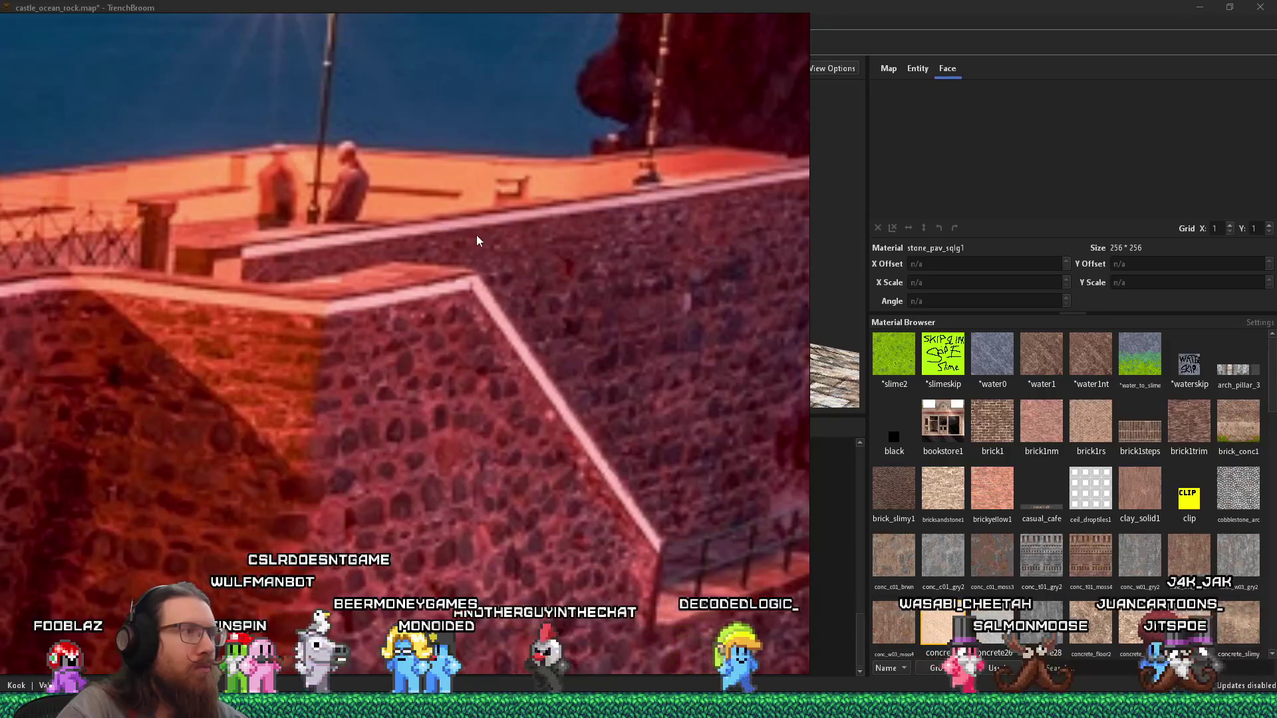
# Step: Move the stone wall brush toward the stairs and set the grid size to 8
pyautogui.hotkey('alt', 'Tab')
pyautogui.moveTo(491, 312)
pyautogui.mouseDown()
pyautogui.moveTo(618, 320)
pyautogui.moveTo(785, 226)
pyautogui.moveTo(754, 225)
pyautogui.mouseUp()
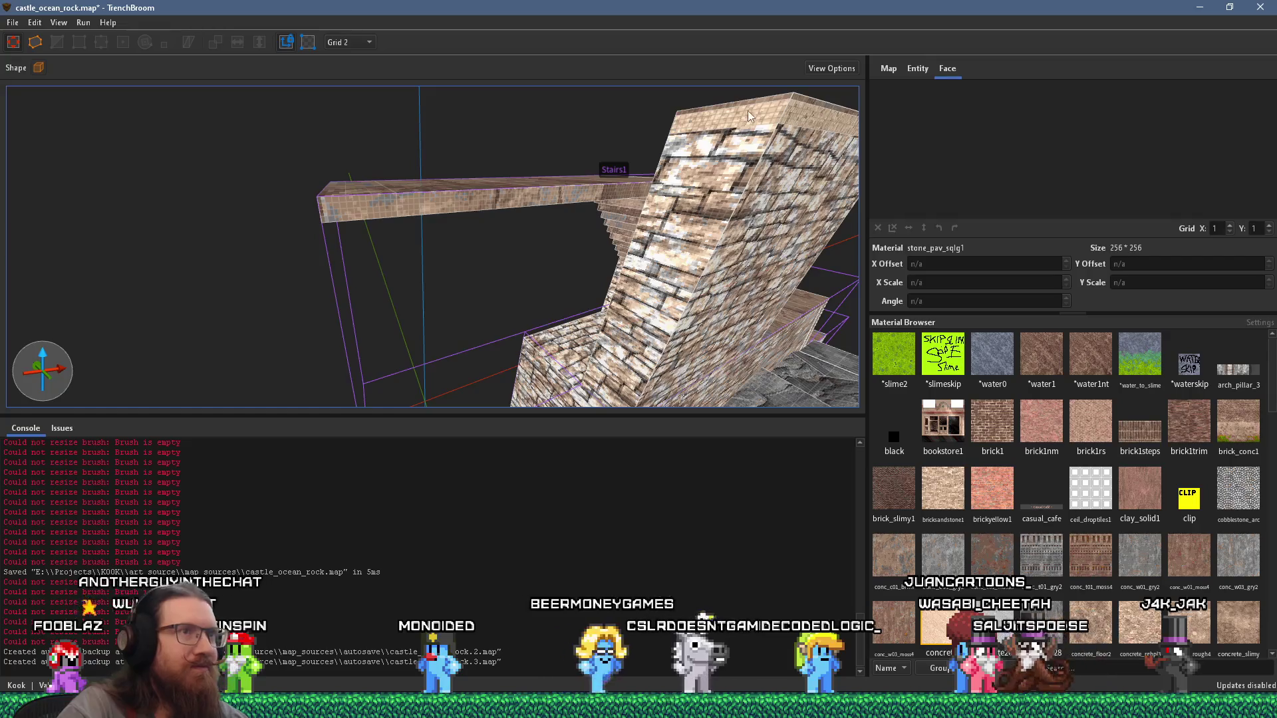
pyautogui.click(746, 157)
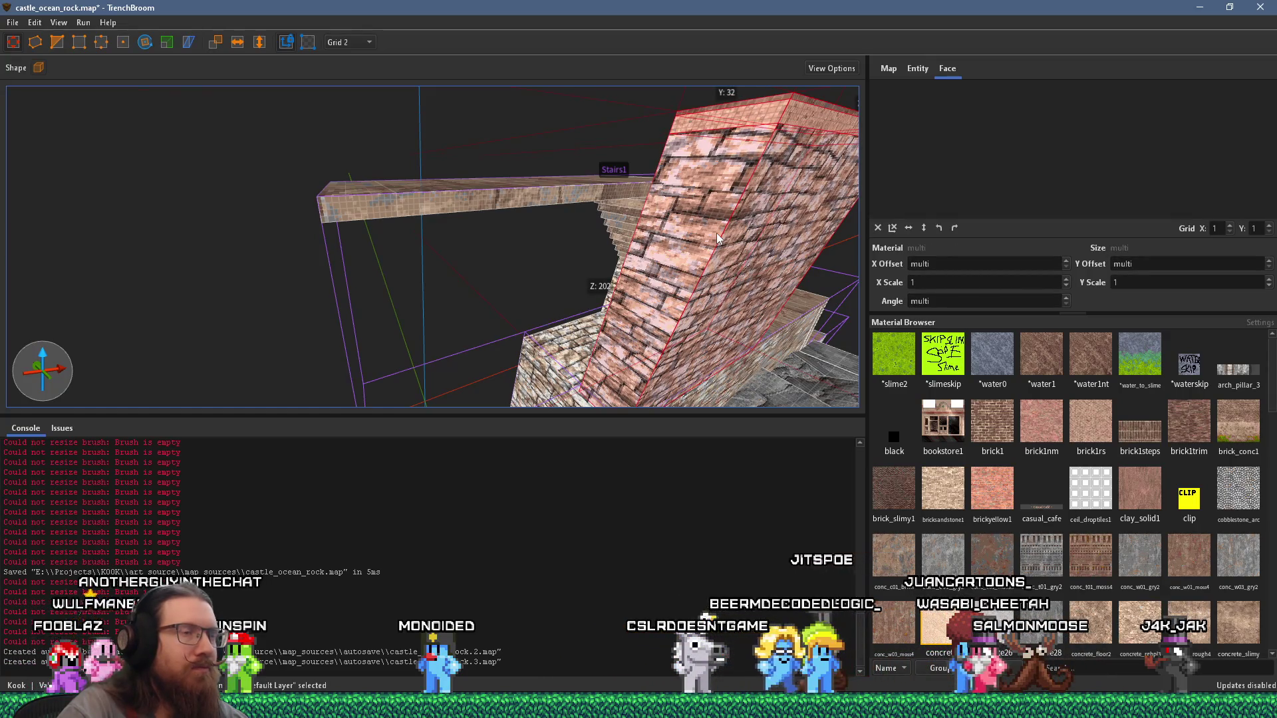
pyautogui.moveTo(712, 207); pyautogui.dragTo(564, 230)
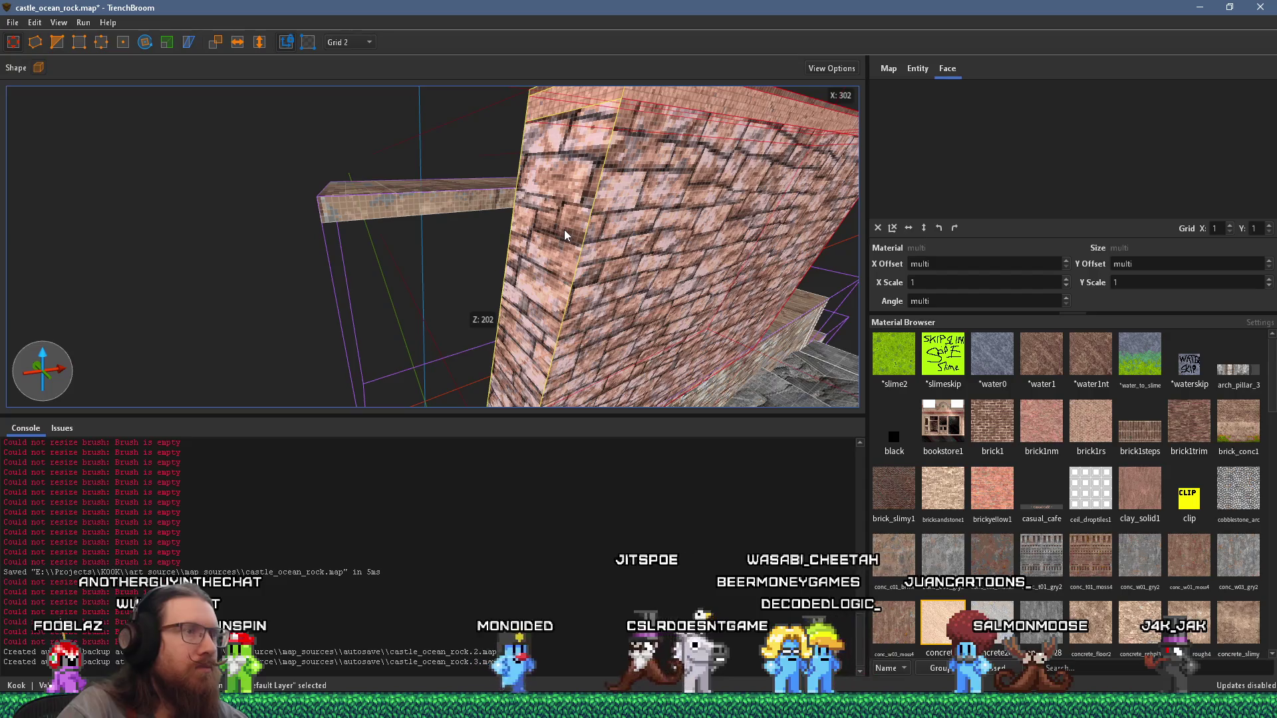
pyautogui.click(350, 42)
pyautogui.click(364, 123)
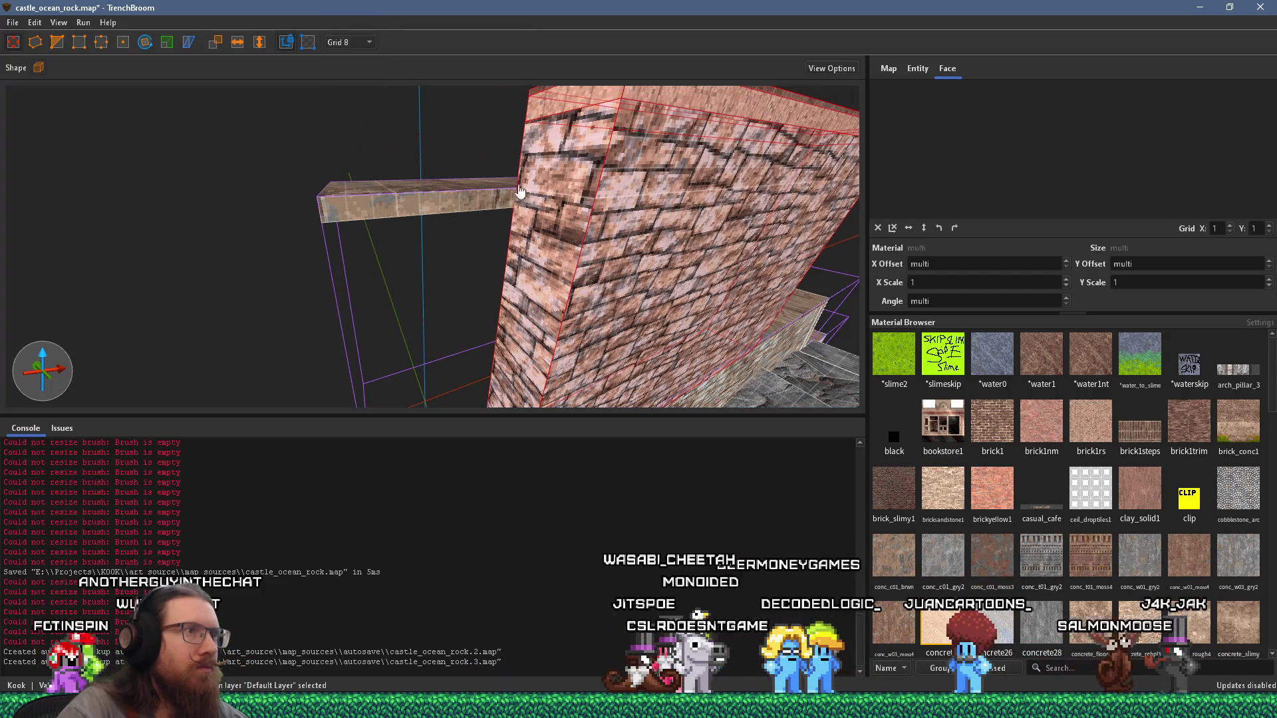
pyautogui.scroll(-5, 507, 186)
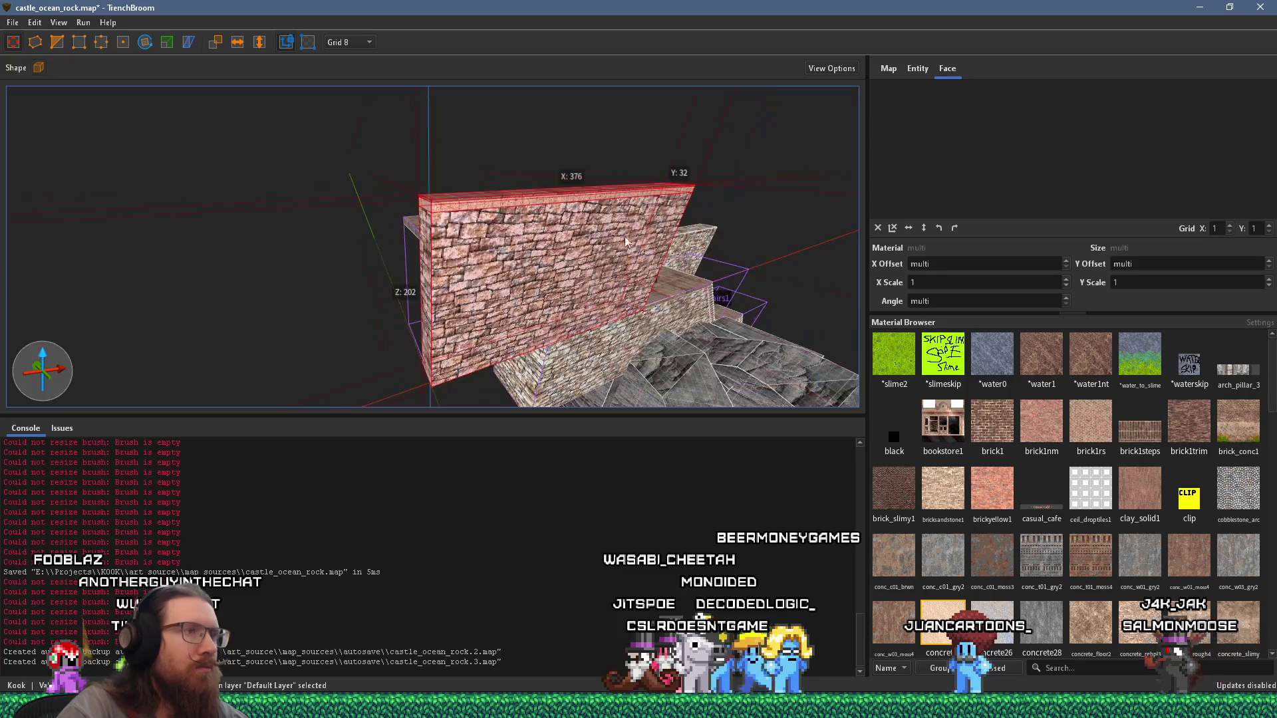
# Step: Shrink the wall into a thin 32-unit slab, viewing it from the side
pyautogui.press('w')
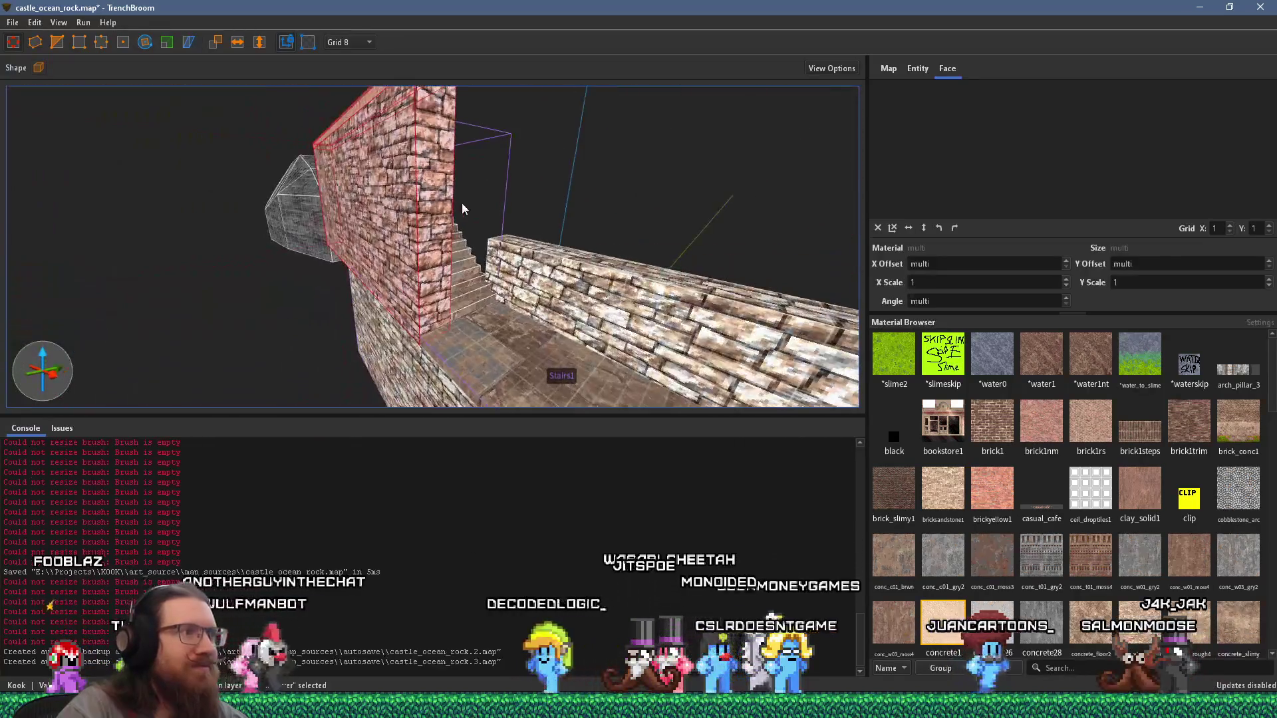
pyautogui.press('s')
pyautogui.moveTo(522, 318); pyautogui.dragTo(408, 273)
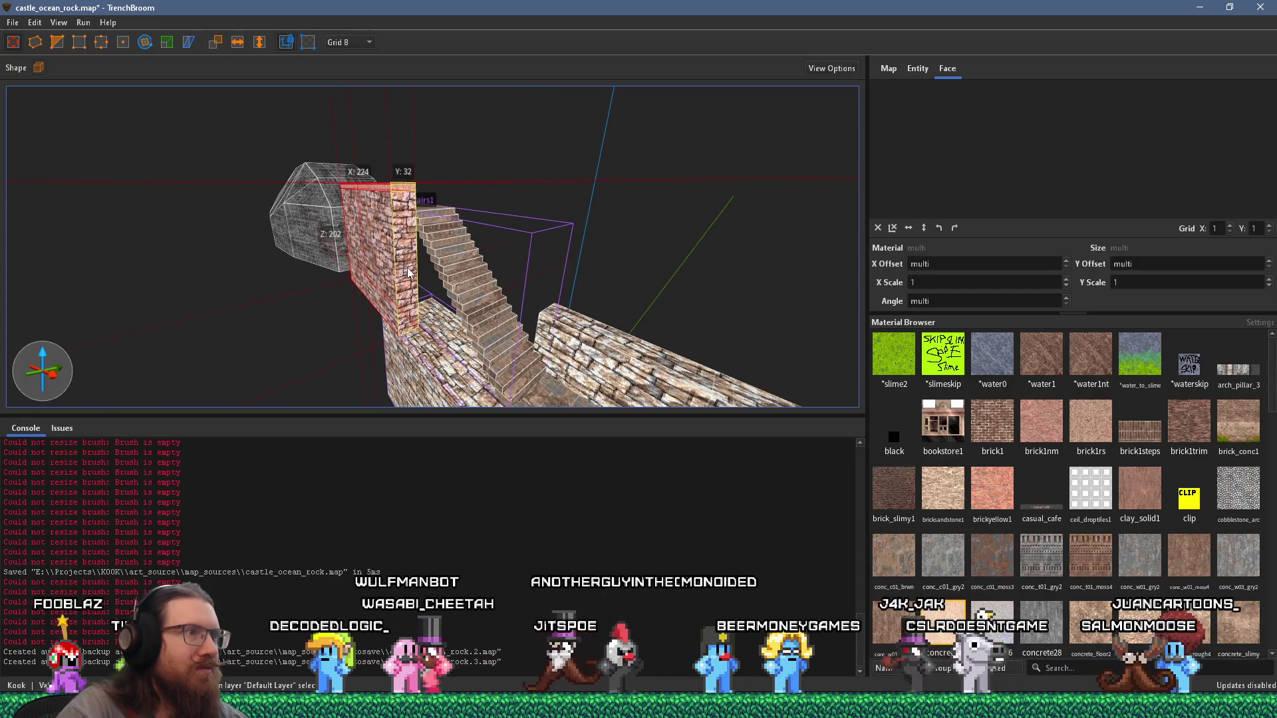
pyautogui.scroll(5, 467, 286)
pyautogui.scroll(2, 445, 271)
pyautogui.press('s')
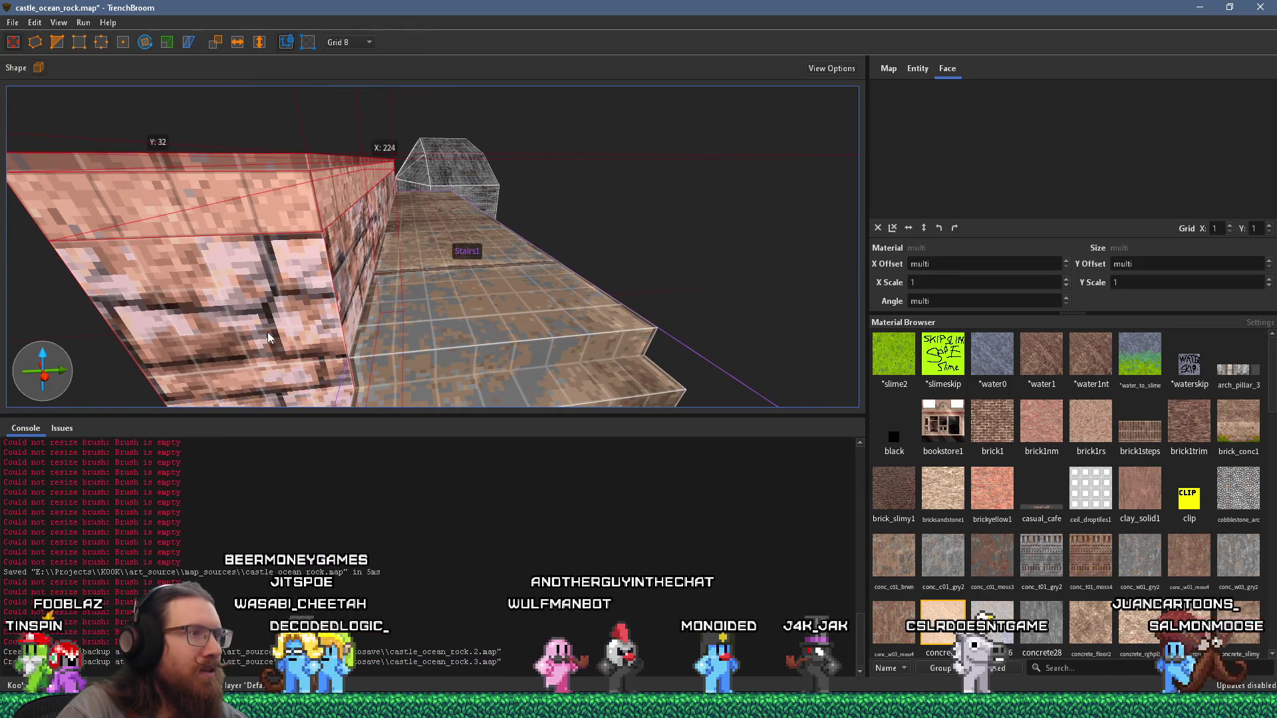
pyautogui.press('s')
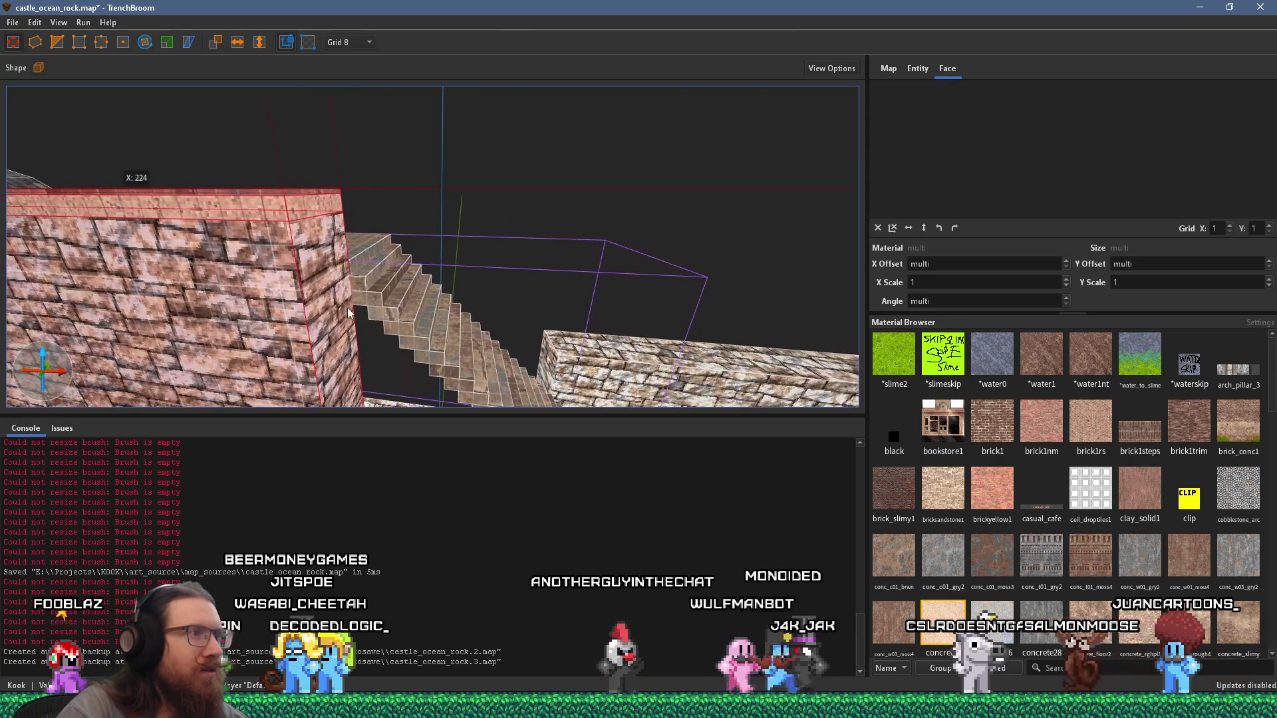
# Step: Lengthen the slab toward the stairs so it extends the side wall beside Stairs1
pyautogui.moveTo(316, 306); pyautogui.dragTo(331, 311)
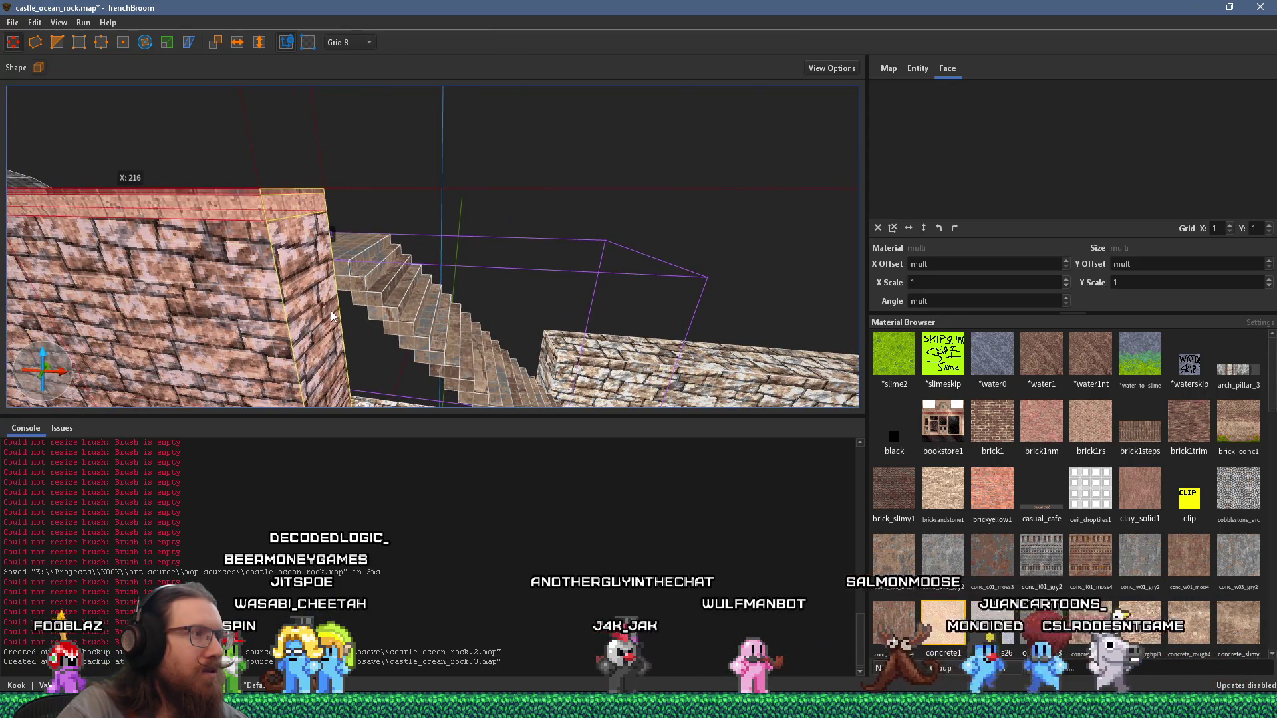
pyautogui.press('w')
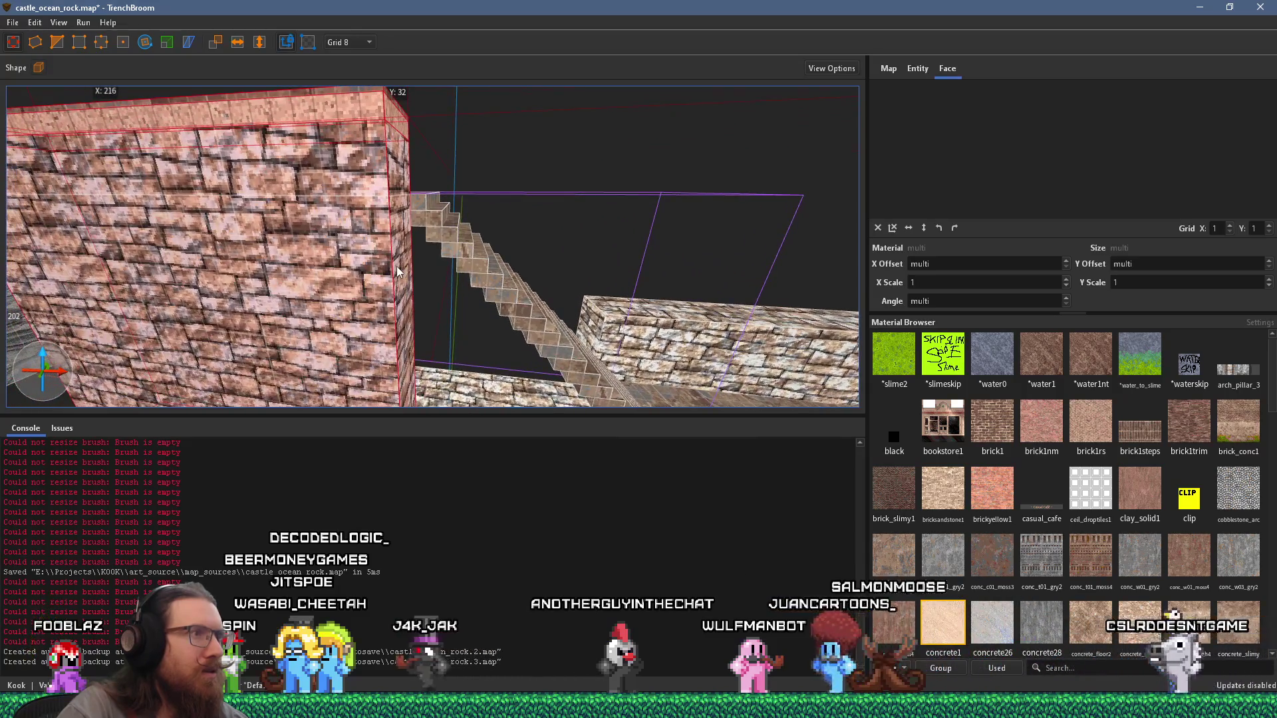
pyautogui.moveTo(407, 261); pyautogui.dragTo(418, 266)
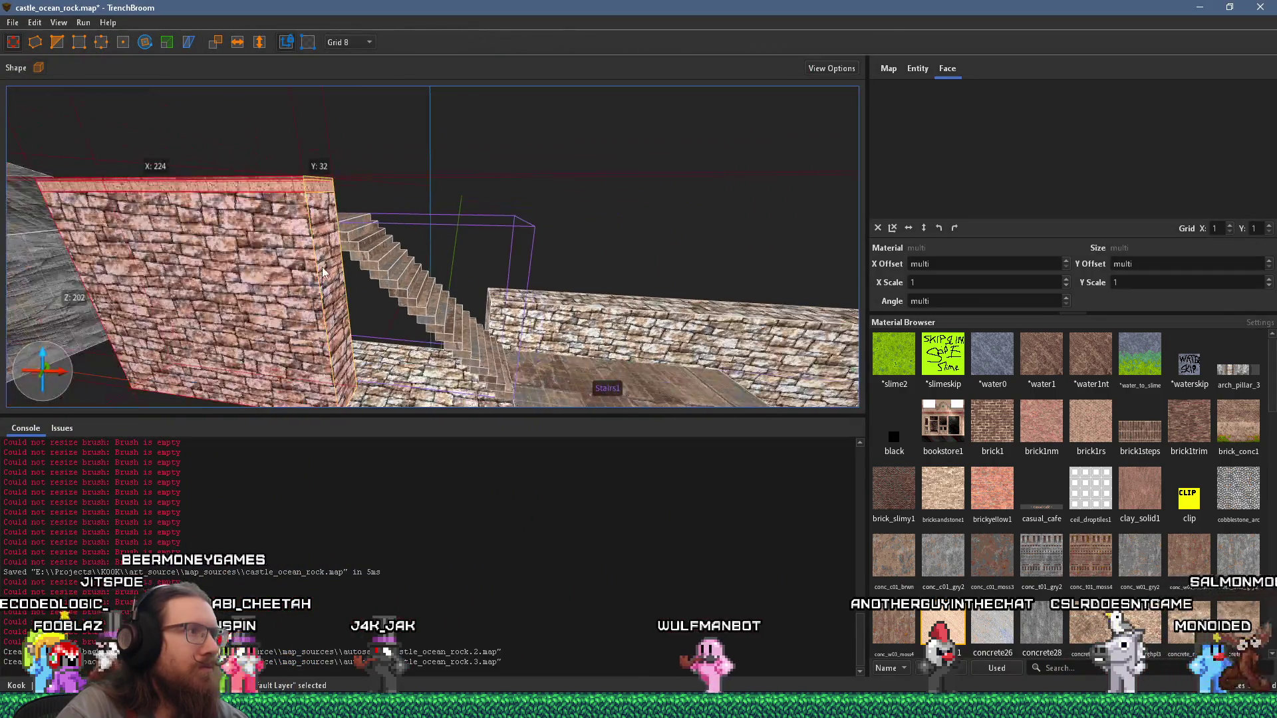
pyautogui.press('w')
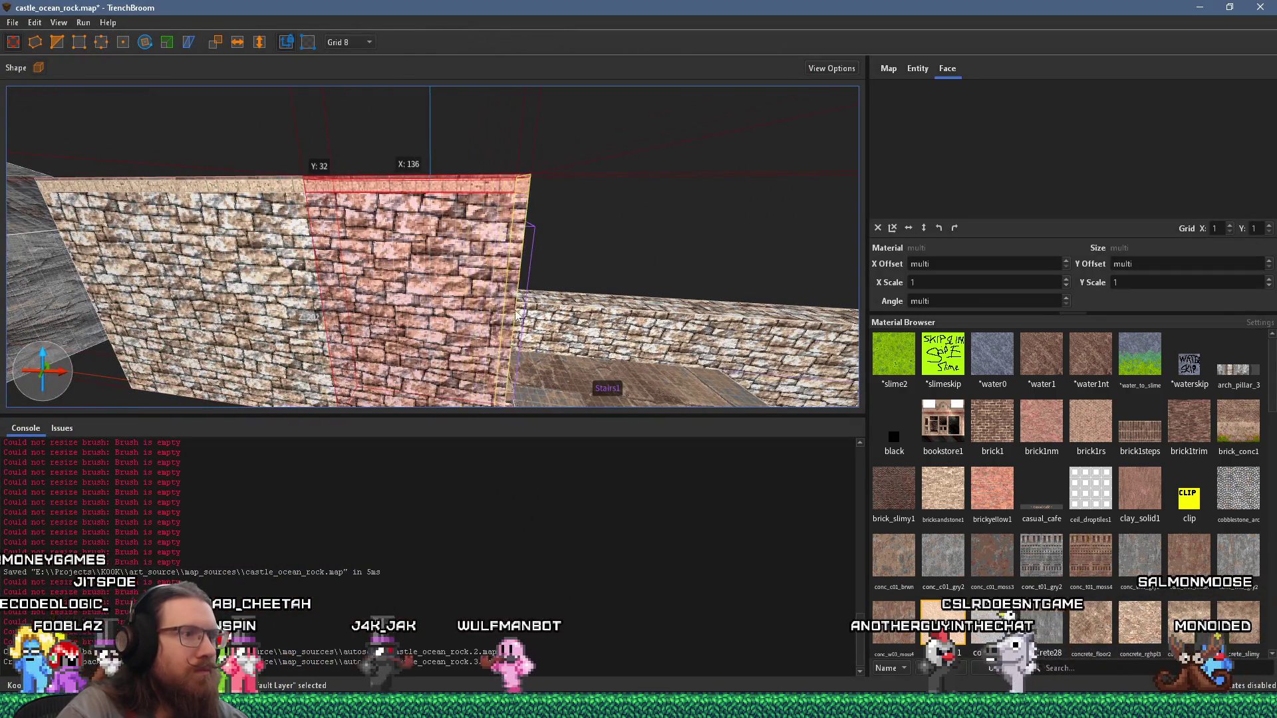
pyautogui.press('w')
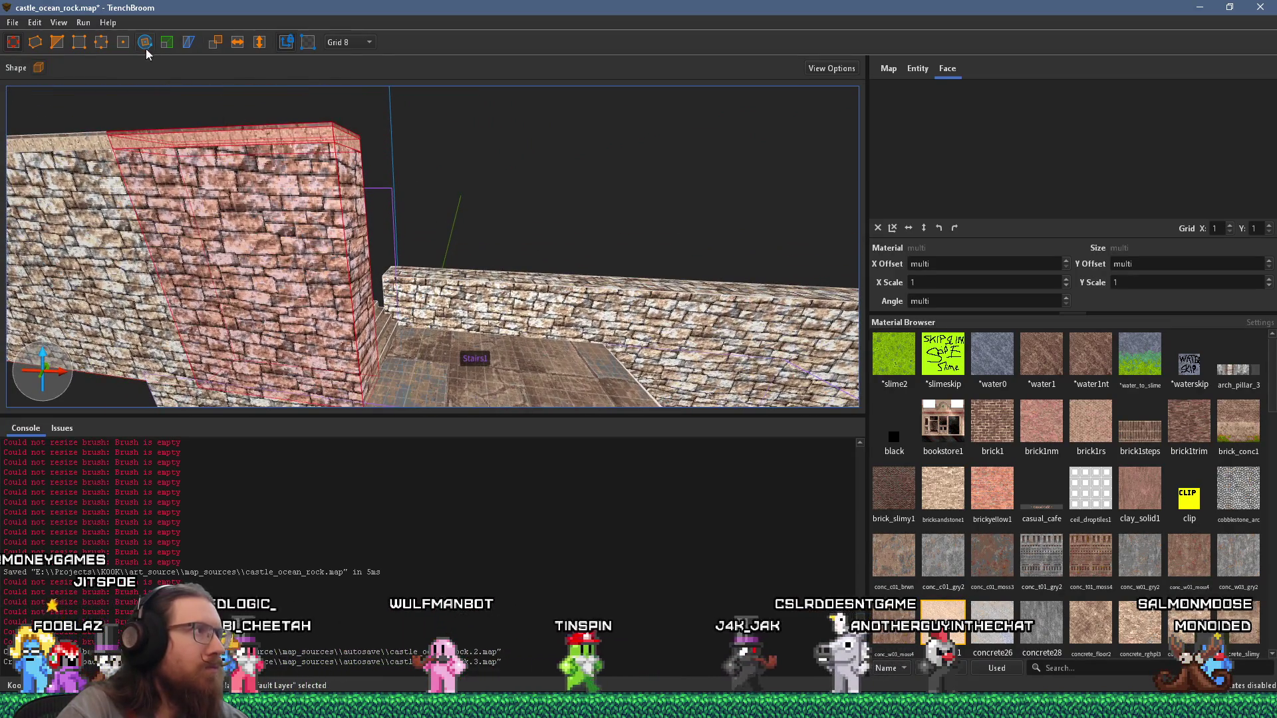
# Step: Put the wall block into vertex editing and orbit the view around the wall and stairs
pyautogui.press('v')
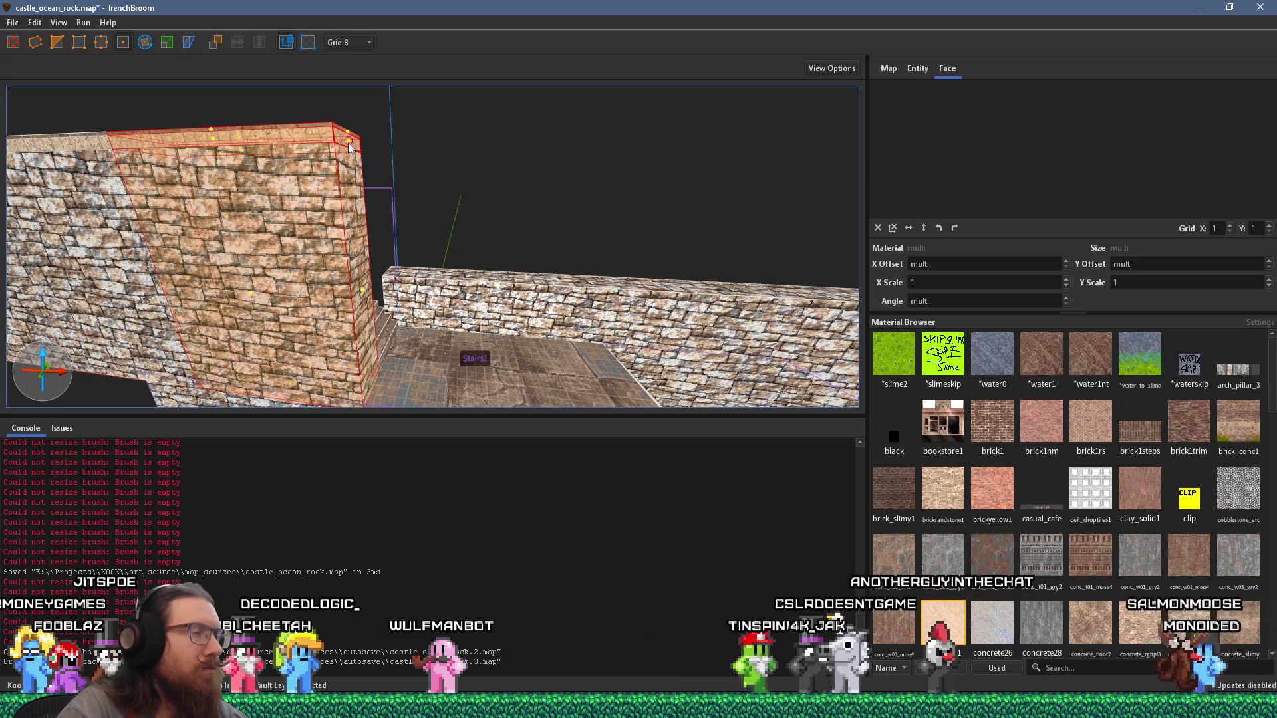
pyautogui.moveTo(350, 148)
pyautogui.mouseDown()
pyautogui.moveTo(420, 178)
pyautogui.moveTo(406, 270)
pyautogui.moveTo(496, 194)
pyautogui.moveTo(270, 251)
pyautogui.moveTo(349, 214)
pyautogui.moveTo(536, 190)
pyautogui.moveTo(615, 196)
pyautogui.moveTo(389, 195)
pyautogui.moveTo(404, 184)
pyautogui.mouseUp()
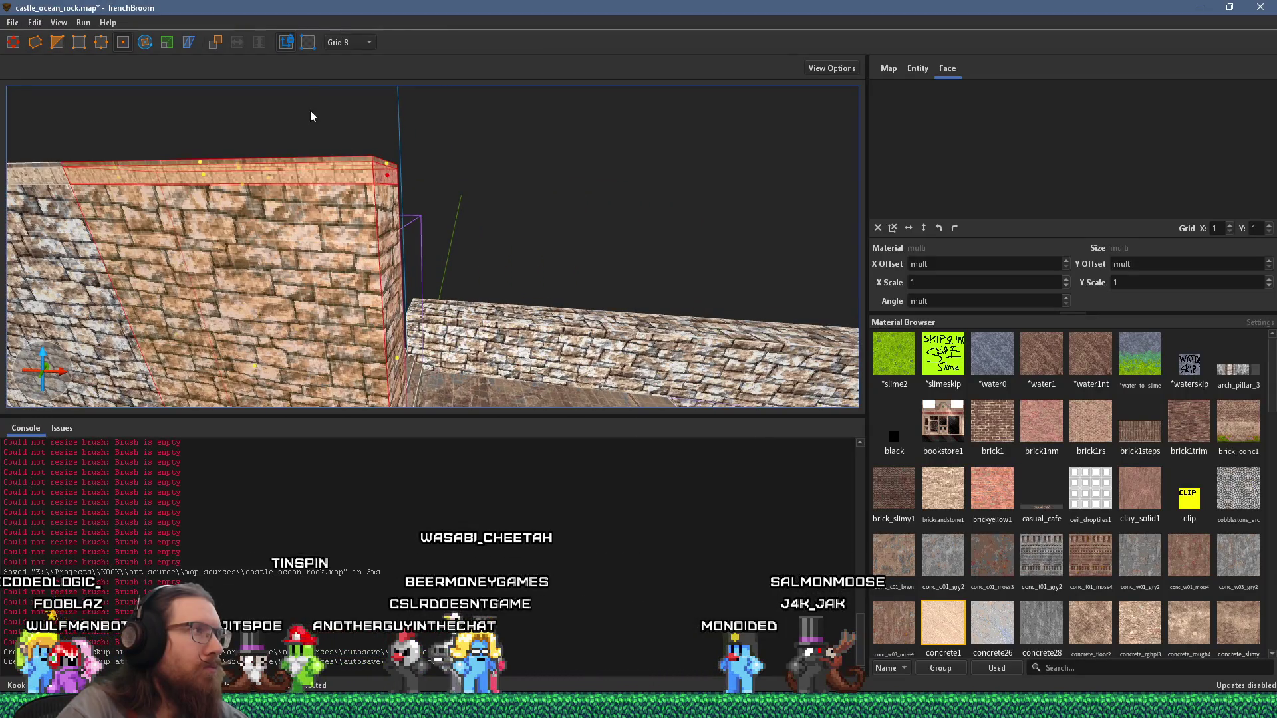
pyautogui.moveTo(309, 118); pyautogui.dragTo(292, 76)
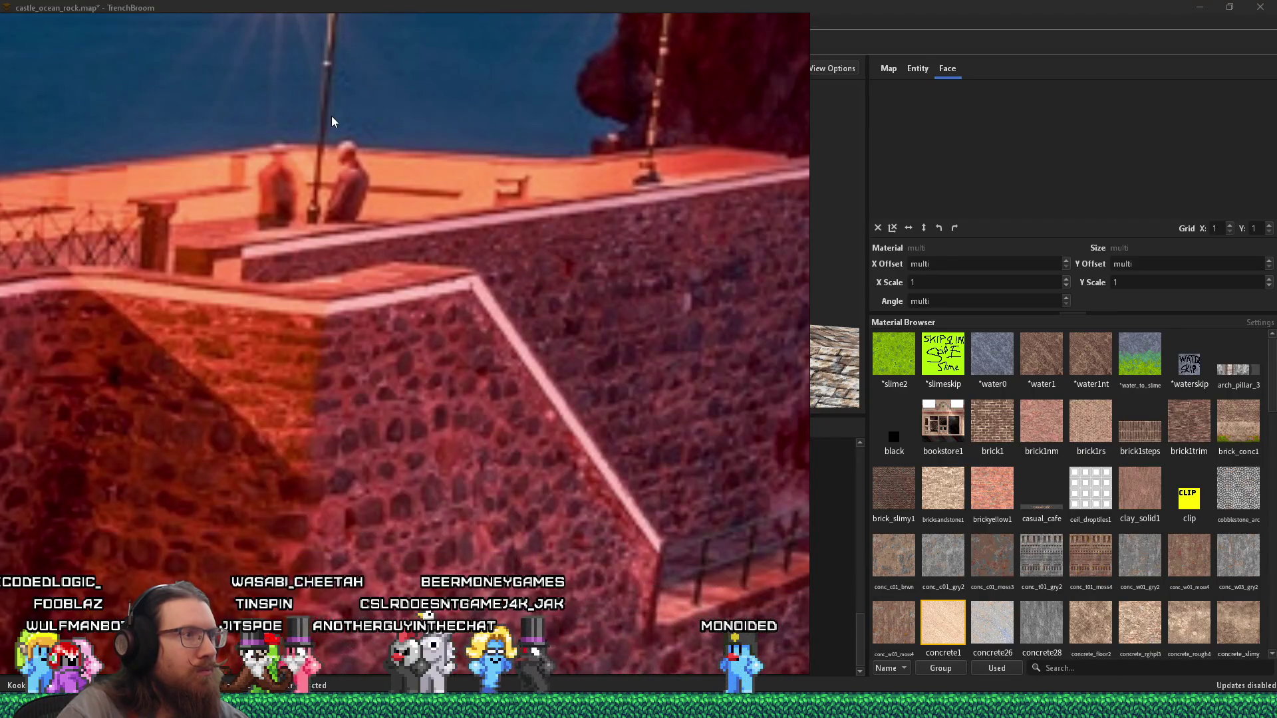
# Step: Select the thin cap brush on top of the wall
pyautogui.scroll(5, 499, 199)
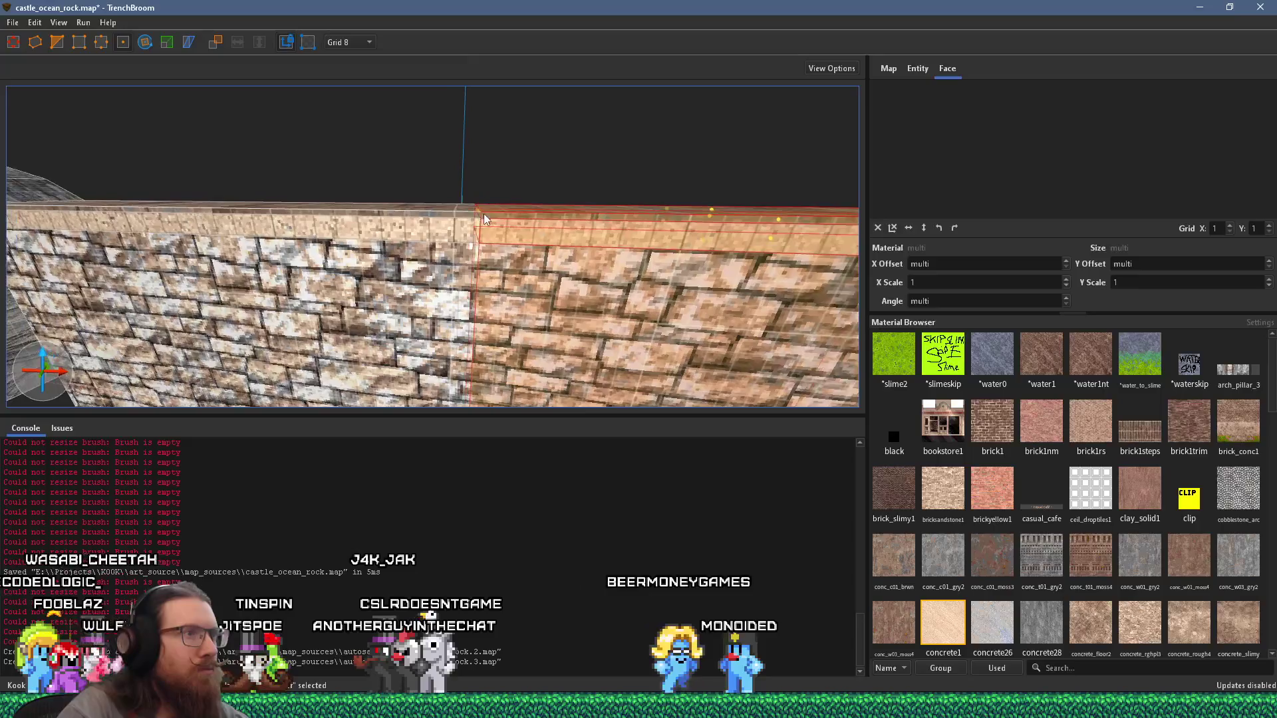
pyautogui.scroll(3, 484, 213)
pyautogui.scroll(3, 508, 216)
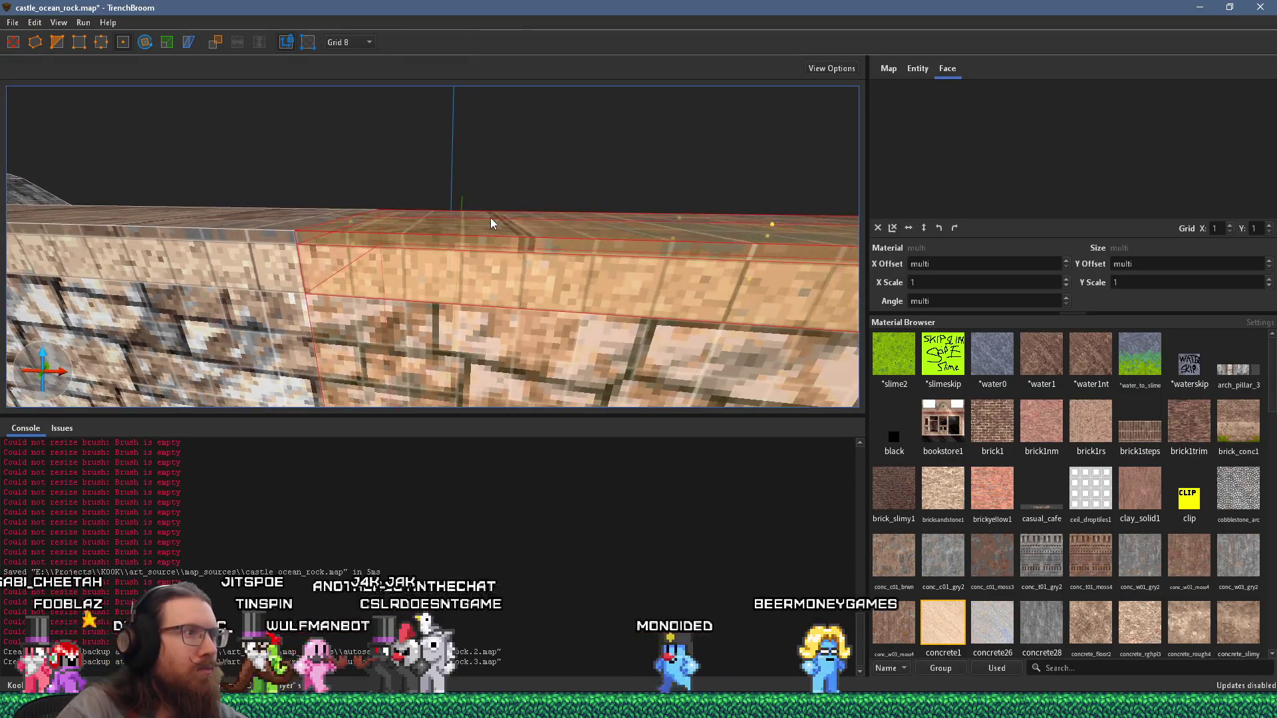
pyautogui.scroll(-5, 490, 218)
pyautogui.click(411, 255)
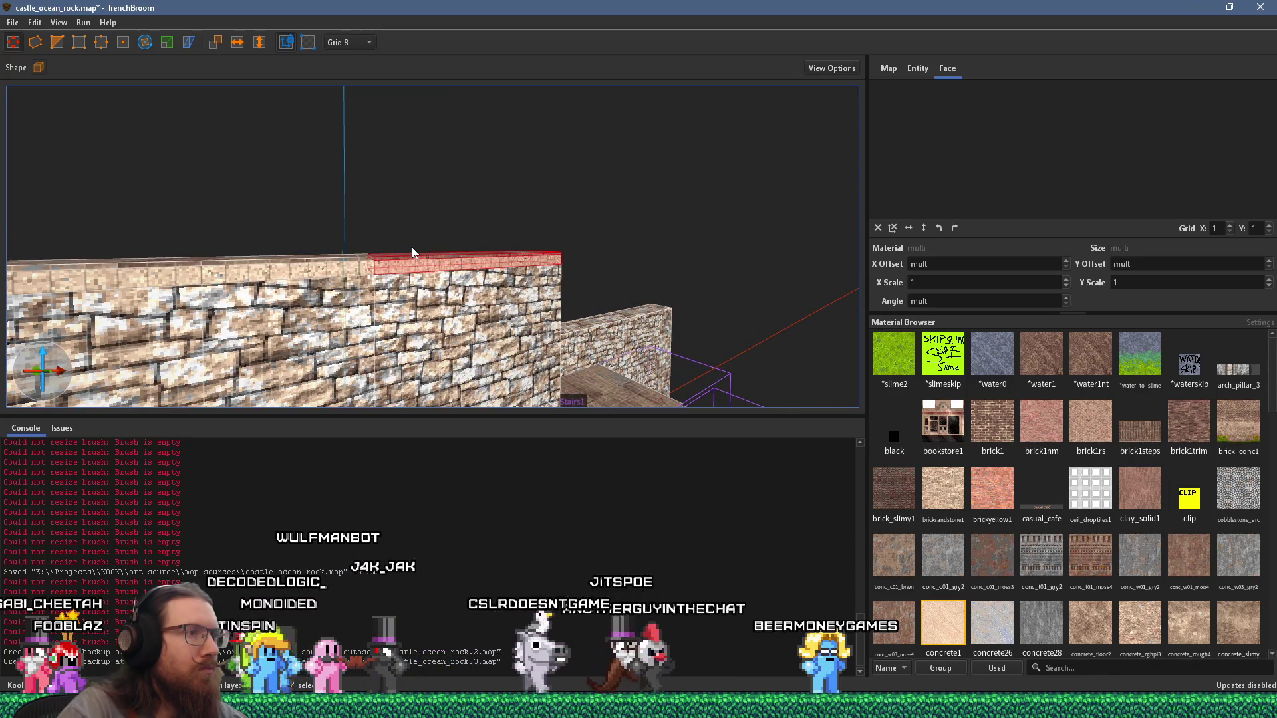
# Step: Select the cap's top face to show its stone_pav_sqlg1 paving alignment
pyautogui.scroll(3, 466, 280)
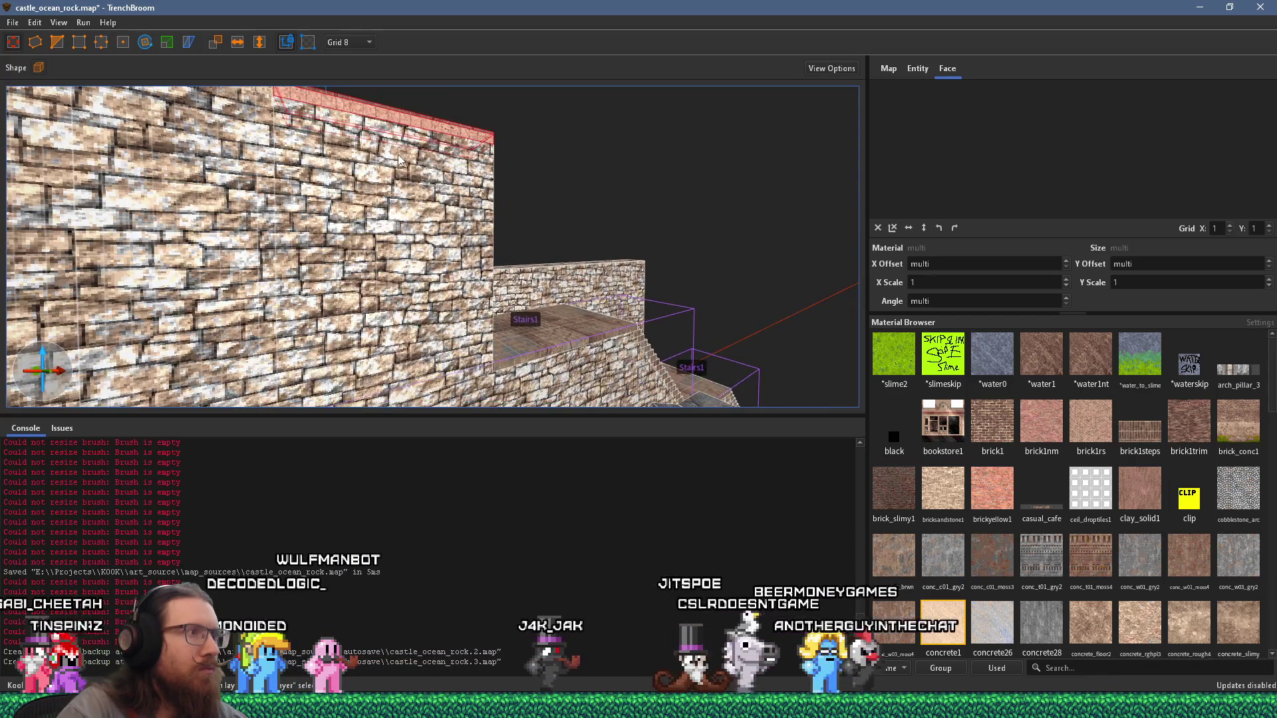
pyautogui.scroll(10, 399, 159)
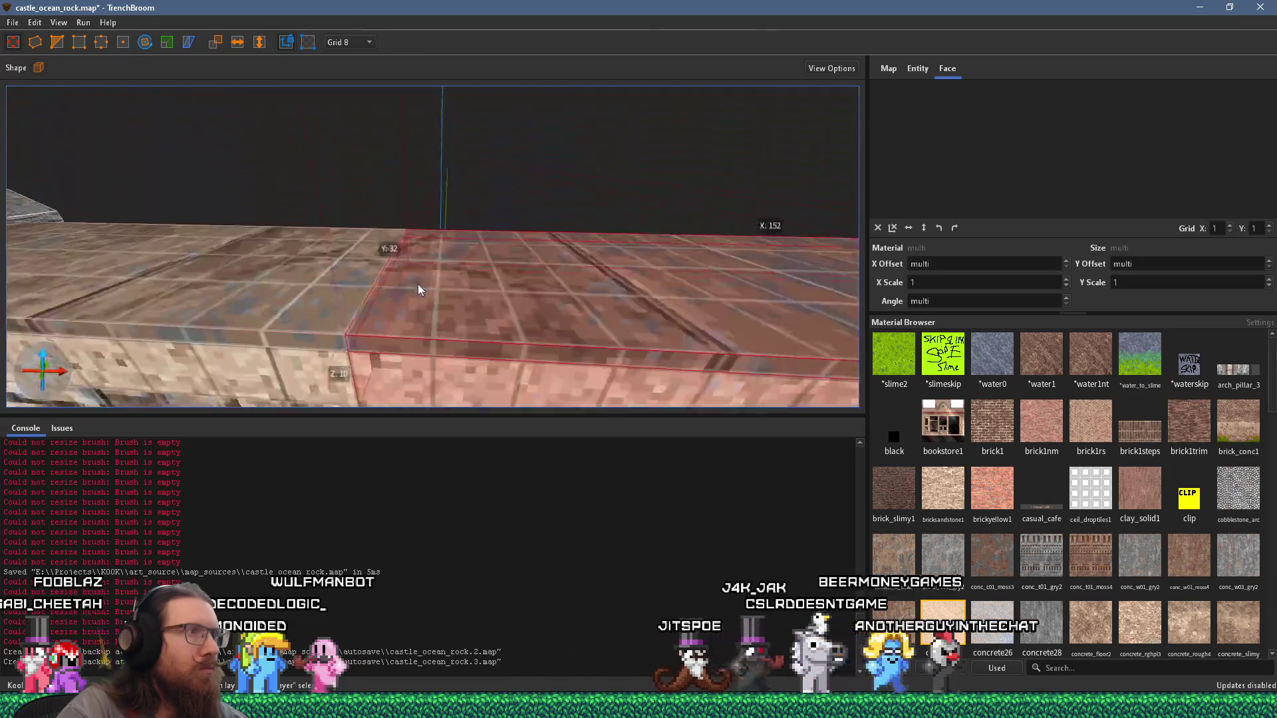
pyautogui.scroll(-4, 420, 288)
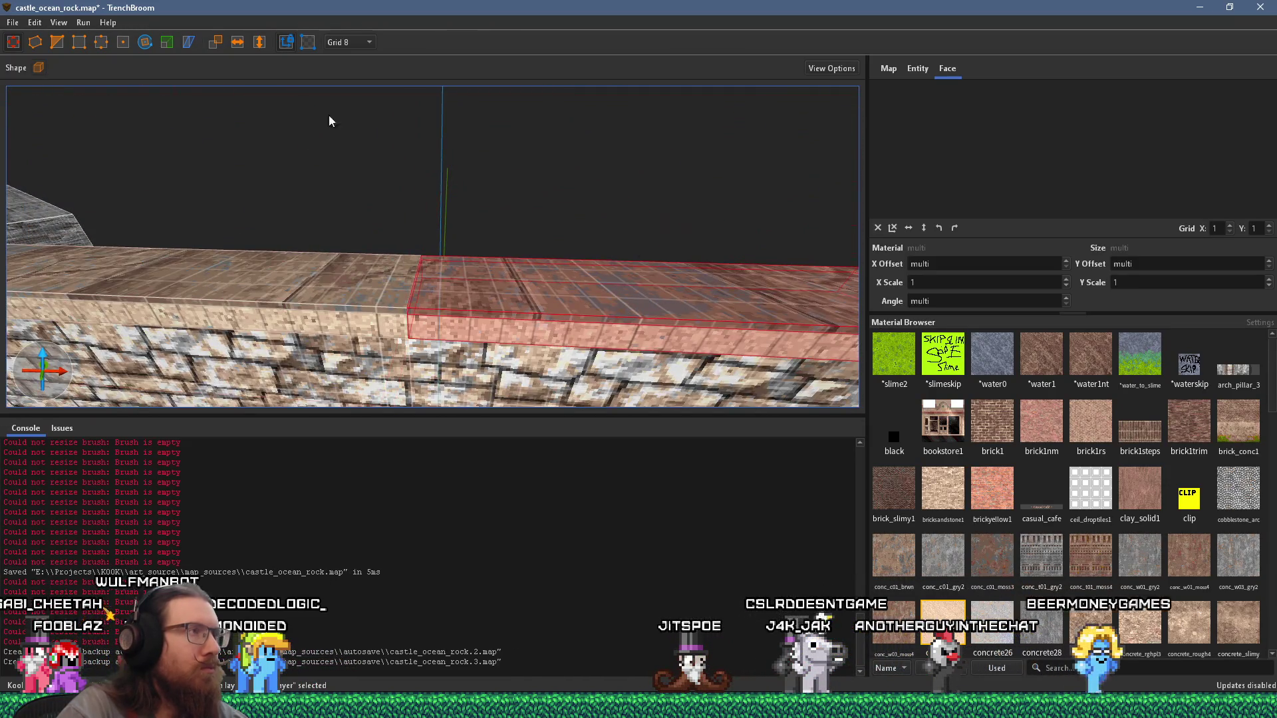
pyautogui.moveTo(305, 81)
pyautogui.mouseDown()
pyautogui.moveTo(360, 200)
pyautogui.moveTo(343, 227)
pyautogui.mouseUp()
pyautogui.scroll(-3, 342, 227)
pyautogui.keyDown('shift'); pyautogui.click(466, 257); pyautogui.keyUp('shift')
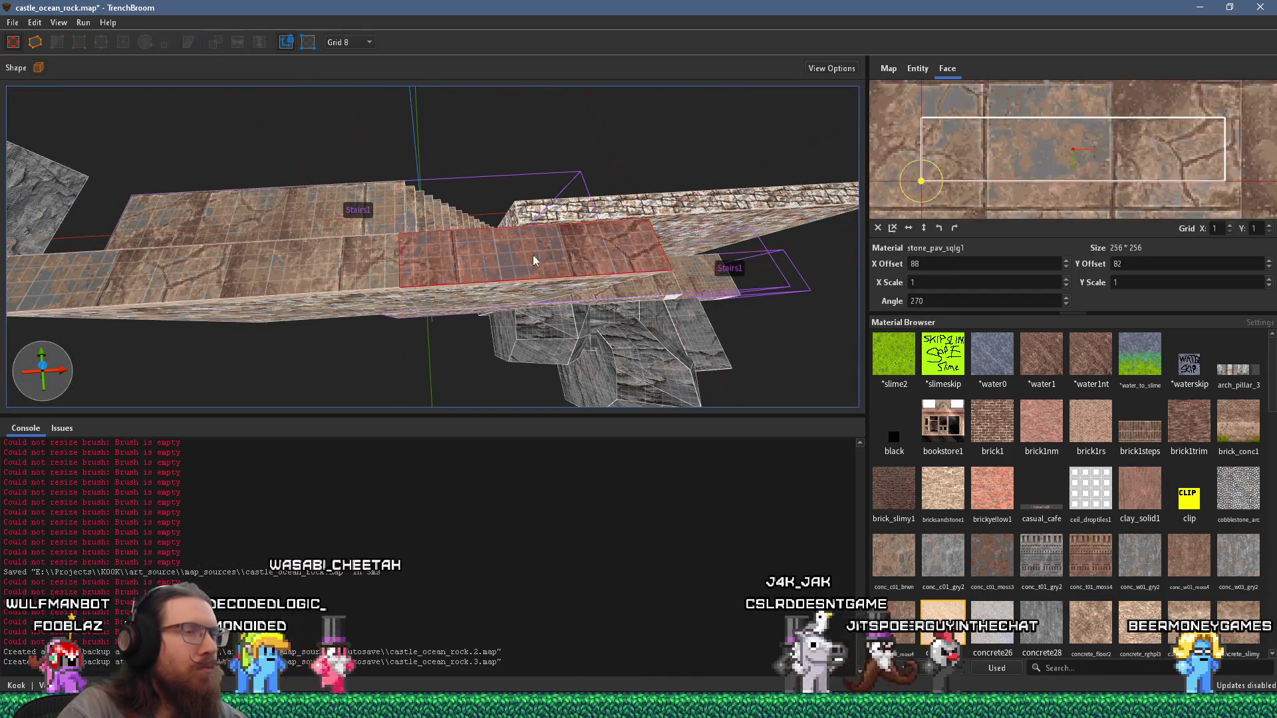
# Step: Shift the cap's paving to X offset 120, then start rotating the whole cap brush
pyautogui.scroll(4, 967, 263)
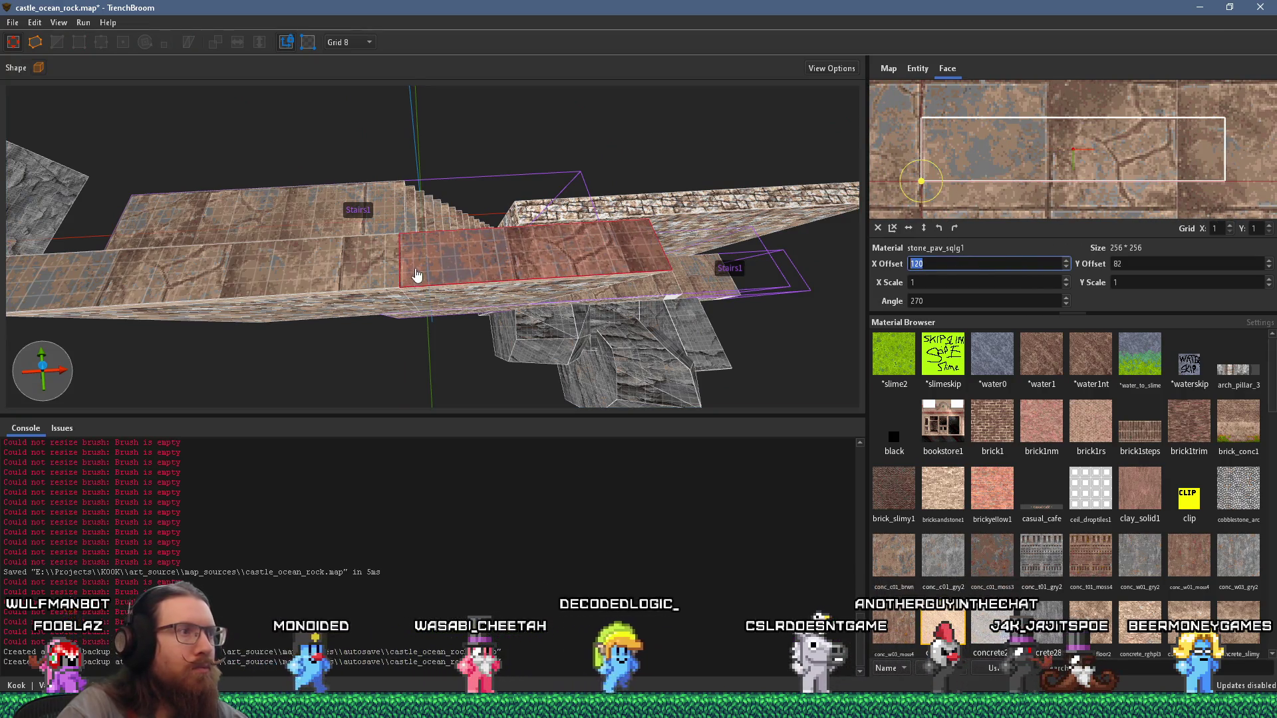
pyautogui.moveTo(548, 254)
pyautogui.mouseDown()
pyautogui.moveTo(474, 257)
pyautogui.moveTo(436, 241)
pyautogui.moveTo(425, 175)
pyautogui.moveTo(440, 172)
pyautogui.mouseUp()
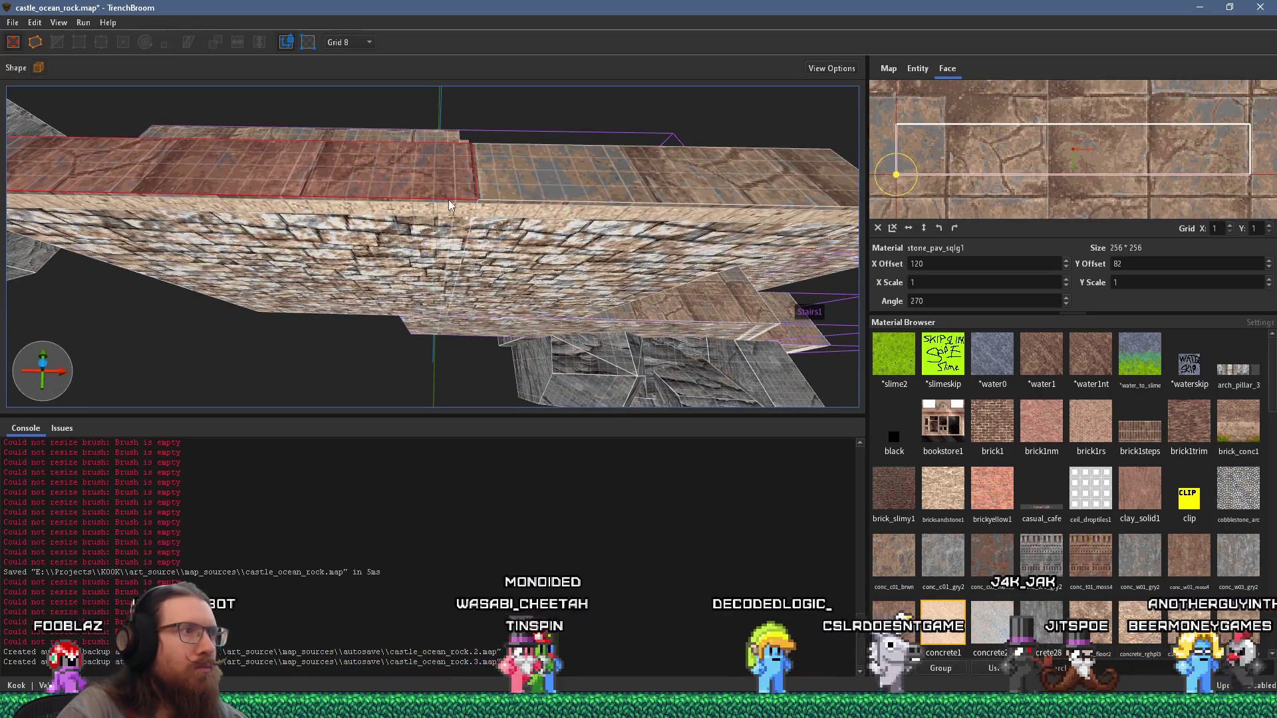
pyautogui.keyDown('shift'); pyautogui.click(524, 198); pyautogui.keyUp('shift')
pyautogui.moveTo(532, 202)
pyautogui.mouseDown()
pyautogui.moveTo(382, 210)
pyautogui.moveTo(711, 195)
pyautogui.moveTo(409, 196)
pyautogui.moveTo(547, 184)
pyautogui.mouseUp()
pyautogui.click(559, 171)
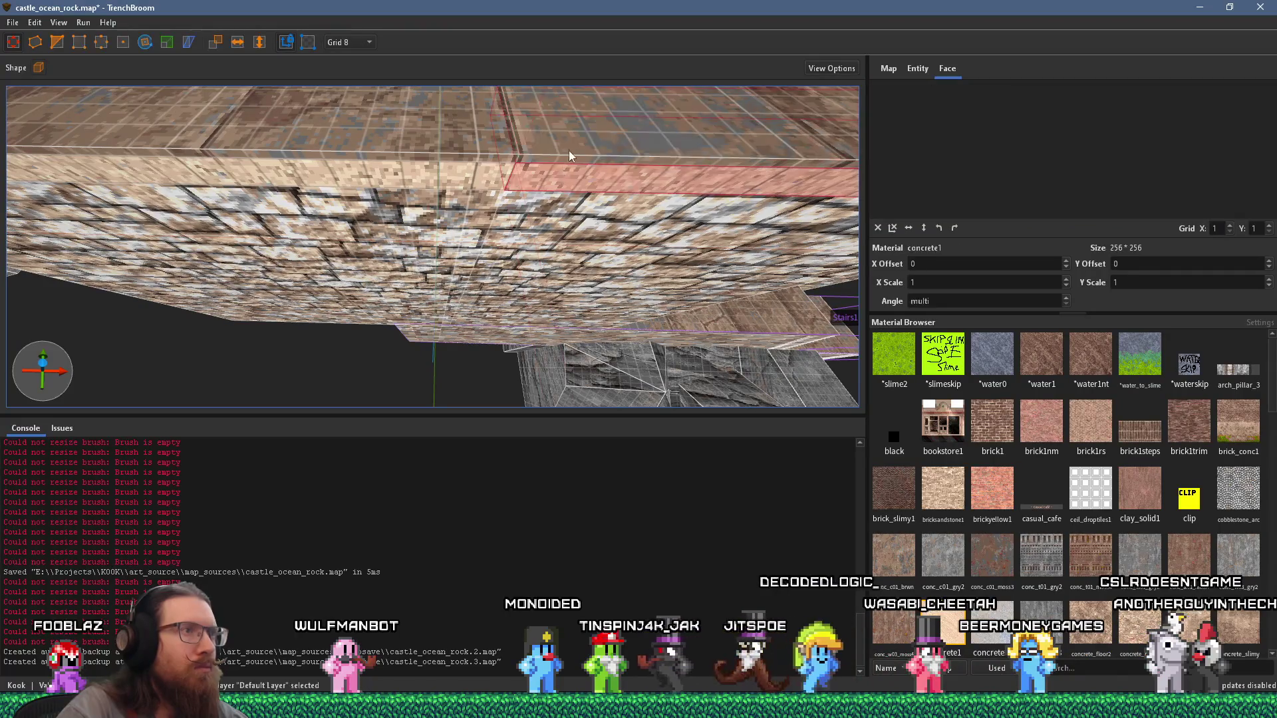
pyautogui.click(146, 41)
# Step: Set the grid to 4 and rotate the wall cap 30° about its front-left edge
pyautogui.moveTo(489, 201)
pyautogui.mouseDown()
pyautogui.moveTo(470, 138)
pyautogui.moveTo(534, 180)
pyautogui.moveTo(463, 228)
pyautogui.mouseUp()
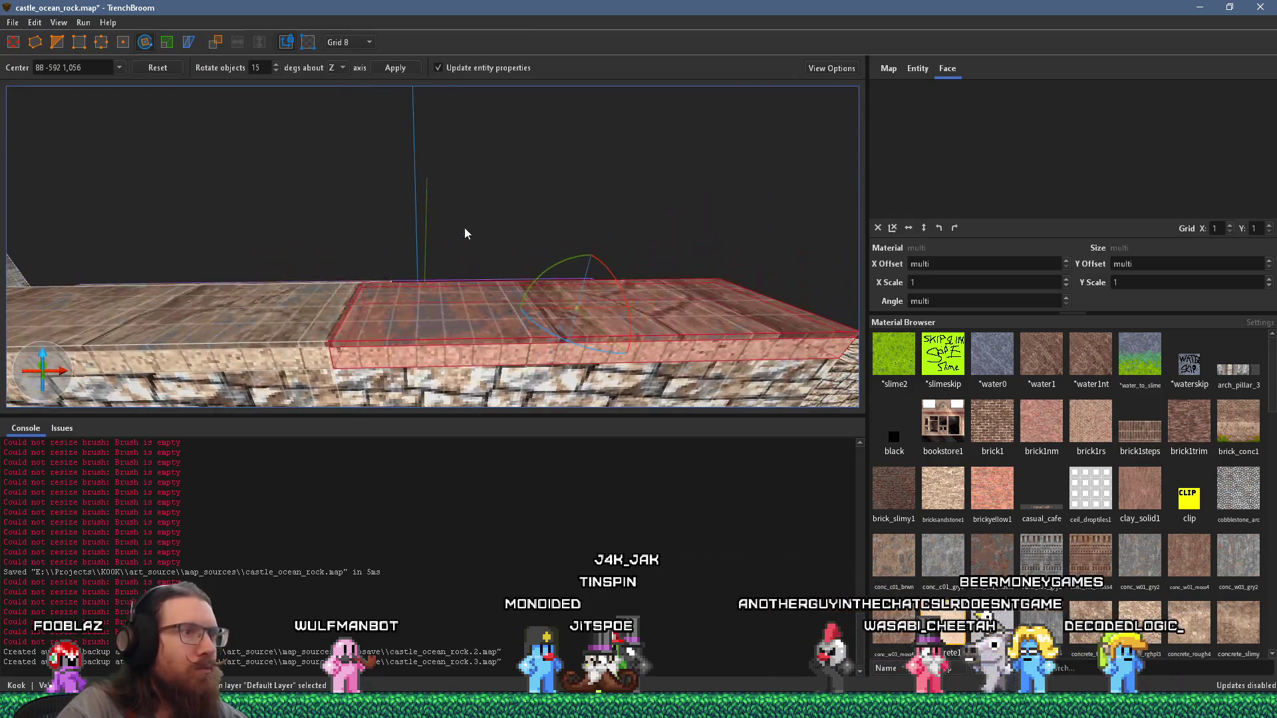
pyautogui.click(365, 45)
pyautogui.click(346, 85)
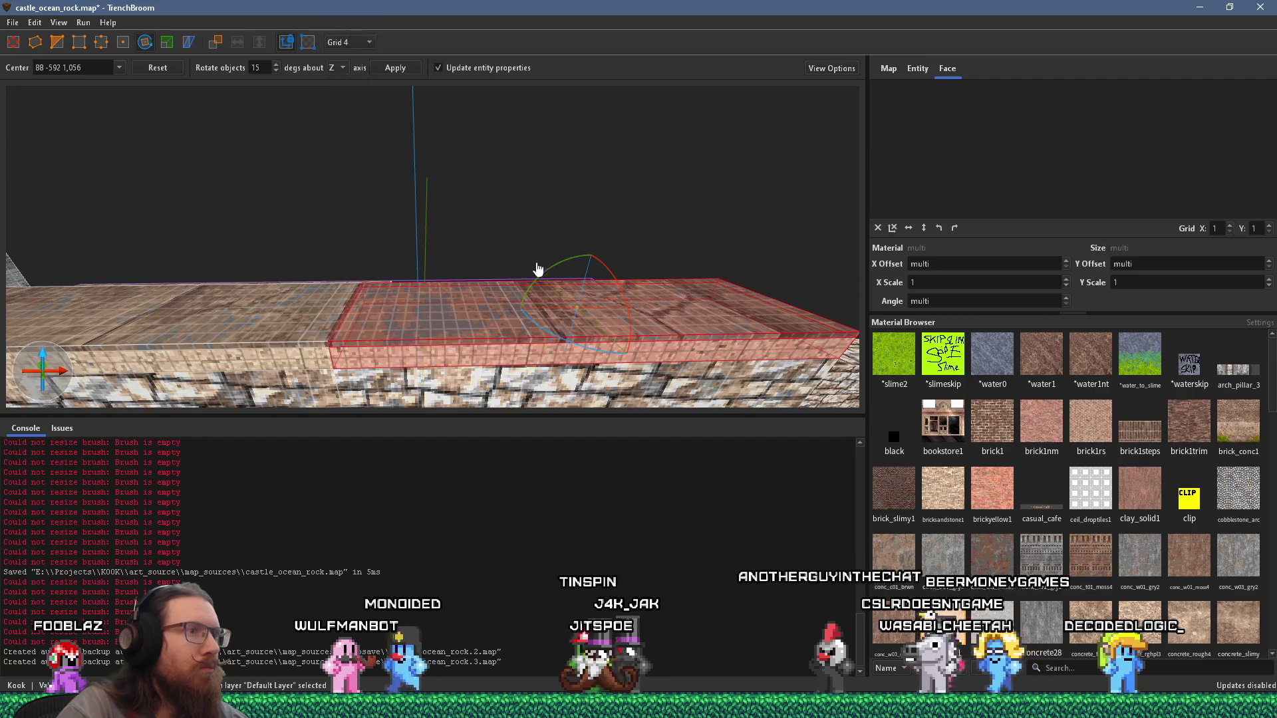
pyautogui.moveTo(574, 312); pyautogui.dragTo(330, 348)
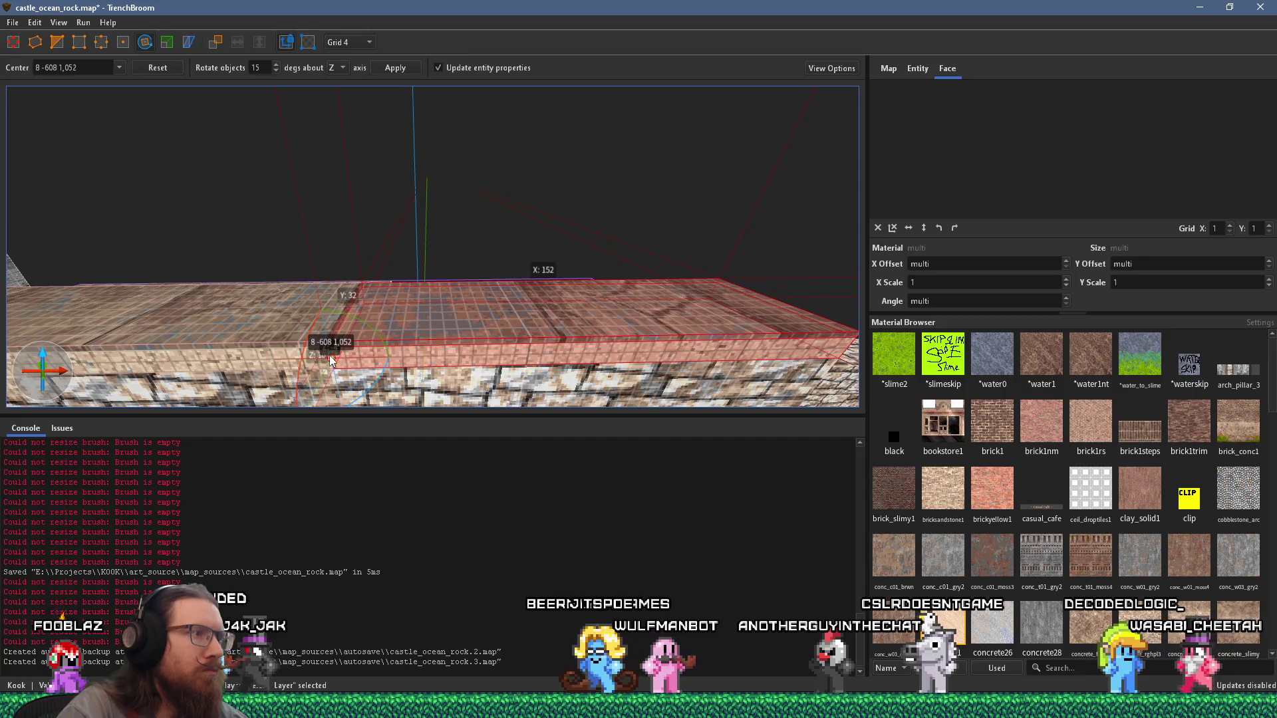
pyautogui.scroll(5, 353, 339)
pyautogui.moveTo(463, 214); pyautogui.dragTo(491, 240)
pyautogui.scroll(-5, 491, 241)
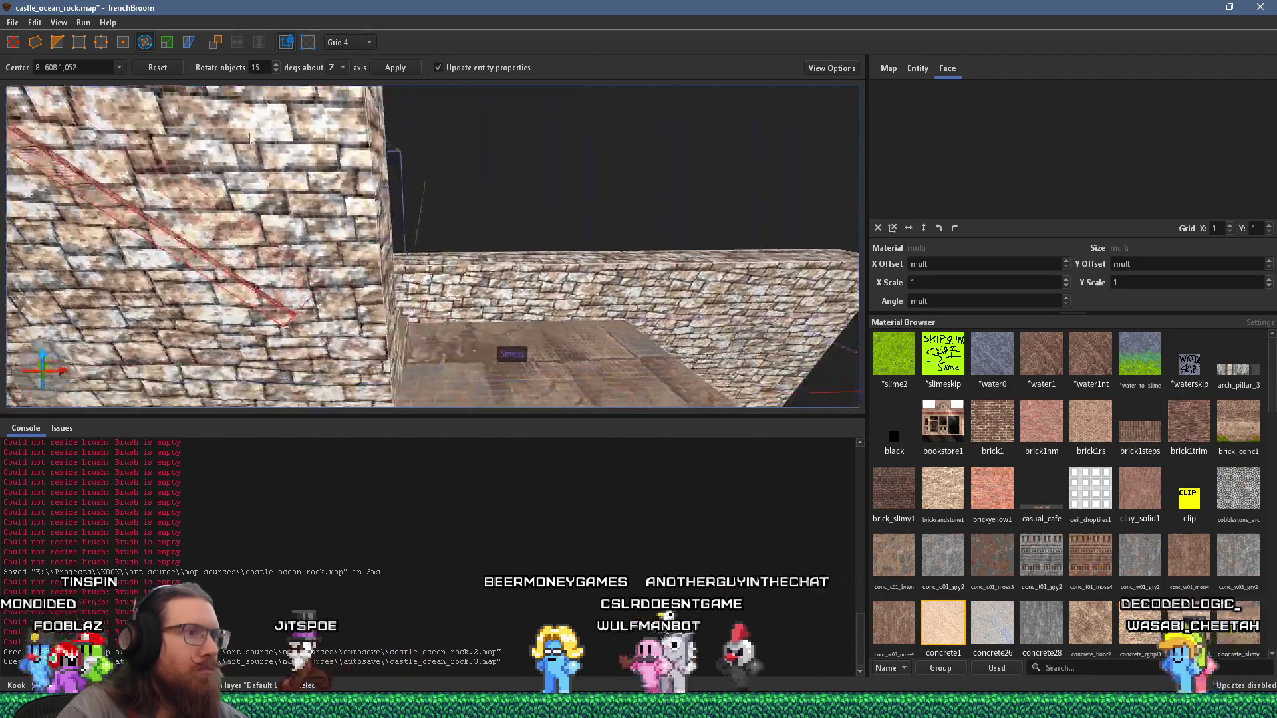
pyautogui.press('r')
pyautogui.click(439, 205)
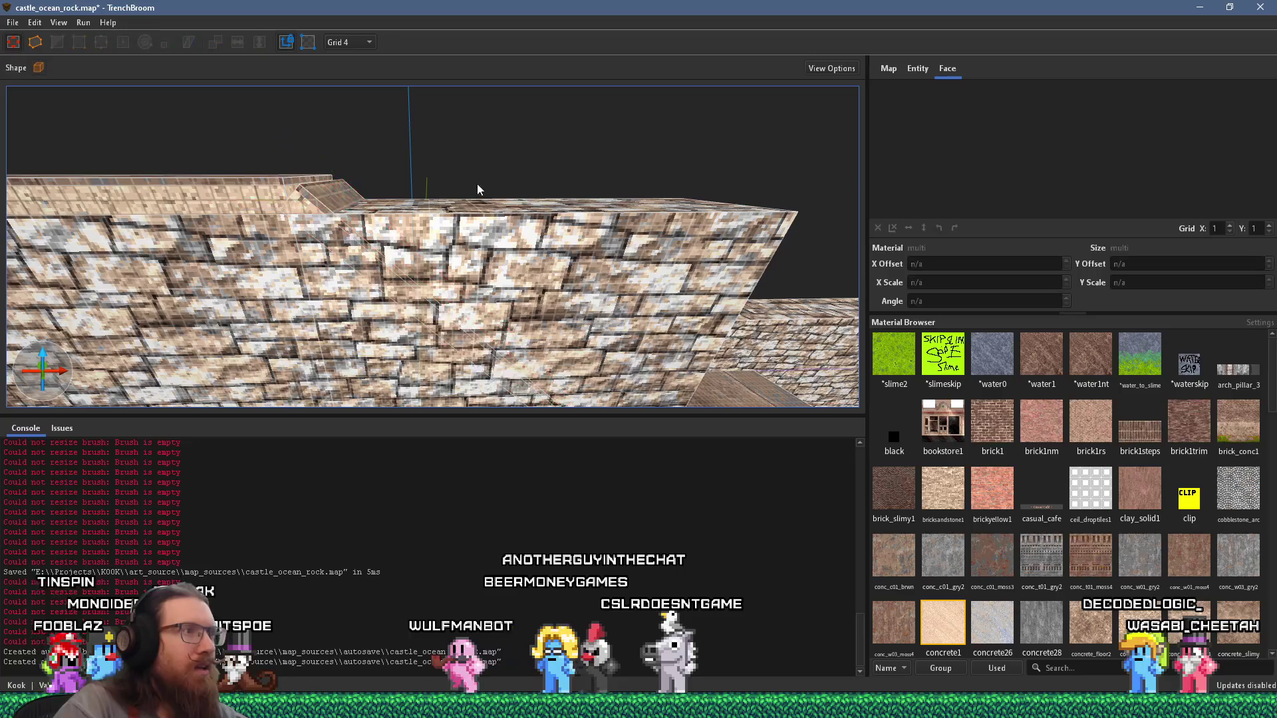
# Step: Select the left wall brush along the wall top
pyautogui.scroll(8, 487, 229)
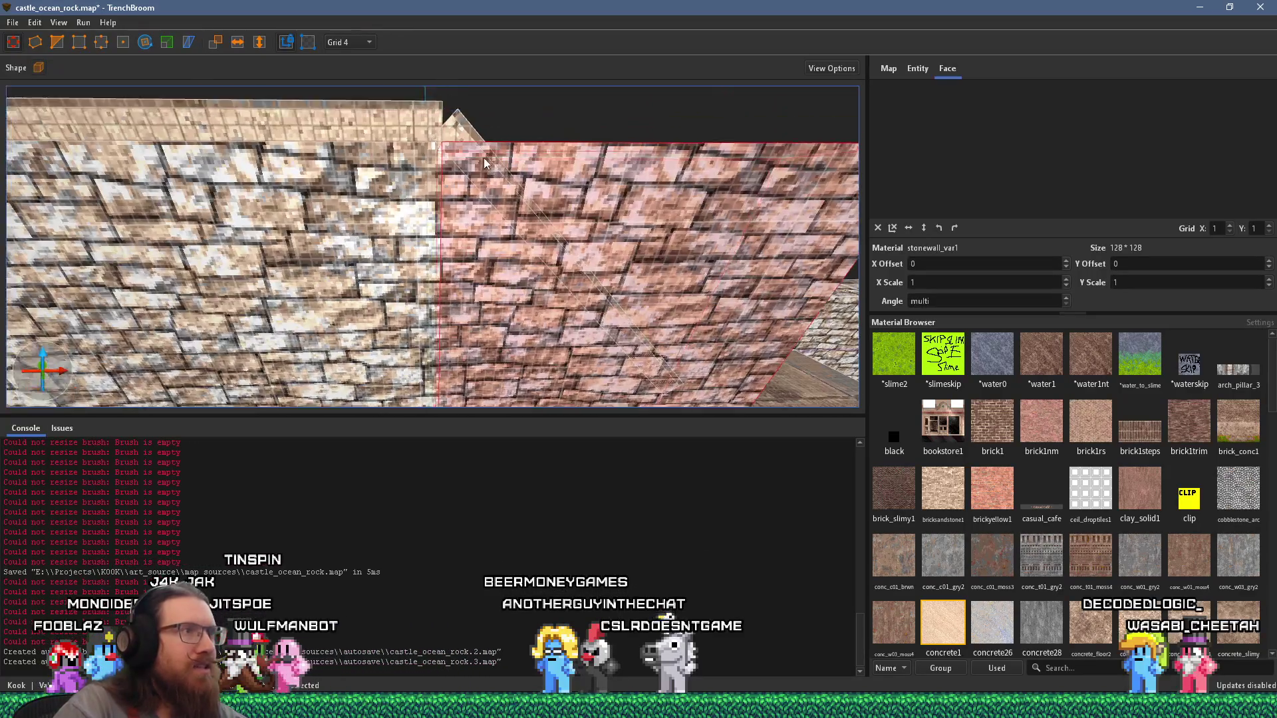
pyautogui.scroll(-5, 489, 174)
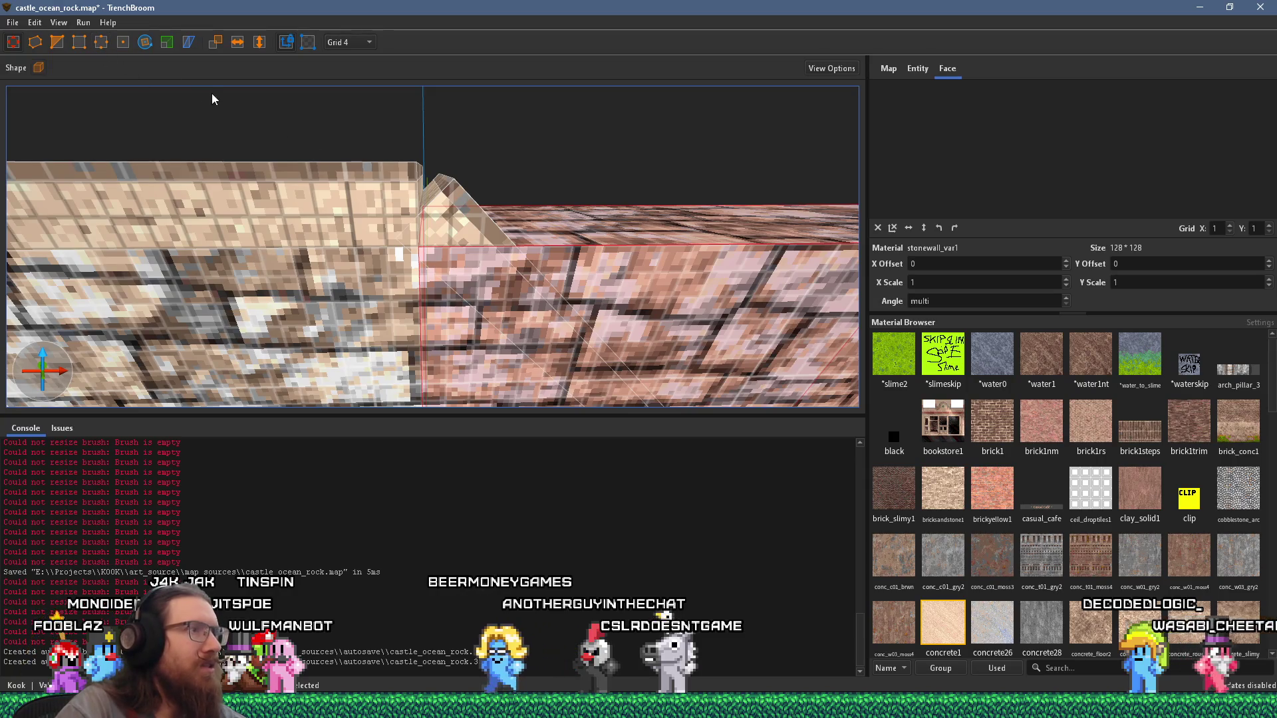
pyautogui.scroll(3, 294, 112)
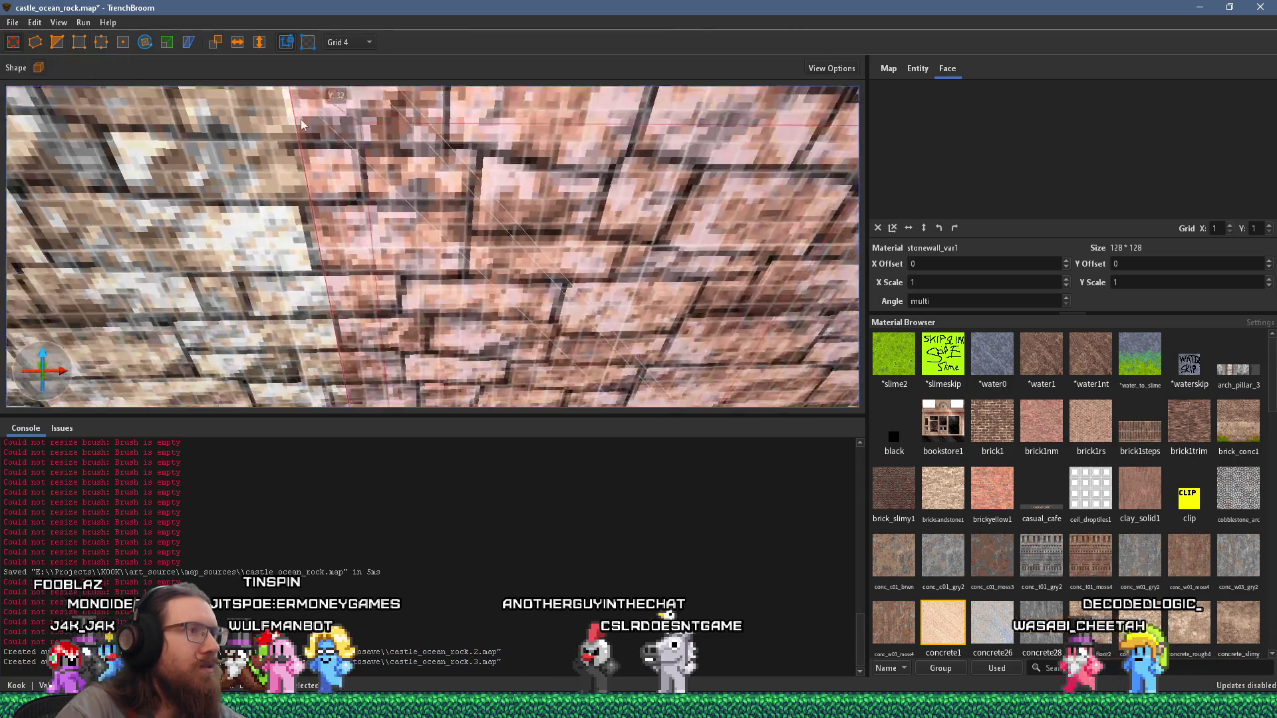
pyautogui.scroll(-3, 487, 165)
pyautogui.scroll(-3, 501, 171)
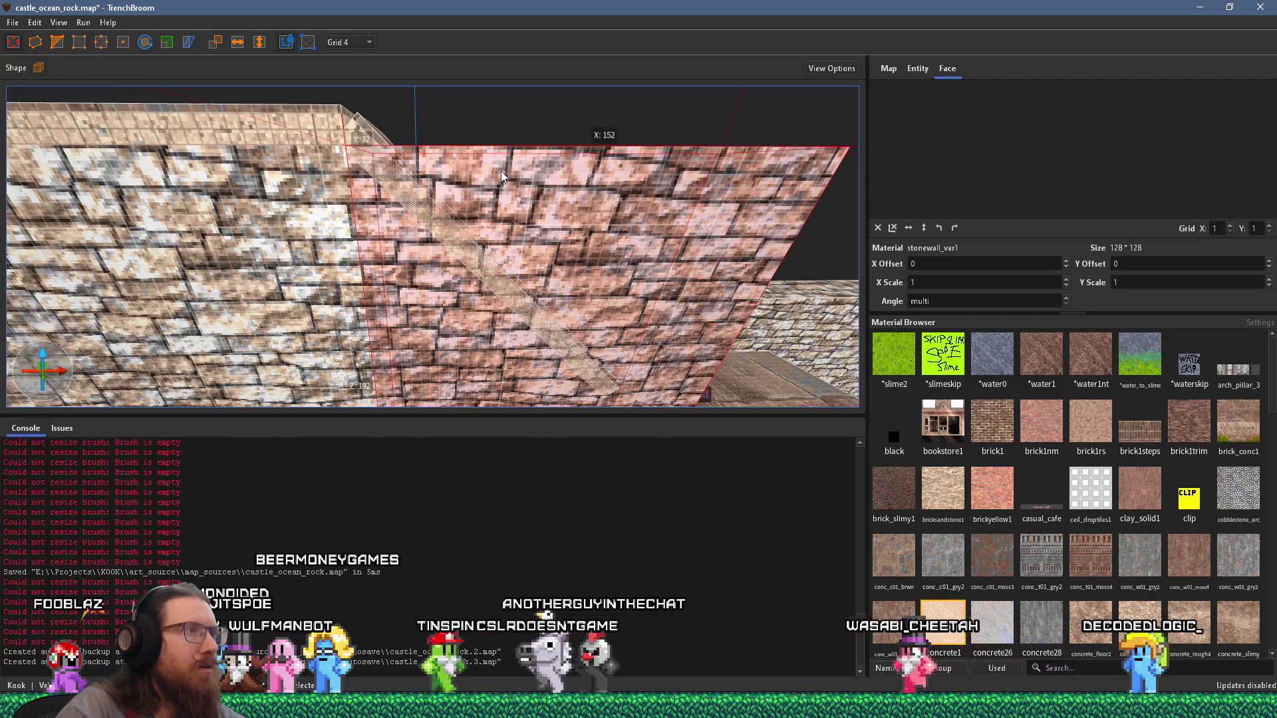
pyautogui.scroll(-3, 499, 171)
pyautogui.scroll(5, 439, 178)
pyautogui.scroll(-2, 441, 184)
pyautogui.scroll(5, 442, 192)
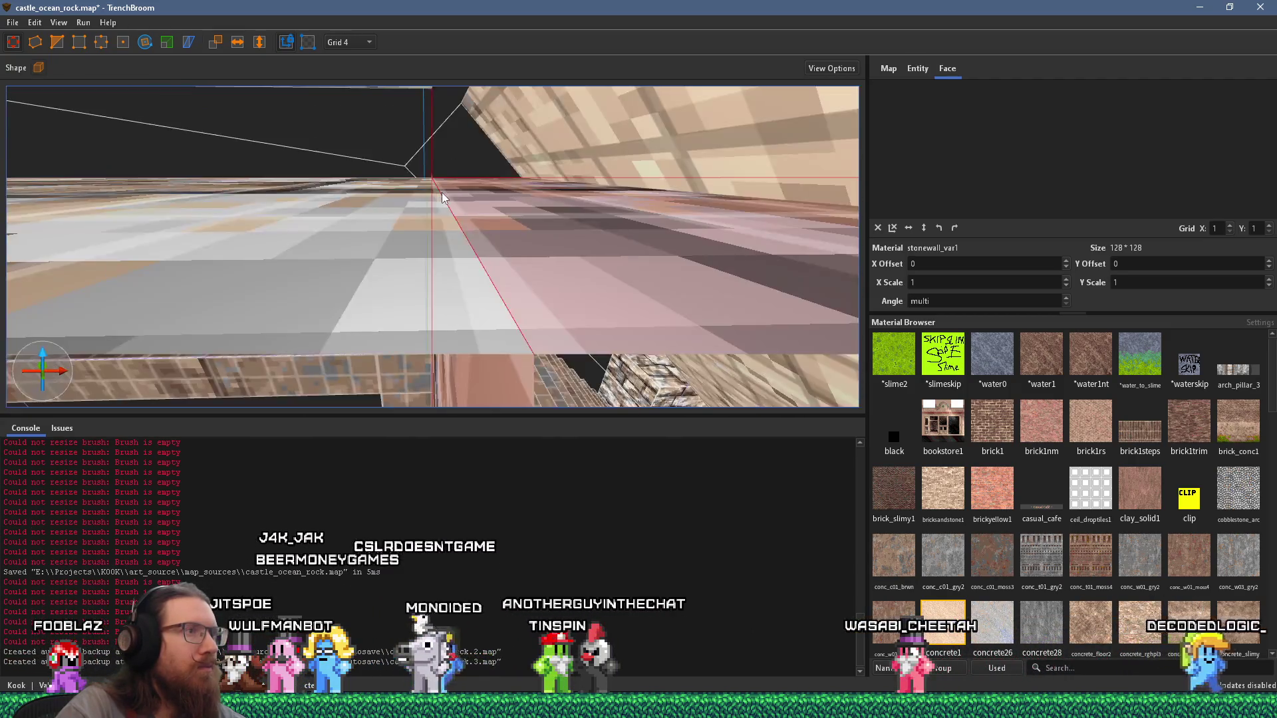
pyautogui.scroll(-5, 442, 191)
pyautogui.click(410, 220)
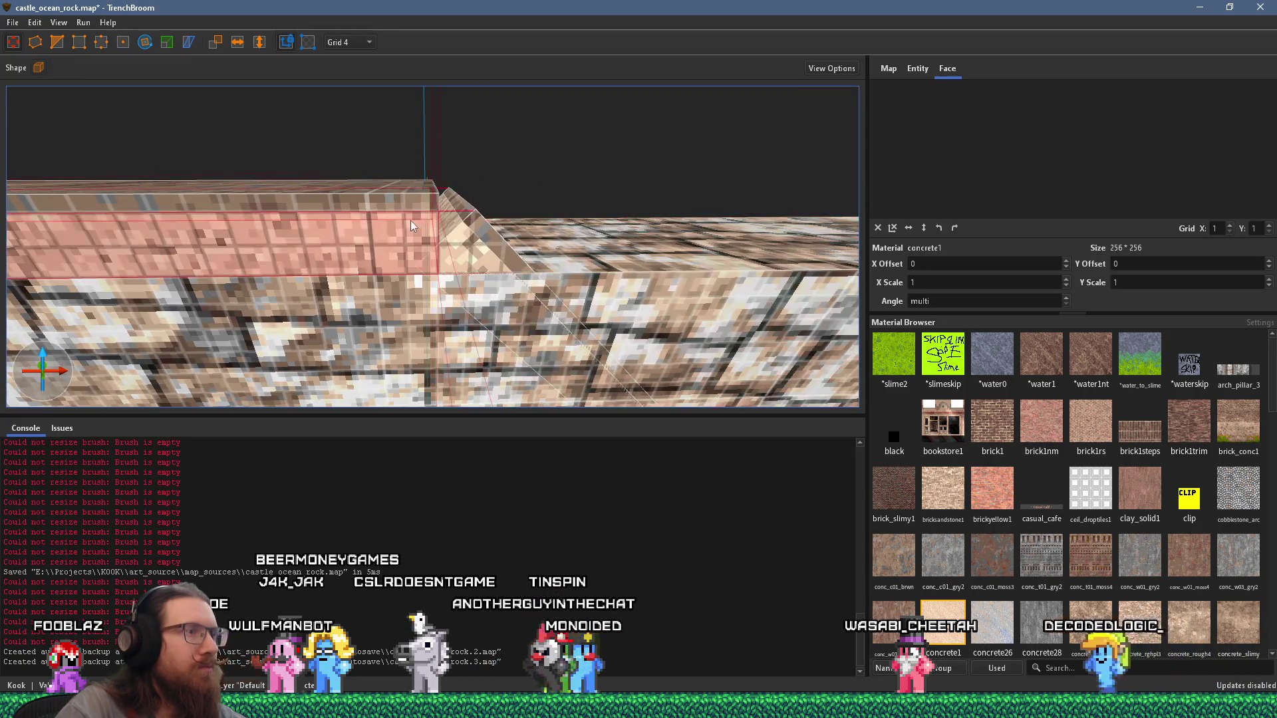
# Step: Check the left wall's top face, then select the sloped wedge brush beside it for shape editing
pyautogui.scroll(-2, 440, 212)
pyautogui.scroll(1, 434, 212)
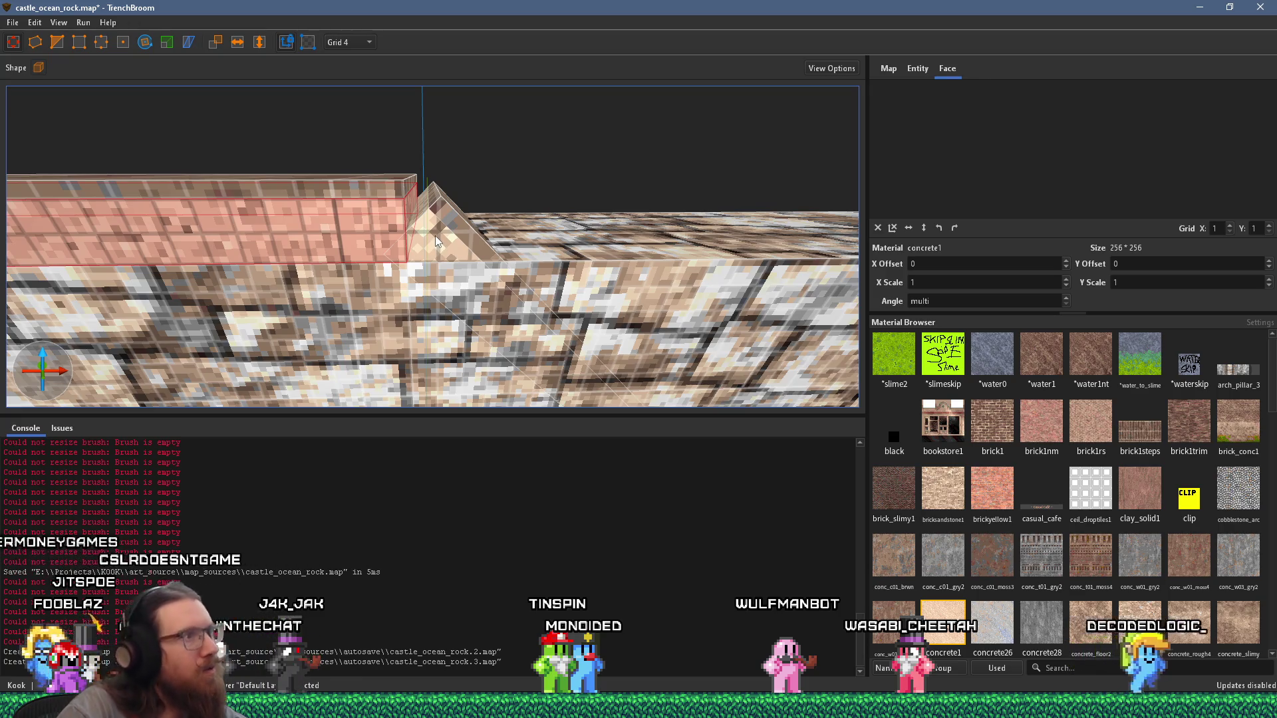
pyautogui.click(419, 186)
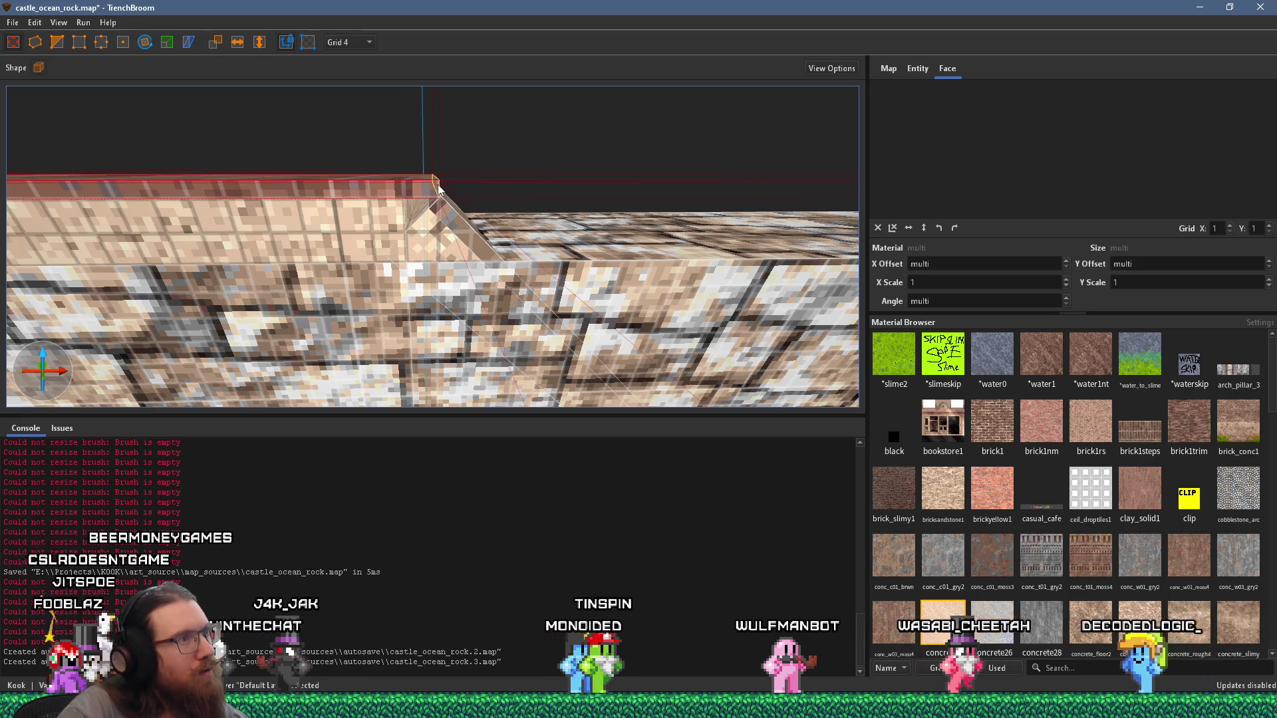
pyautogui.click(447, 208)
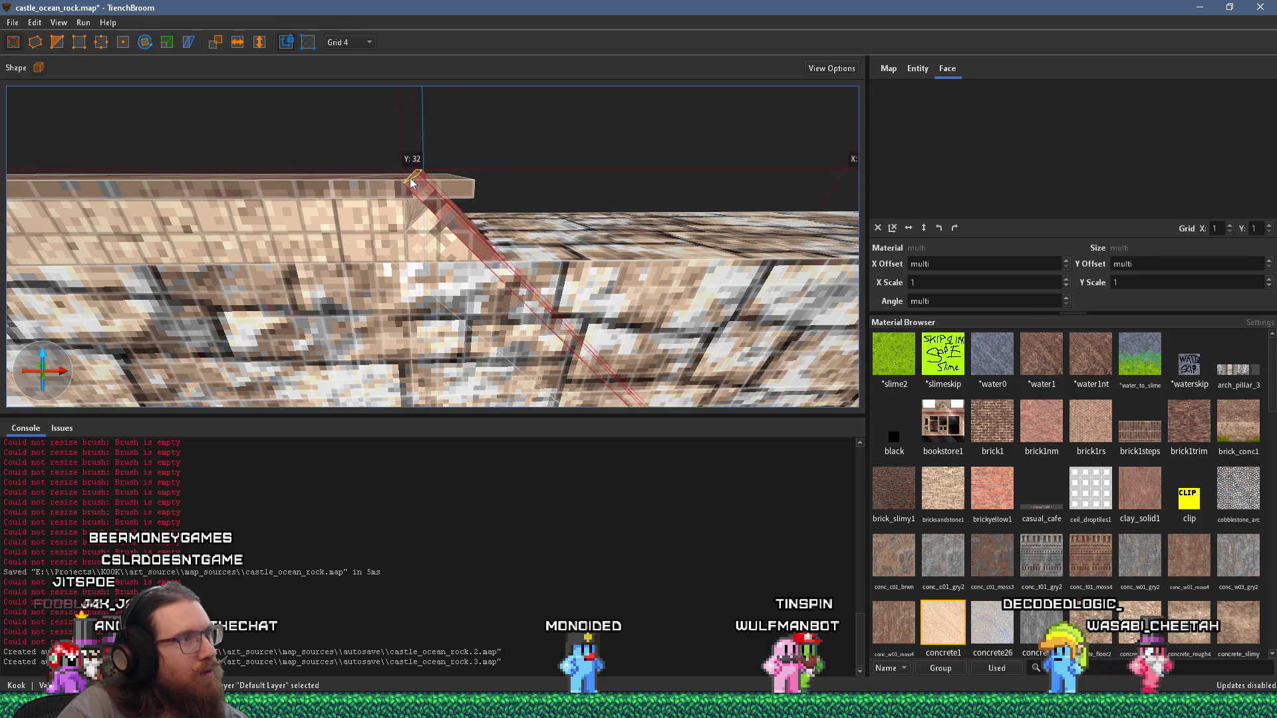
pyautogui.scroll(2, 434, 177)
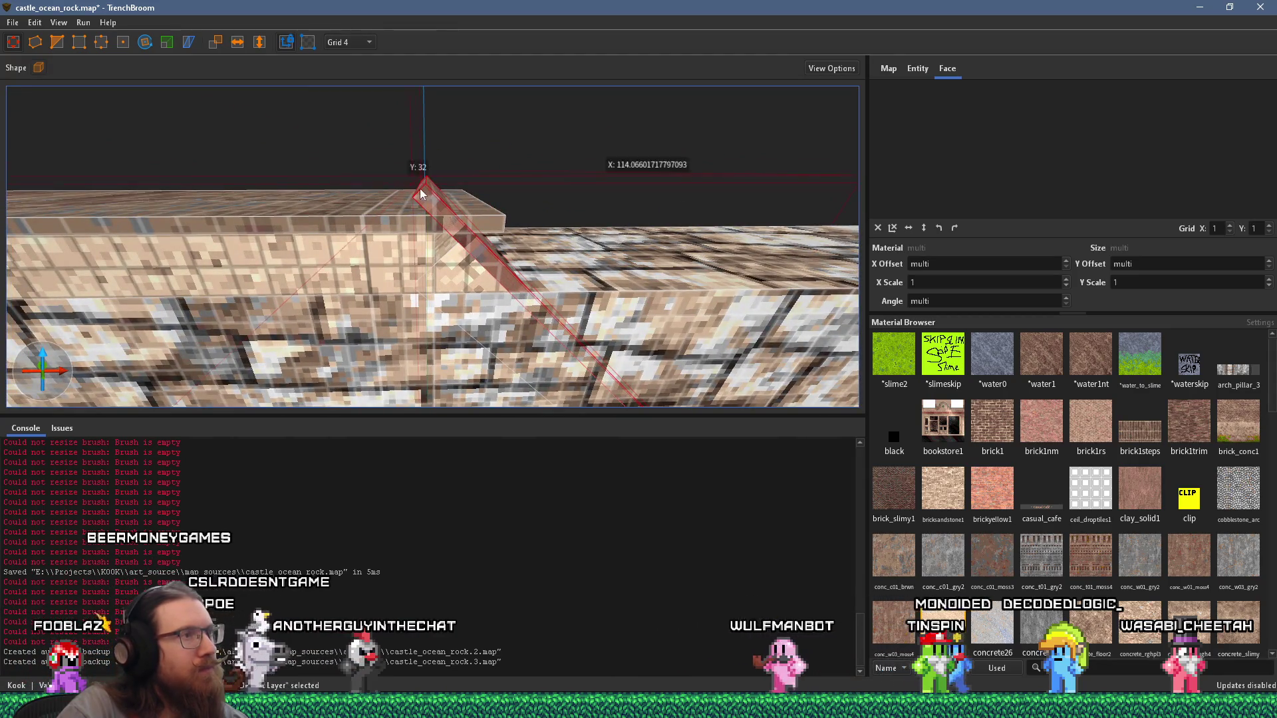
pyautogui.click(66, 45)
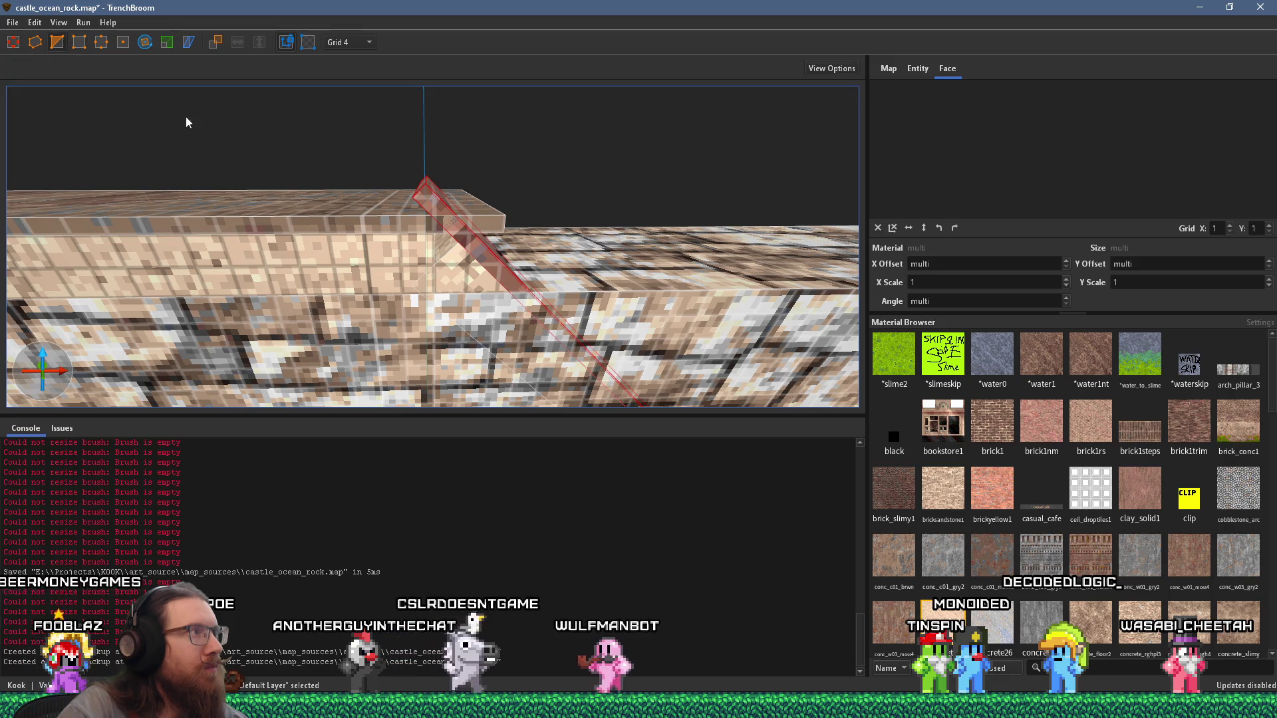
# Step: Stretch the wedge into a long sloped strip running down the wall
pyautogui.hotkey('ctrl', 'z')
pyautogui.scroll(5, 361, 183)
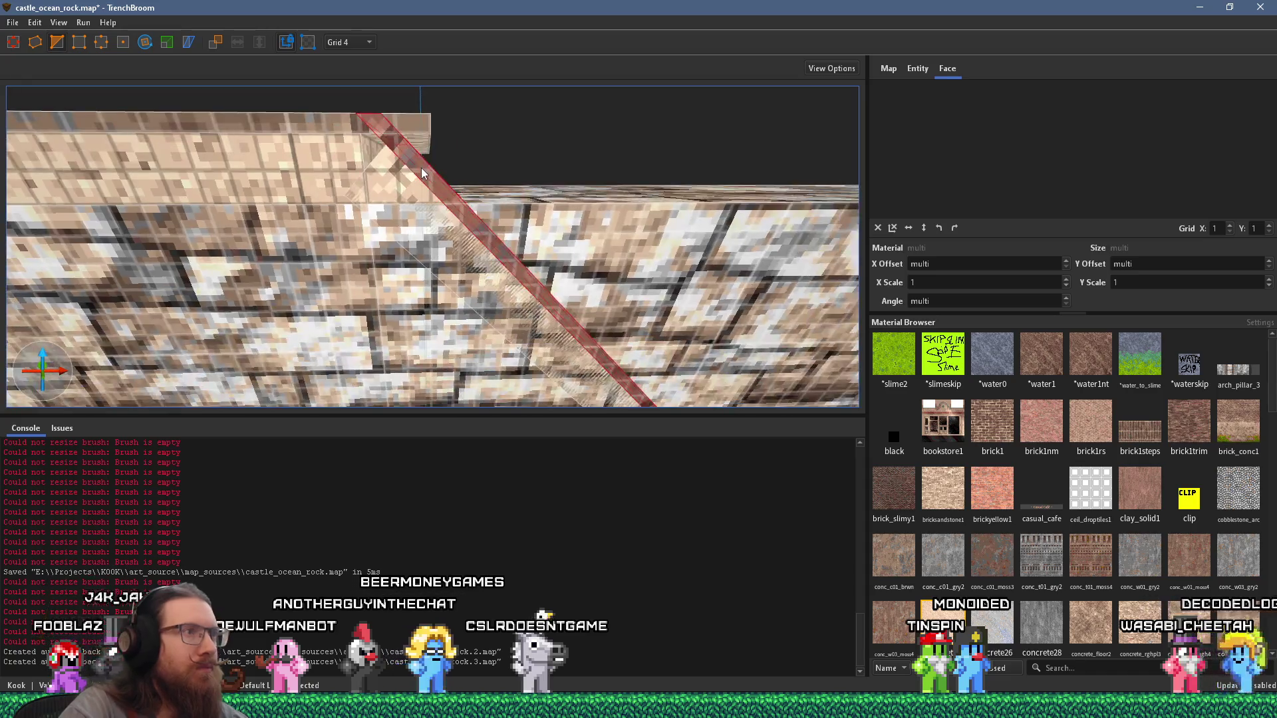
pyautogui.scroll(-3, 466, 164)
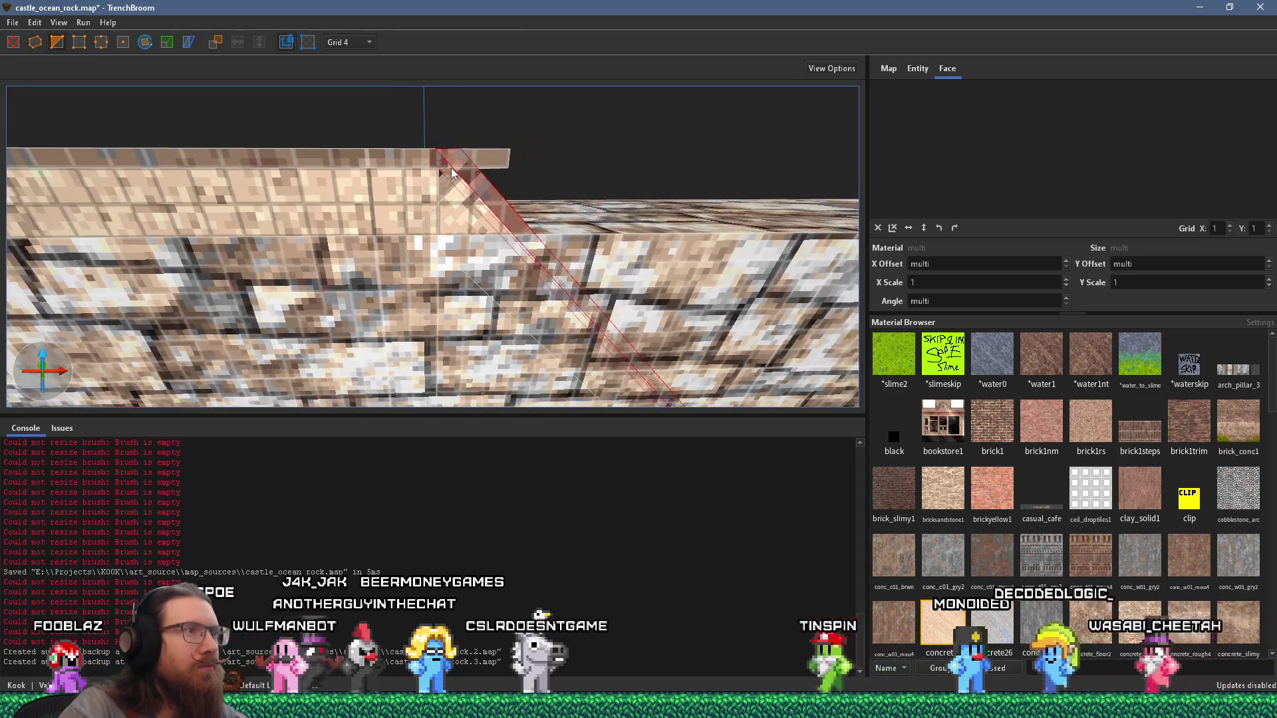
pyautogui.scroll(-2, 450, 175)
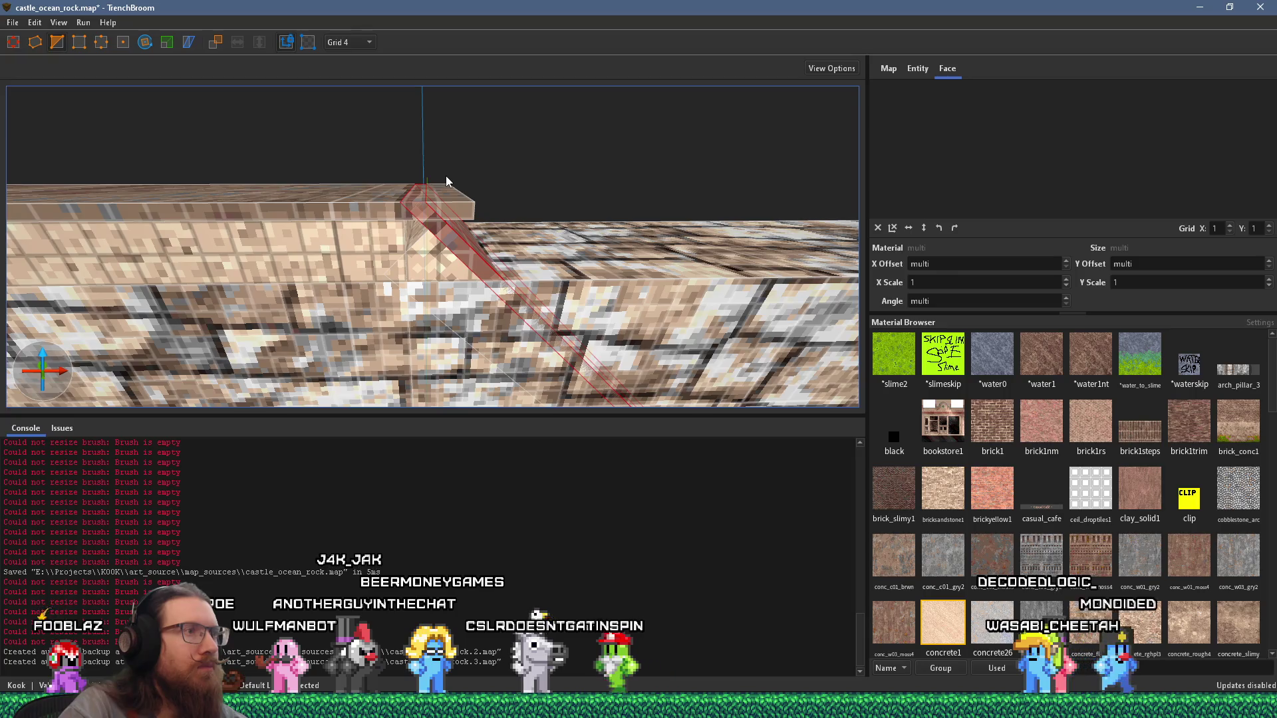
pyautogui.scroll(-2, 447, 175)
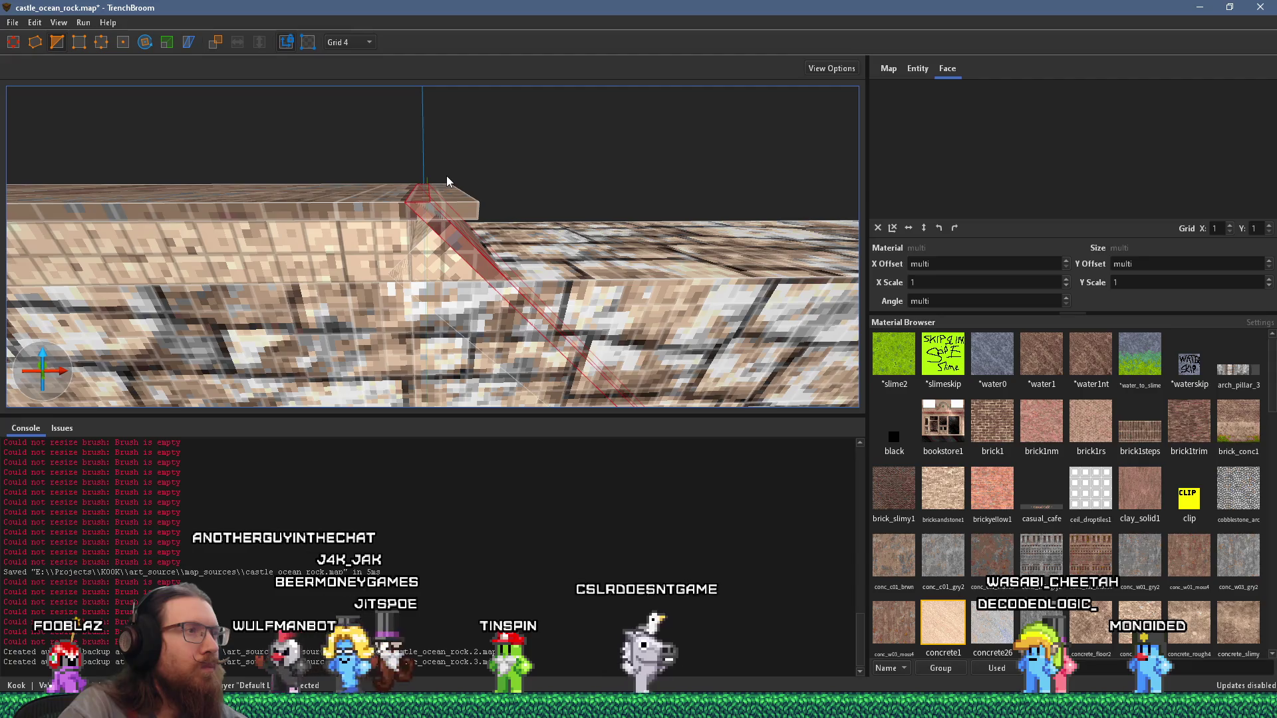
pyautogui.scroll(1, 447, 181)
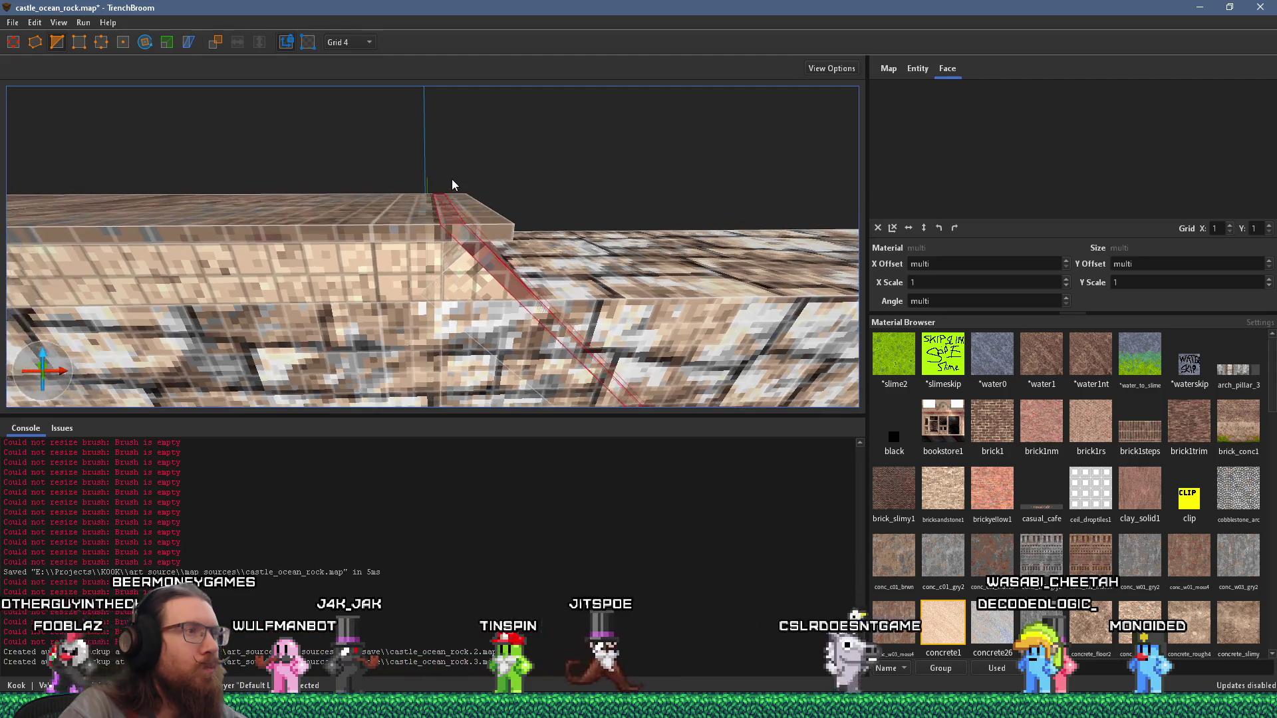
pyautogui.scroll(1, 454, 180)
pyautogui.scroll(2, 456, 183)
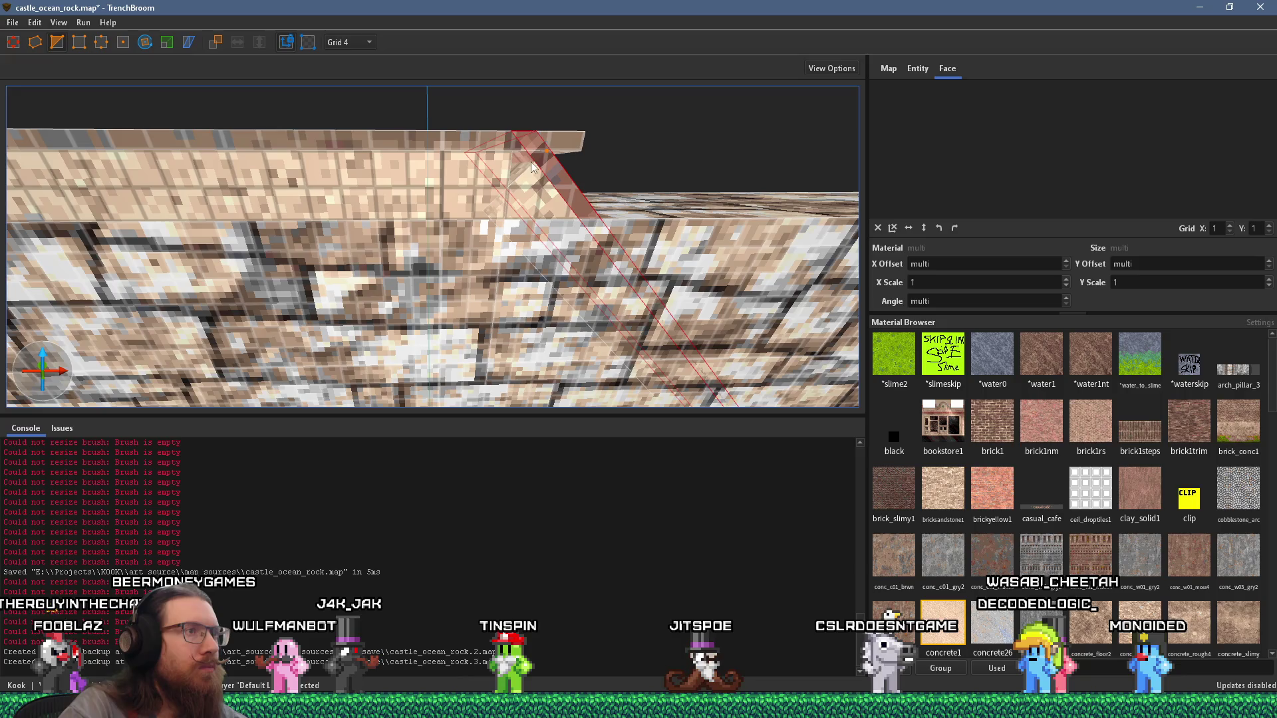
# Step: Select the long ledge's flat top face, then the right-hand stone wall brush
pyautogui.click(573, 151)
pyautogui.keyDown('shift'); pyautogui.click(524, 159); pyautogui.keyUp('shift')
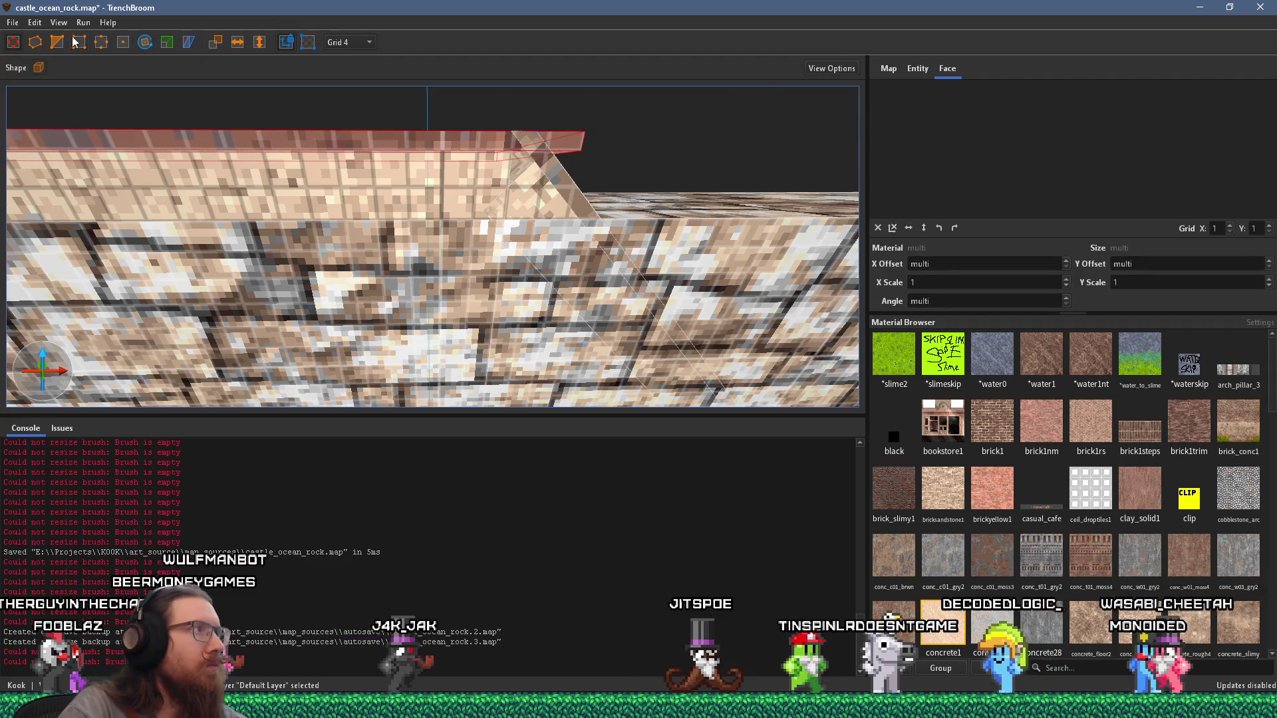
pyautogui.keyDown('shift'); pyautogui.click(570, 170); pyautogui.keyUp('shift')
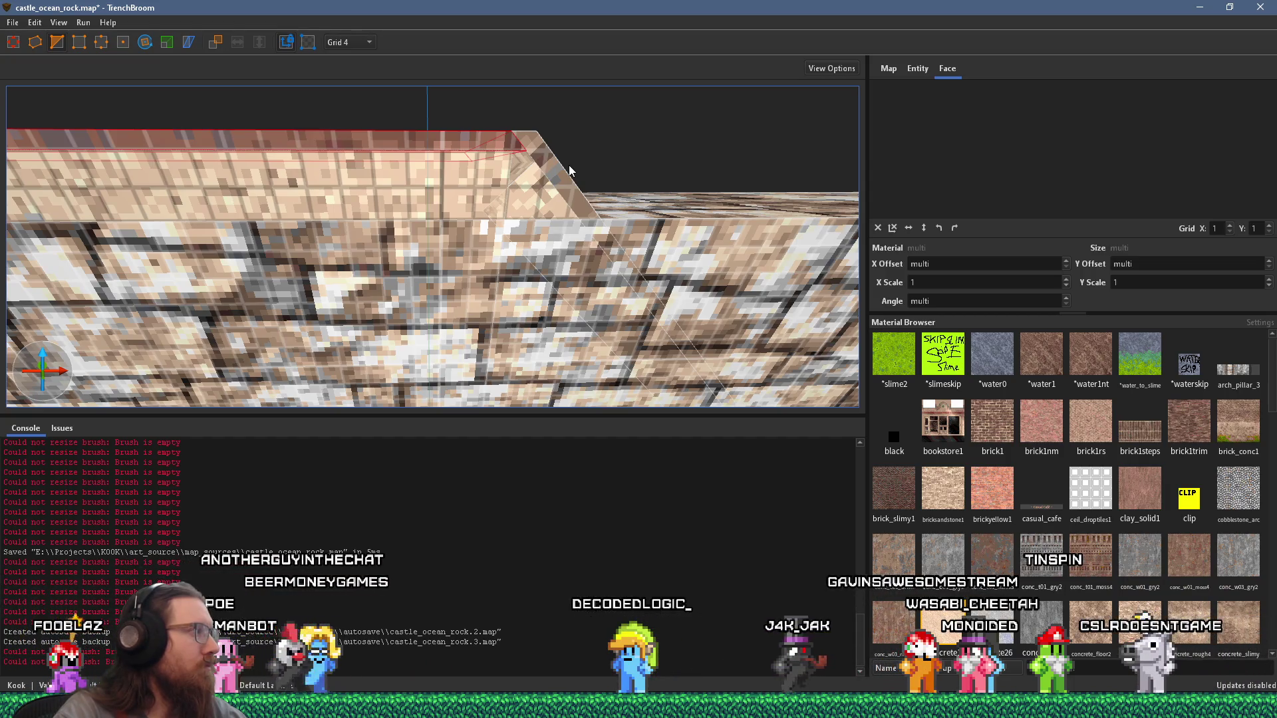
pyautogui.moveTo(570, 167); pyautogui.dragTo(393, 157)
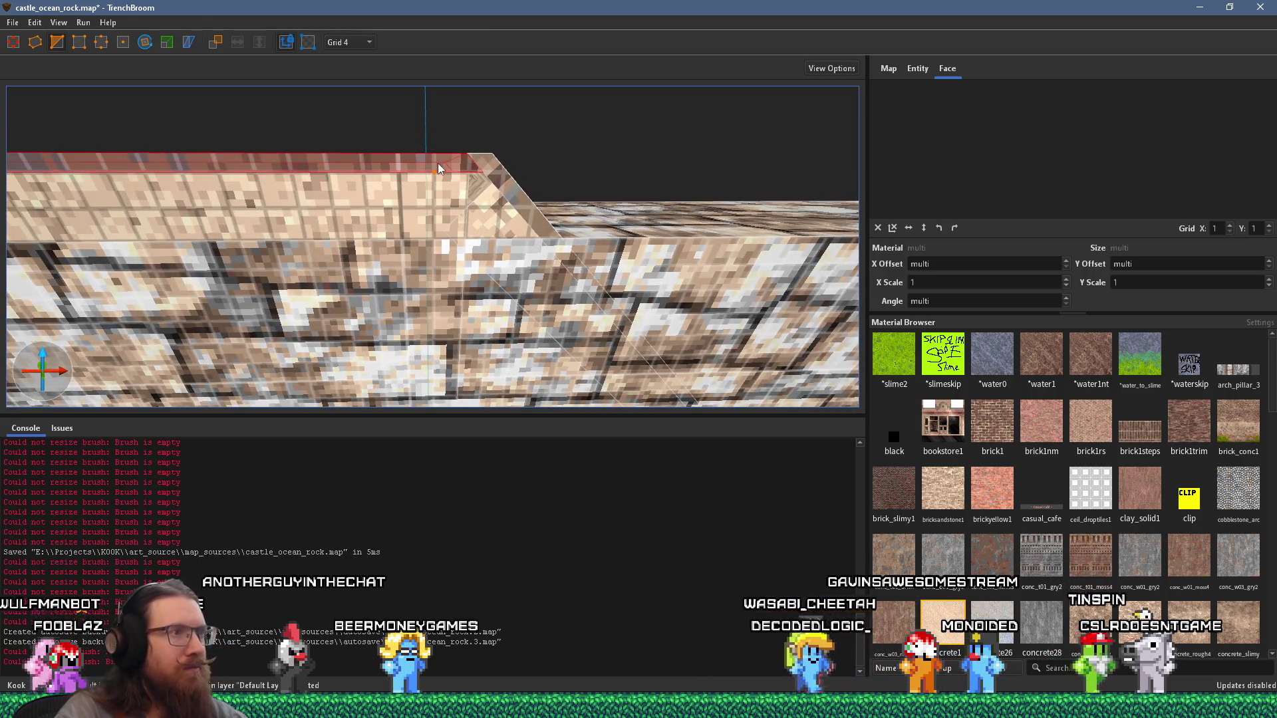
pyautogui.click(494, 309)
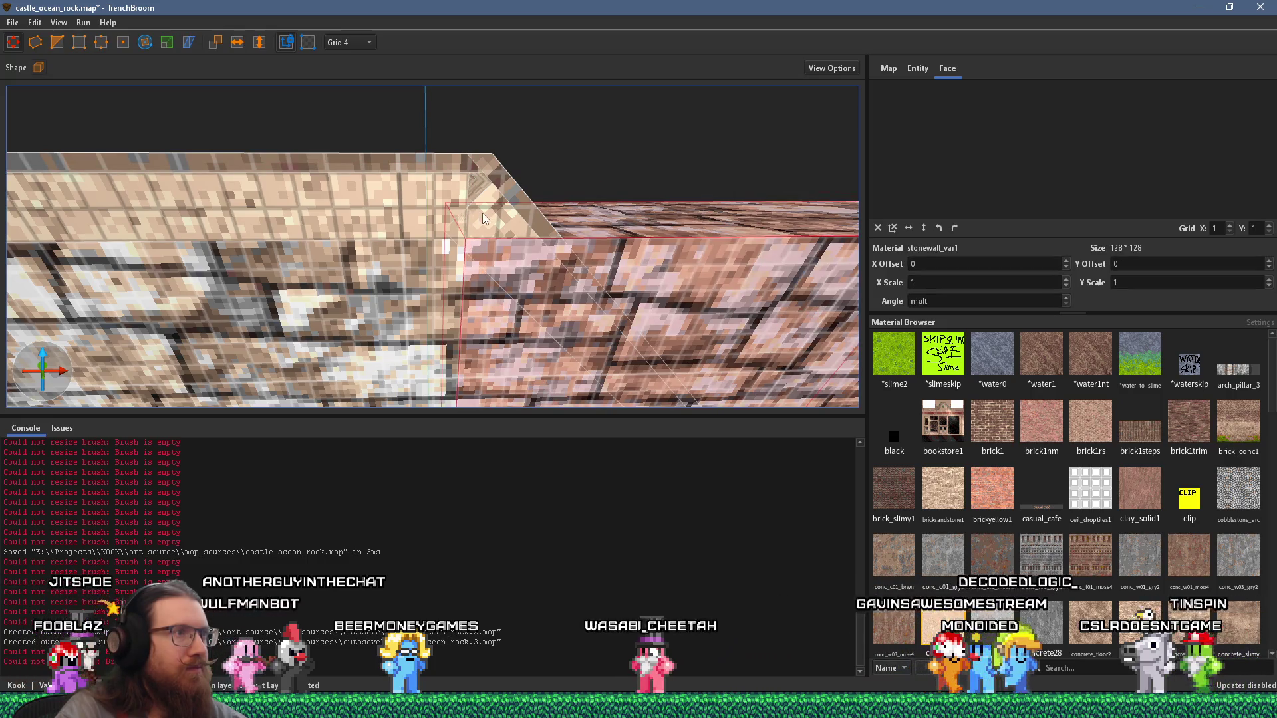
# Step: Extend the upper left wall brush rightward past the sloped strip's top, then select the diagonal brush
pyautogui.click(481, 213)
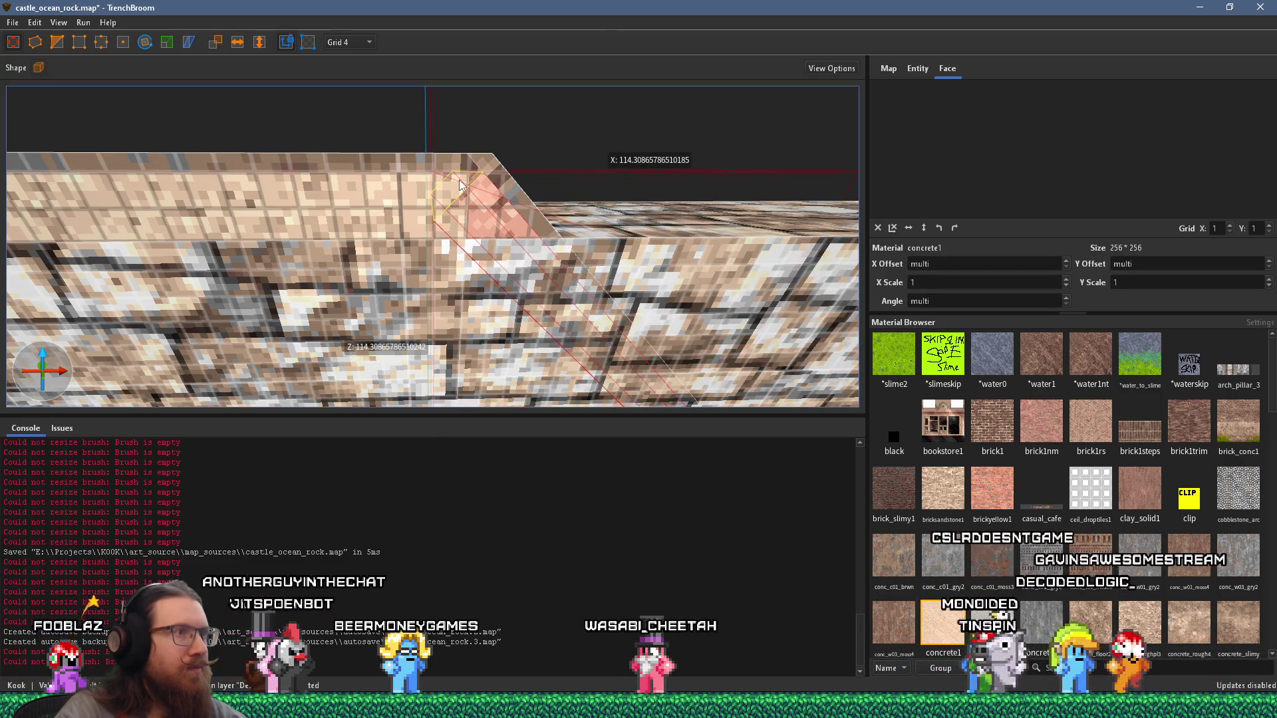
pyautogui.moveTo(458, 179); pyautogui.dragTo(464, 181)
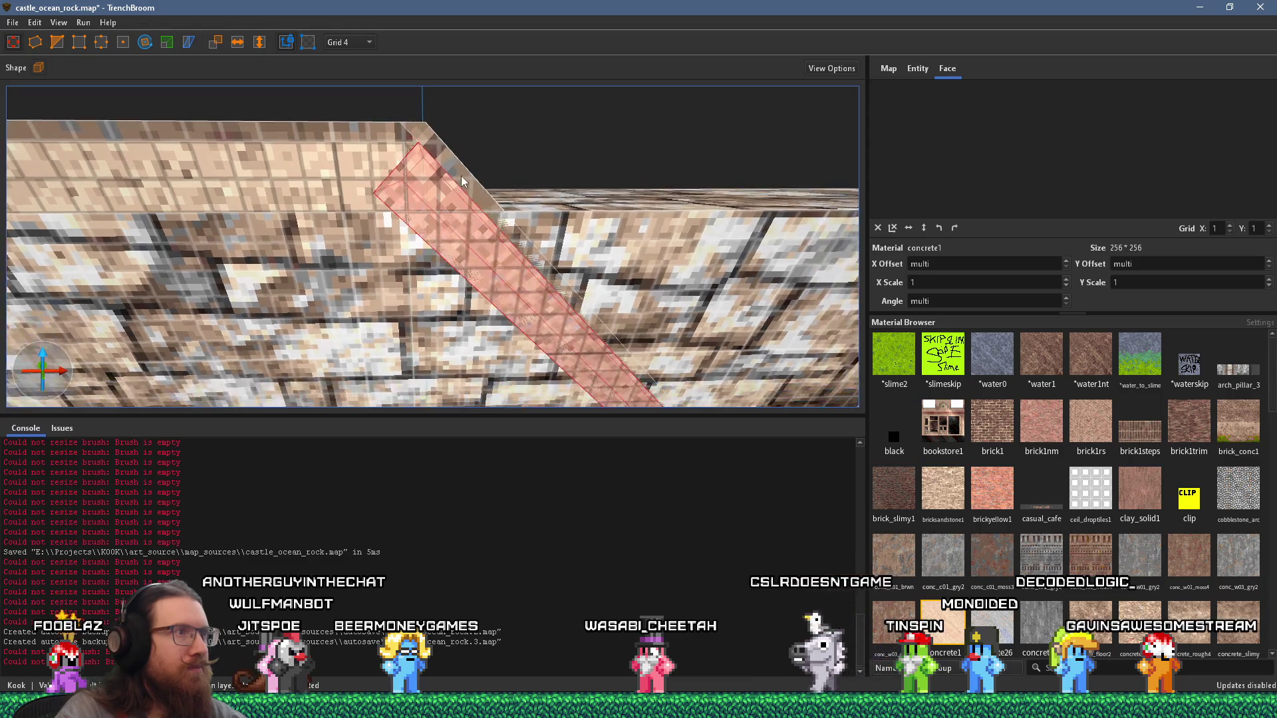
pyautogui.click(380, 151)
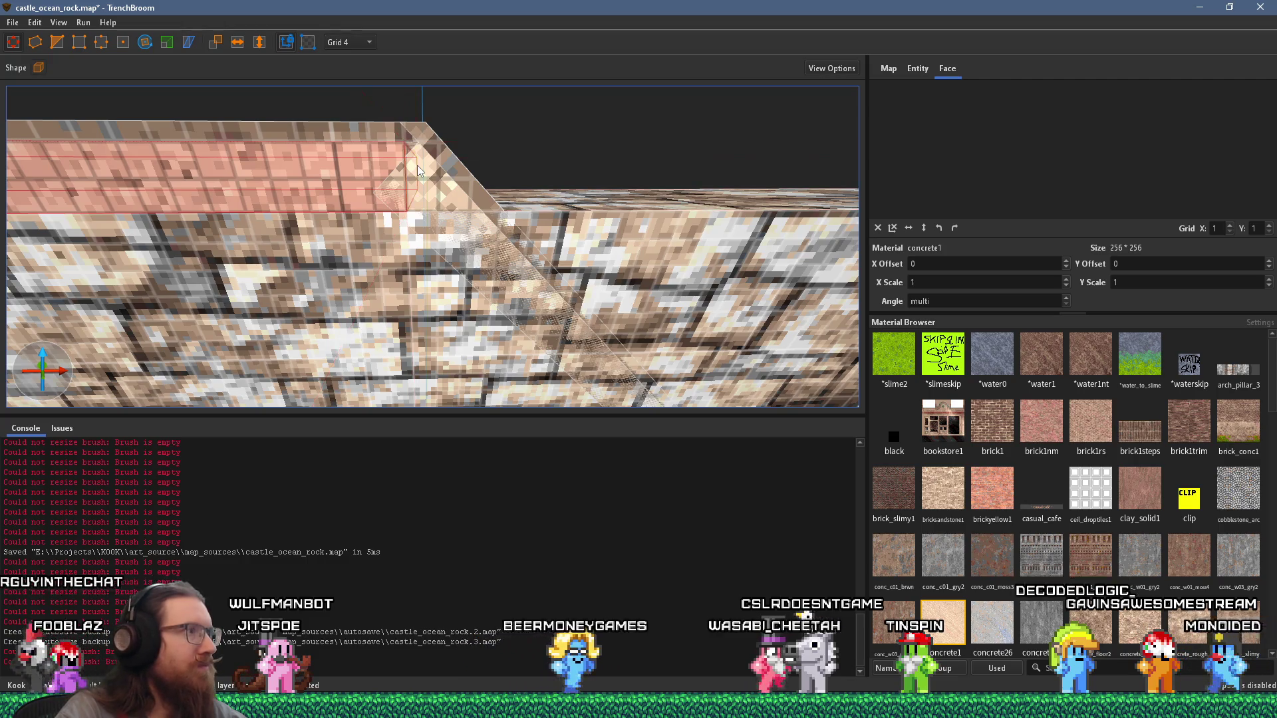
pyautogui.scroll(5, 418, 165)
pyautogui.scroll(-5, 440, 172)
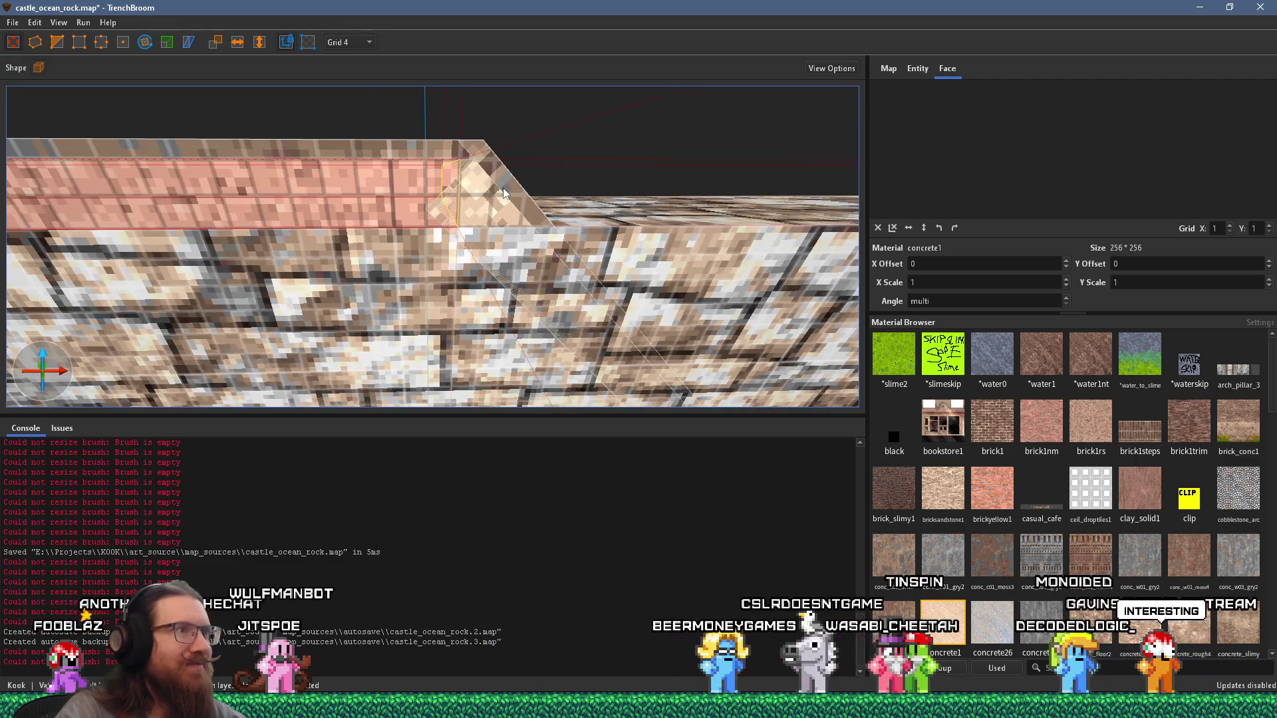
pyautogui.moveTo(547, 193); pyautogui.dragTo(588, 196)
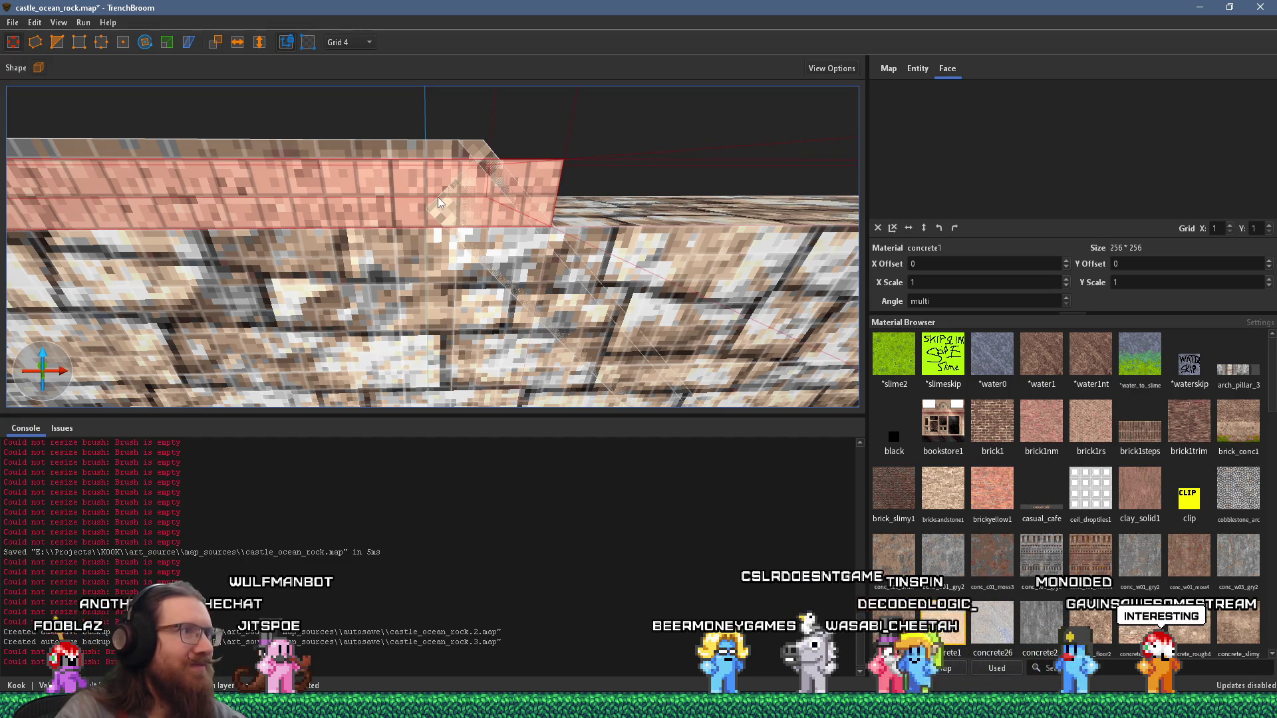
pyautogui.click(482, 210)
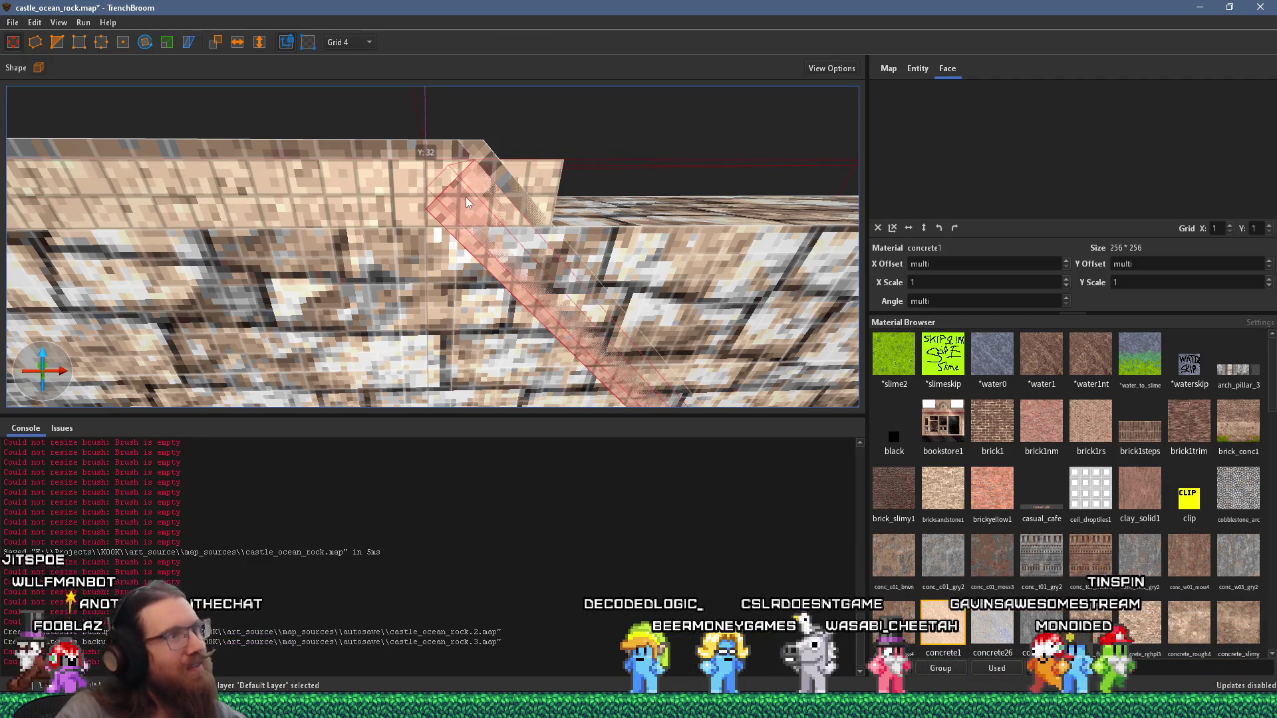
pyautogui.scroll(-5, 481, 179)
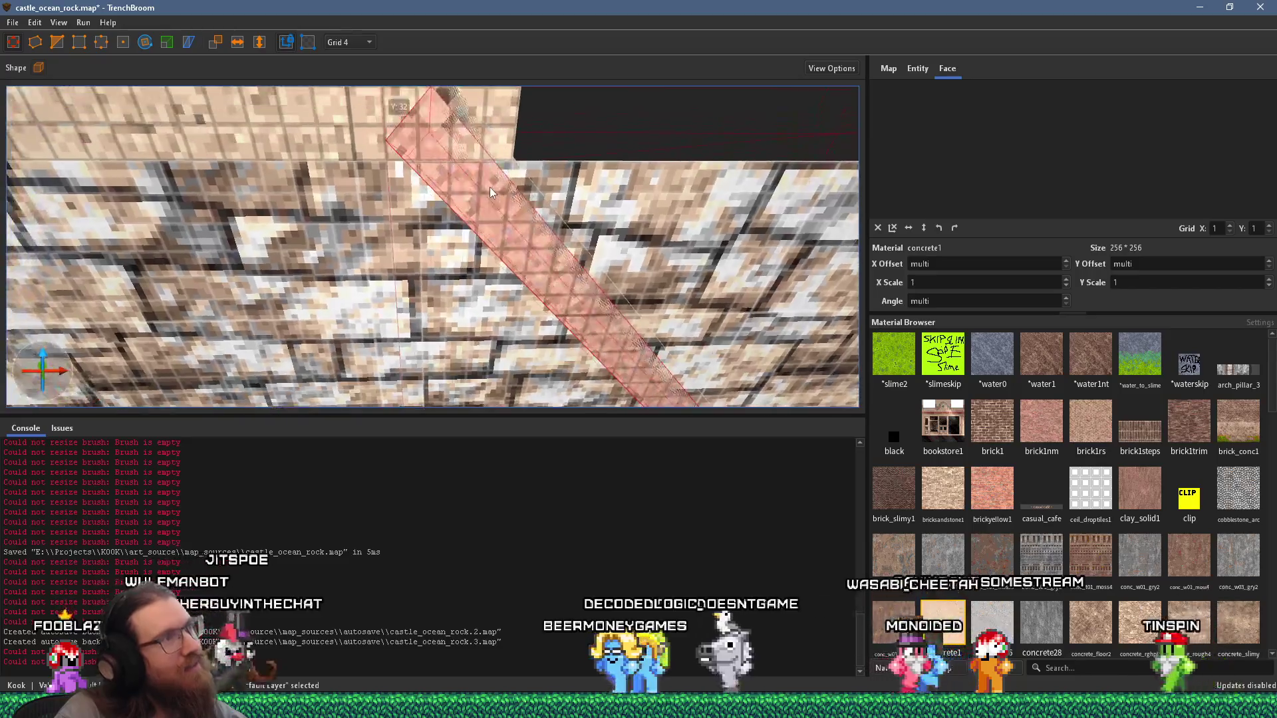
pyautogui.scroll(10, 431, 200)
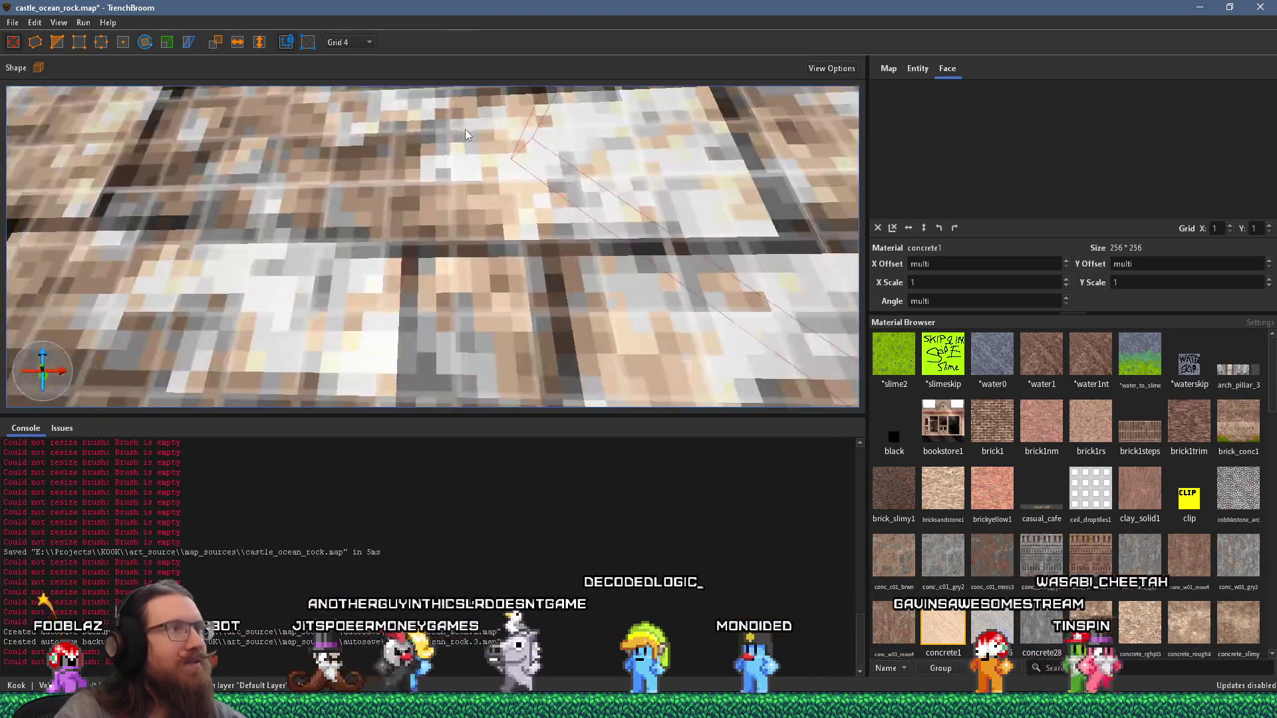
pyautogui.scroll(5, 443, 121)
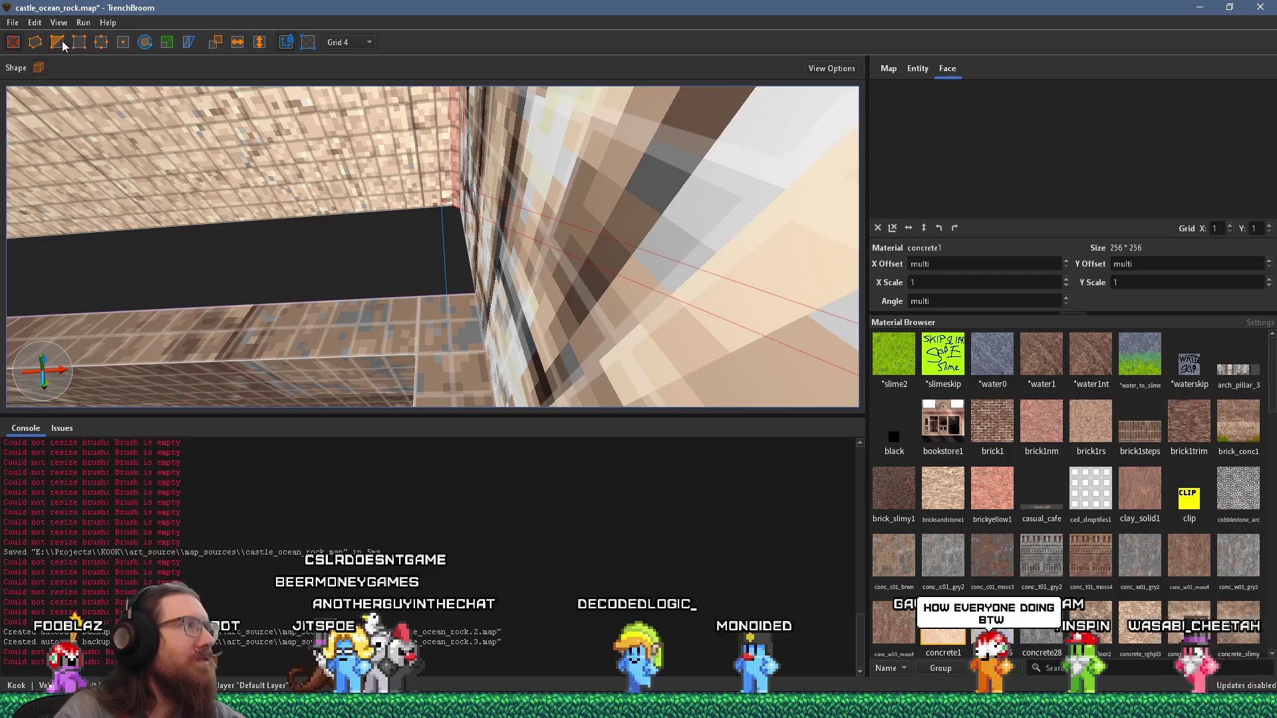
pyautogui.scroll(-5, 211, 121)
pyautogui.scroll(3, 262, 172)
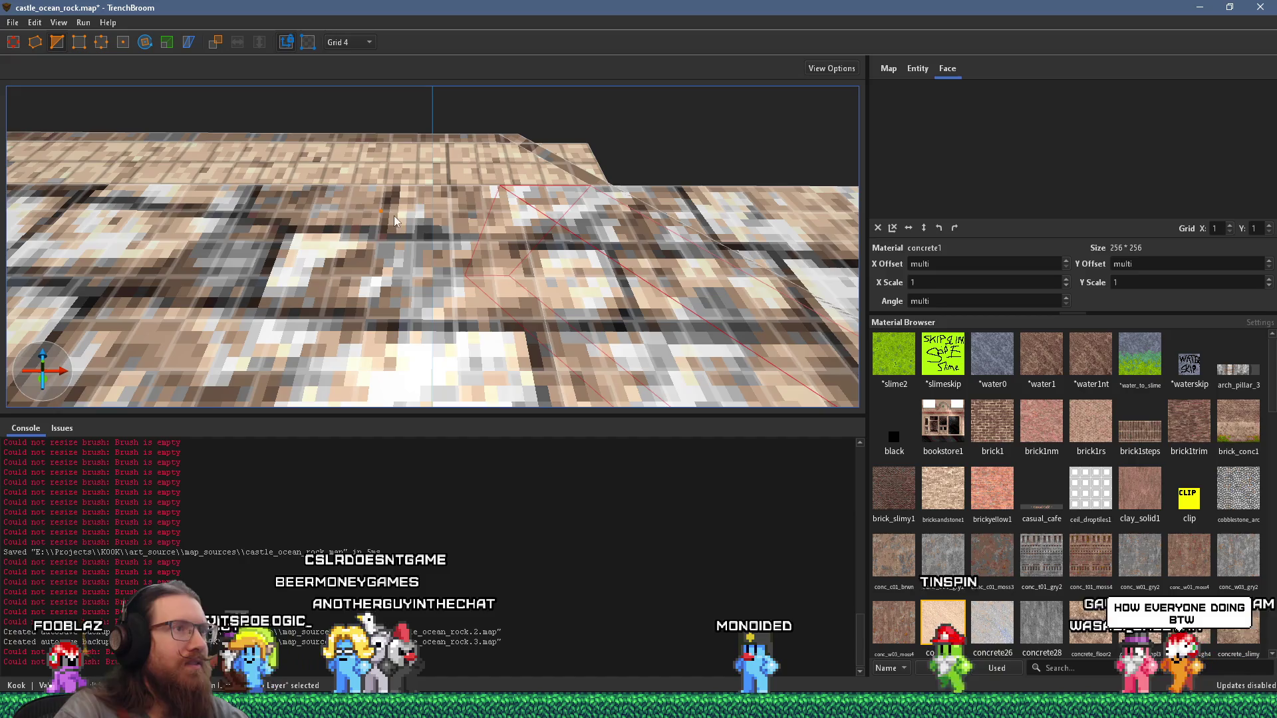
pyautogui.click(487, 201)
pyautogui.scroll(3, 469, 211)
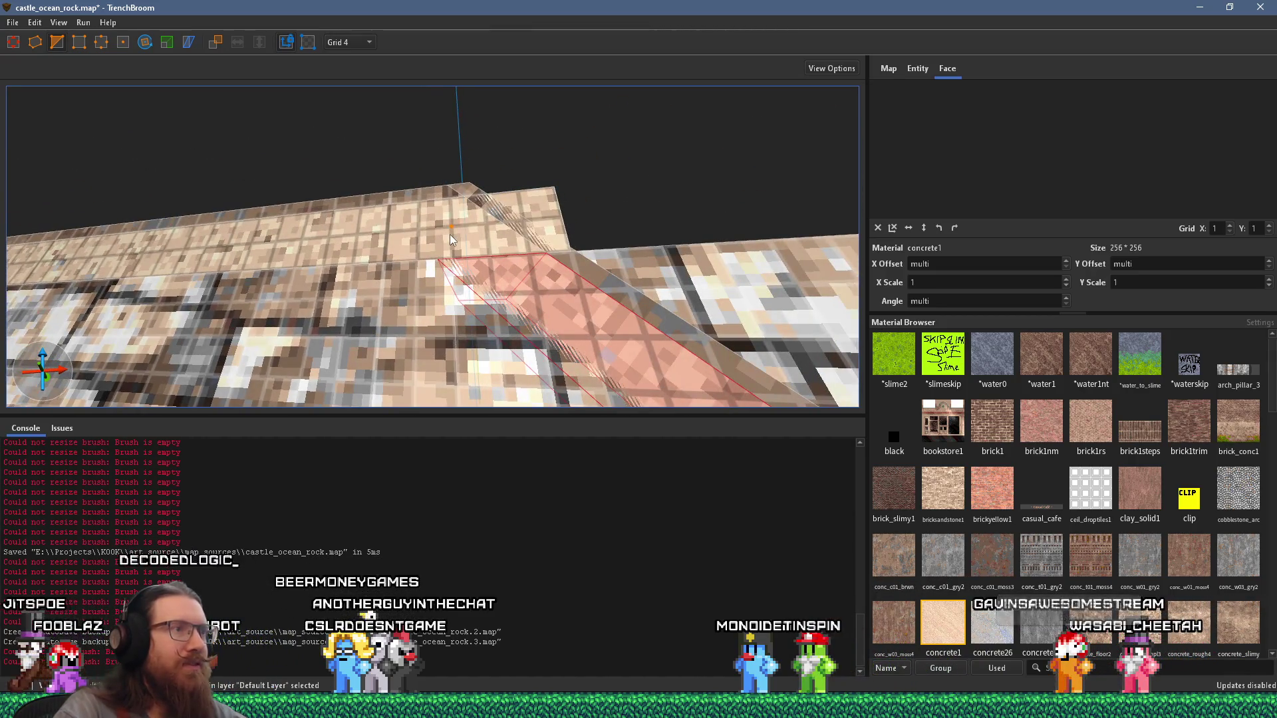
pyautogui.scroll(5, 540, 215)
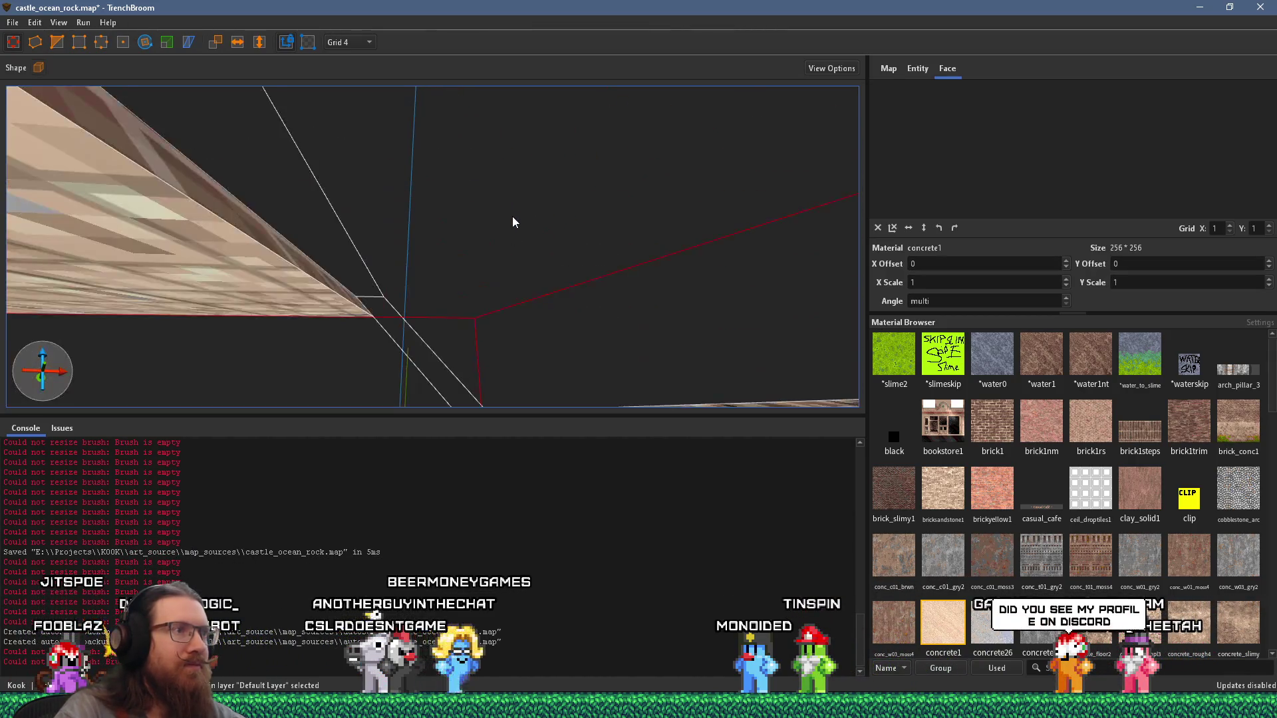
pyautogui.scroll(3, 512, 207)
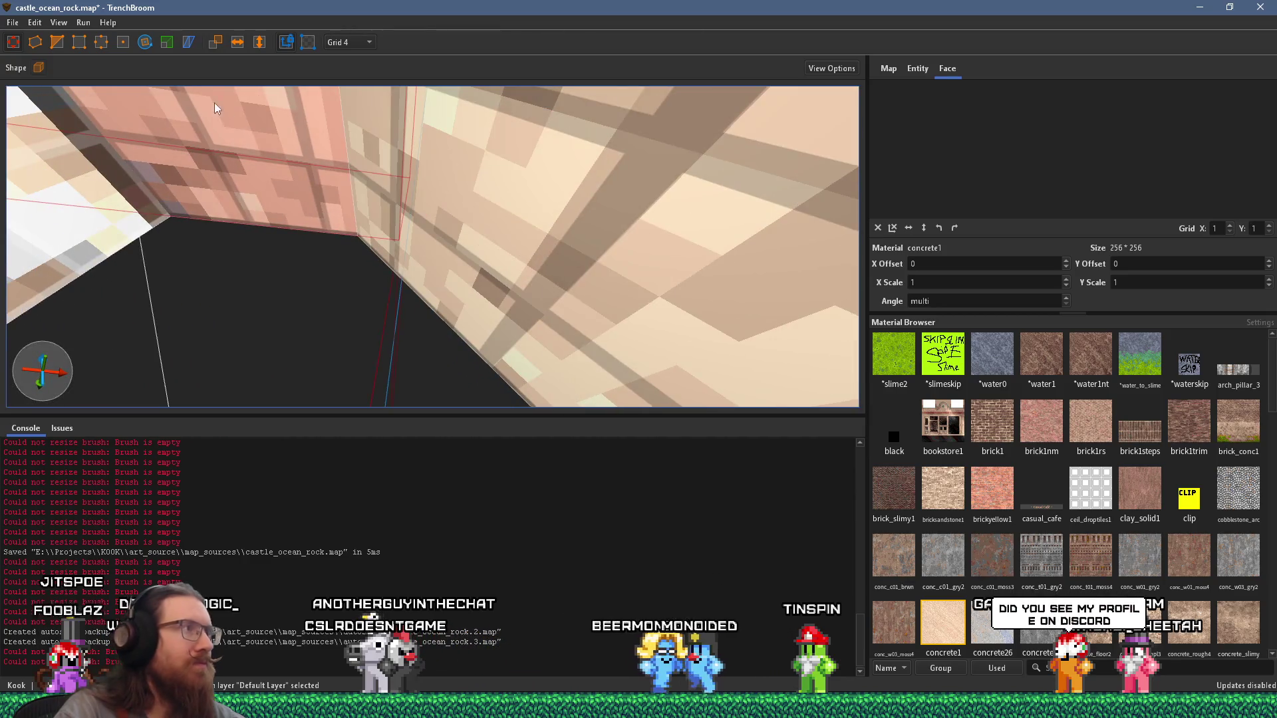
pyautogui.scroll(8, 338, 199)
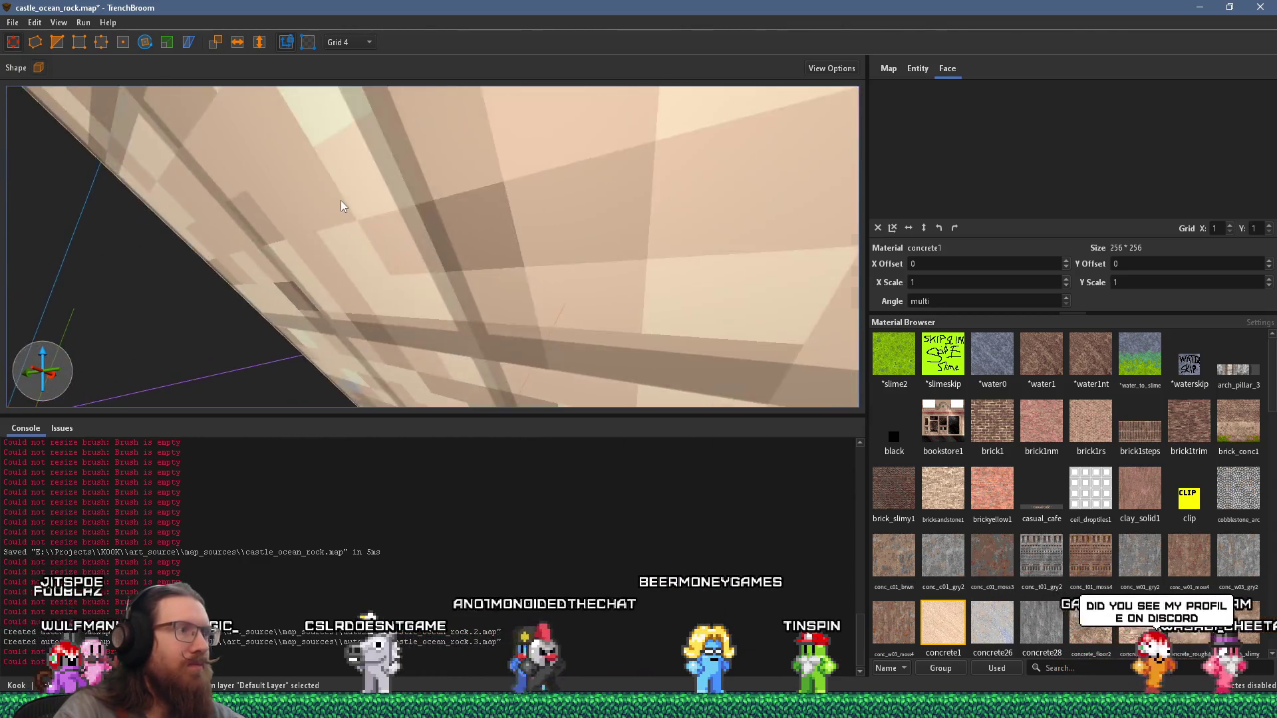
pyautogui.scroll(10, 335, 202)
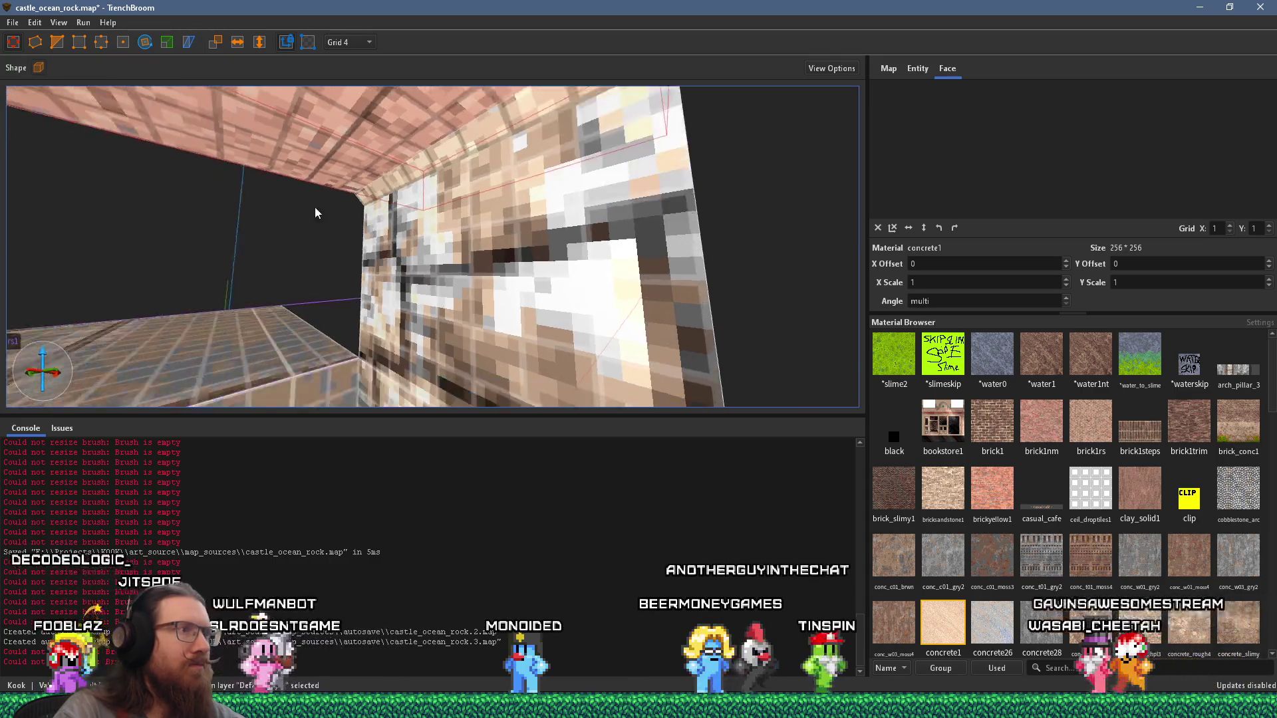
pyautogui.scroll(10, 282, 236)
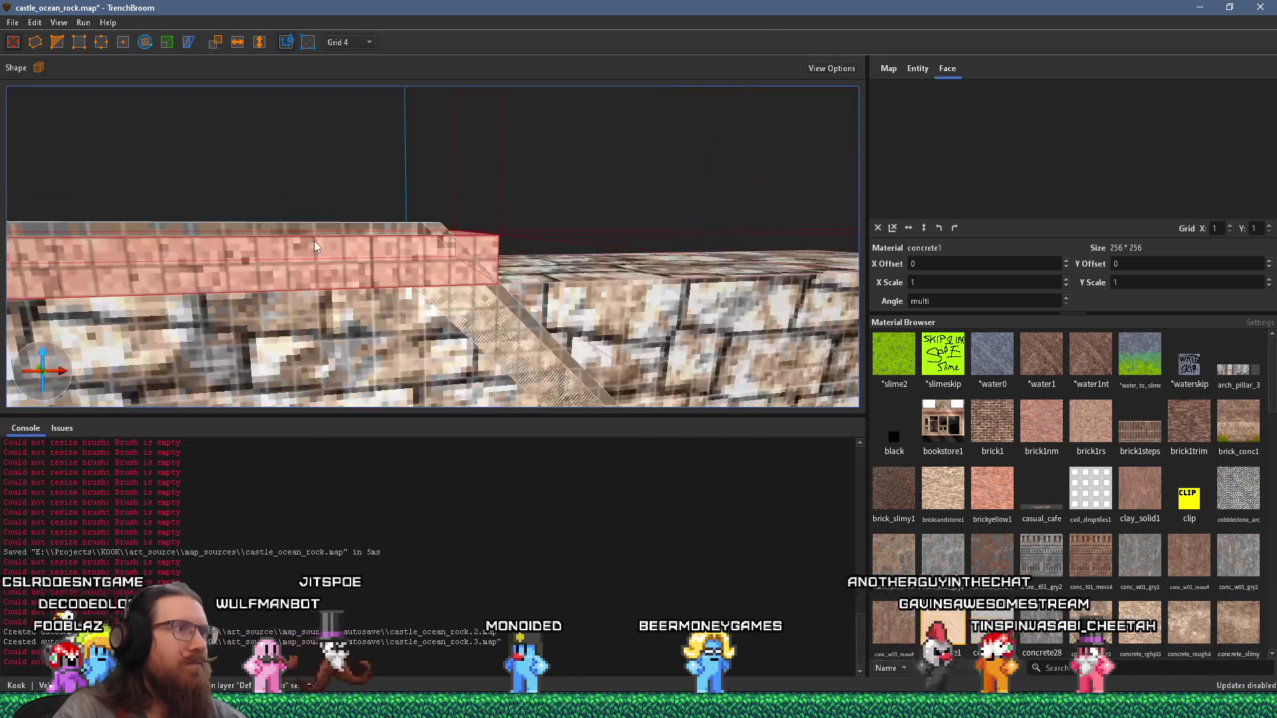
pyautogui.scroll(6, 322, 230)
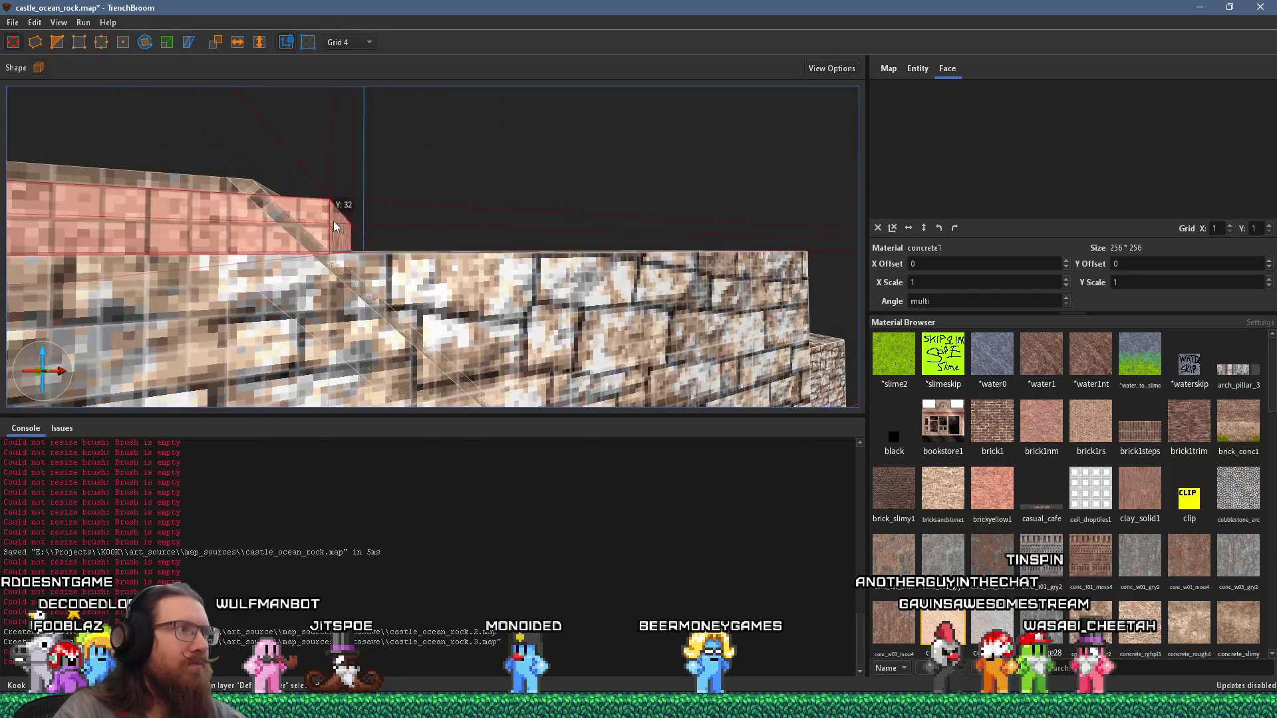
pyautogui.scroll(10, 400, 200)
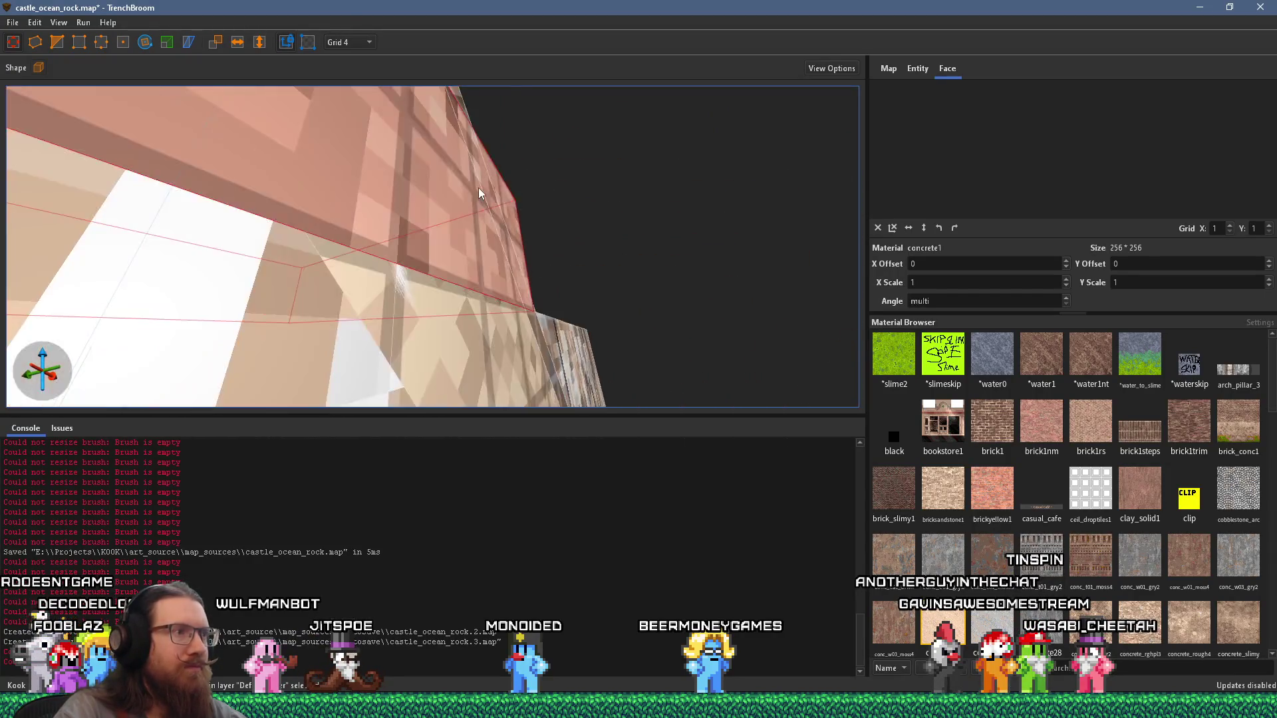
pyautogui.scroll(8, 480, 199)
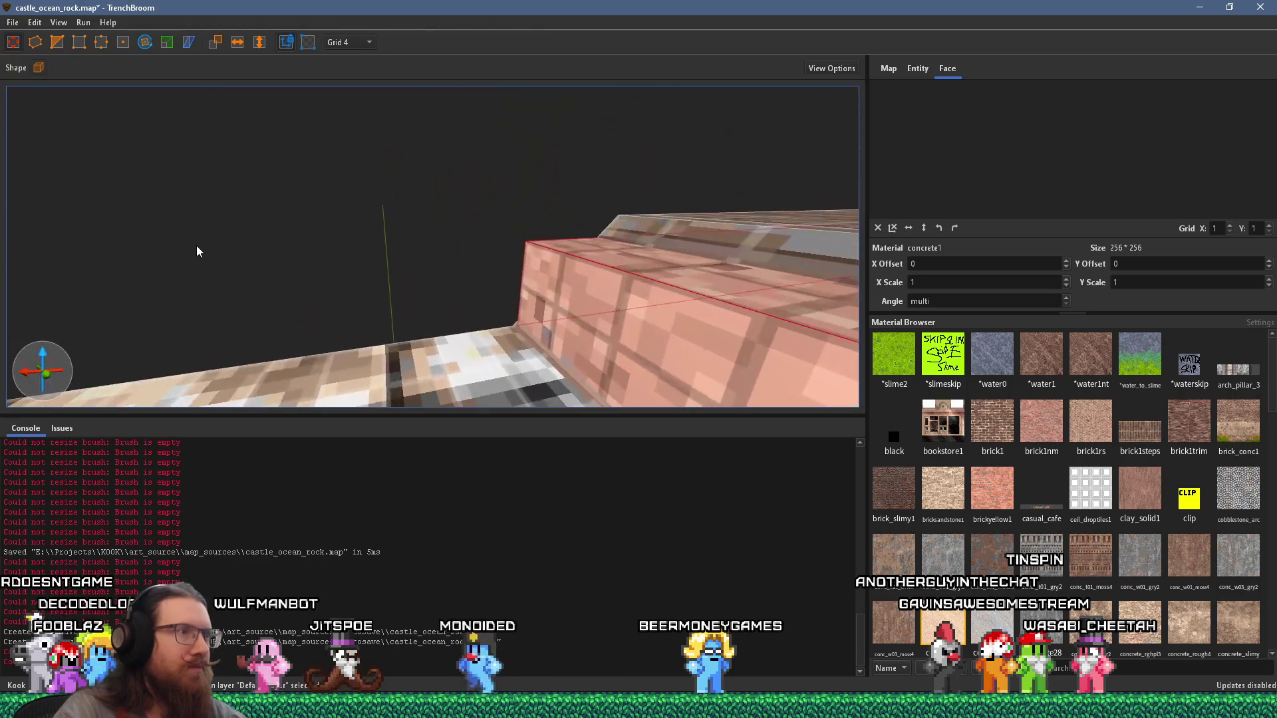
pyautogui.scroll(3, 196, 251)
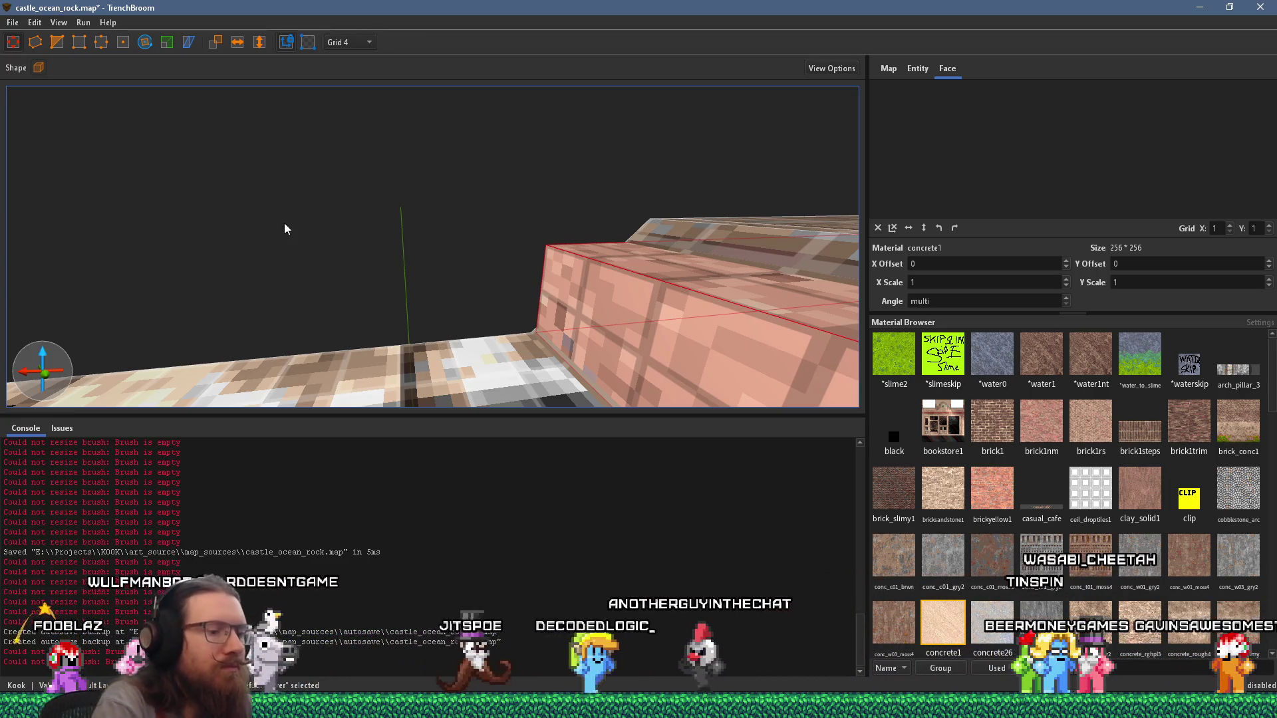
pyautogui.moveTo(284, 223)
pyautogui.mouseDown()
pyautogui.moveTo(418, 233)
pyautogui.moveTo(632, 219)
pyautogui.moveTo(478, 216)
pyautogui.moveTo(496, 181)
pyautogui.moveTo(479, 189)
pyautogui.moveTo(498, 189)
pyautogui.moveTo(456, 176)
pyautogui.moveTo(468, 170)
pyautogui.mouseUp()
pyautogui.scroll(10, 479, 210)
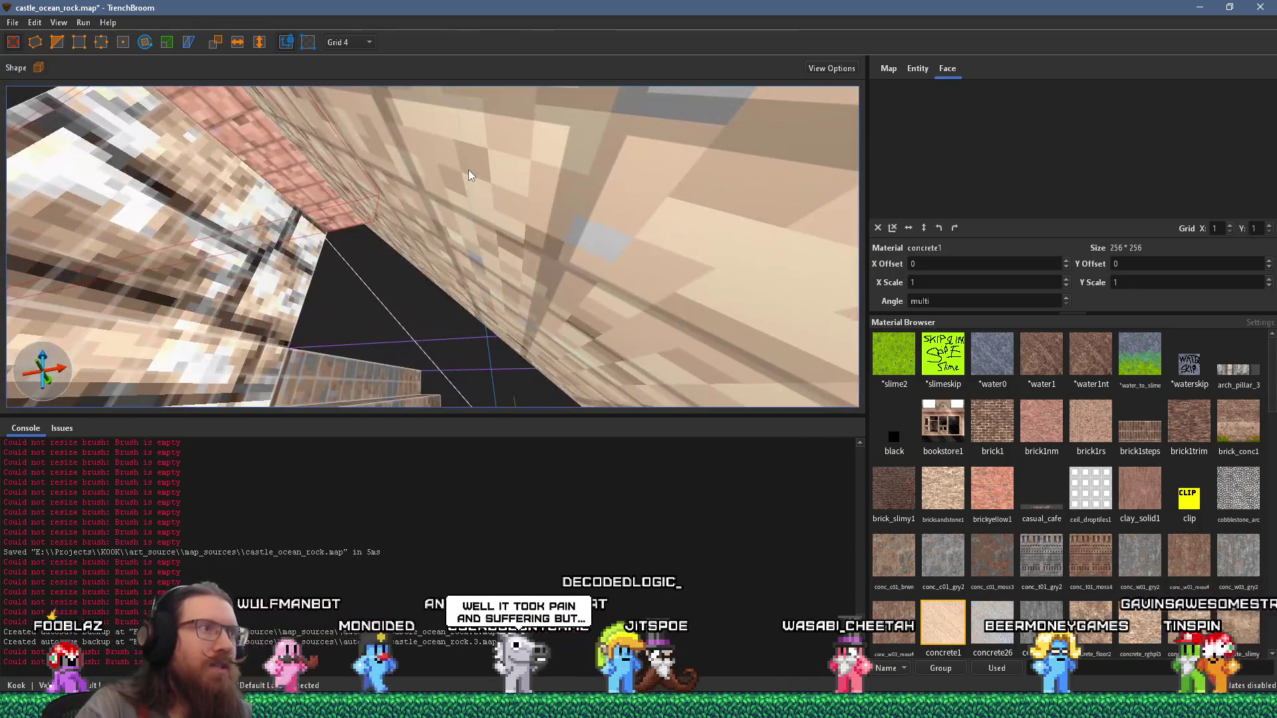
pyautogui.moveTo(387, 128)
pyautogui.mouseDown()
pyautogui.moveTo(434, 175)
pyautogui.moveTo(353, 112)
pyautogui.moveTo(478, 233)
pyautogui.moveTo(513, 236)
pyautogui.mouseUp()
# Step: Clear the selection, then select the stonewall_var1 brick wall brush beside the ramp
pyautogui.click(403, 143)
pyautogui.click(478, 279)
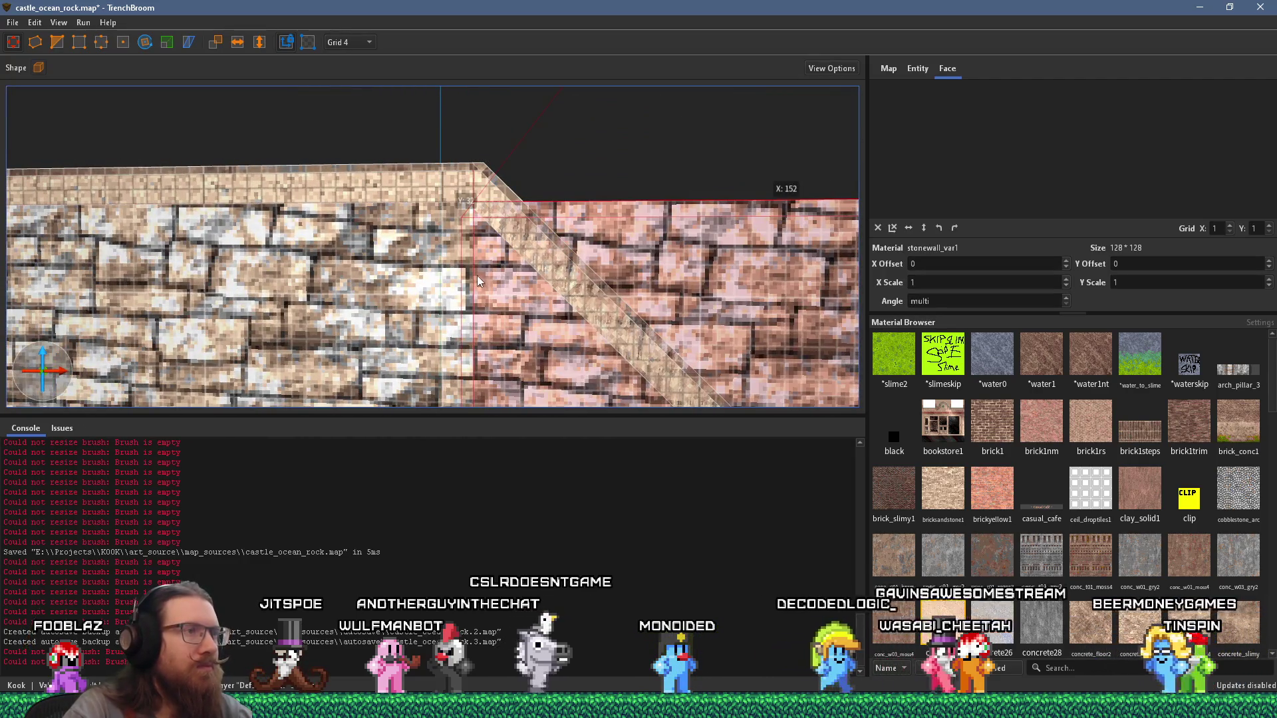
pyautogui.scroll(6, 485, 260)
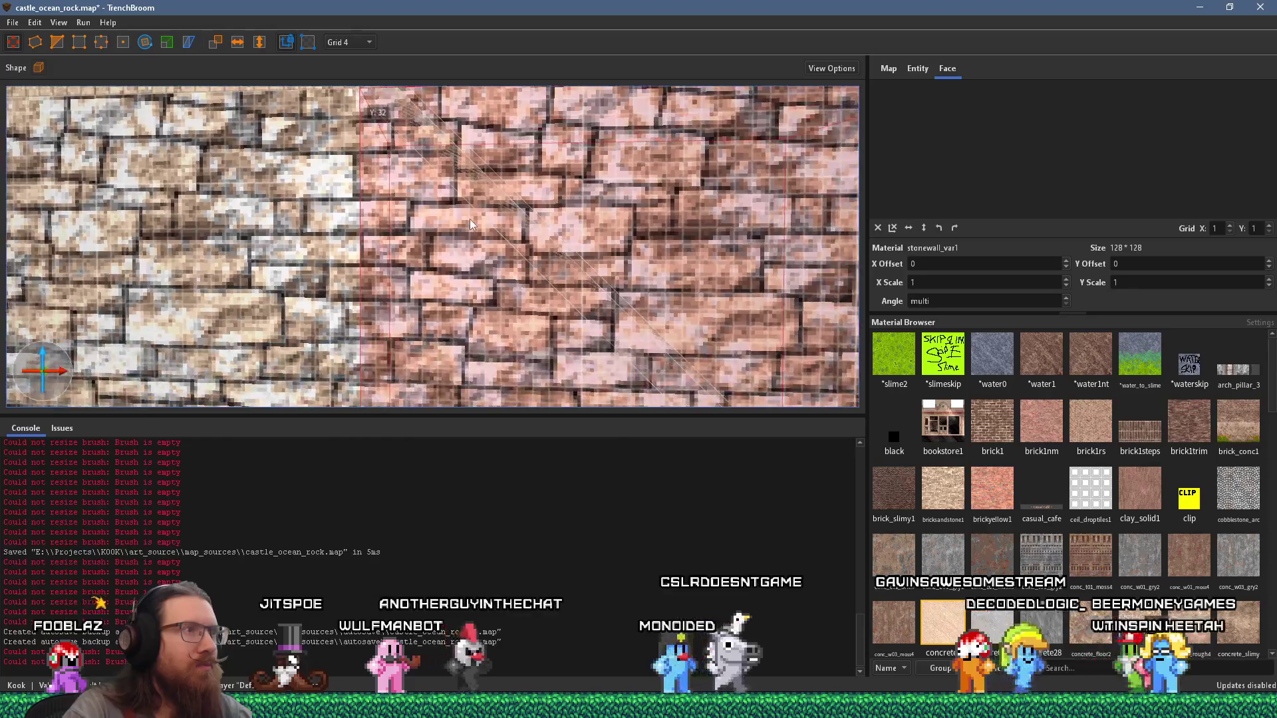
pyautogui.scroll(-3, 479, 239)
pyautogui.scroll(3, 493, 264)
pyautogui.scroll(2, 474, 240)
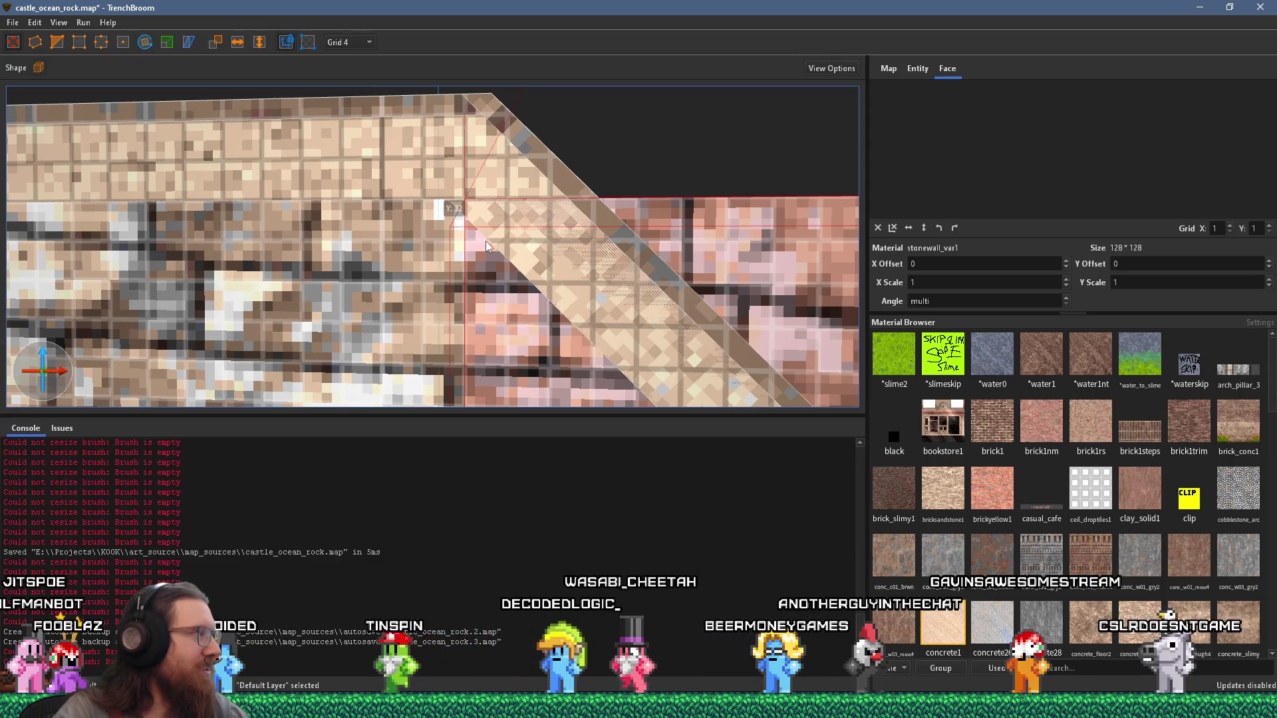
pyautogui.moveTo(507, 240)
pyautogui.mouseDown()
pyautogui.moveTo(553, 191)
pyautogui.moveTo(524, 175)
pyautogui.moveTo(549, 103)
pyautogui.mouseUp()
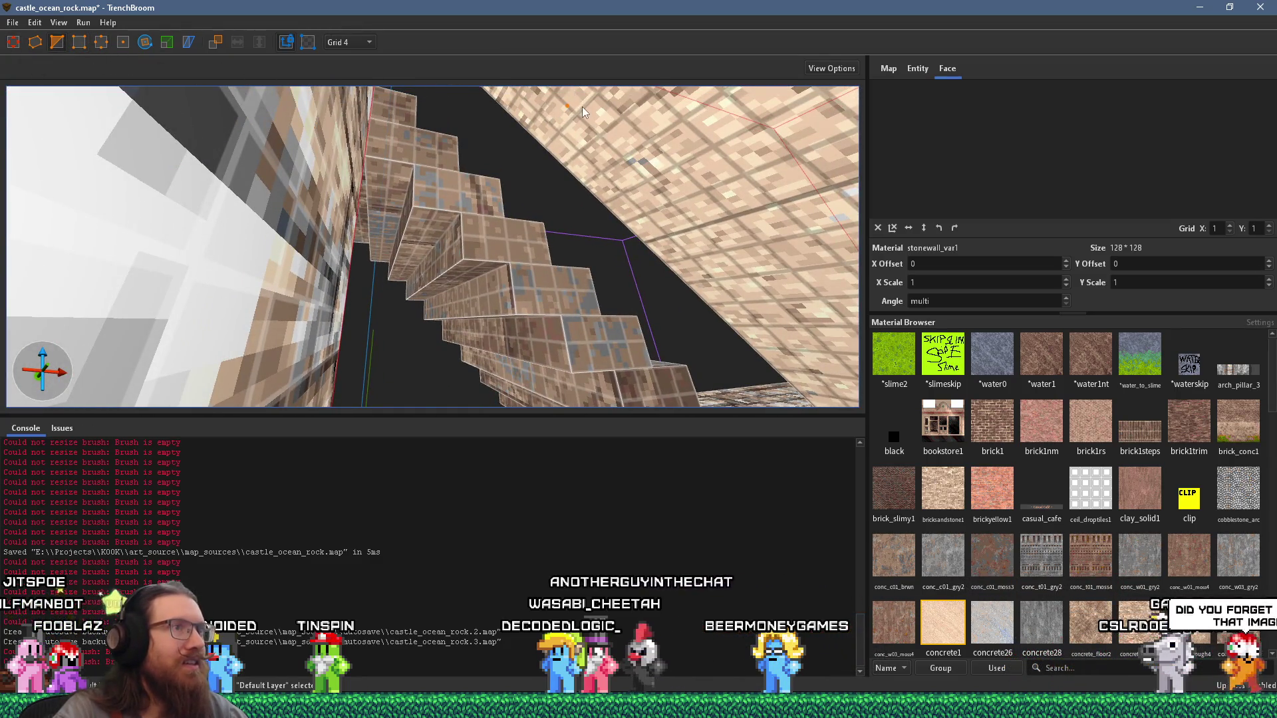
pyautogui.moveTo(584, 107)
pyautogui.mouseDown()
pyautogui.moveTo(575, 209)
pyautogui.moveTo(578, 197)
pyautogui.moveTo(560, 228)
pyautogui.moveTo(592, 224)
pyautogui.moveTo(473, 215)
pyautogui.moveTo(460, 244)
pyautogui.moveTo(448, 235)
pyautogui.moveTo(471, 240)
pyautogui.moveTo(464, 219)
pyautogui.moveTo(505, 290)
pyautogui.moveTo(439, 205)
pyautogui.moveTo(326, 139)
pyautogui.mouseUp()
pyautogui.click(426, 254)
# Step: Compare against the PureRef walled-stairs photo, then select the wall's slanted top face
pyautogui.scroll(-5, 464, 219)
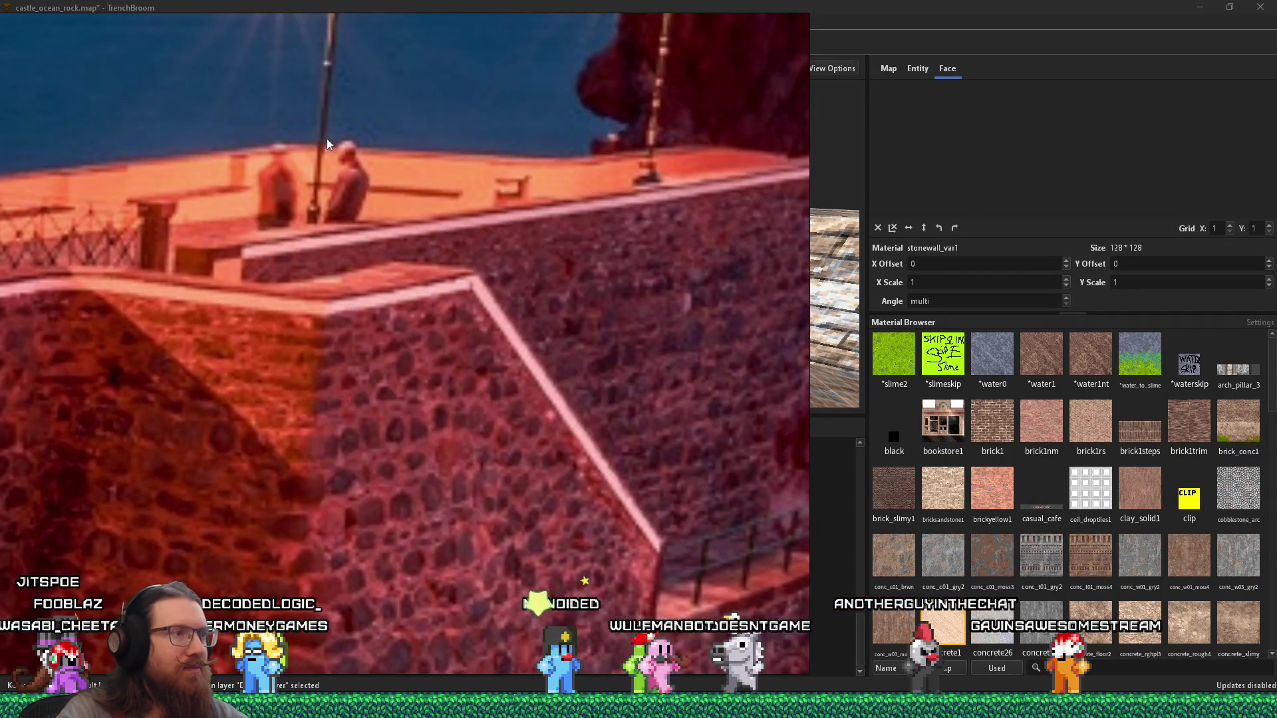
pyautogui.hotkey('alt', 'Tab')
pyautogui.moveTo(400, 167)
pyautogui.mouseDown()
pyautogui.moveTo(534, 321)
pyautogui.moveTo(533, 295)
pyautogui.mouseUp()
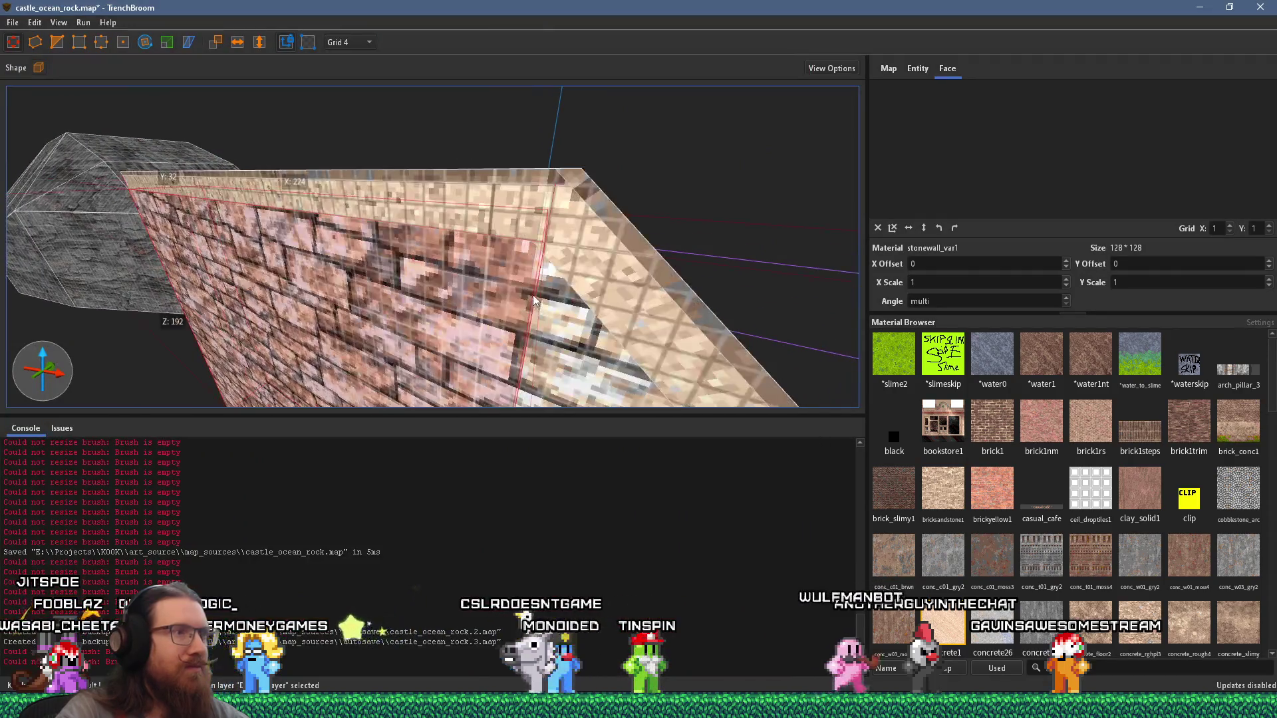
pyautogui.click(561, 264)
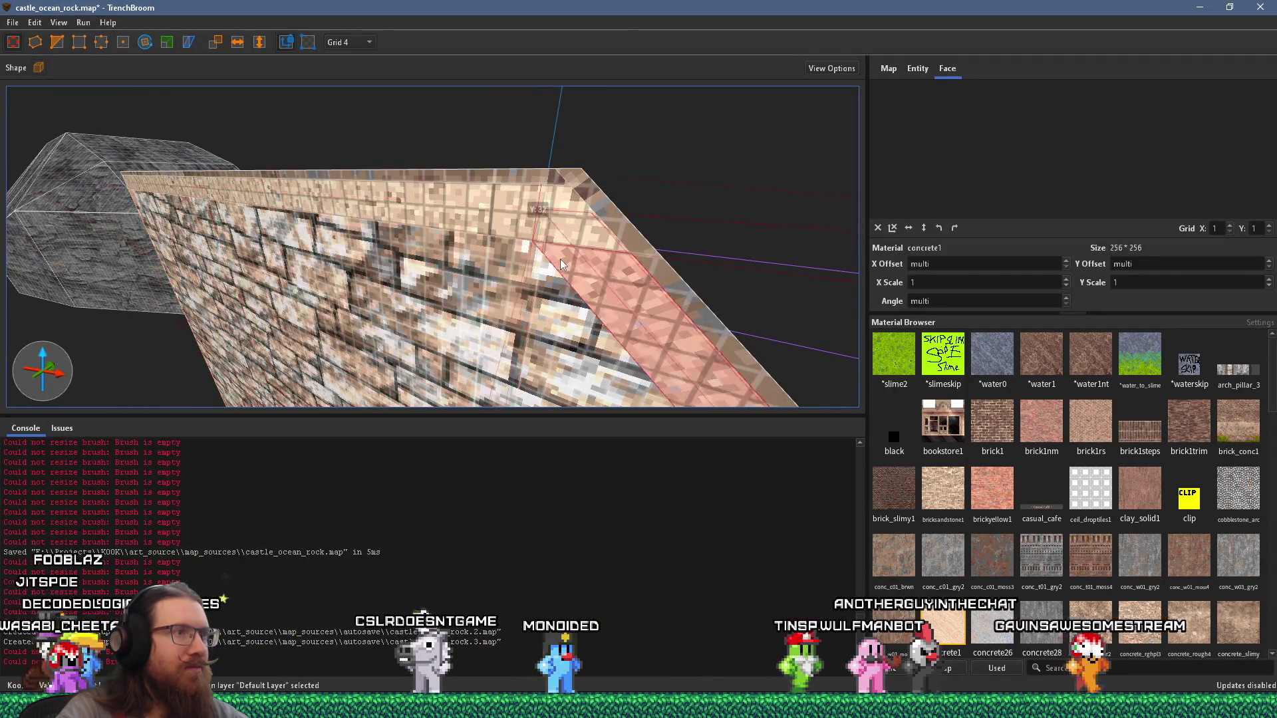
# Step: Inspect the wall's brick side and top faces, then clear the selection
pyautogui.scroll(5, 544, 264)
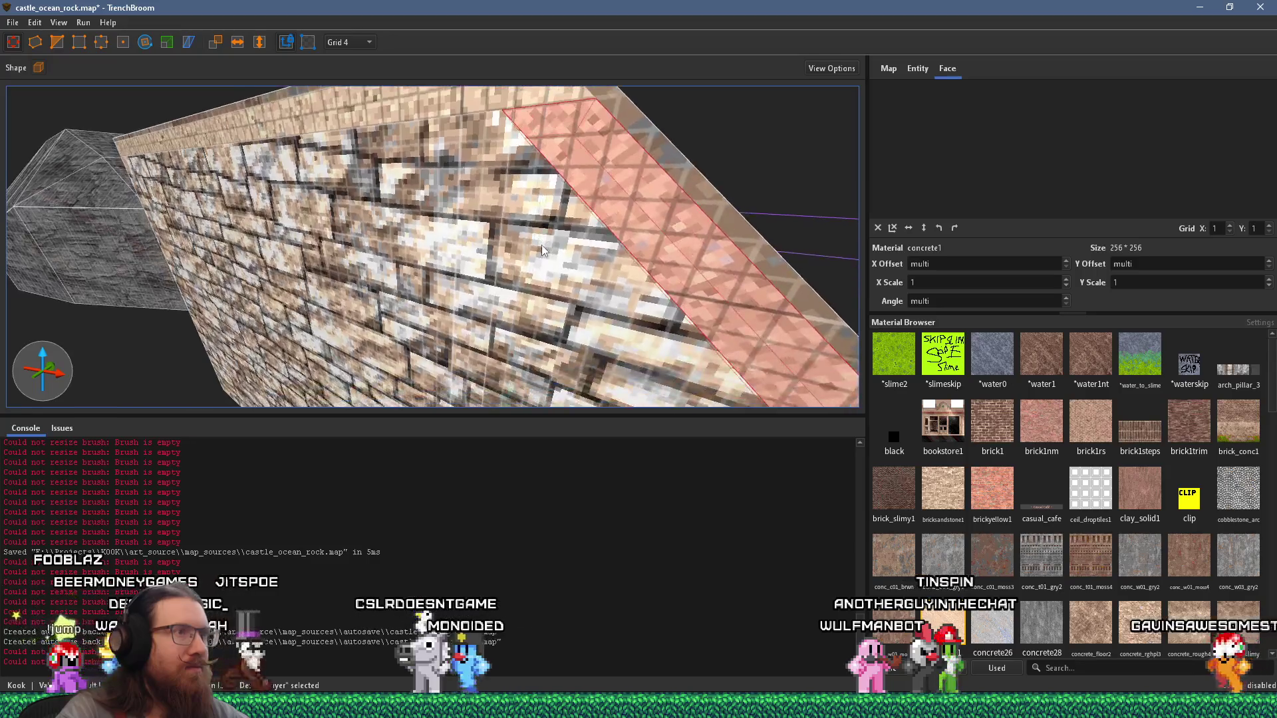
pyautogui.scroll(-3, 491, 244)
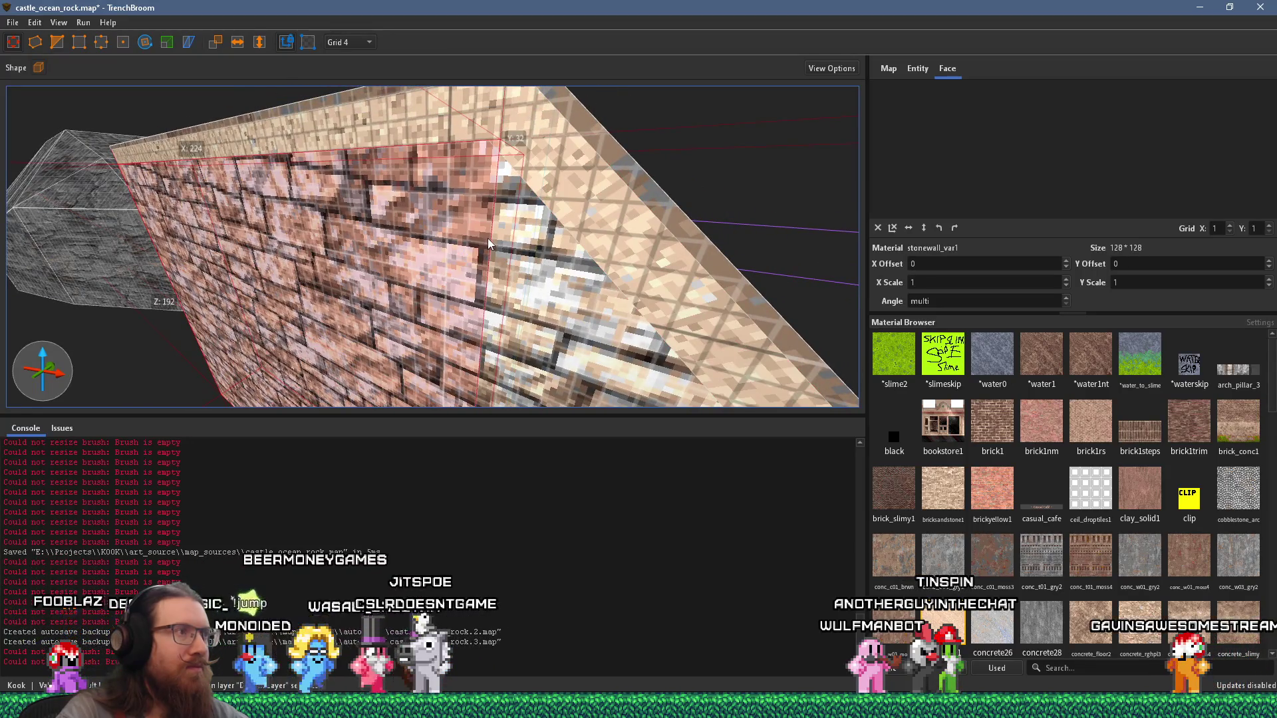
pyautogui.click(488, 239)
pyautogui.scroll(4, 515, 252)
pyautogui.scroll(-3, 509, 226)
pyautogui.keyDown('ctrl'); pyautogui.keyDown('shift'); pyautogui.click(545, 235); pyautogui.keyUp('shift'); pyautogui.keyUp('ctrl')
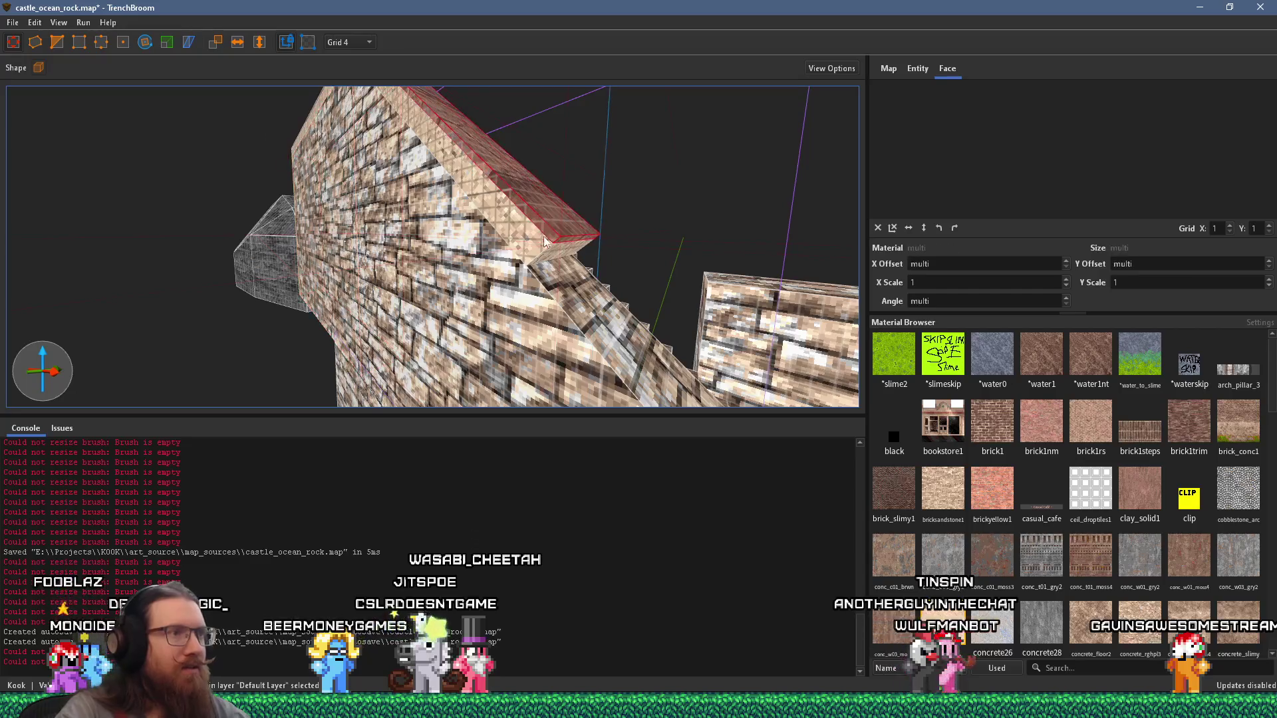
pyautogui.scroll(5, 558, 252)
pyautogui.scroll(-3, 484, 252)
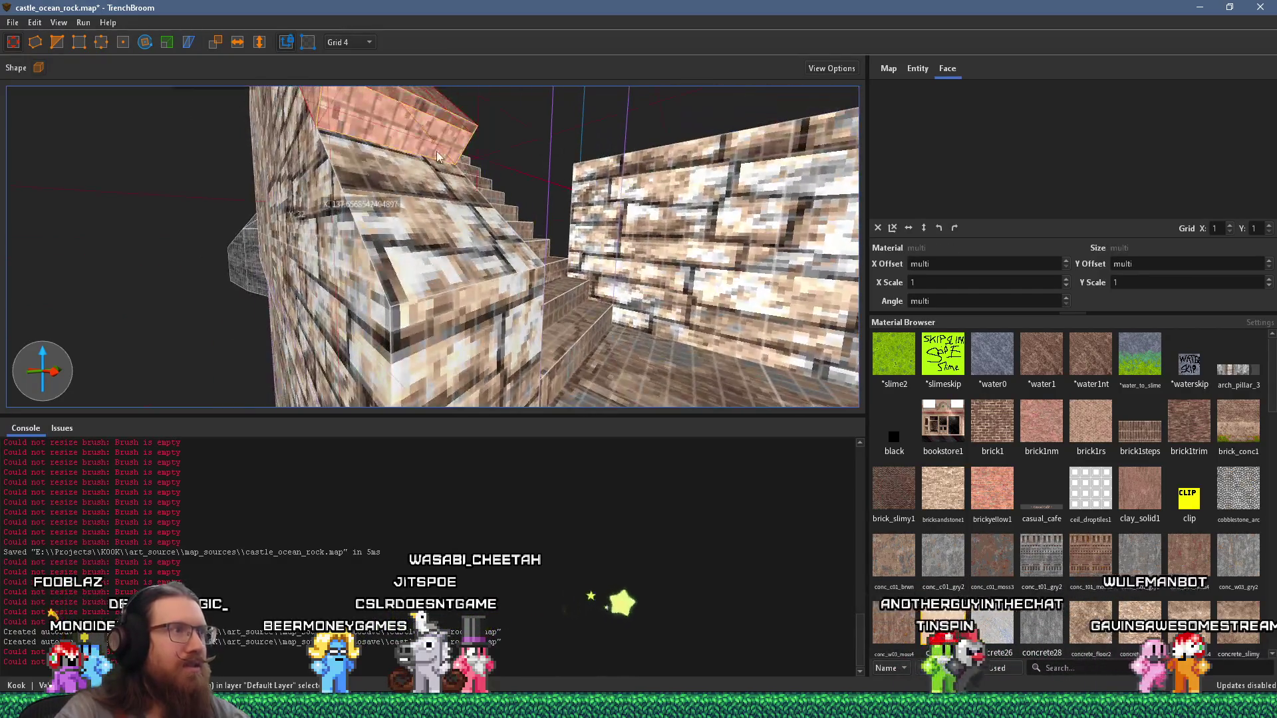
pyautogui.press('Escape')
# Step: Set the grid size to 64 while viewing the stairs and wall from new angles
pyautogui.scroll(5, 496, 278)
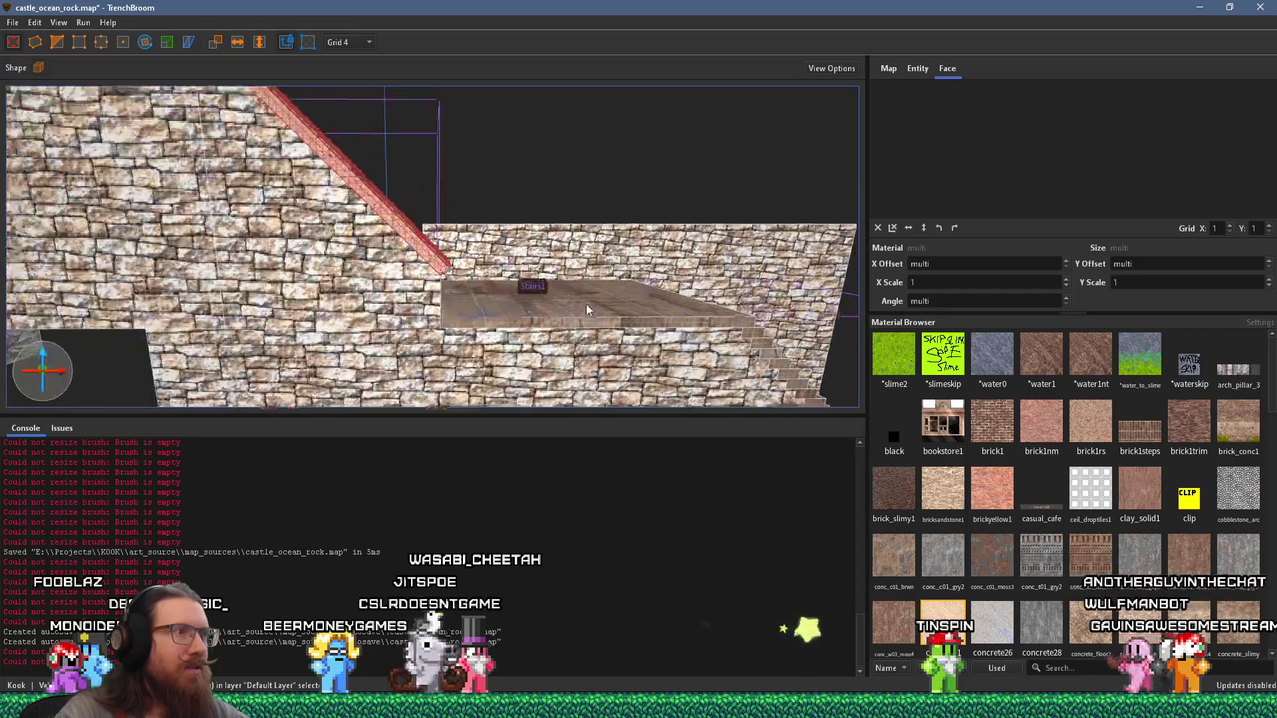
pyautogui.scroll(-3, 579, 272)
pyautogui.moveTo(579, 272)
pyautogui.mouseDown()
pyautogui.moveTo(447, 227)
pyautogui.moveTo(659, 364)
pyautogui.mouseUp()
pyautogui.moveTo(518, 262)
pyautogui.mouseDown()
pyautogui.moveTo(383, 258)
pyautogui.moveTo(634, 186)
pyautogui.mouseUp()
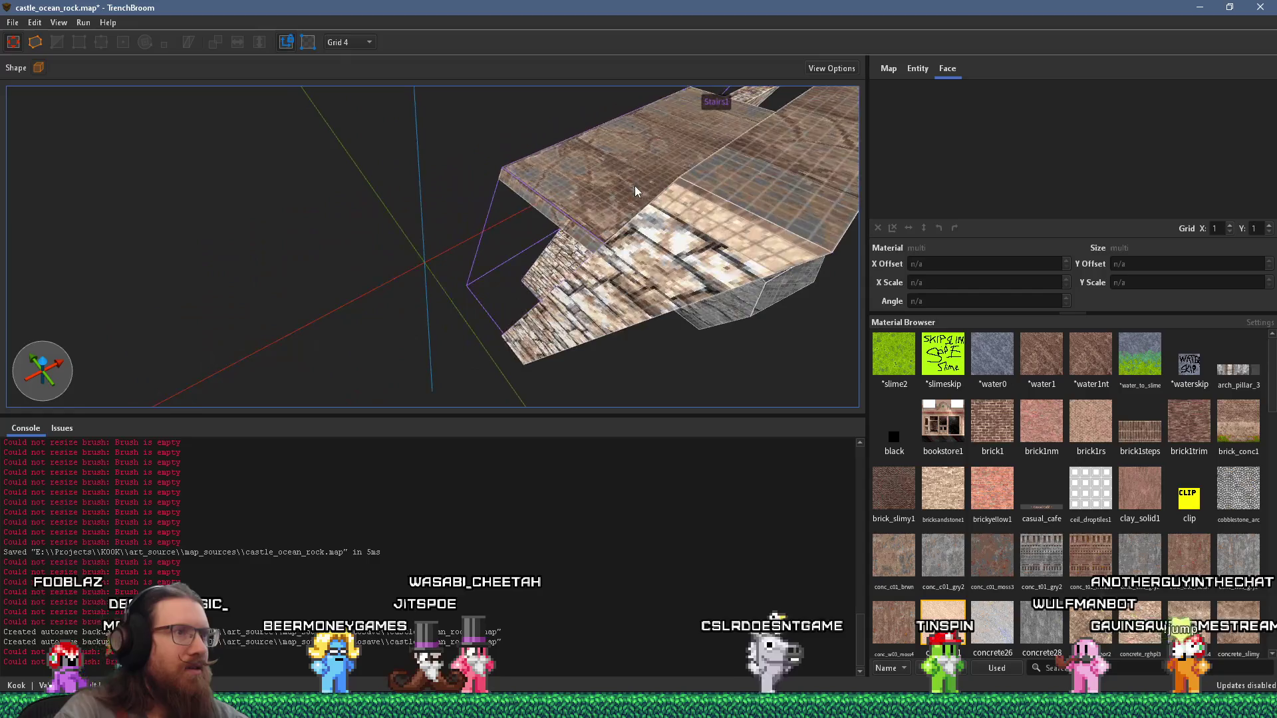
pyautogui.click(334, 44)
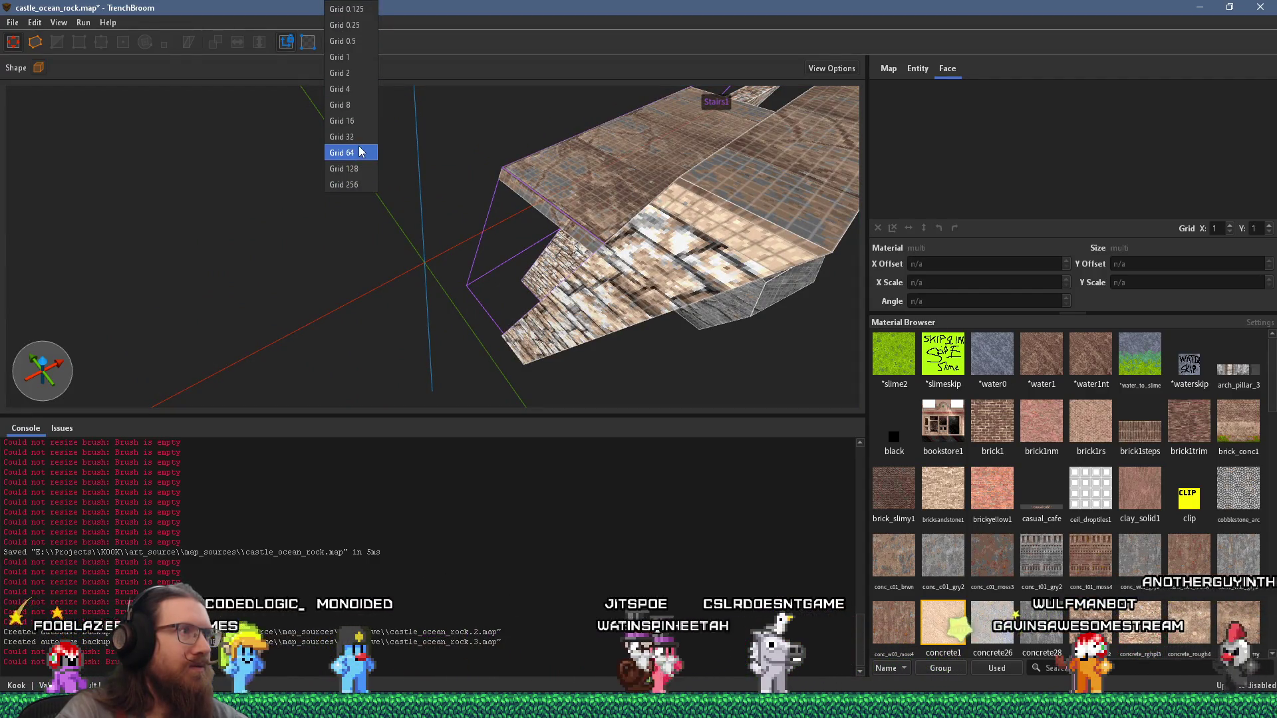
pyautogui.click(360, 153)
pyautogui.moveTo(462, 189)
pyautogui.mouseDown()
pyautogui.moveTo(397, 195)
pyautogui.moveTo(382, 233)
pyautogui.mouseUp()
pyautogui.scroll(5, 383, 233)
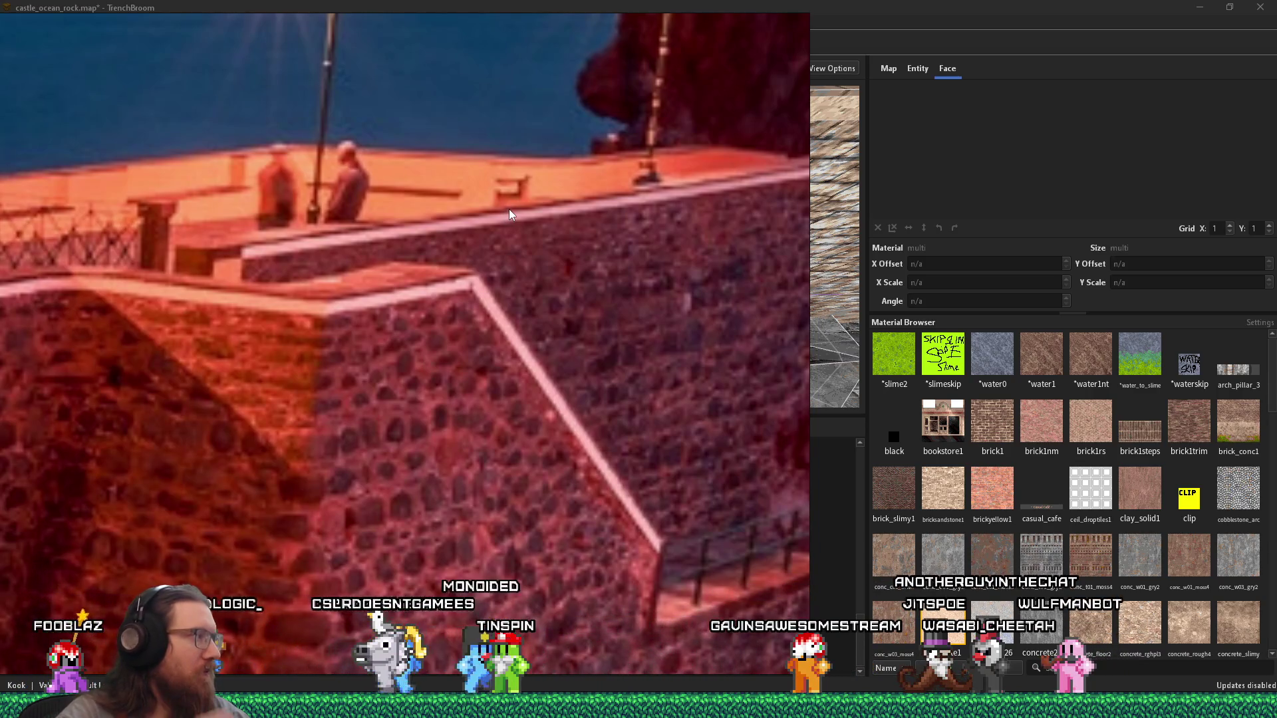
# Step: Move the stone wall block to the lower end of the stairs and set the grid to 16
pyautogui.hotkey('alt', 'Tab')
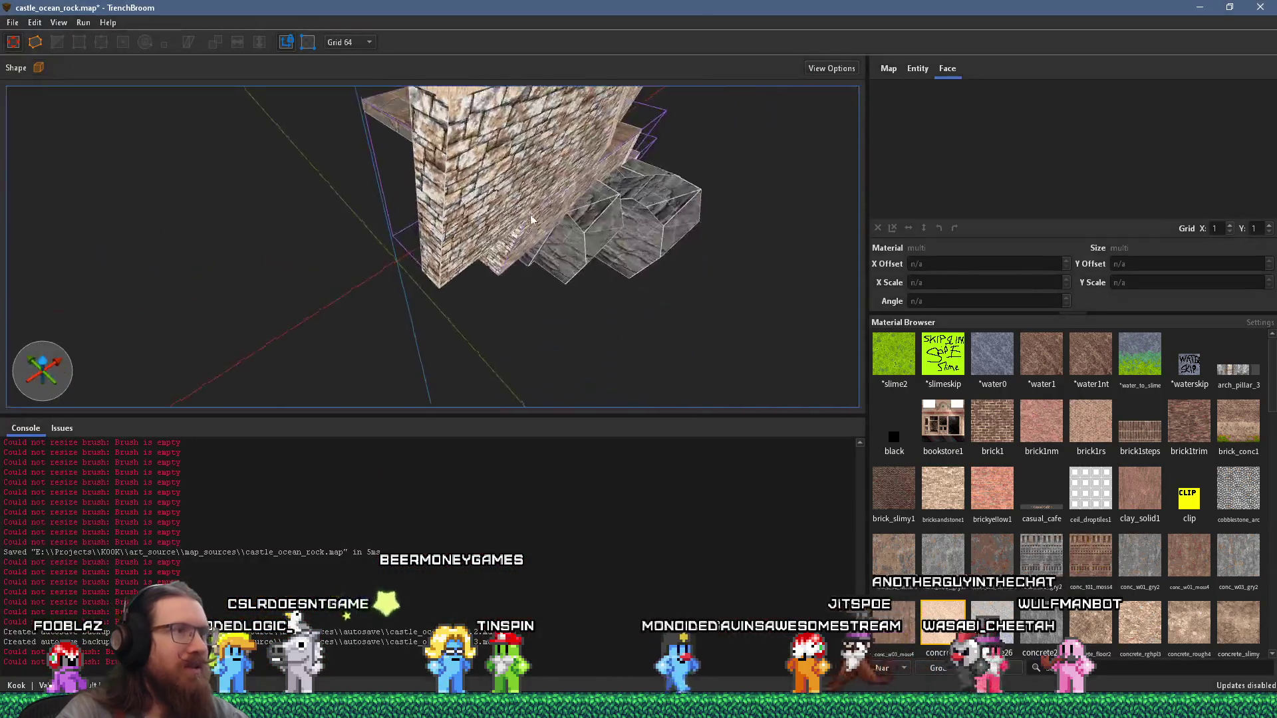
pyautogui.click(544, 289)
pyautogui.moveTo(536, 291)
pyautogui.mouseDown()
pyautogui.moveTo(442, 200)
pyautogui.moveTo(493, 238)
pyautogui.moveTo(470, 272)
pyautogui.mouseUp()
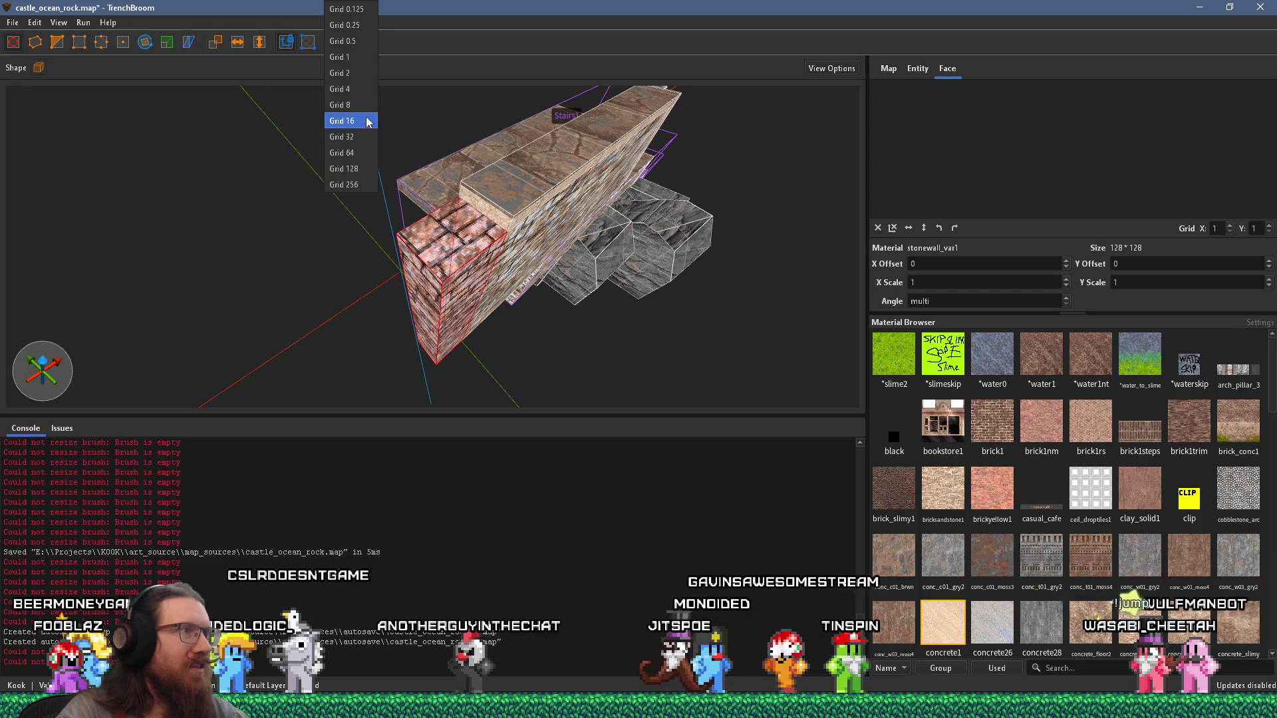
pyautogui.click(368, 127)
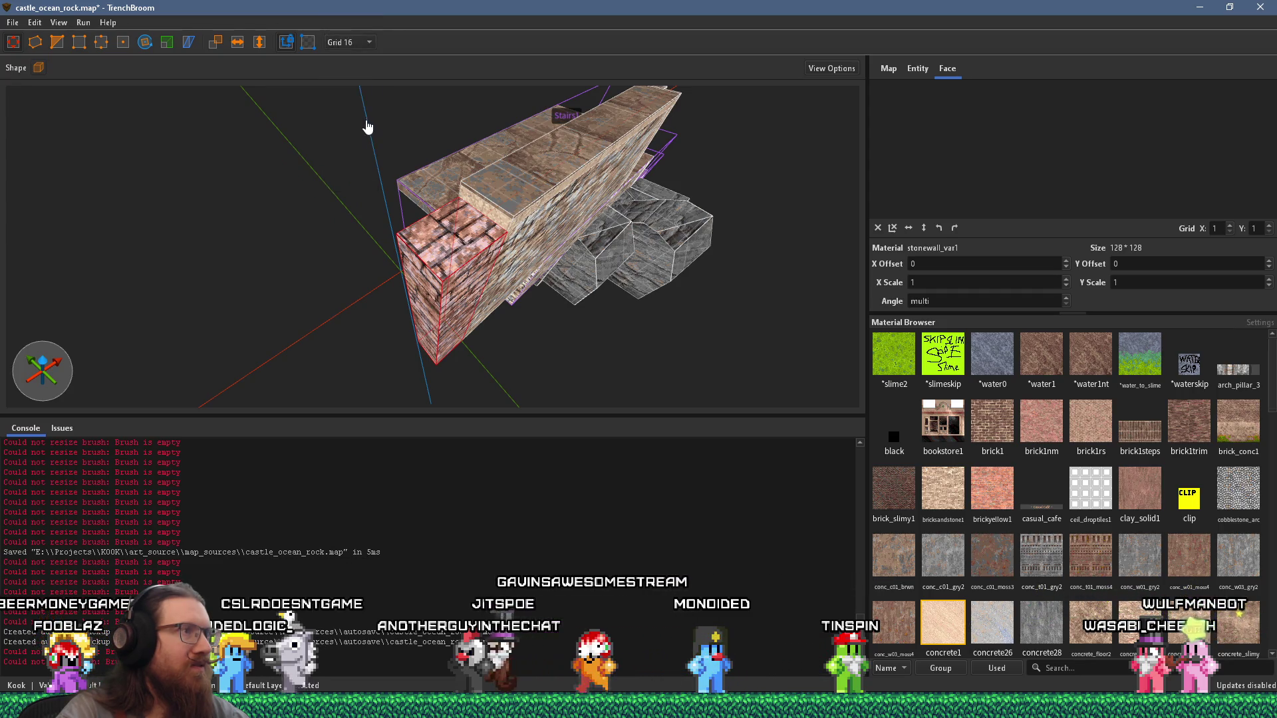
pyautogui.scroll(5, 434, 157)
pyautogui.moveTo(451, 215)
pyautogui.mouseDown()
pyautogui.moveTo(472, 271)
pyautogui.moveTo(534, 251)
pyautogui.moveTo(541, 265)
pyautogui.moveTo(581, 247)
pyautogui.moveTo(567, 281)
pyautogui.moveTo(462, 302)
pyautogui.moveTo(467, 235)
pyautogui.moveTo(495, 157)
pyautogui.moveTo(571, 234)
pyautogui.moveTo(577, 204)
pyautogui.mouseUp()
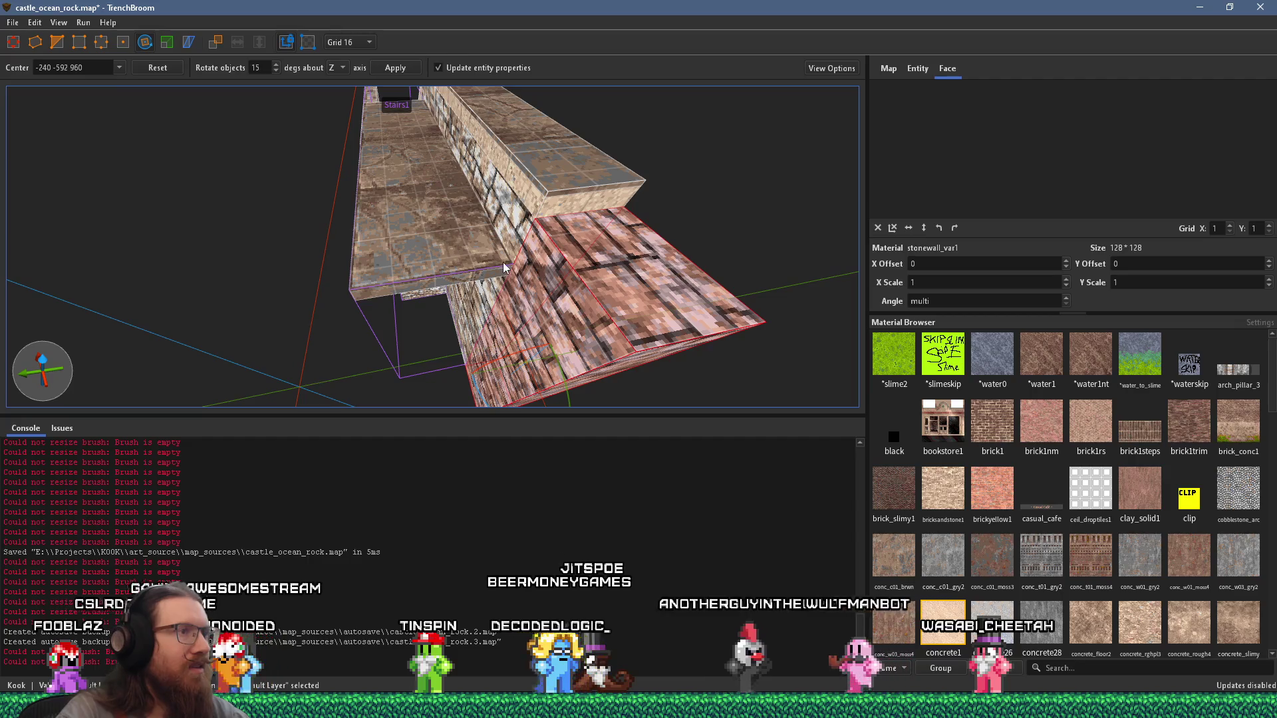
# Step: Raise the rotation centre 80 units and move it to the wall corner at -216 -576 1,024
pyautogui.moveTo(530, 367); pyautogui.dragTo(560, 247)
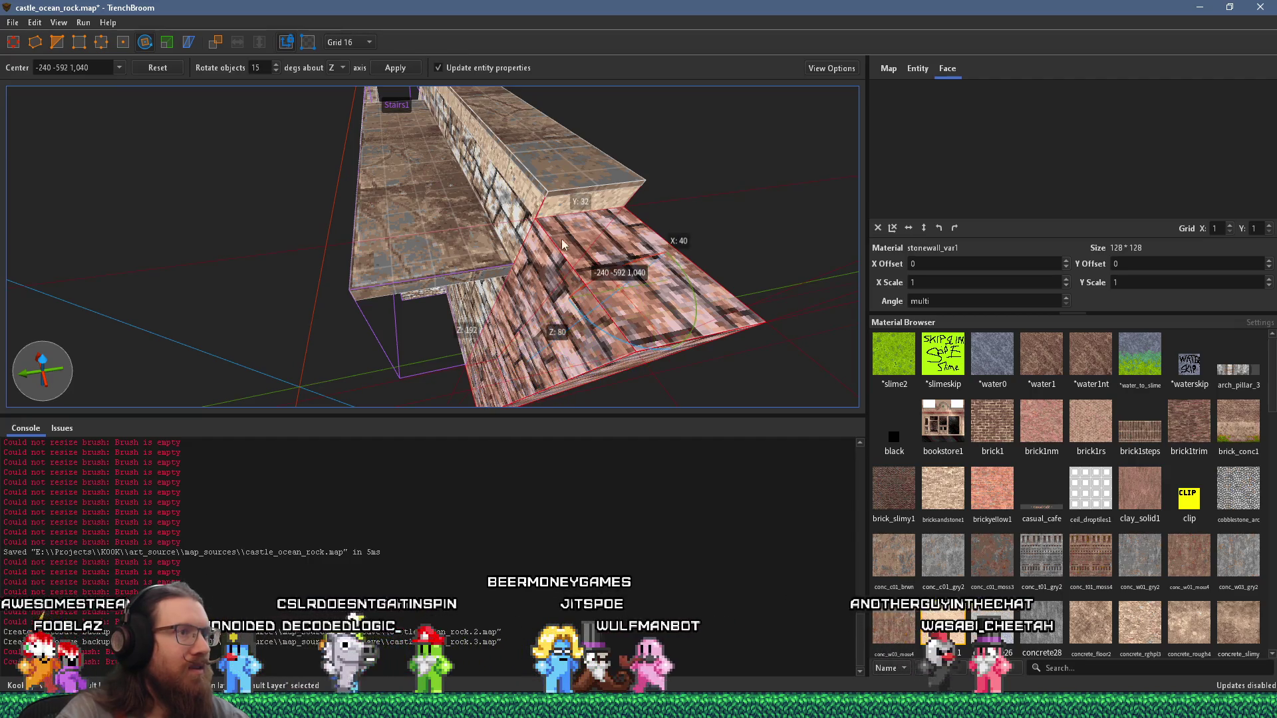
pyautogui.moveTo(623, 296)
pyautogui.mouseDown()
pyautogui.moveTo(533, 258)
pyautogui.moveTo(542, 276)
pyautogui.mouseUp()
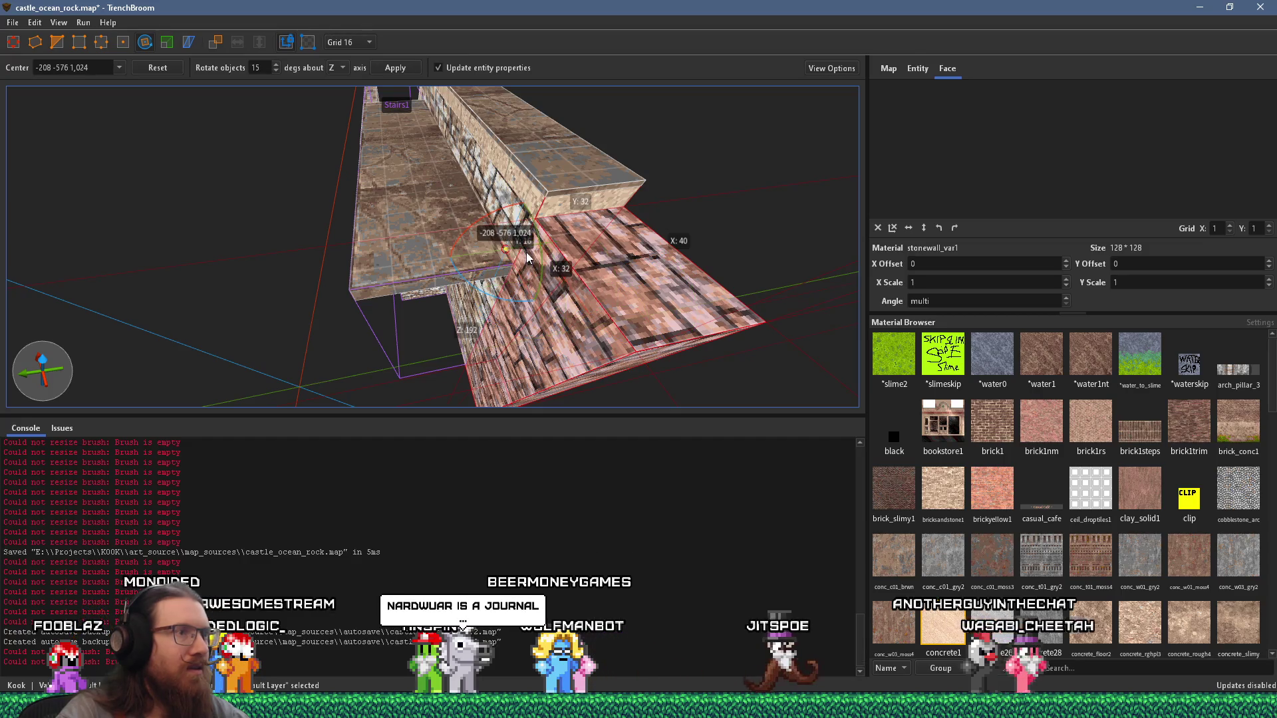
pyautogui.moveTo(526, 259); pyautogui.dragTo(535, 304)
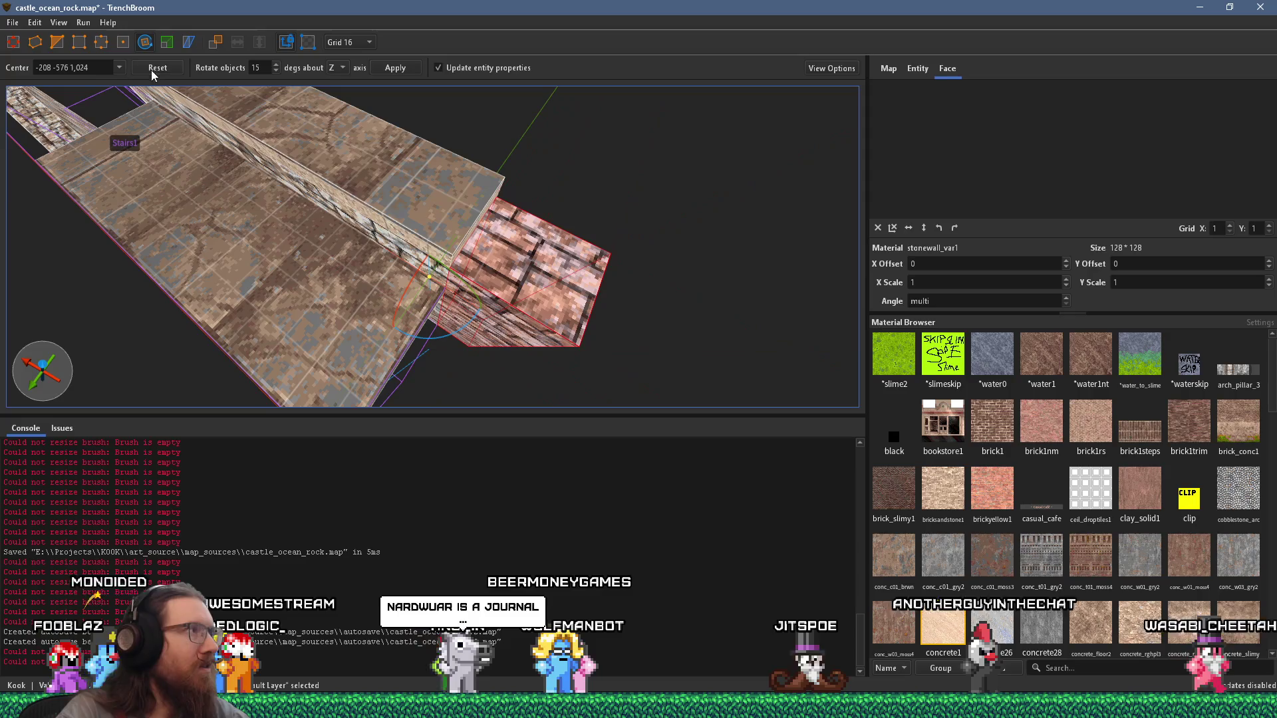
pyautogui.scroll(-5, 294, 135)
pyautogui.scroll(5, 439, 175)
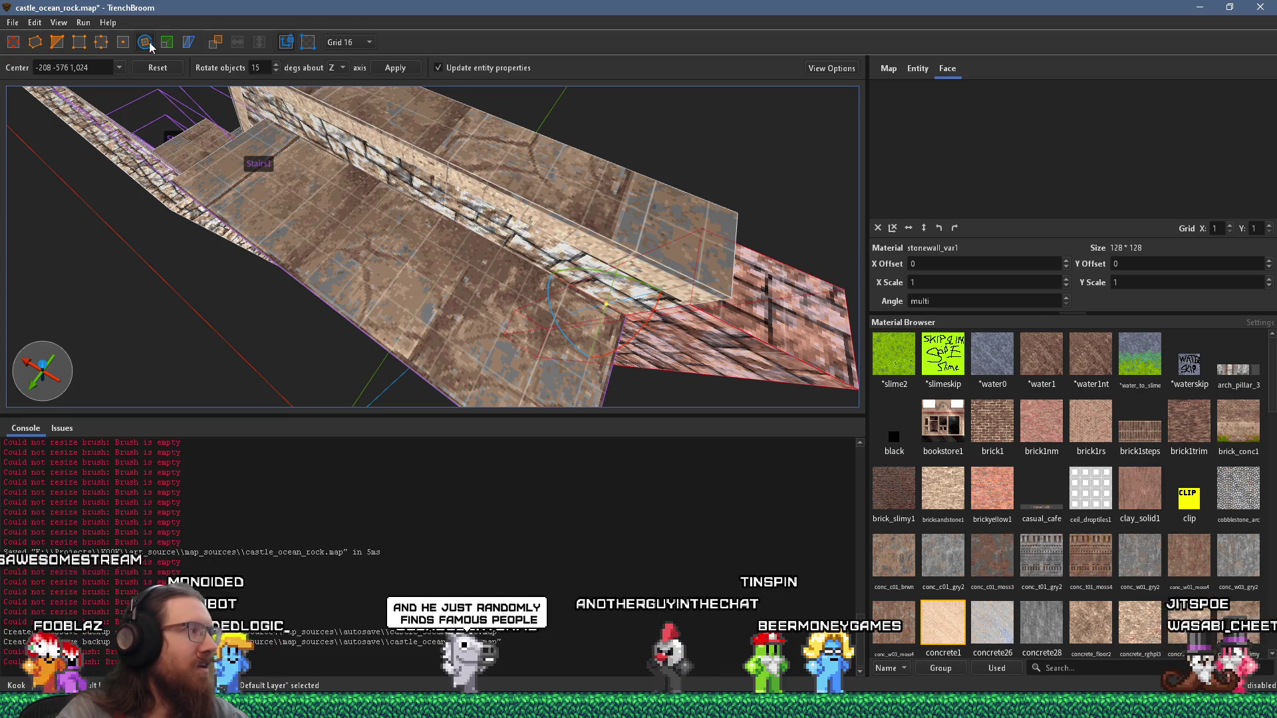
pyautogui.scroll(6, 341, 252)
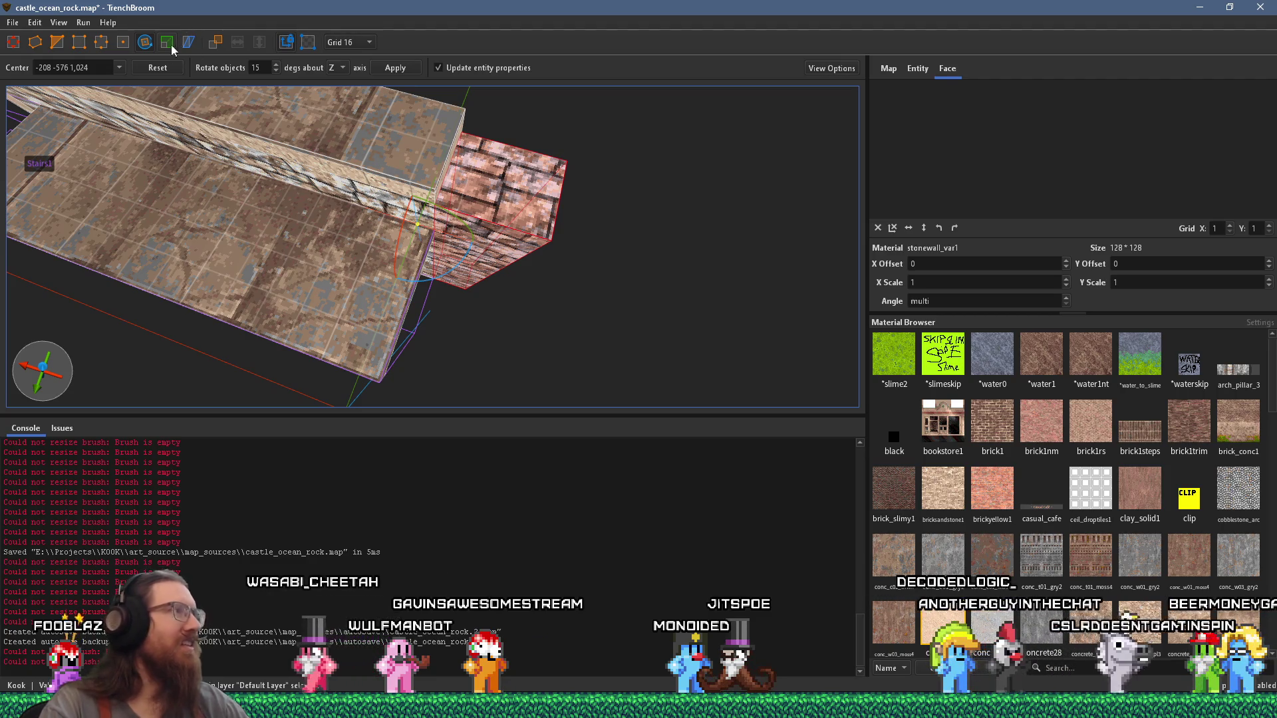
pyautogui.scroll(2, 343, 208)
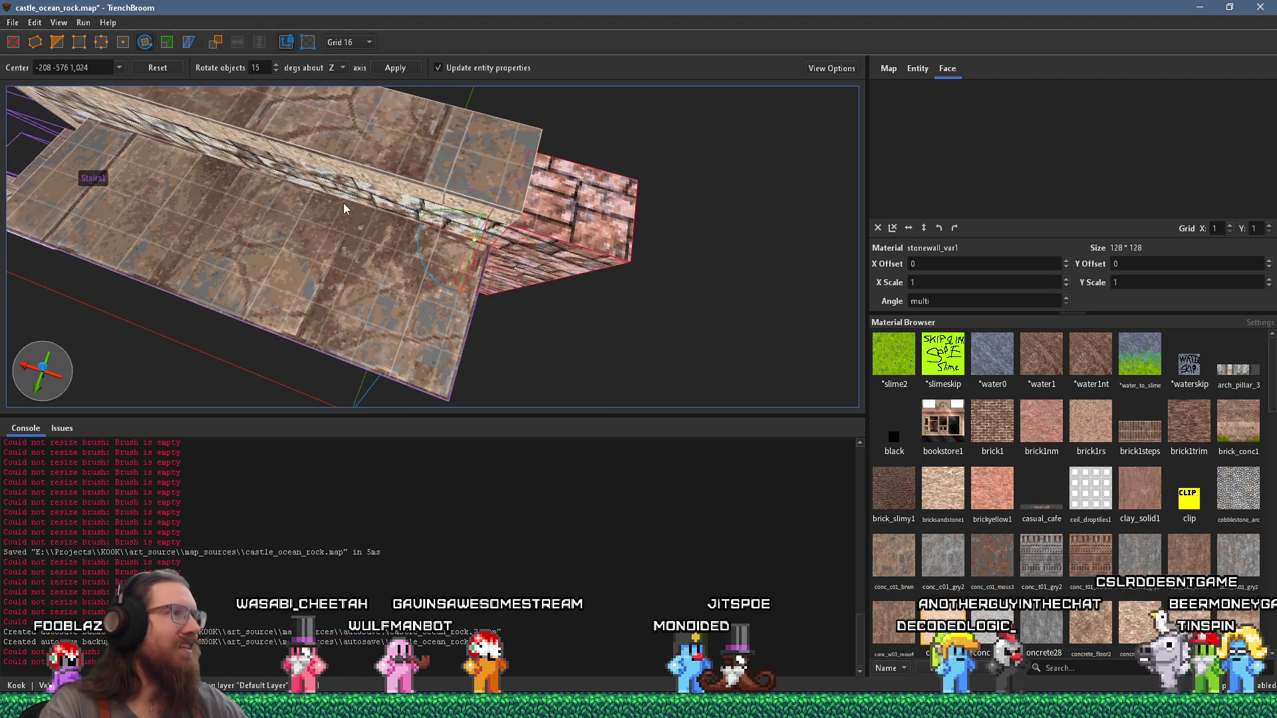
pyautogui.press('d')
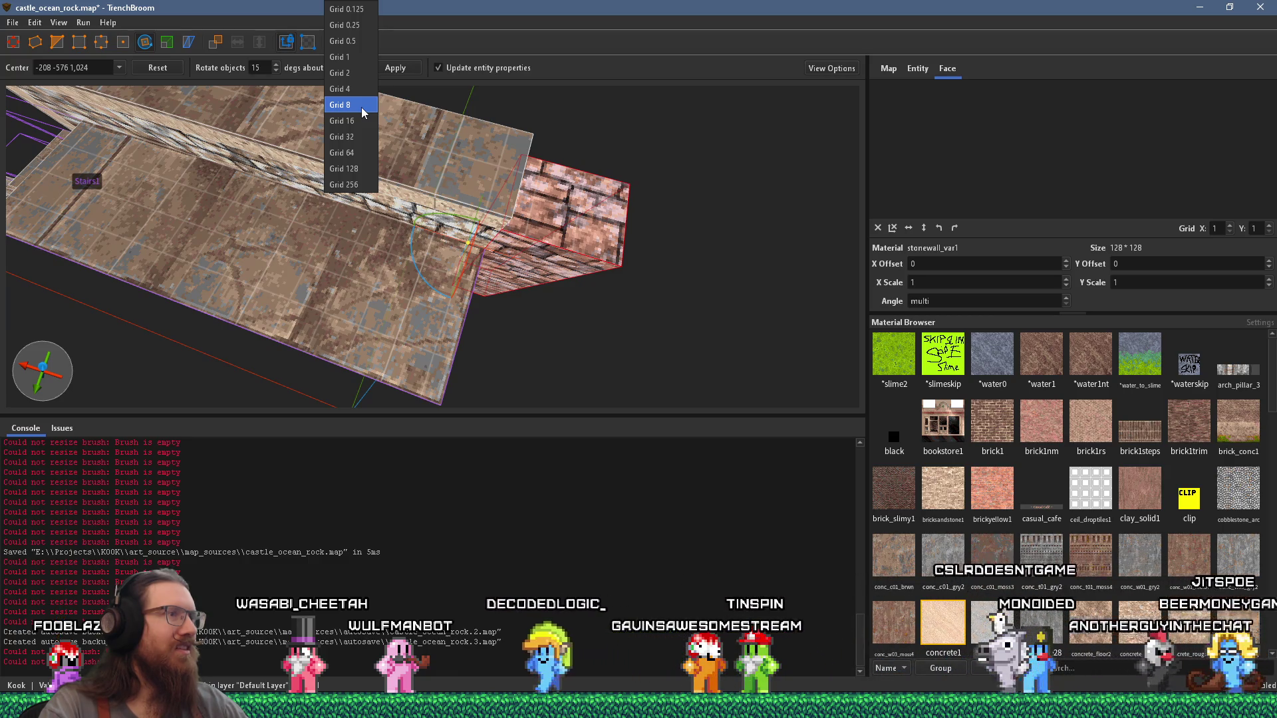
# Step: Set the grid size to 8 and view the brick block from above
pyautogui.click(361, 107)
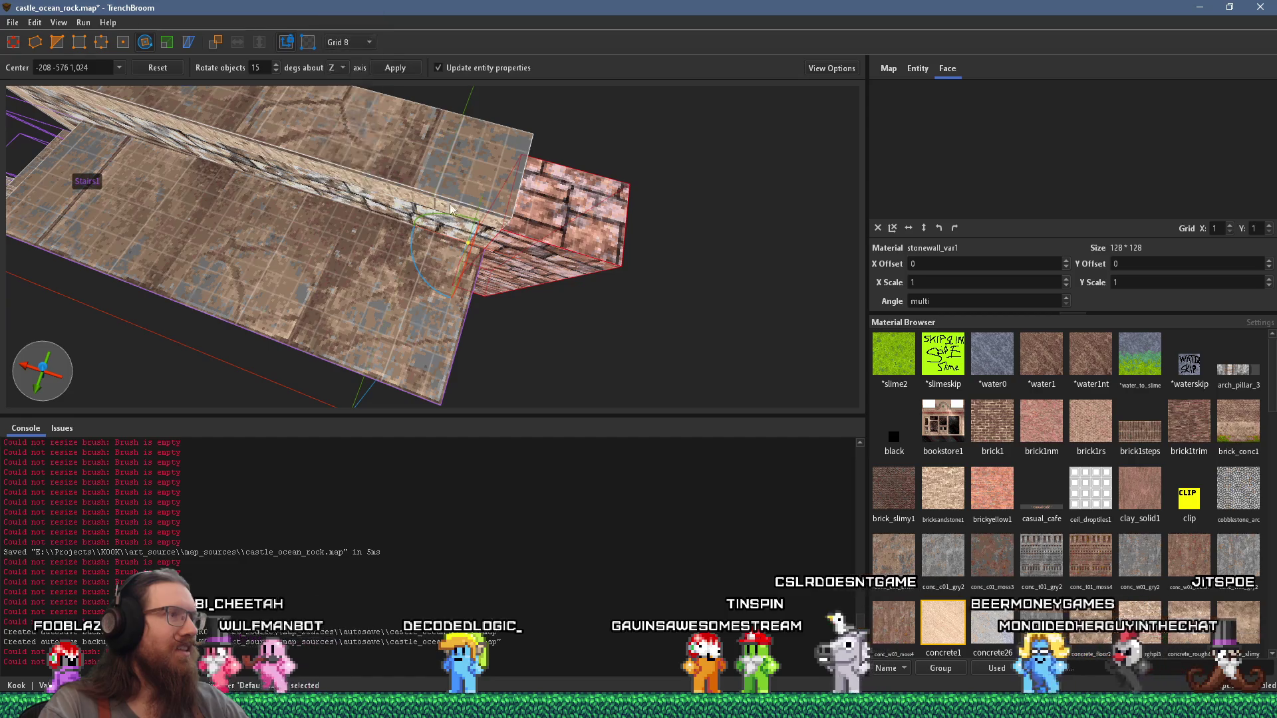
pyautogui.scroll(3, 414, 220)
pyautogui.moveTo(442, 231)
pyautogui.mouseDown()
pyautogui.moveTo(411, 228)
pyautogui.moveTo(420, 236)
pyautogui.moveTo(437, 218)
pyautogui.mouseUp()
pyautogui.hotkey('alt', 'Tab')
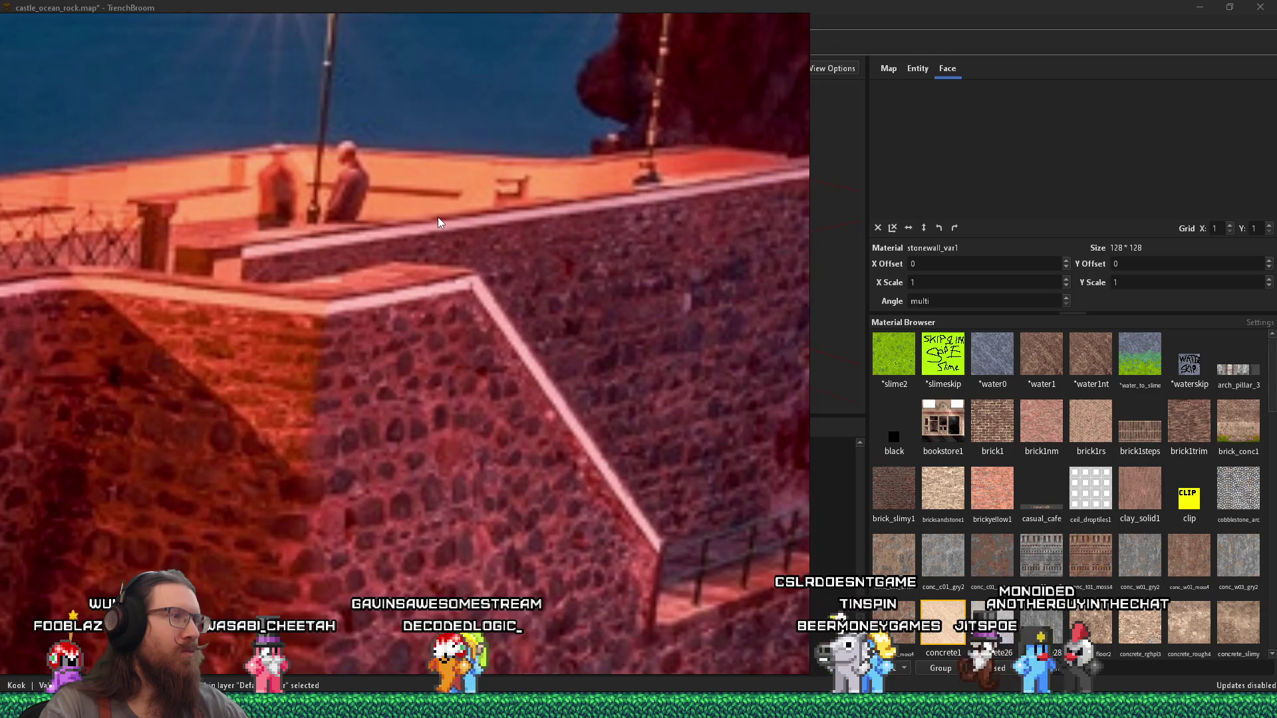
# Step: Turn off rotation and cut the brick block into a thin slanted wedge at the wall corner
pyautogui.hotkey('alt', 'Tab')
pyautogui.moveTo(429, 203); pyautogui.dragTo(442, 207)
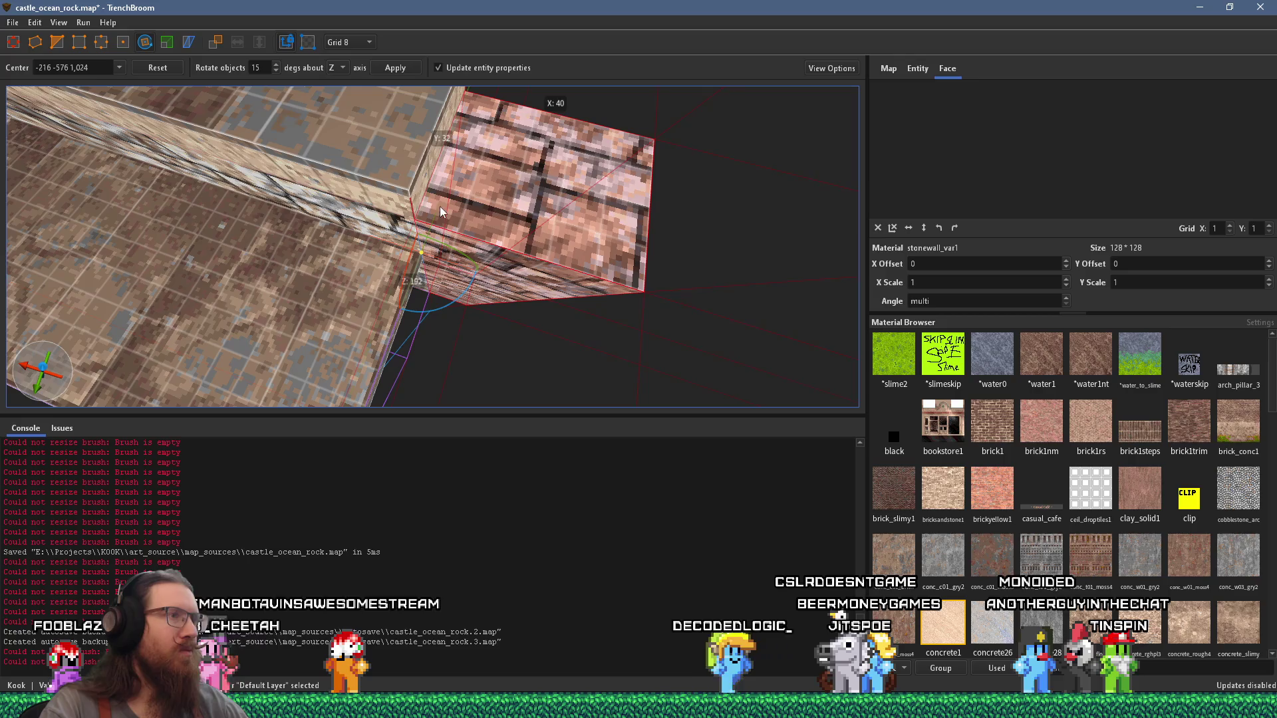
pyautogui.moveTo(410, 143); pyautogui.dragTo(355, 118)
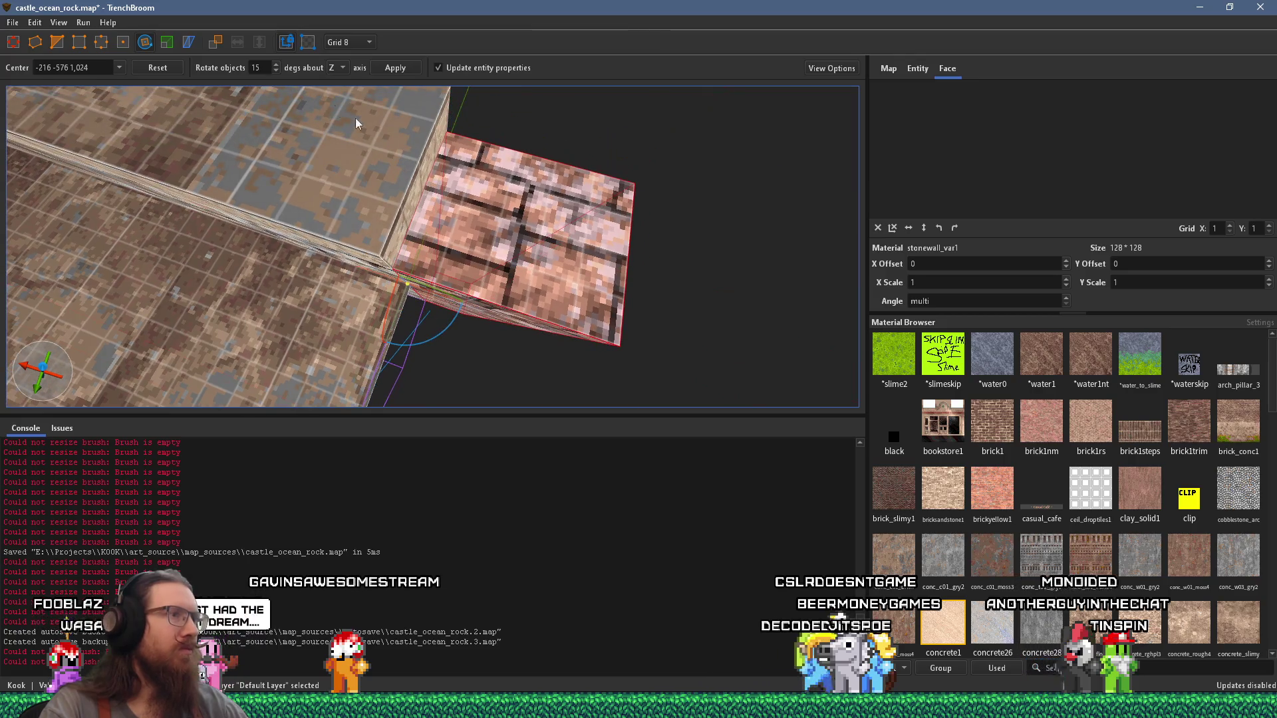
pyautogui.click(57, 42)
pyautogui.moveTo(462, 189); pyautogui.dragTo(464, 202)
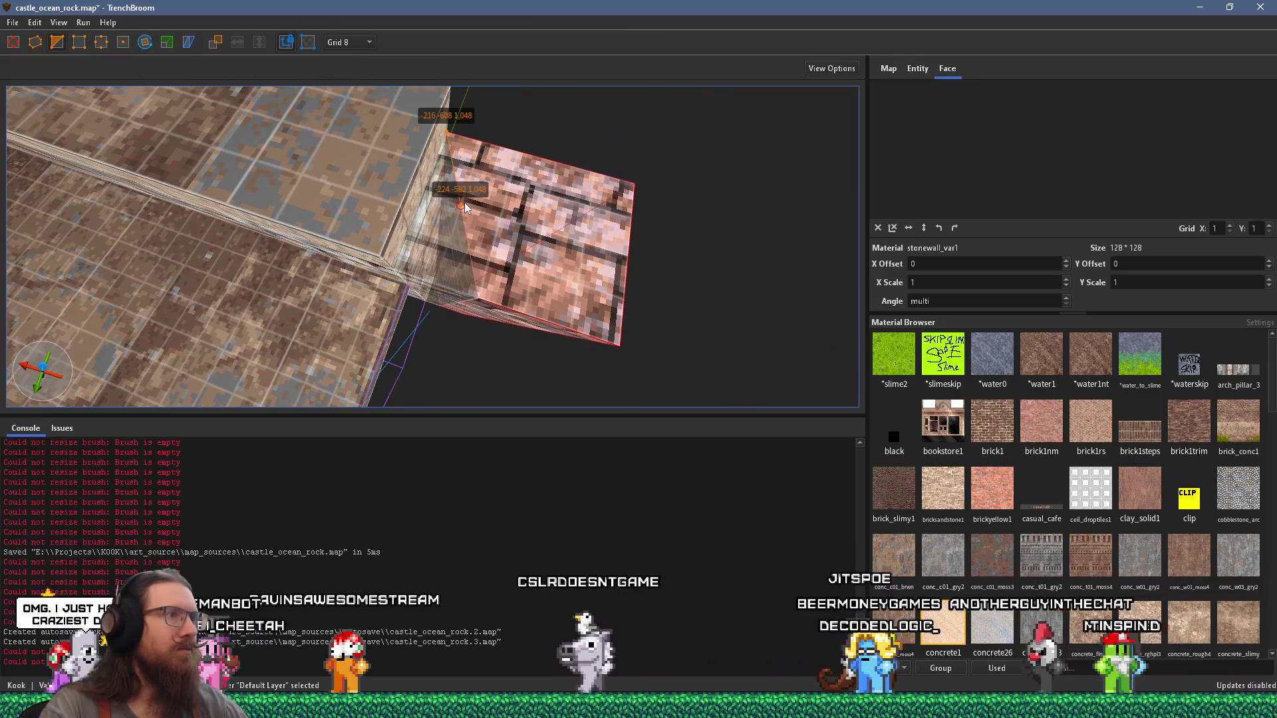
pyautogui.hotkey('ctrl', 'z')
pyautogui.hotkey('ctrl', 'z')
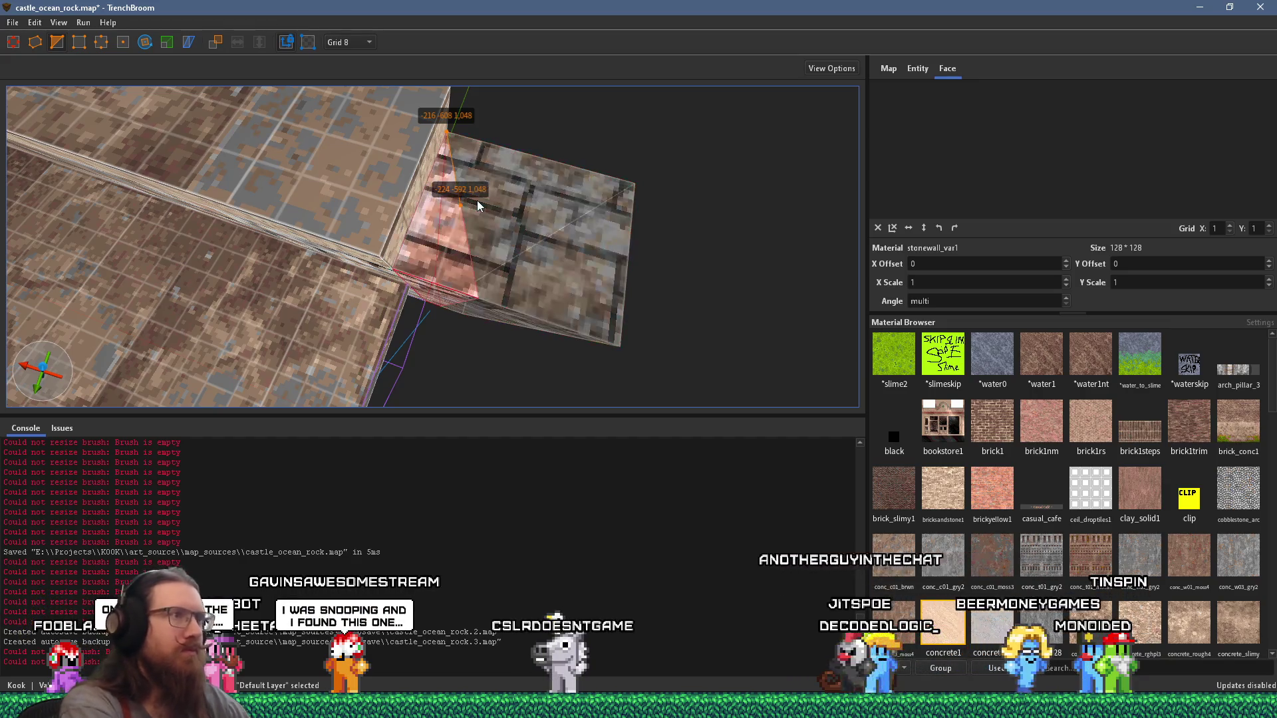
pyautogui.press('v')
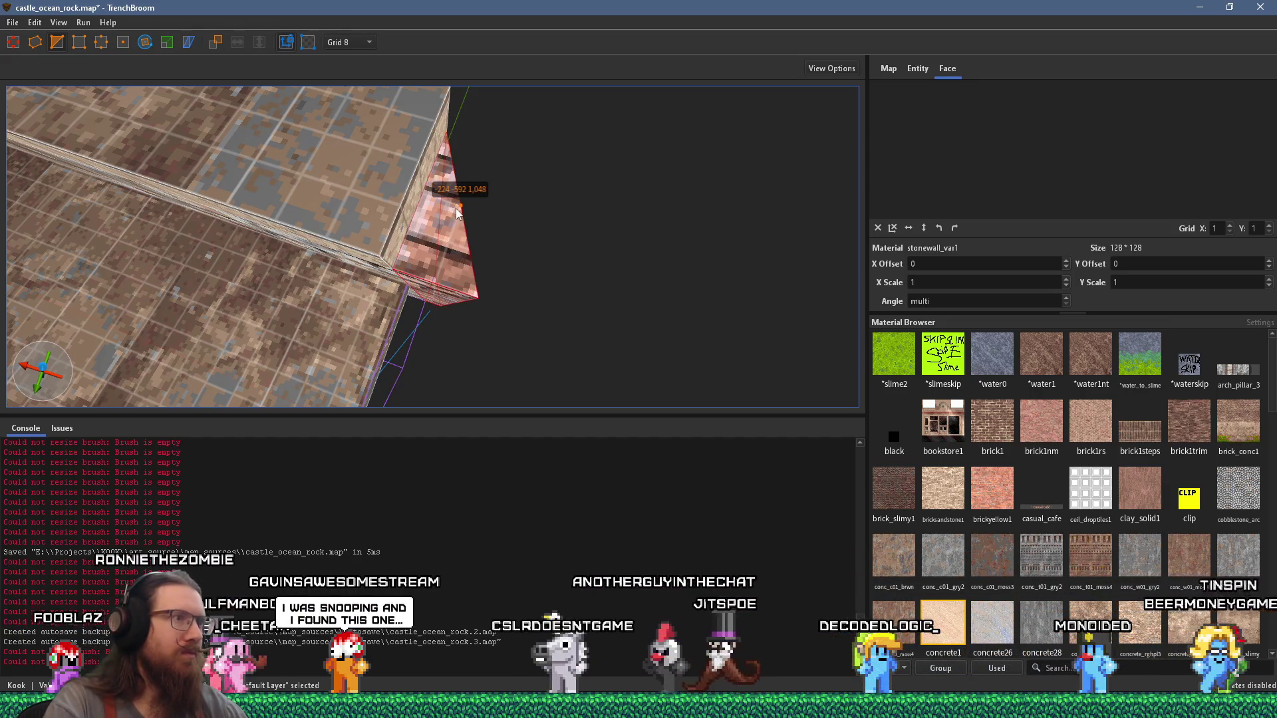
pyautogui.press('v')
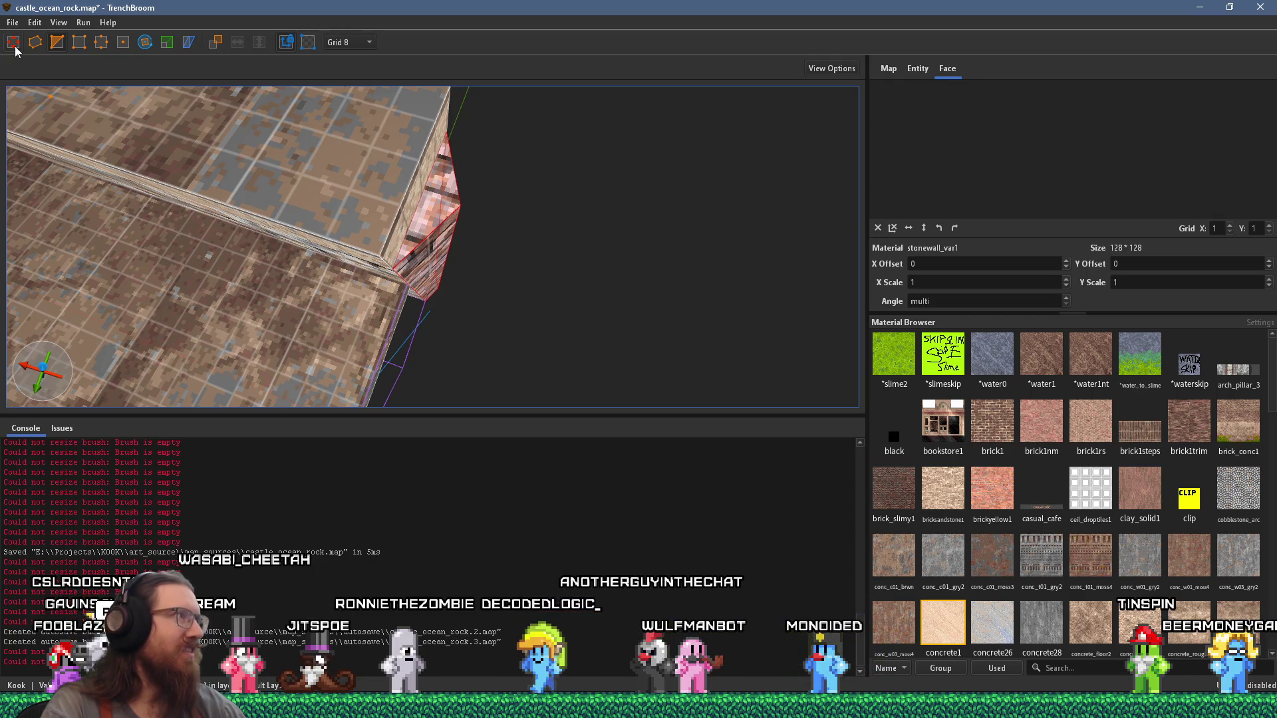
# Step: Rotate the pink brick wedge around the vertical axis toward roughly 315 degrees
pyautogui.scroll(2, 311, 129)
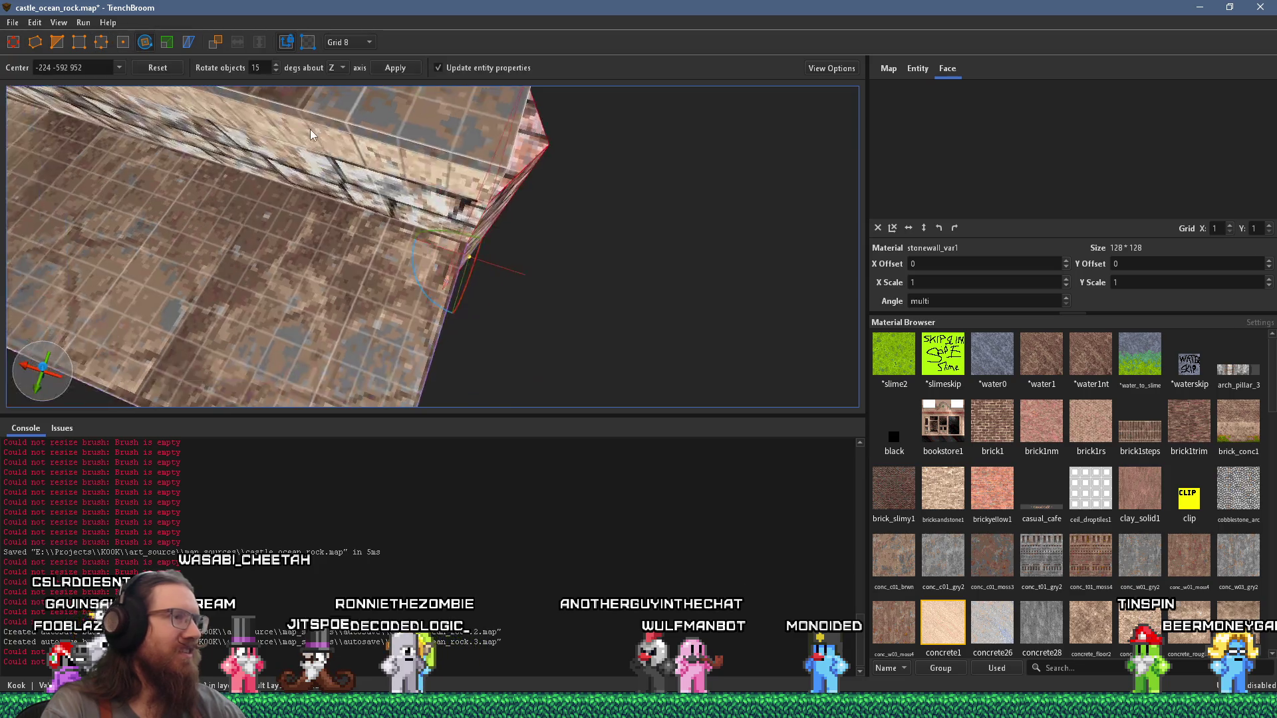
pyautogui.moveTo(442, 254)
pyautogui.mouseDown()
pyautogui.moveTo(427, 272)
pyautogui.moveTo(445, 255)
pyautogui.moveTo(385, 247)
pyautogui.moveTo(428, 248)
pyautogui.moveTo(407, 262)
pyautogui.moveTo(374, 118)
pyautogui.moveTo(391, 168)
pyautogui.moveTo(398, 117)
pyautogui.moveTo(392, 263)
pyautogui.mouseUp()
pyautogui.scroll(2, 446, 255)
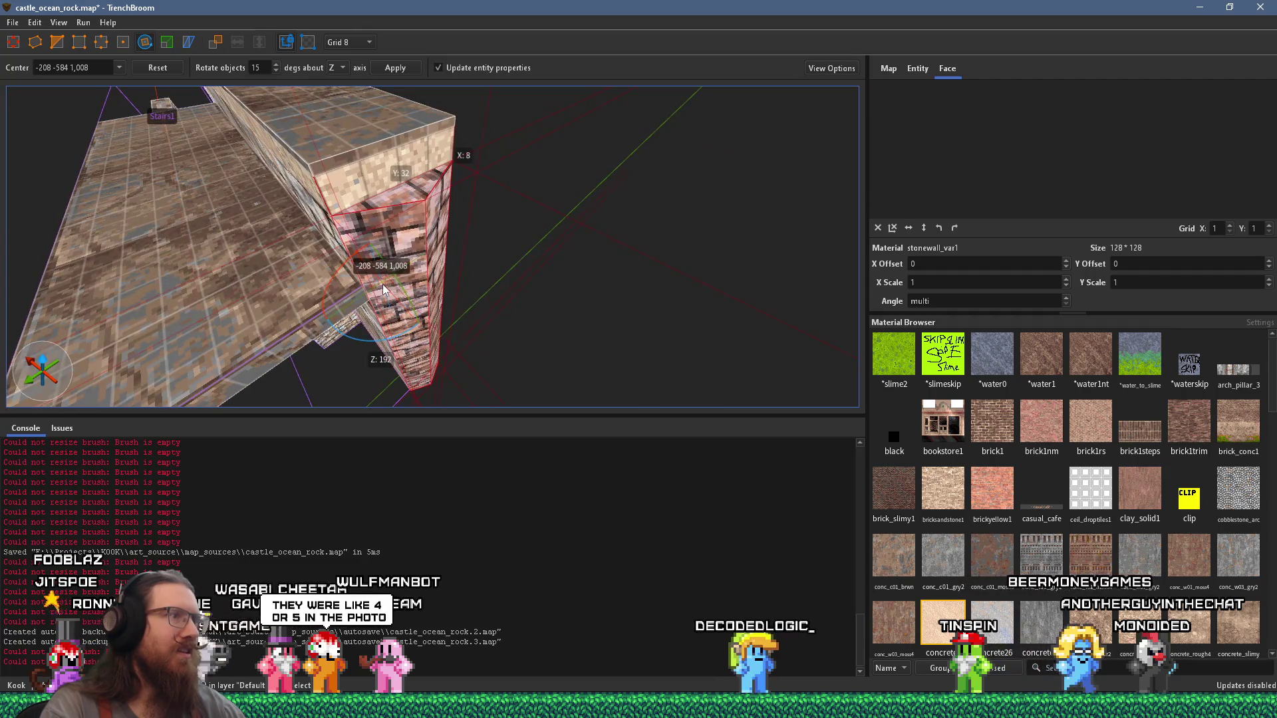
pyautogui.moveTo(371, 285)
pyautogui.mouseDown()
pyautogui.moveTo(428, 307)
pyautogui.moveTo(450, 366)
pyautogui.moveTo(301, 374)
pyautogui.moveTo(413, 348)
pyautogui.mouseUp()
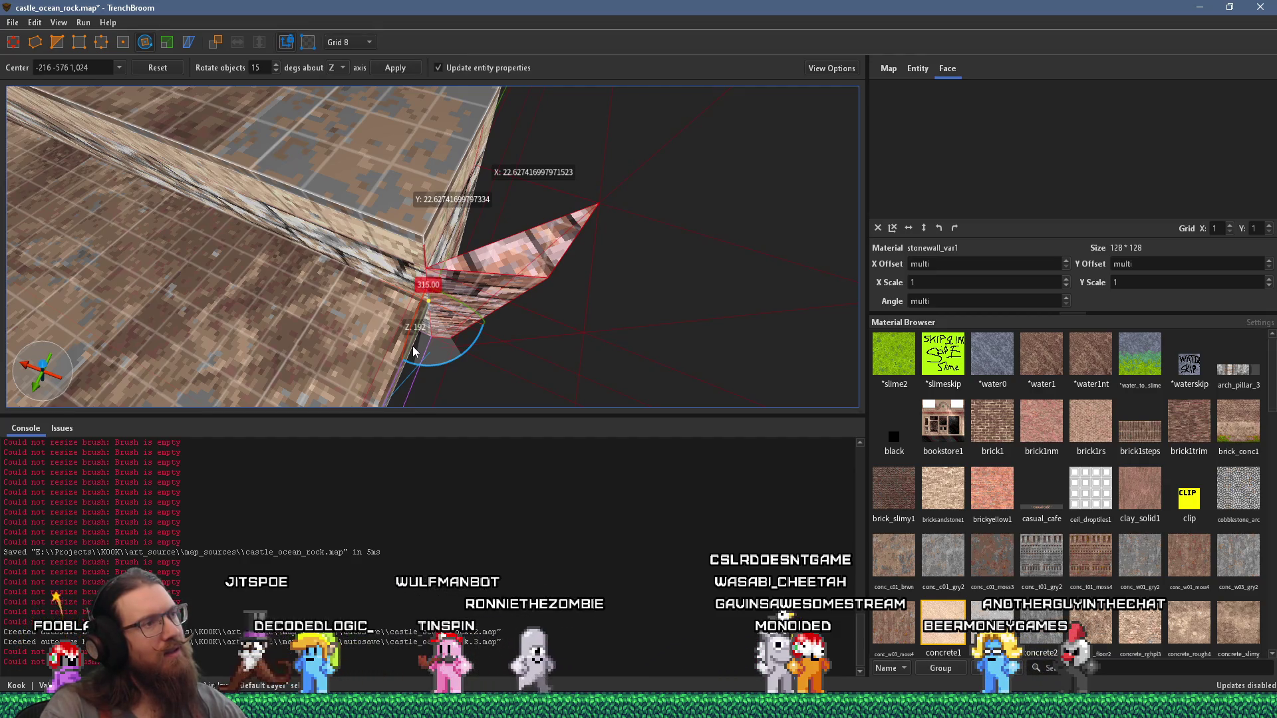
pyautogui.moveTo(413, 352)
pyautogui.mouseDown()
pyautogui.moveTo(459, 336)
pyautogui.moveTo(418, 372)
pyautogui.mouseUp()
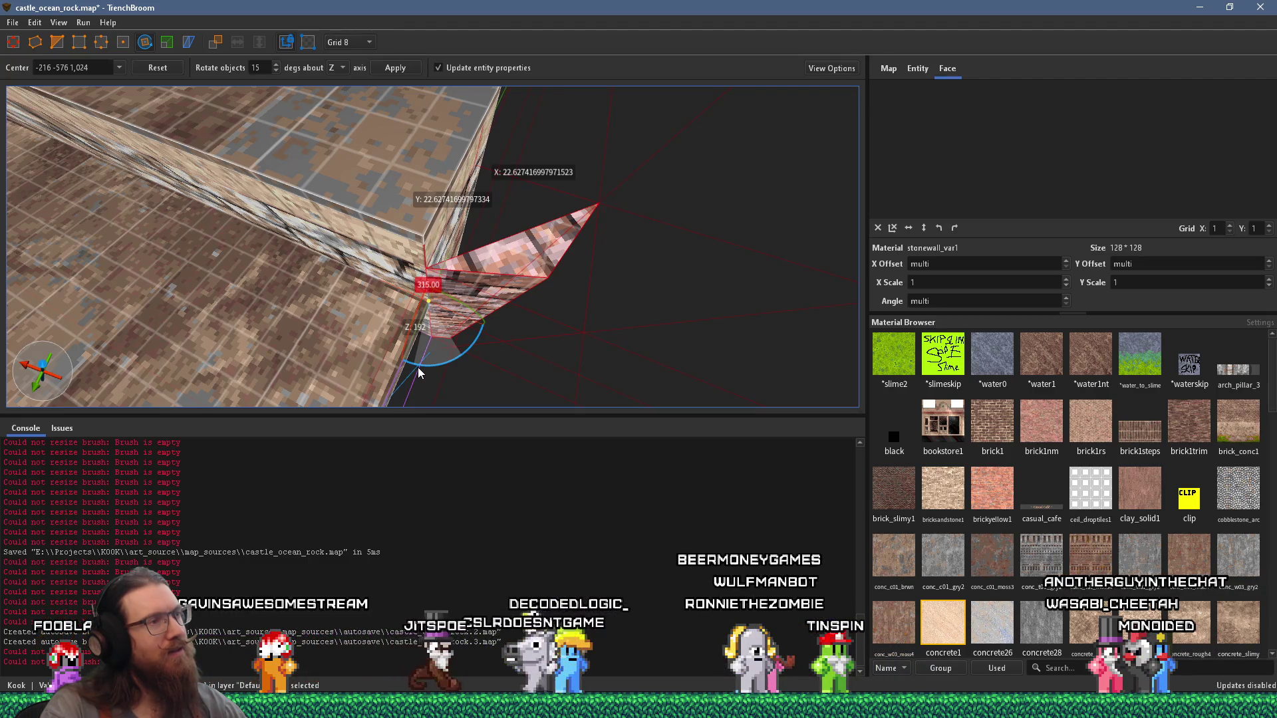
pyautogui.moveTo(418, 367); pyautogui.dragTo(409, 318)
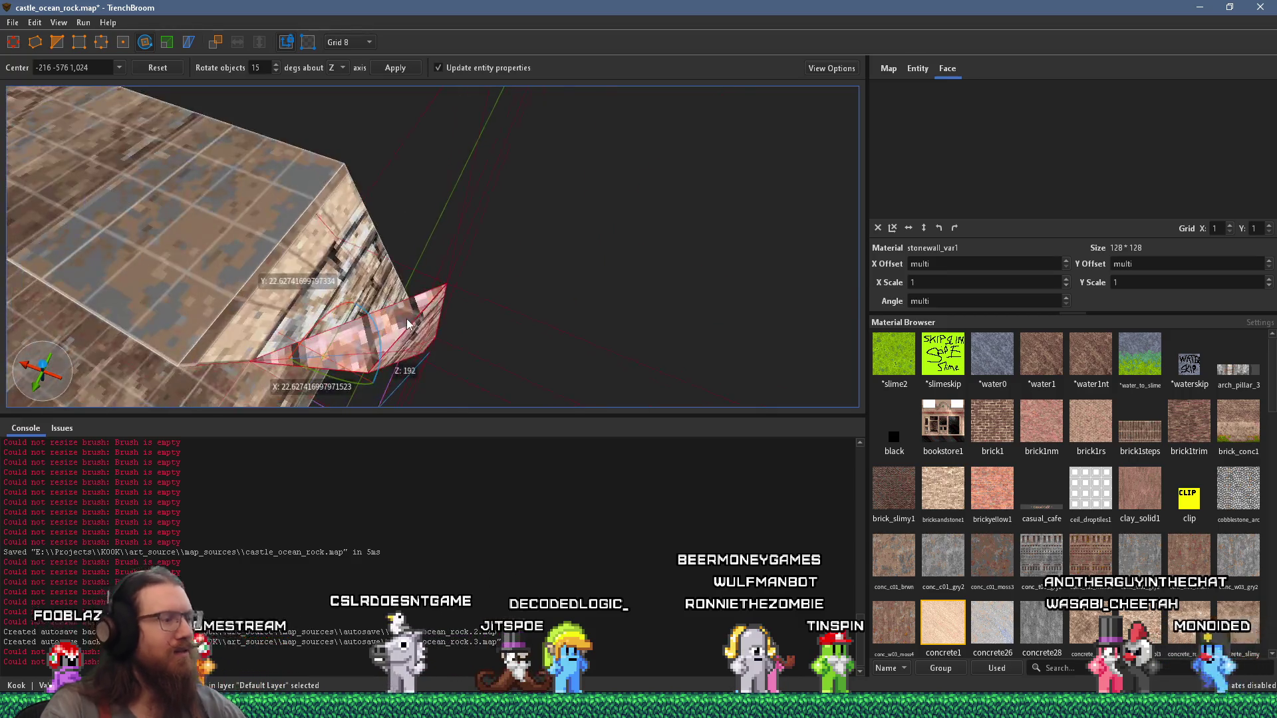
# Step: Launch the calculator with Win+R and start computing 360 − 45
pyautogui.press('super+r')
pyautogui.press('Return')
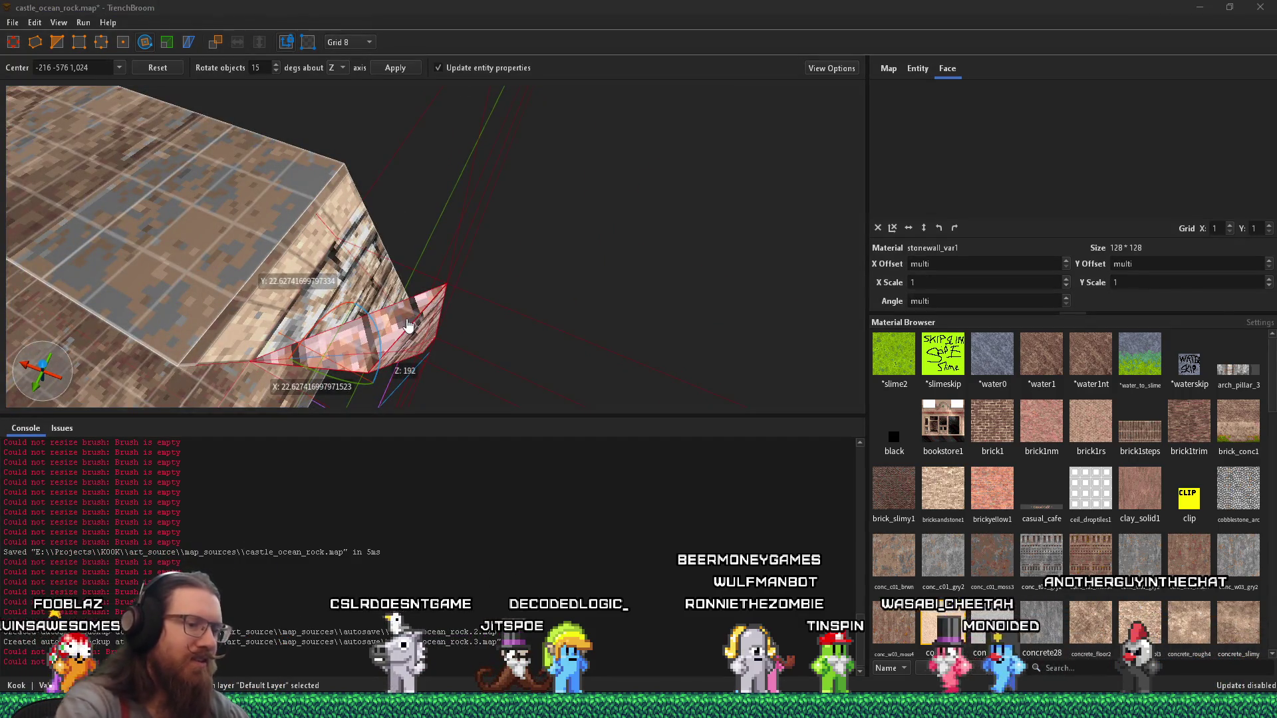
pyautogui.write('315')
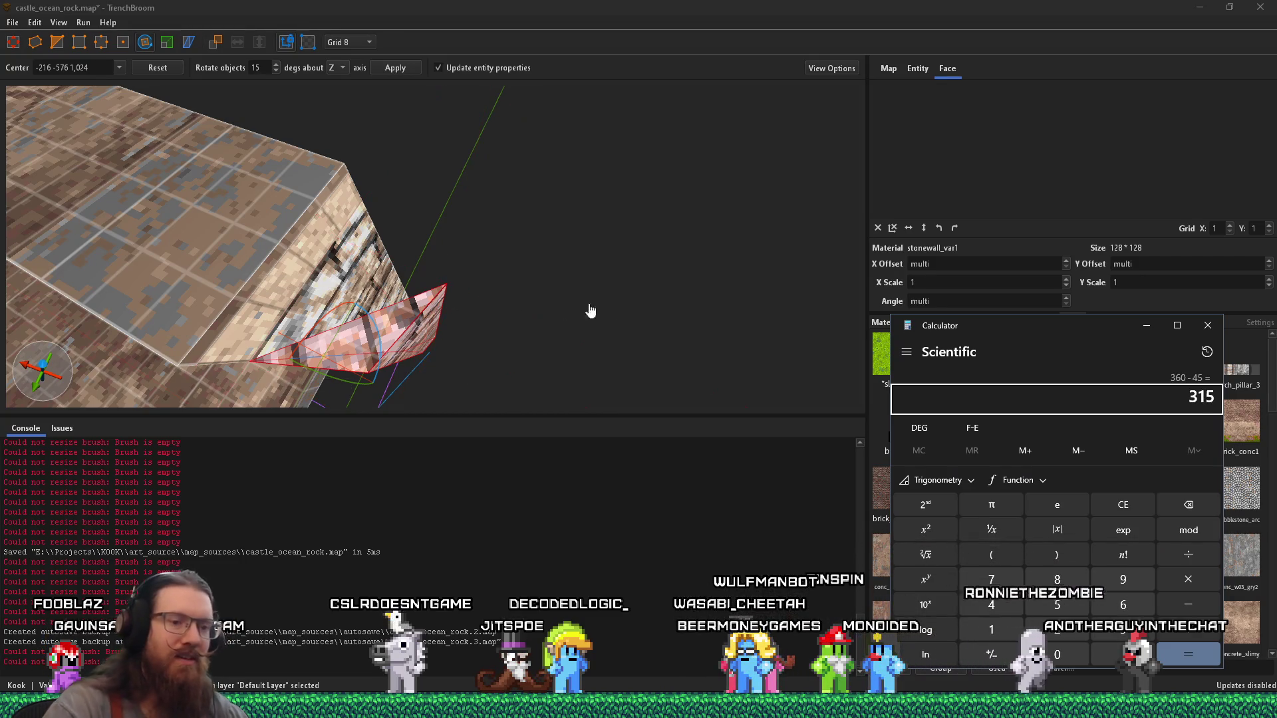
# Step: Close the calculator and swing the view around the long stone brush
pyautogui.click(1206, 329)
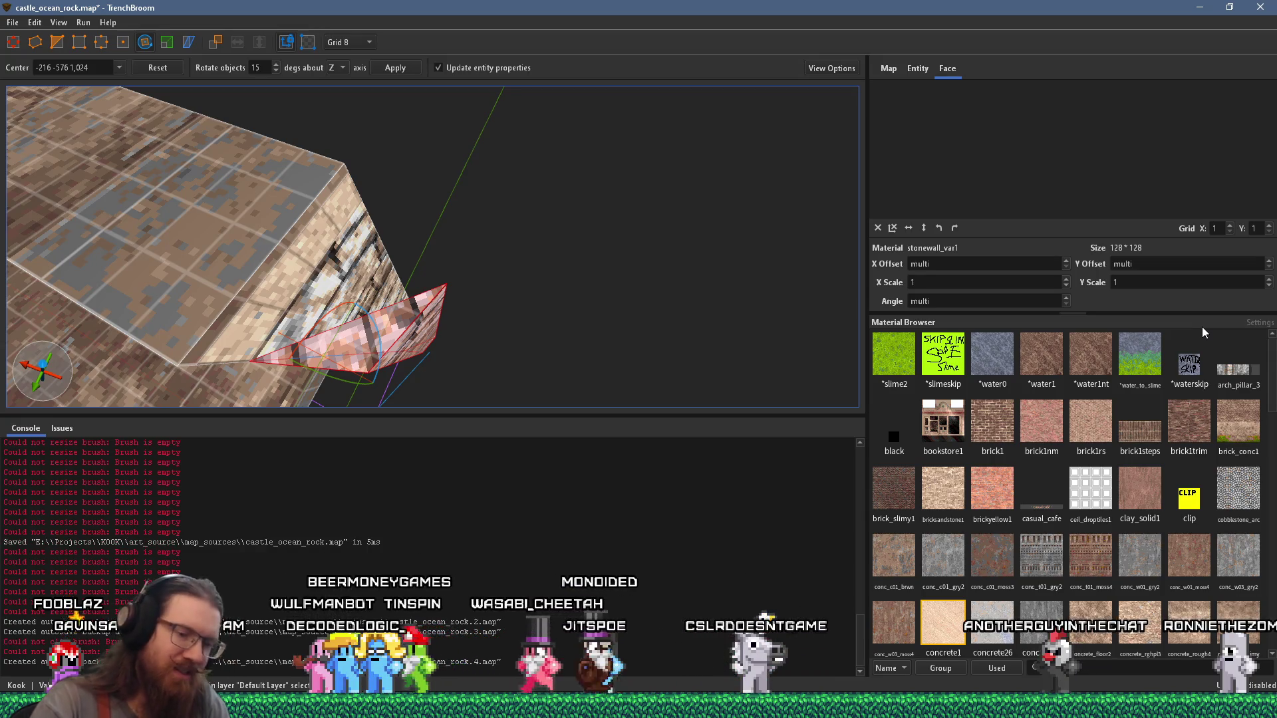
pyautogui.moveTo(764, 187)
pyautogui.mouseDown()
pyautogui.moveTo(595, 212)
pyautogui.moveTo(586, 186)
pyautogui.moveTo(481, 258)
pyautogui.moveTo(335, 237)
pyautogui.mouseUp()
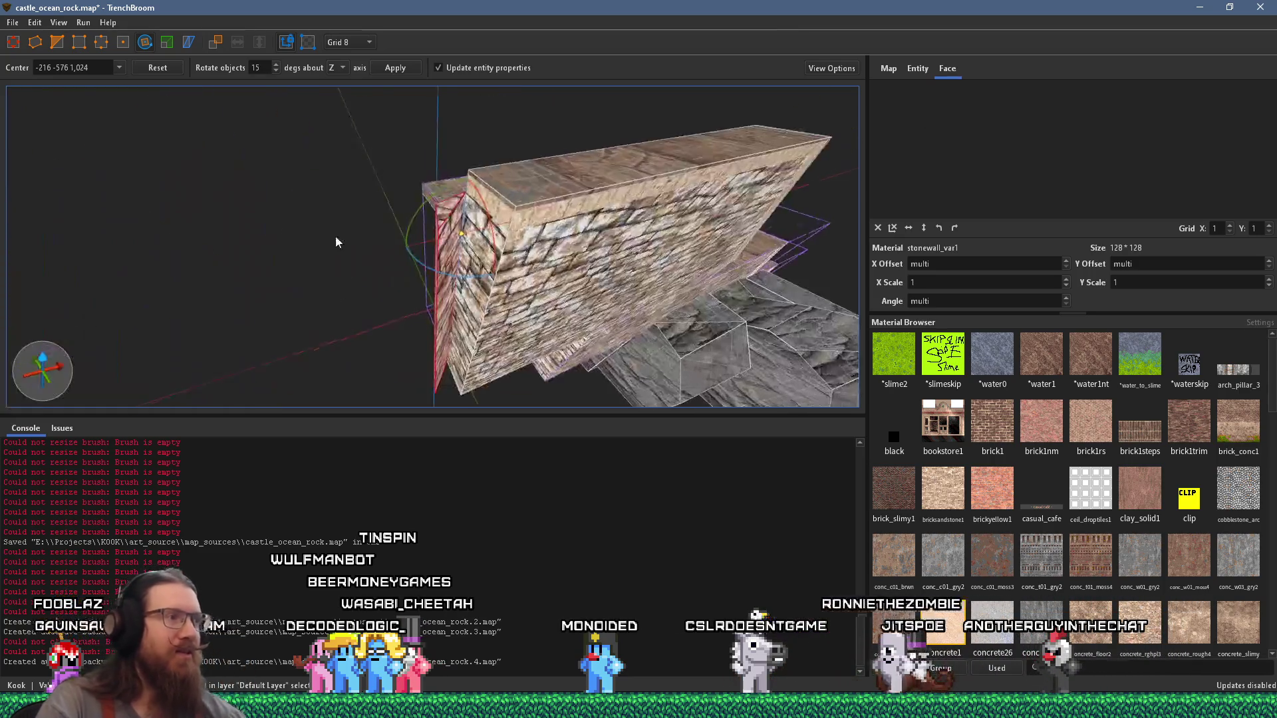
# Step: Rotate the brick pillar to 315° about the vertical axis, then exit the Rotate tool
pyautogui.scroll(5, 372, 200)
pyautogui.click(407, 221)
pyautogui.scroll(-3, 409, 213)
pyautogui.moveTo(409, 213)
pyautogui.mouseDown()
pyautogui.moveTo(470, 294)
pyautogui.moveTo(499, 308)
pyautogui.moveTo(426, 286)
pyautogui.mouseUp()
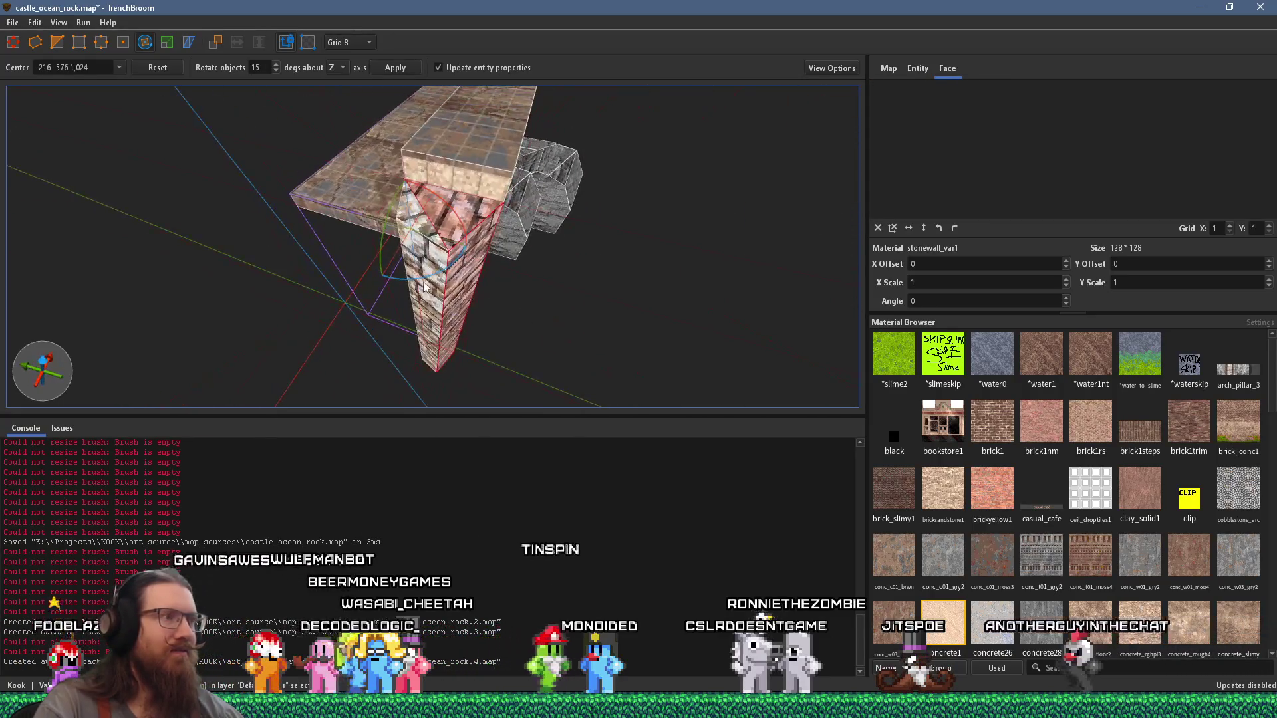
pyautogui.click(426, 282)
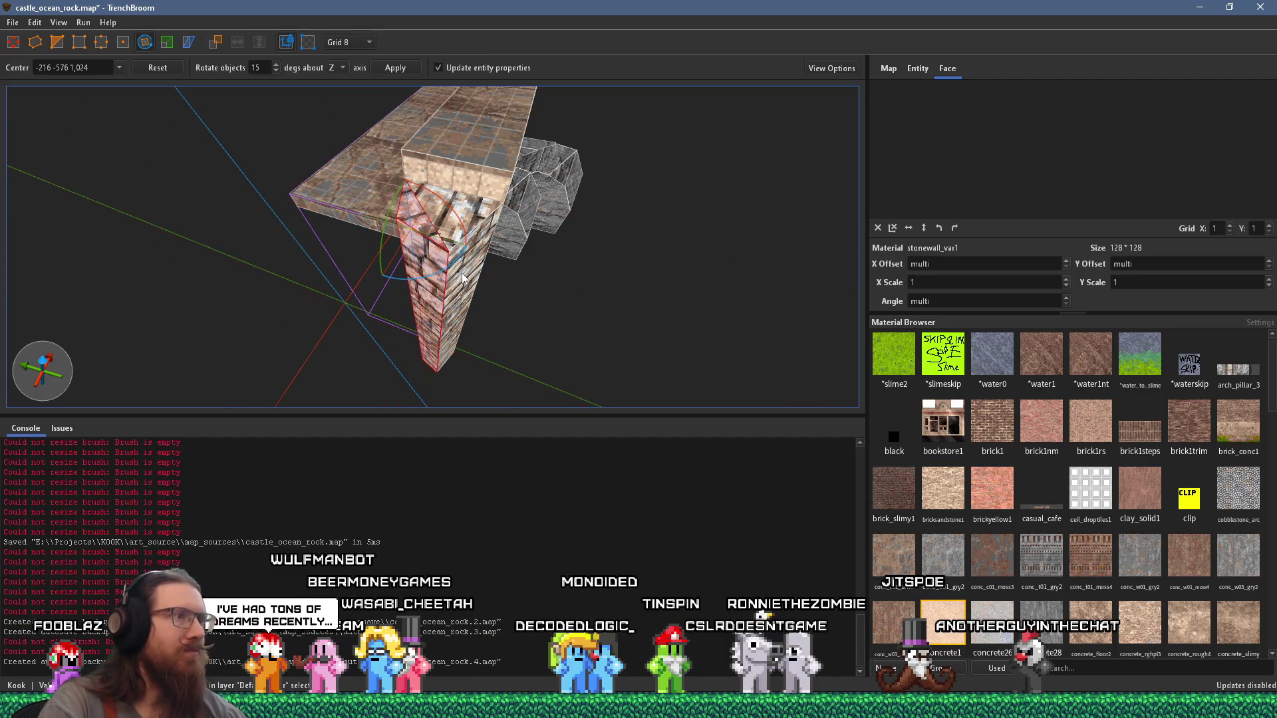
pyautogui.keyDown('shift'); pyautogui.click(482, 275); pyautogui.keyUp('shift')
pyautogui.moveTo(459, 261)
pyautogui.mouseDown()
pyautogui.moveTo(398, 288)
pyautogui.moveTo(454, 272)
pyautogui.mouseUp()
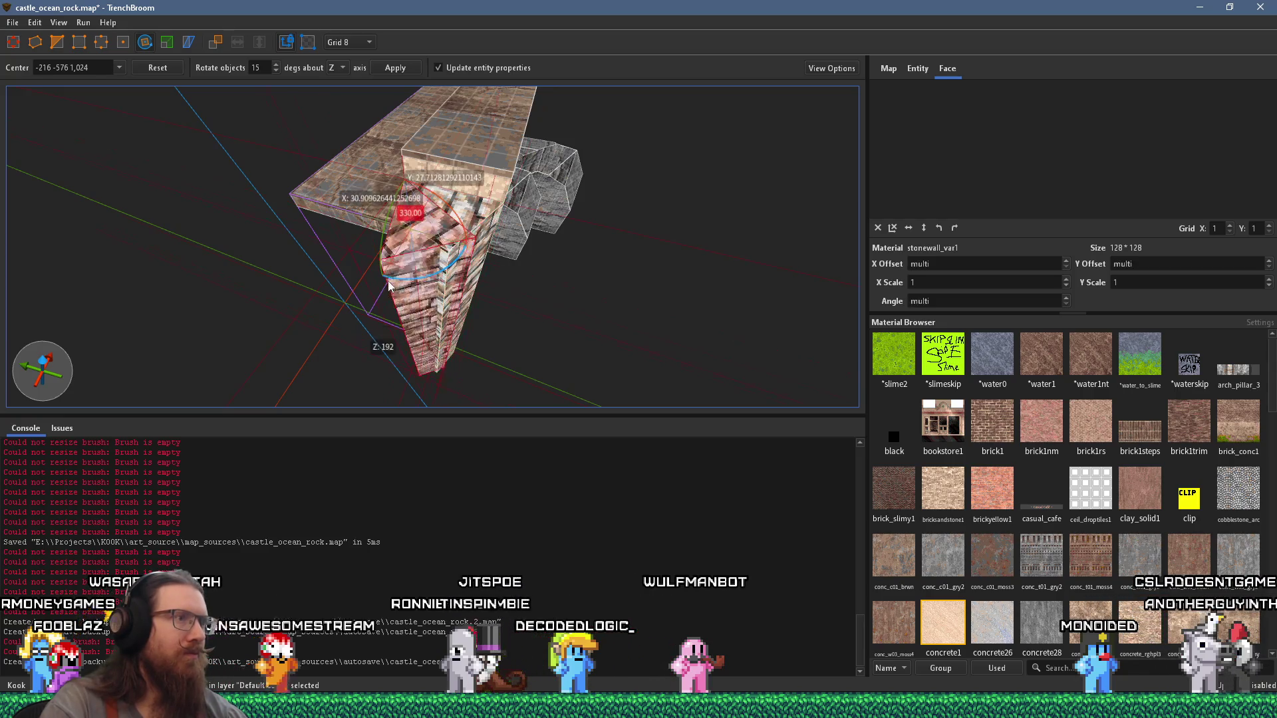
pyautogui.scroll(3, 368, 281)
pyautogui.hotkey('ctrl', 'u')
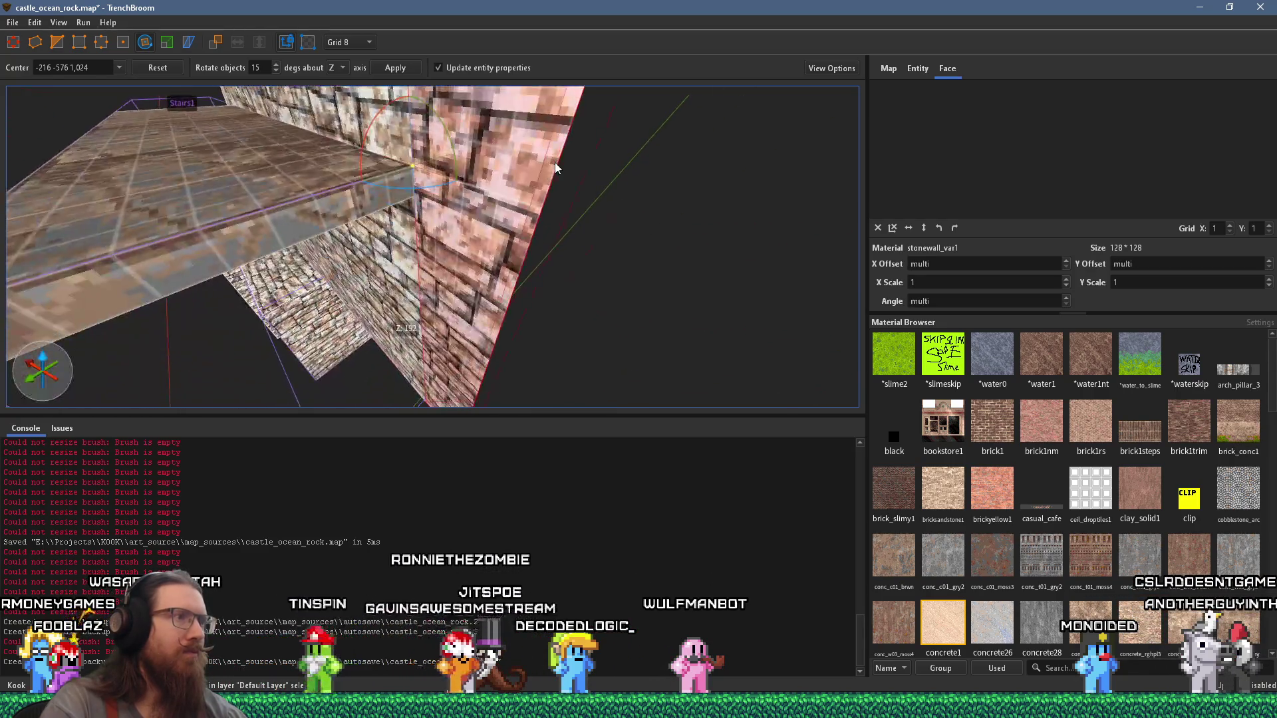
pyautogui.press('r')
pyautogui.moveTo(480, 185); pyautogui.dragTo(571, 244)
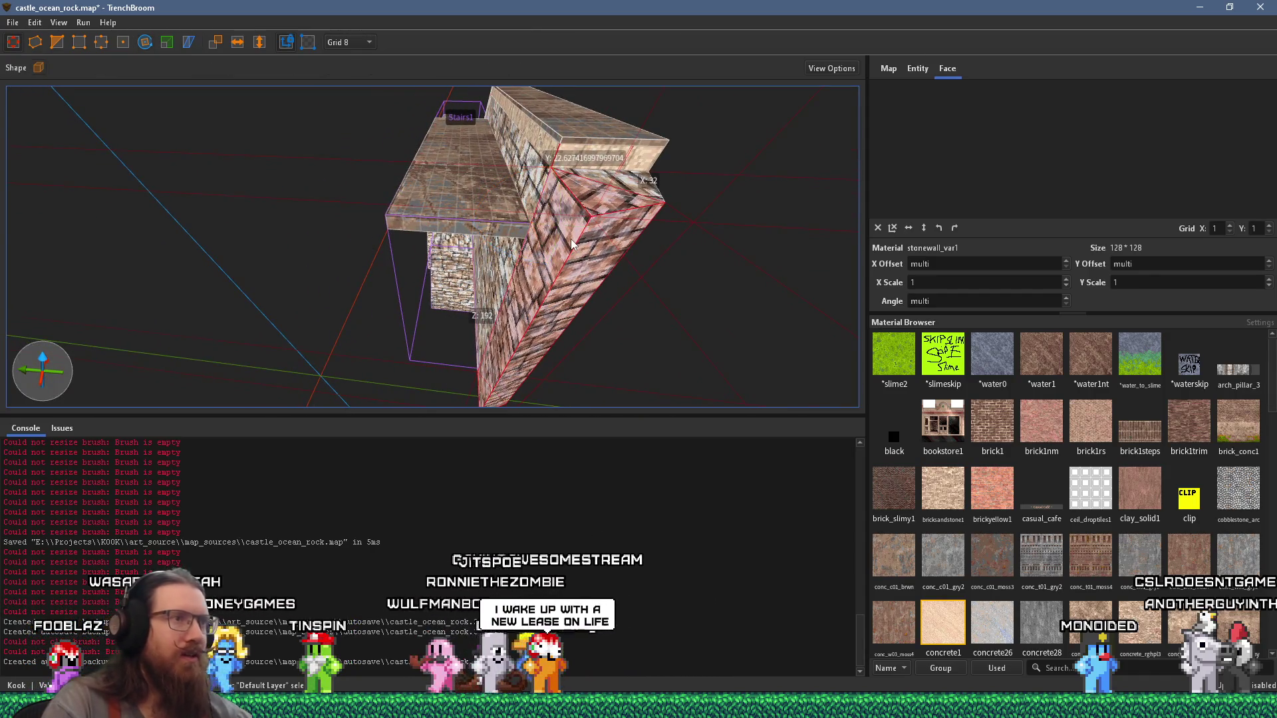
pyautogui.press('Escape')
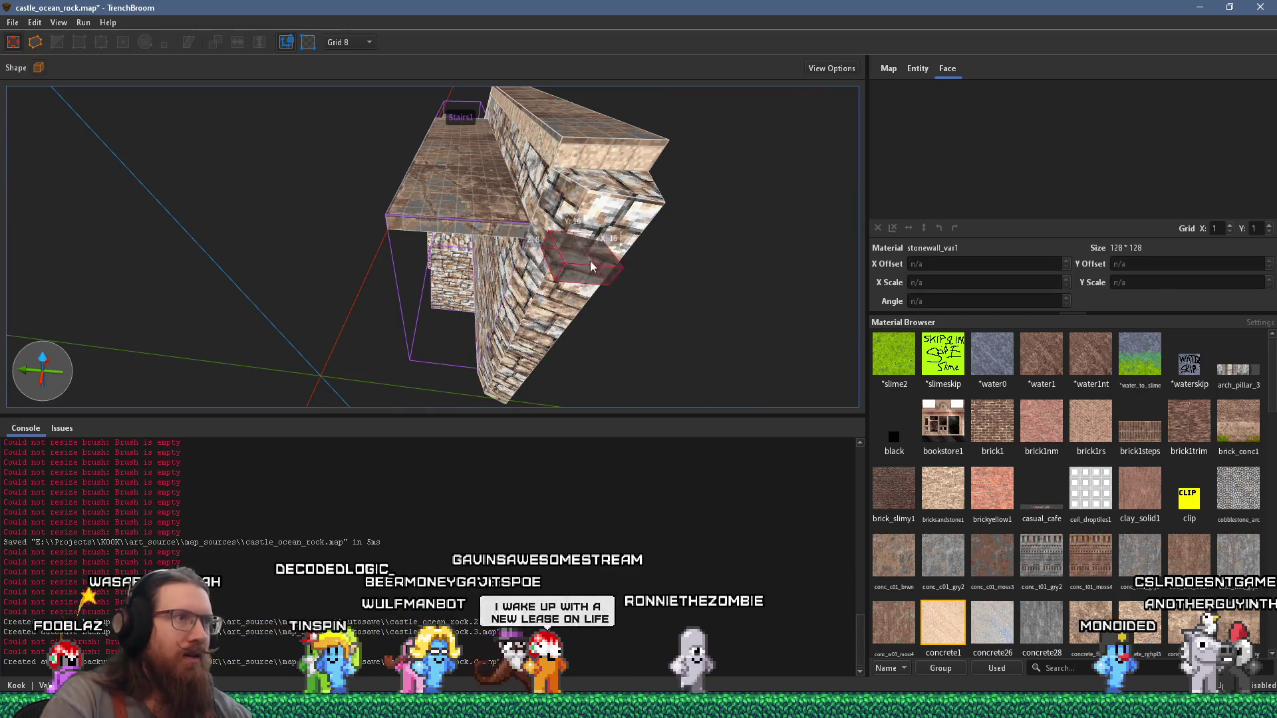
# Step: Extend the thin stair-step brush downward into a tall support block below the wall
pyautogui.click(547, 245)
pyautogui.press('Escape')
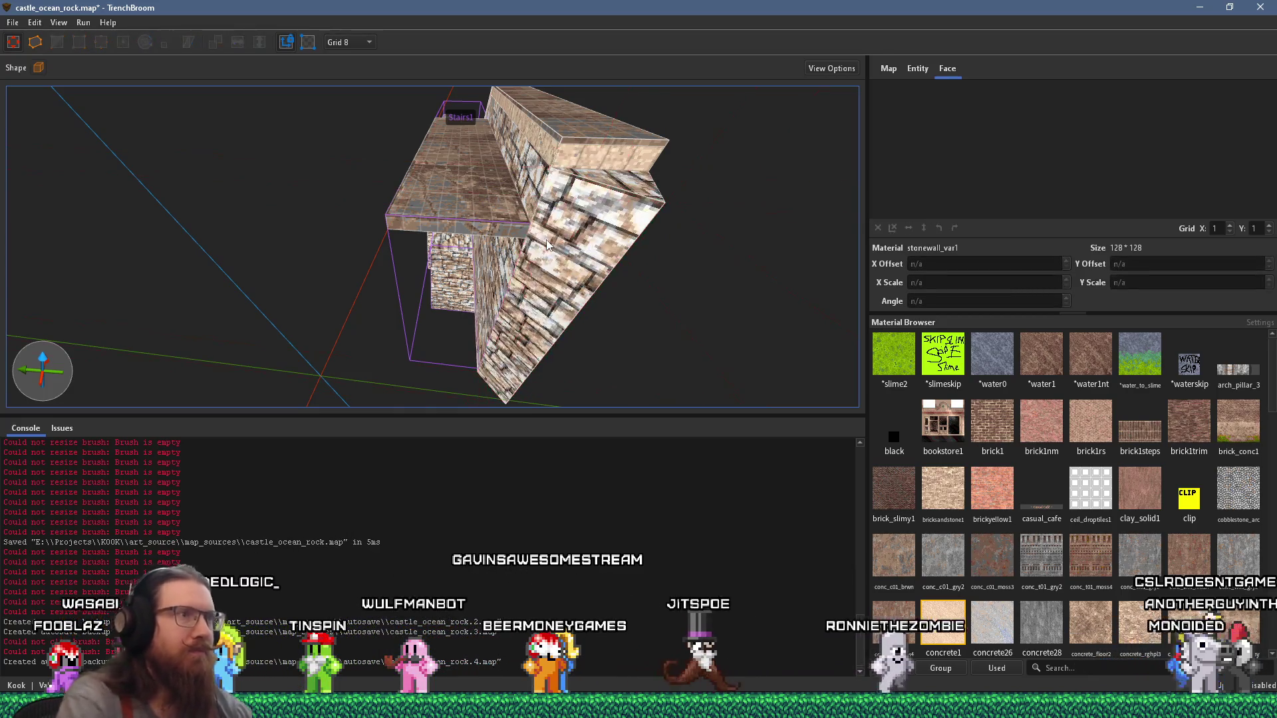
pyautogui.moveTo(550, 238); pyautogui.dragTo(330, 208)
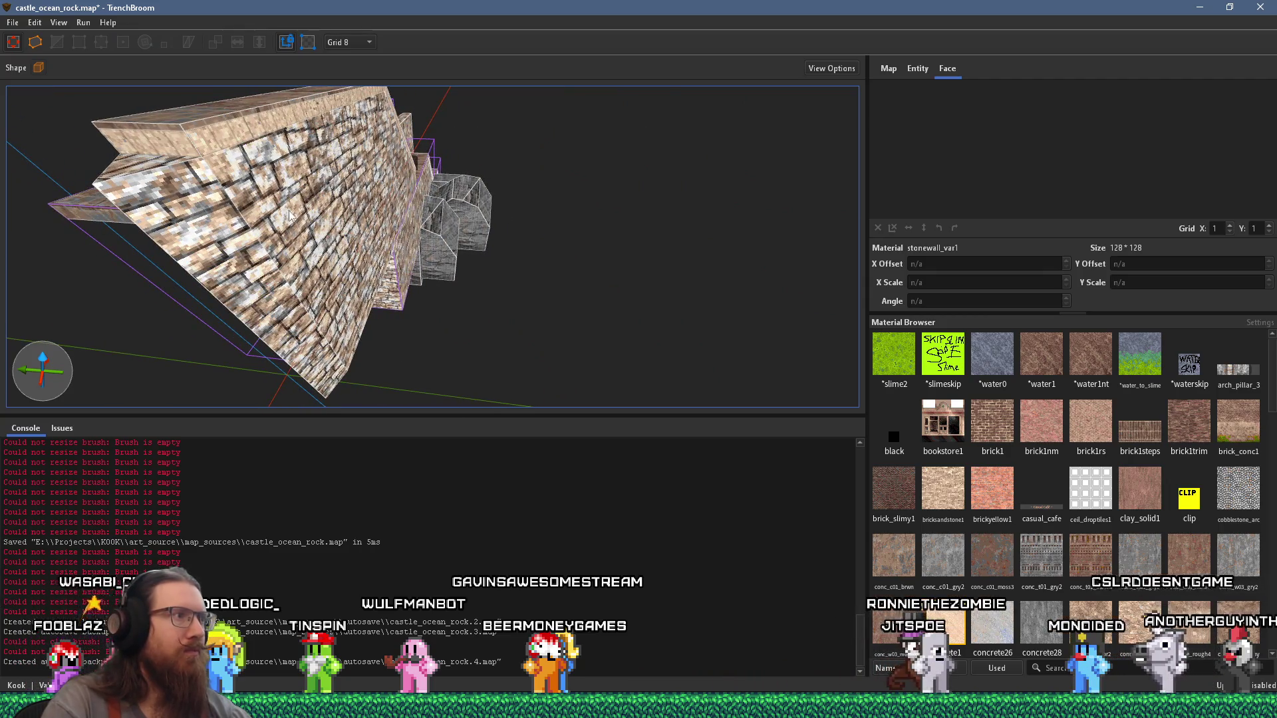
pyautogui.click(306, 221)
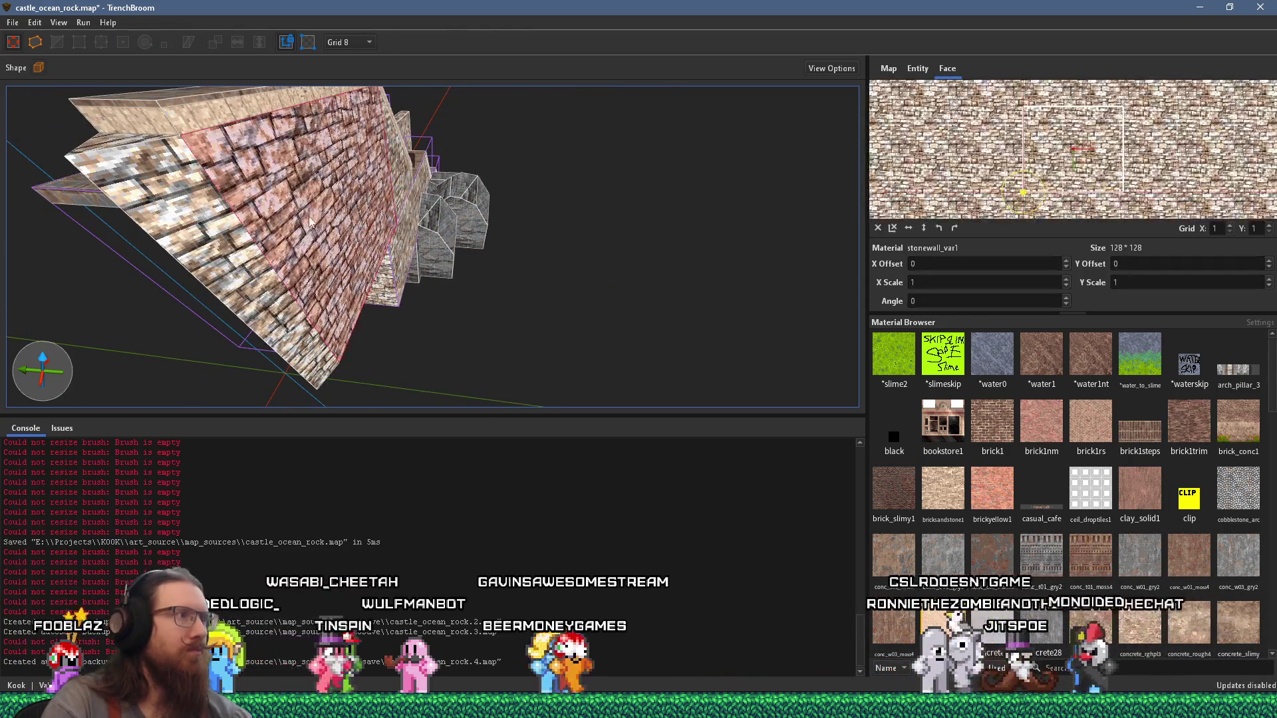
pyautogui.click(302, 240)
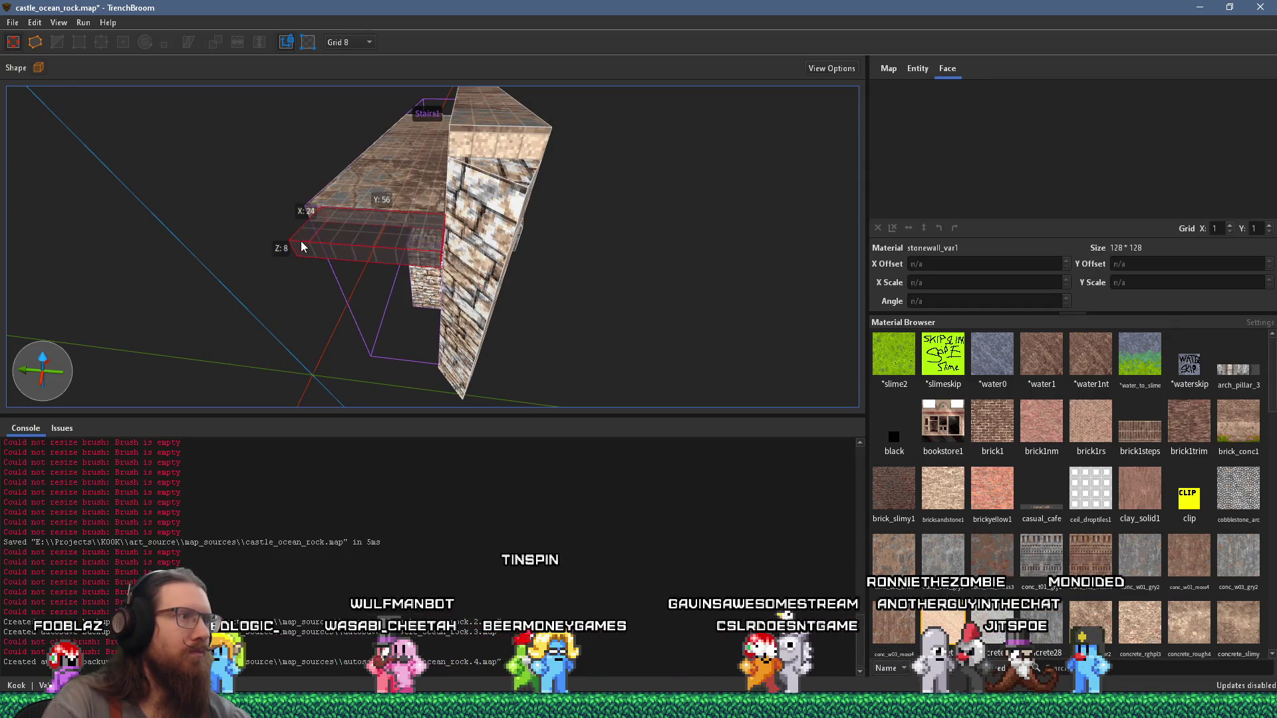
pyautogui.moveTo(292, 242)
pyautogui.mouseDown()
pyautogui.moveTo(282, 253)
pyautogui.moveTo(343, 299)
pyautogui.moveTo(396, 393)
pyautogui.moveTo(400, 186)
pyautogui.moveTo(361, 229)
pyautogui.moveTo(396, 198)
pyautogui.mouseUp()
pyautogui.moveTo(399, 284)
pyautogui.mouseDown()
pyautogui.moveTo(408, 276)
pyautogui.moveTo(387, 192)
pyautogui.moveTo(412, 115)
pyautogui.mouseUp()
pyautogui.moveTo(404, 216); pyautogui.dragTo(404, 236)
# Step: Inspect the wall and rocks, then select the raised beam brush
pyautogui.keyDown('shift'); pyautogui.click(429, 208); pyautogui.keyUp('shift')
pyautogui.click(465, 202)
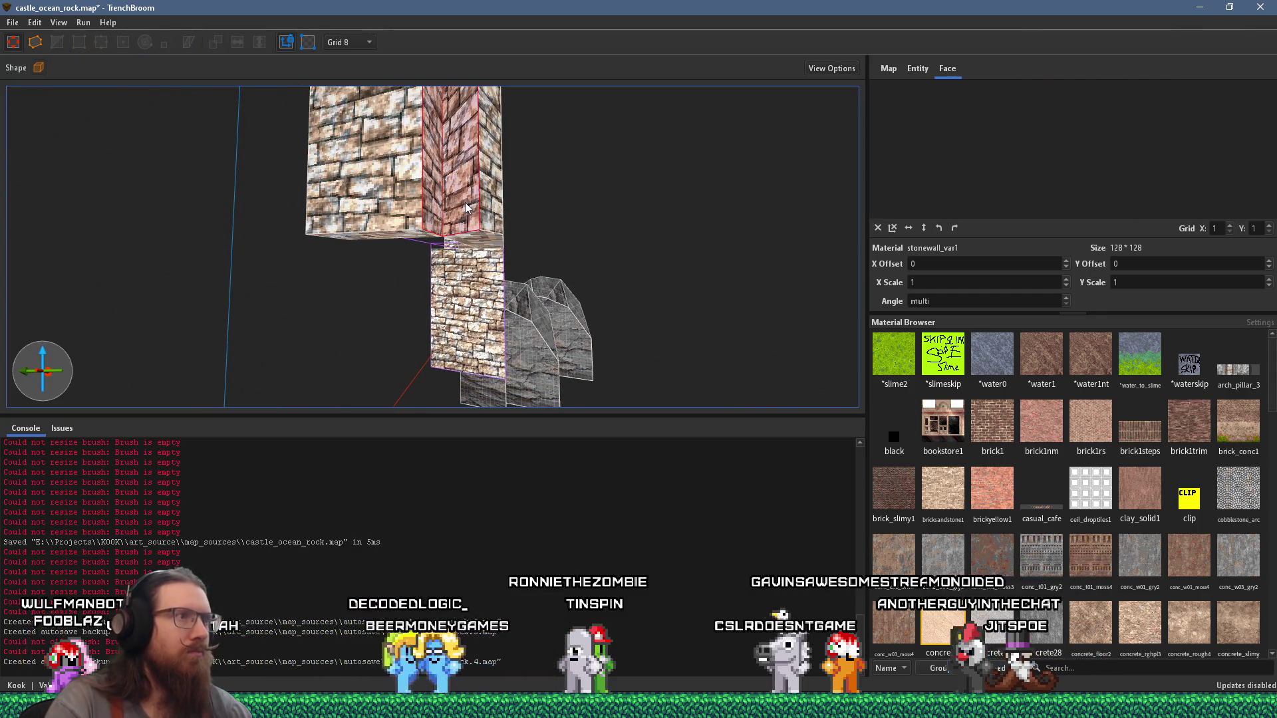
pyautogui.scroll(5, 462, 213)
pyautogui.moveTo(454, 230); pyautogui.dragTo(514, 233)
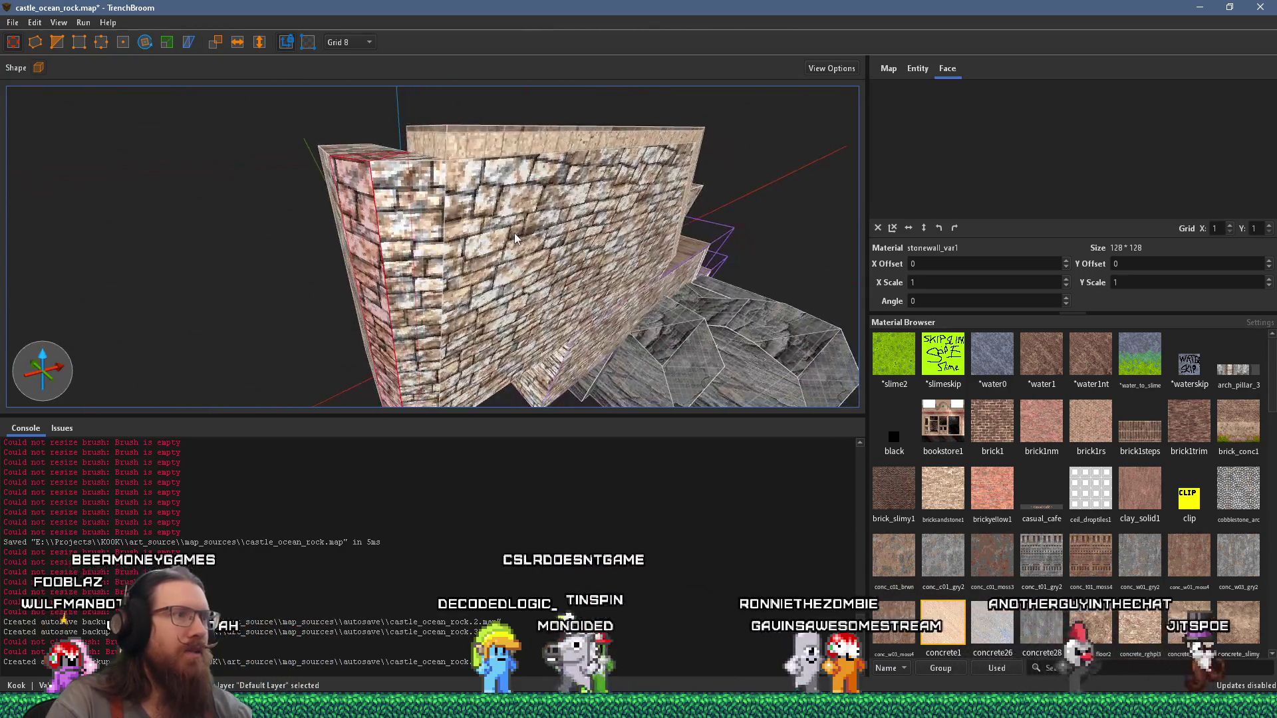
pyautogui.scroll(2, 507, 233)
pyautogui.keyDown('shift'); pyautogui.click(508, 233); pyautogui.keyUp('shift')
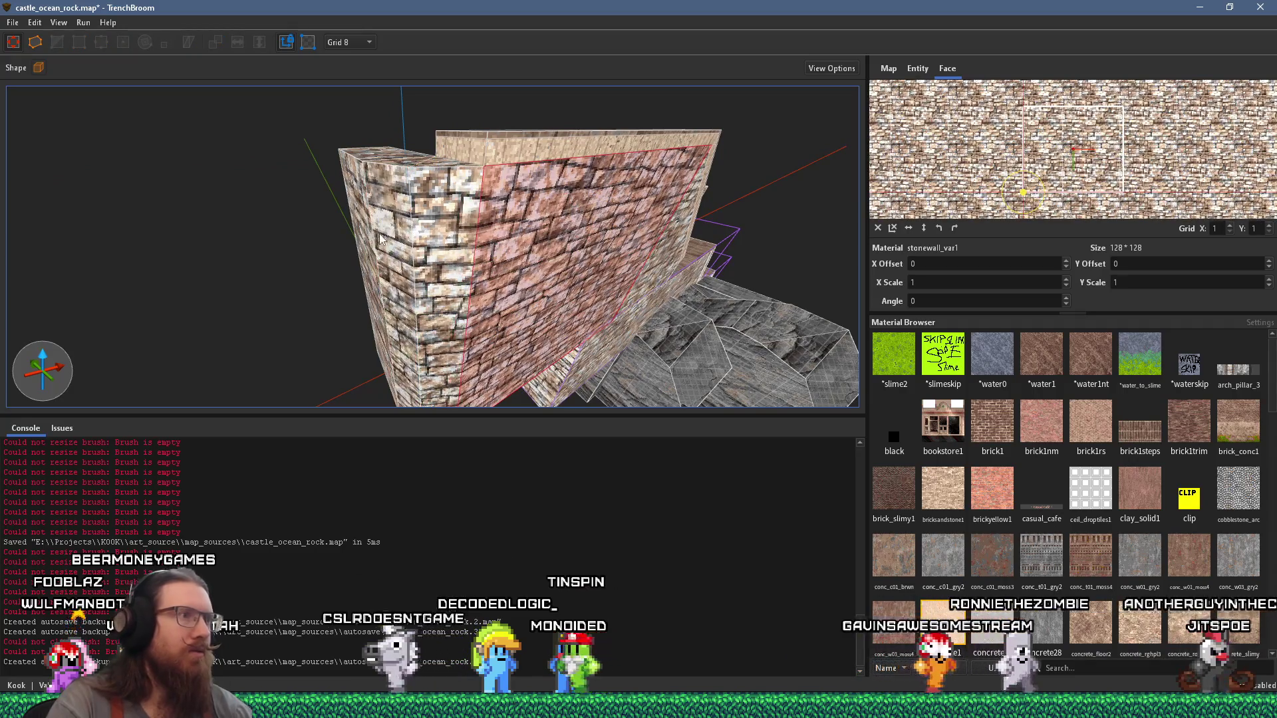
pyautogui.moveTo(381, 239)
pyautogui.mouseDown()
pyautogui.moveTo(507, 277)
pyautogui.moveTo(480, 250)
pyautogui.moveTo(344, 245)
pyautogui.moveTo(444, 246)
pyautogui.mouseUp()
pyautogui.click(492, 265)
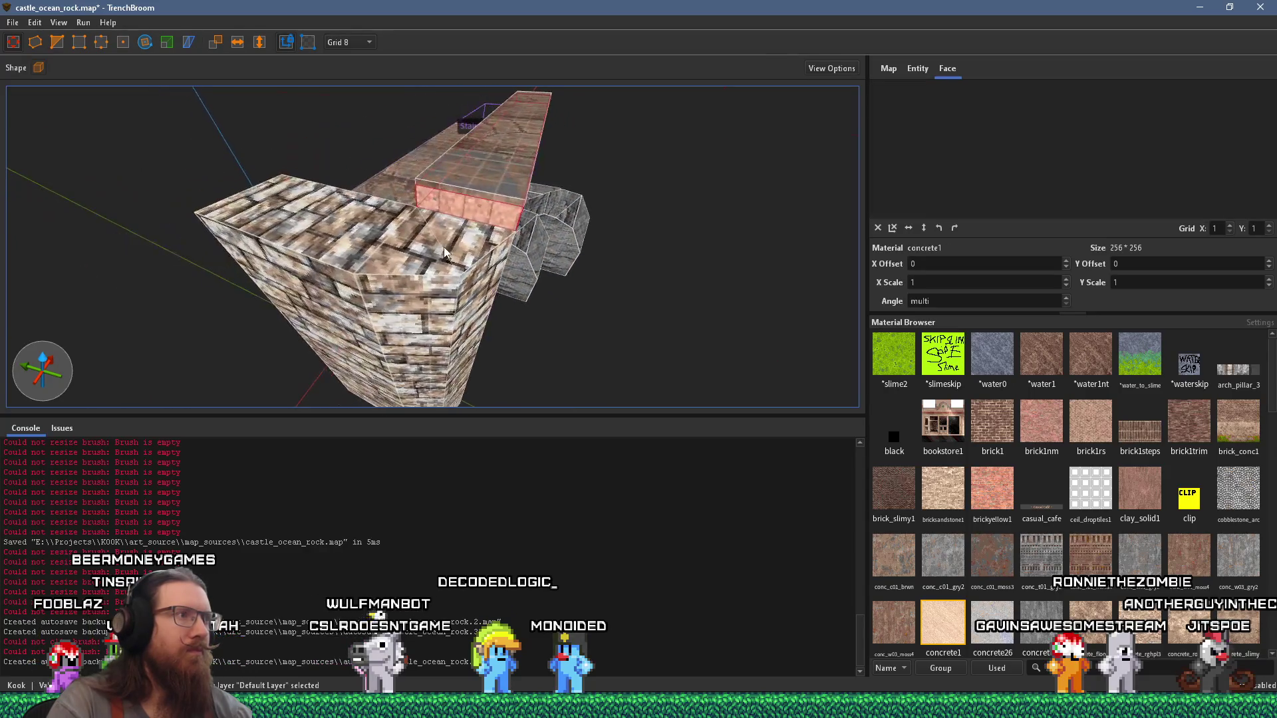
# Step: Extrude a new slab leftward from the beam's left face and lengthen it slightly
pyautogui.keyDown('ctrl'); pyautogui.keyDown('shift'); pyautogui.click(486, 196); pyautogui.keyUp('shift'); pyautogui.keyUp('ctrl')
pyautogui.moveTo(486, 197)
pyautogui.mouseDown()
pyautogui.moveTo(376, 294)
pyautogui.moveTo(396, 293)
pyautogui.moveTo(419, 273)
pyautogui.moveTo(188, 270)
pyautogui.moveTo(209, 318)
pyautogui.moveTo(374, 317)
pyautogui.moveTo(476, 253)
pyautogui.moveTo(542, 237)
pyautogui.mouseUp()
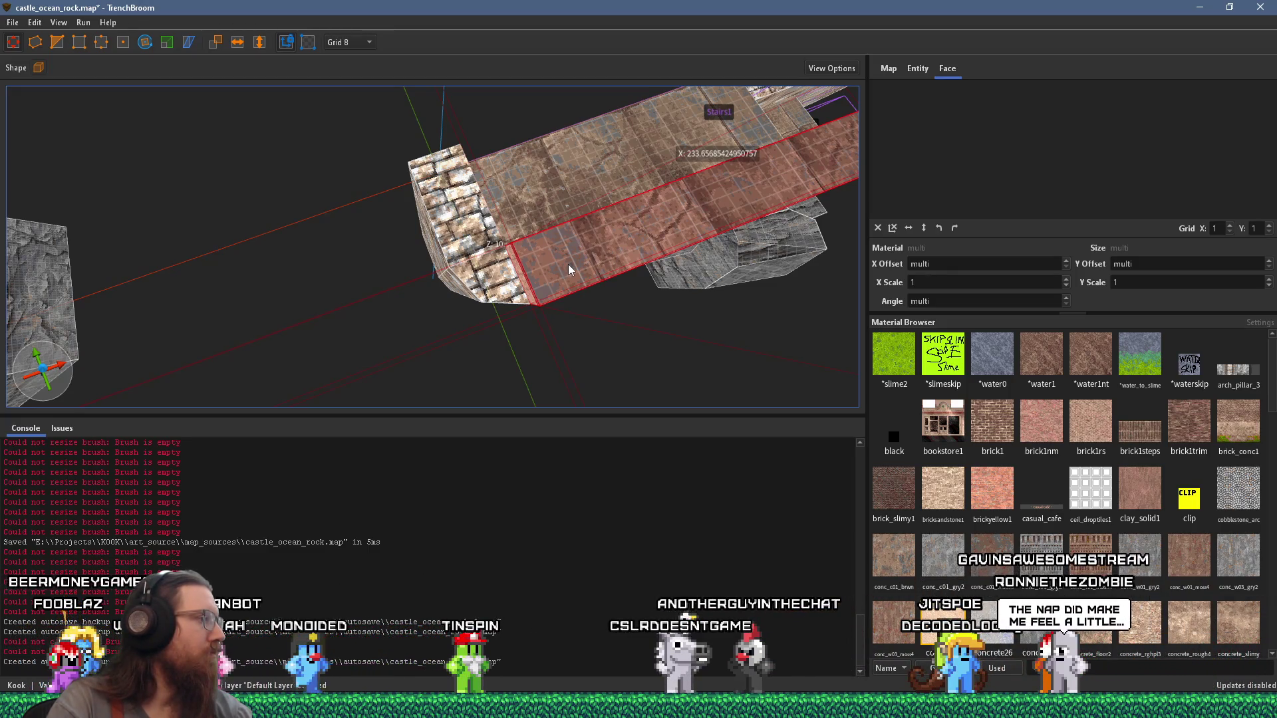
pyautogui.moveTo(568, 276); pyautogui.dragTo(422, 301)
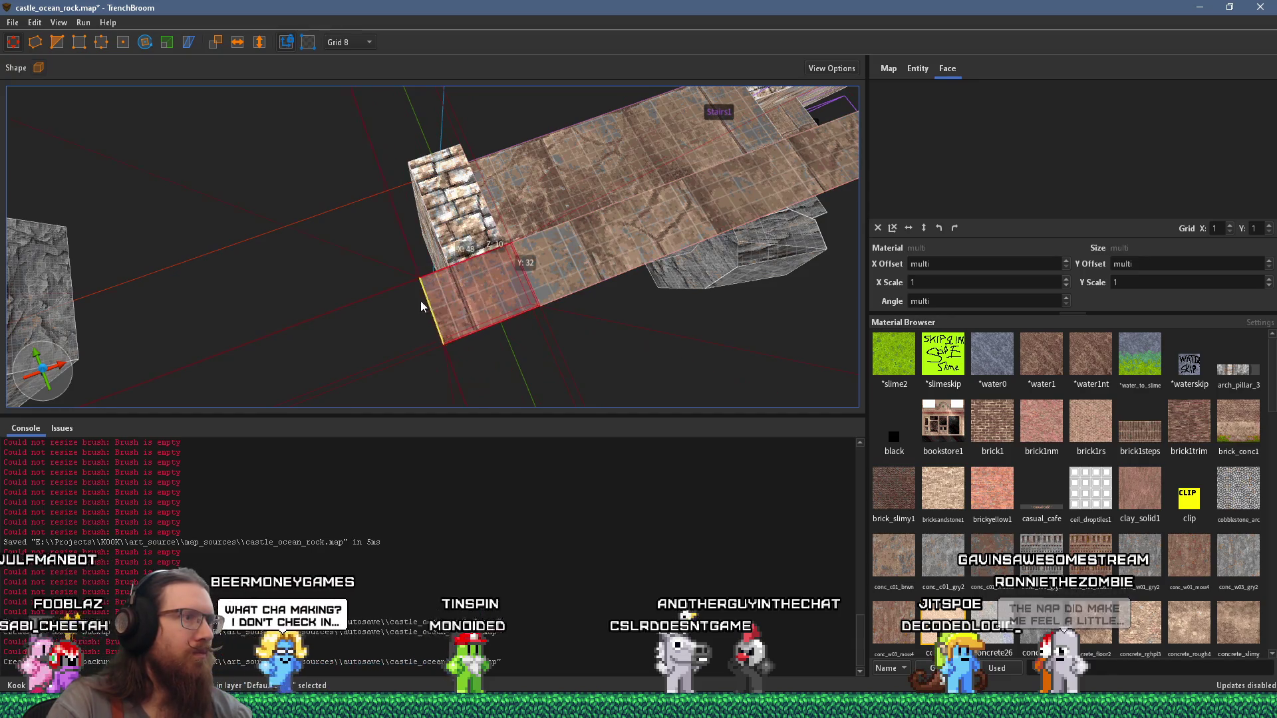
pyautogui.moveTo(363, 331); pyautogui.dragTo(353, 336)
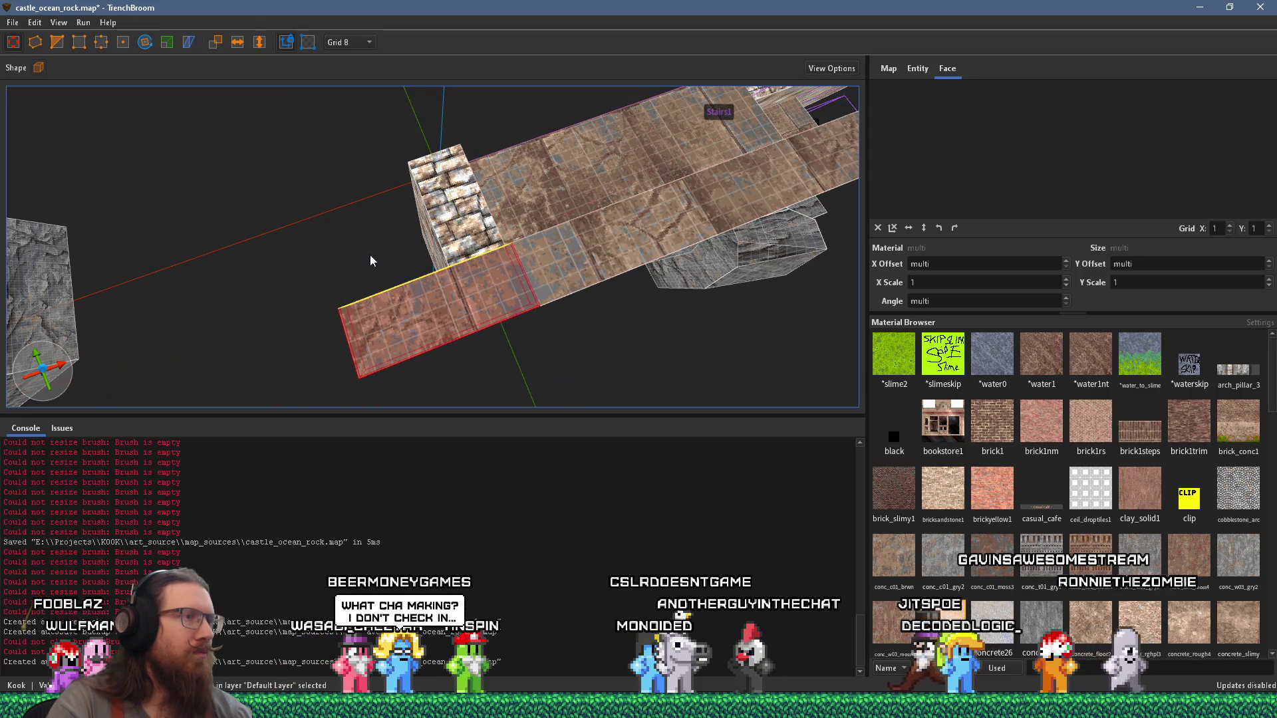
# Step: Inspect the beam top and brick pillar, undoing the change to the brush under the beam
pyautogui.scroll(3, 360, 190)
pyautogui.scroll(3, 466, 200)
pyautogui.scroll(6, 466, 199)
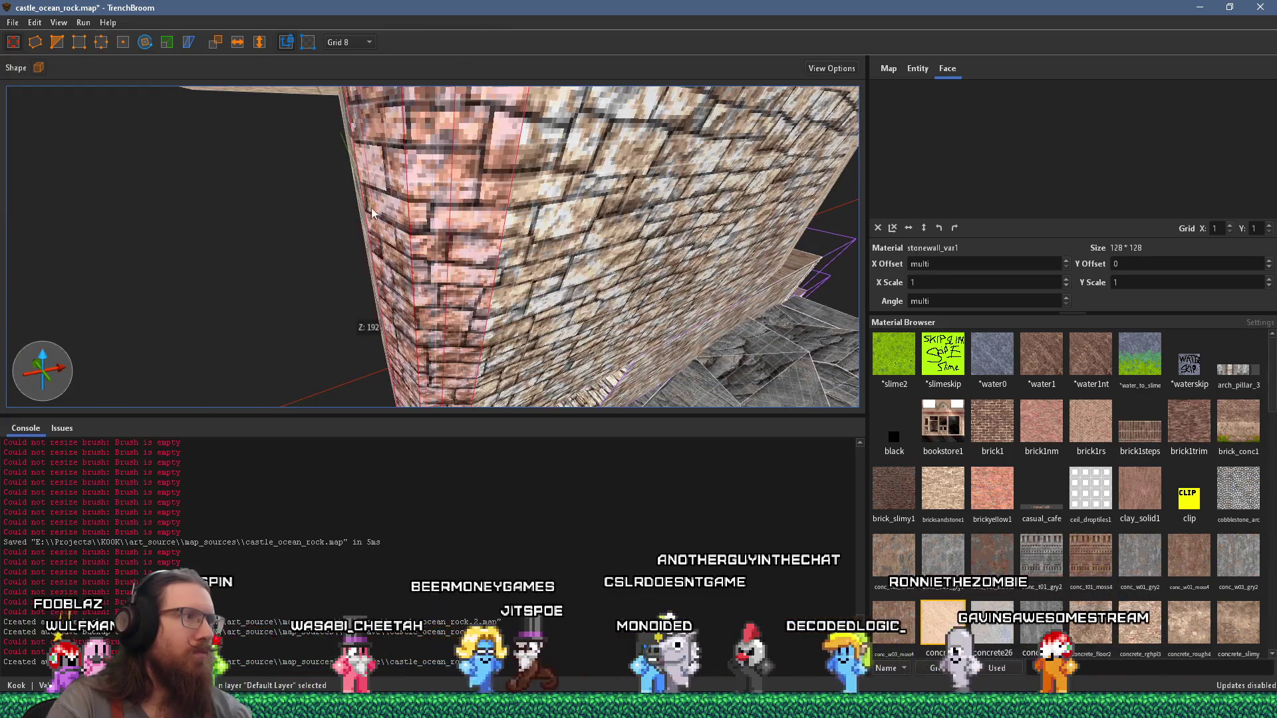
pyautogui.scroll(3, 452, 180)
pyautogui.scroll(3, 516, 198)
pyautogui.moveTo(516, 199)
pyautogui.mouseDown()
pyautogui.moveTo(470, 250)
pyautogui.moveTo(505, 202)
pyautogui.moveTo(498, 109)
pyautogui.mouseUp()
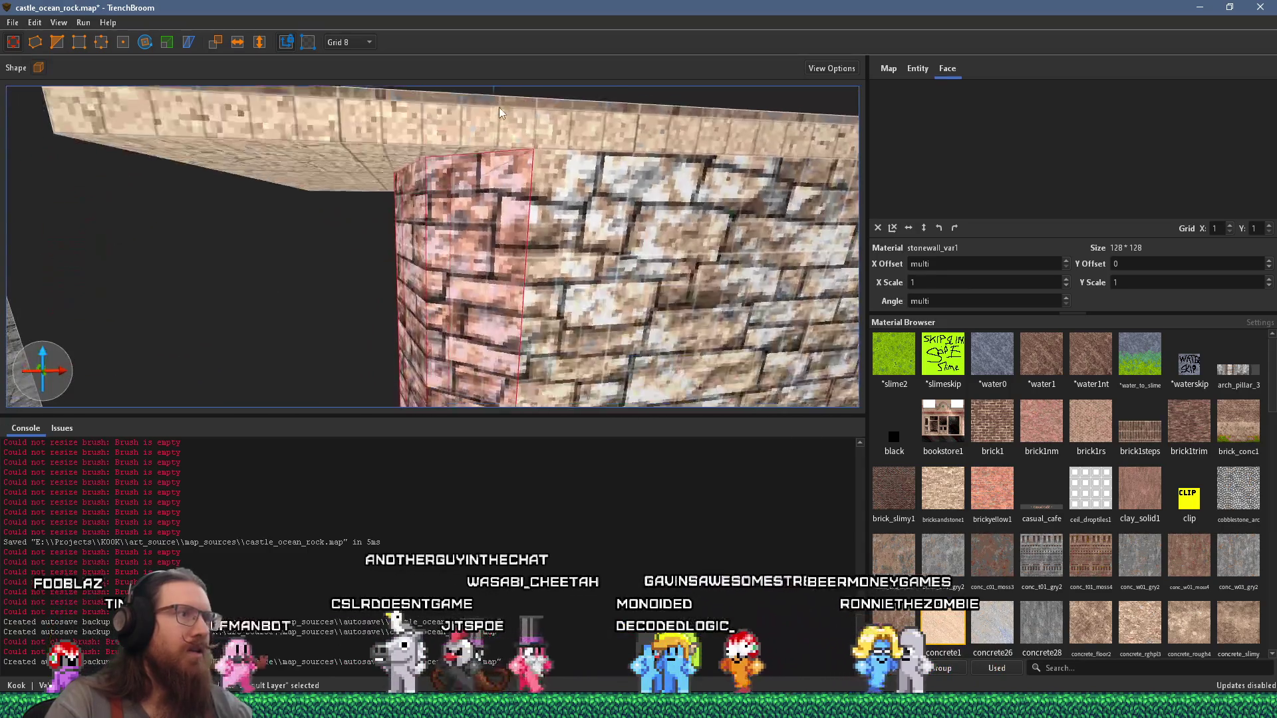
pyautogui.scroll(-2, 491, 116)
pyautogui.scroll(-3, 450, 152)
pyautogui.click(433, 143)
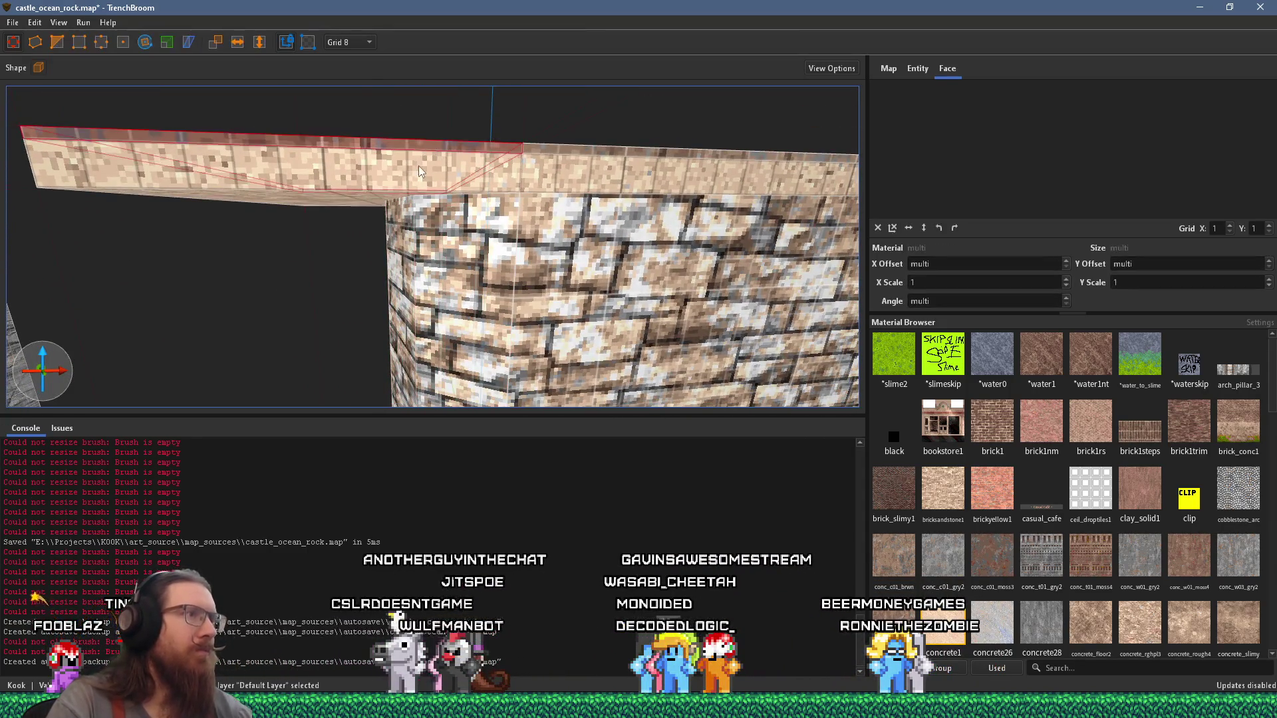
pyautogui.moveTo(486, 261)
pyautogui.mouseDown()
pyautogui.moveTo(476, 315)
pyautogui.moveTo(628, 230)
pyautogui.mouseUp()
pyautogui.hotkey('ctrl', 'z')
pyautogui.hotkey('ctrl', 'z')
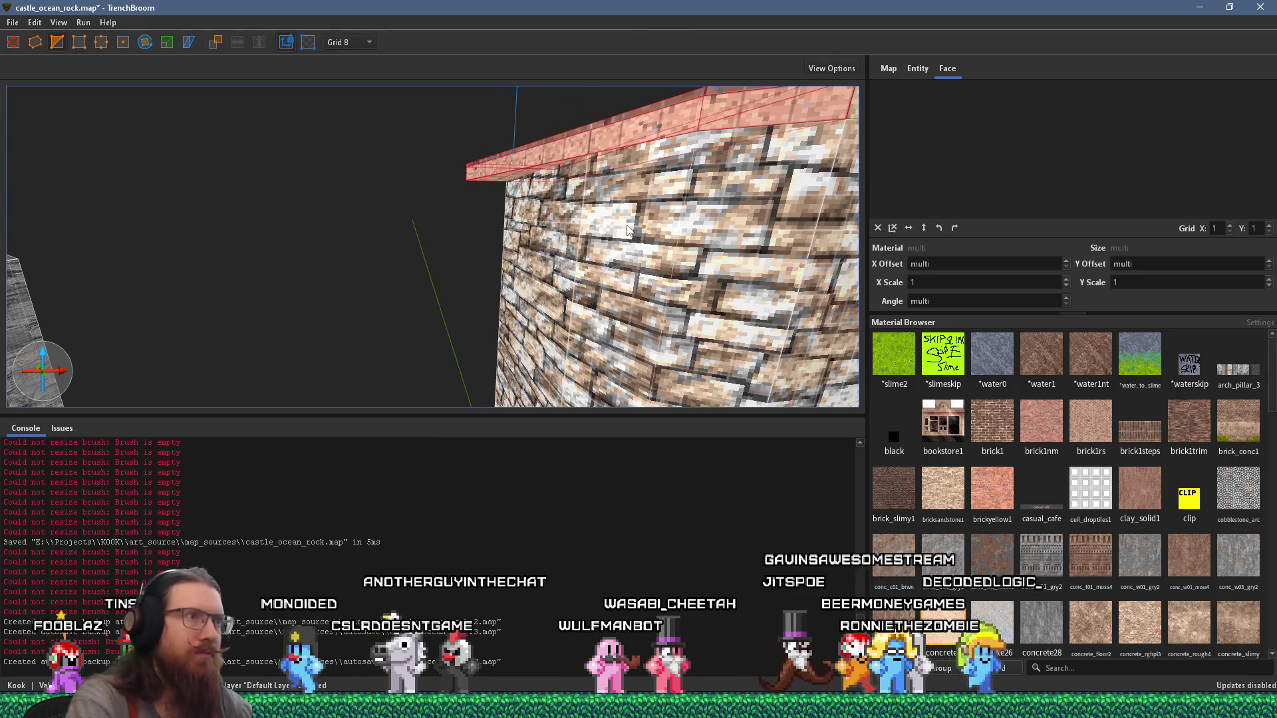
# Step: Select the angled wall's top face, paved with stone_pav_sqlg1 at offset 120, 82, angle 270
pyautogui.scroll(-3, 553, 212)
pyautogui.moveTo(553, 213)
pyautogui.mouseDown()
pyautogui.moveTo(529, 209)
pyautogui.moveTo(549, 233)
pyautogui.moveTo(509, 222)
pyautogui.moveTo(480, 269)
pyautogui.mouseUp()
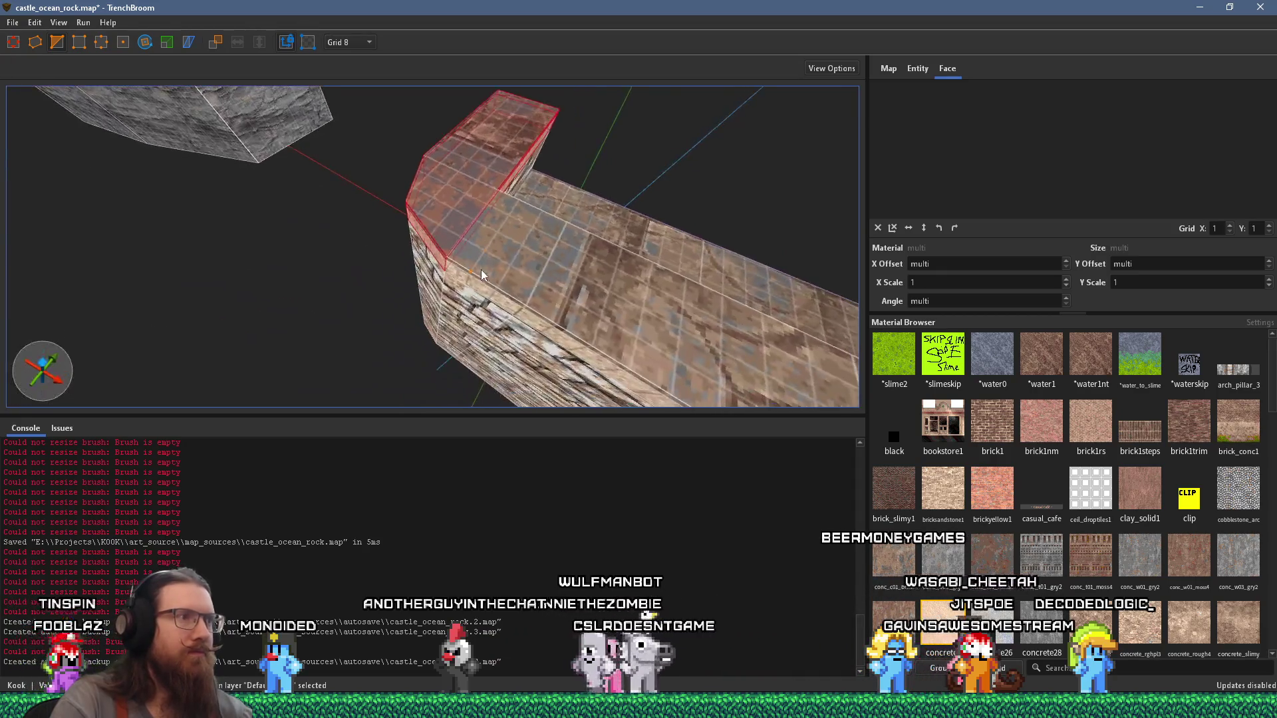
pyautogui.press('Escape')
pyautogui.moveTo(507, 227); pyautogui.dragTo(460, 230)
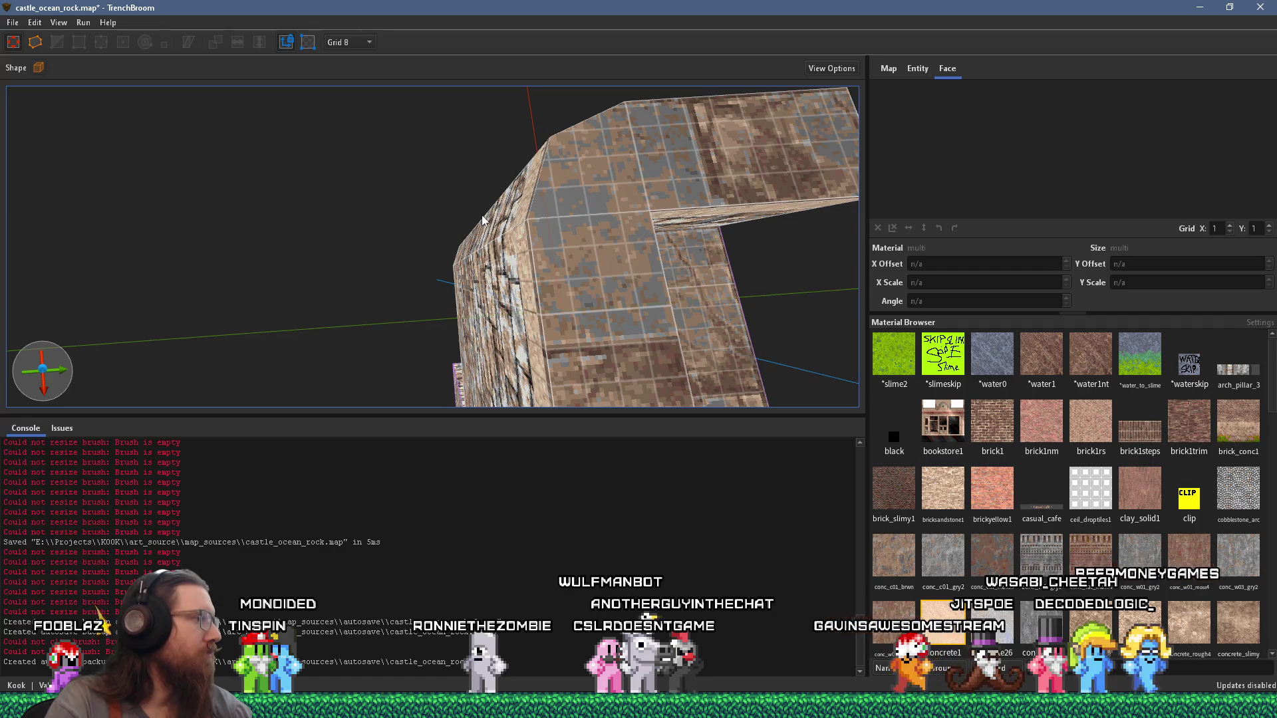
pyautogui.hotkey('alt', 'Tab')
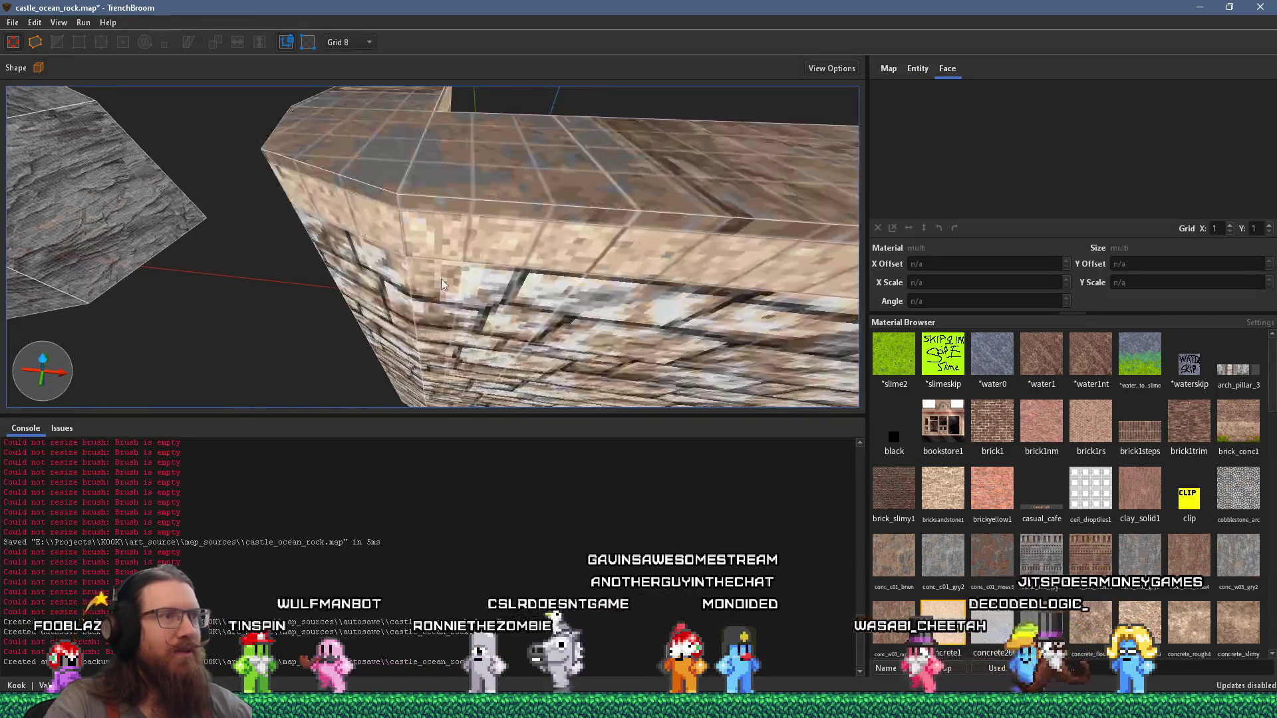
pyautogui.keyDown('shift'); pyautogui.click(575, 179); pyautogui.keyUp('shift')
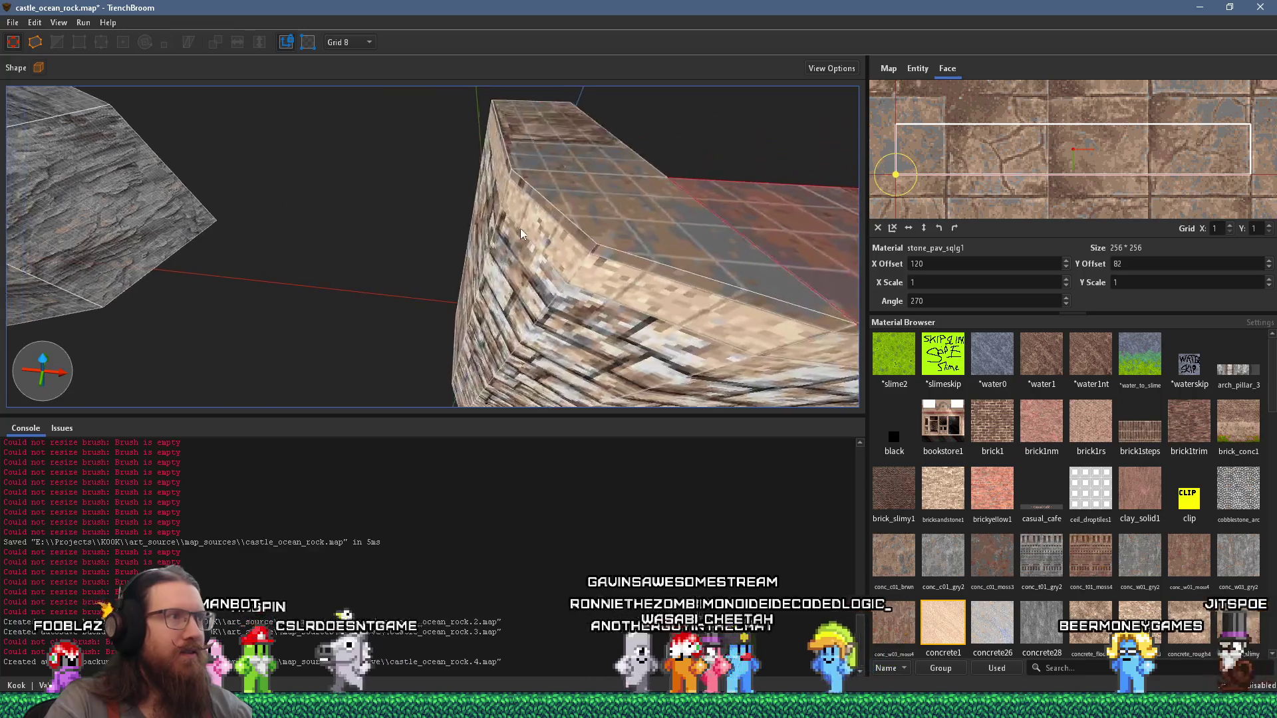
# Step: Select the corner piece and the wall's top faces to align their stone_pav_sqlg1 paving
pyautogui.keyDown('shift'); pyautogui.click(663, 222); pyautogui.keyUp('shift')
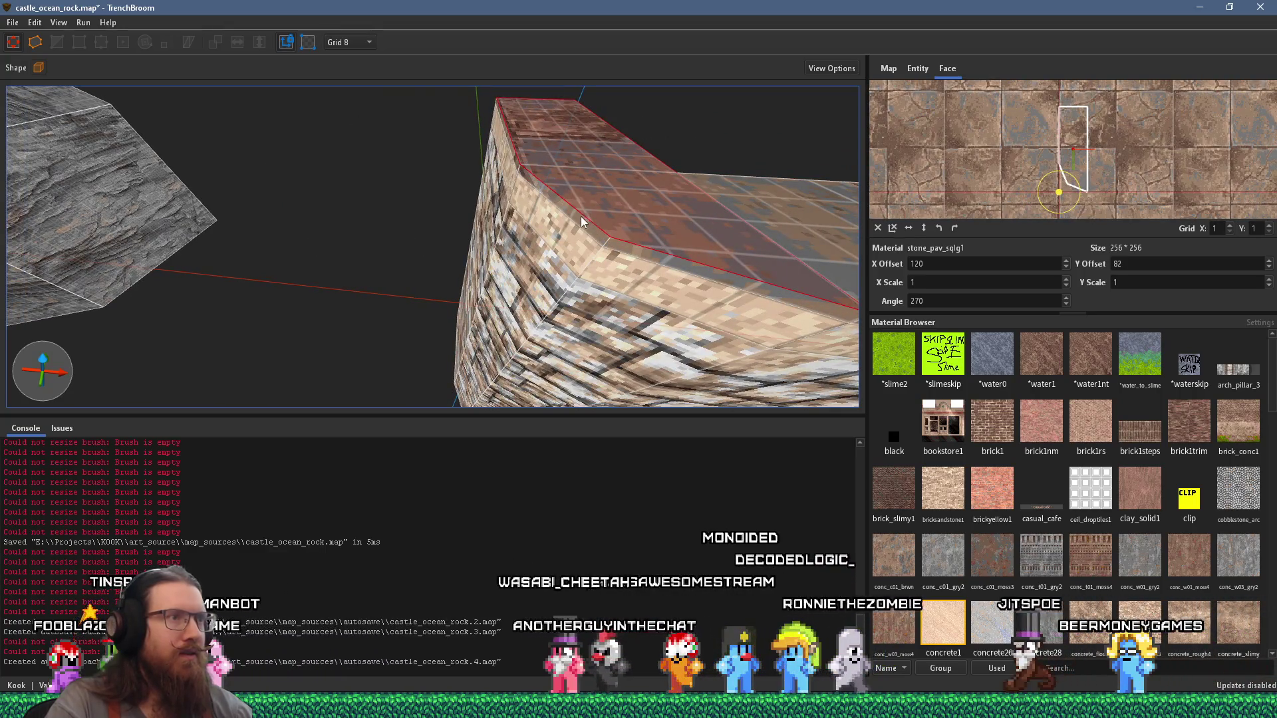
pyautogui.moveTo(489, 234)
pyautogui.mouseDown()
pyautogui.moveTo(567, 242)
pyautogui.moveTo(642, 211)
pyautogui.moveTo(514, 280)
pyautogui.moveTo(361, 289)
pyautogui.moveTo(304, 181)
pyautogui.moveTo(238, 216)
pyautogui.moveTo(346, 222)
pyautogui.moveTo(367, 268)
pyautogui.moveTo(410, 264)
pyautogui.moveTo(519, 186)
pyautogui.moveTo(476, 214)
pyautogui.moveTo(342, 253)
pyautogui.moveTo(360, 243)
pyautogui.moveTo(196, 154)
pyautogui.moveTo(266, 207)
pyautogui.moveTo(344, 187)
pyautogui.moveTo(376, 259)
pyautogui.moveTo(286, 203)
pyautogui.mouseUp()
pyautogui.press('Escape')
pyautogui.keyDown('shift'); pyautogui.click(363, 271); pyautogui.keyUp('shift')
pyautogui.keyDown('shift'); pyautogui.click(342, 201); pyautogui.keyUp('shift')
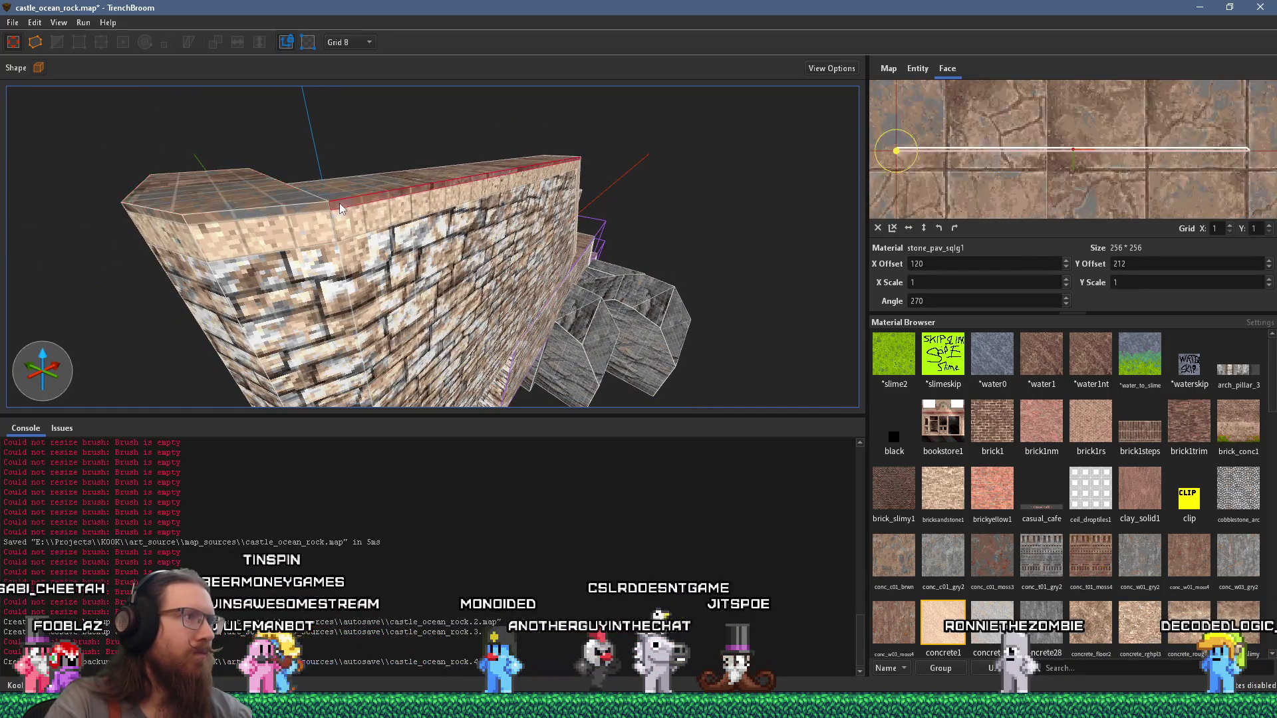
pyautogui.keyDown('shift'); pyautogui.click(262, 213); pyautogui.keyUp('shift')
pyautogui.moveTo(262, 212); pyautogui.dragTo(422, 226)
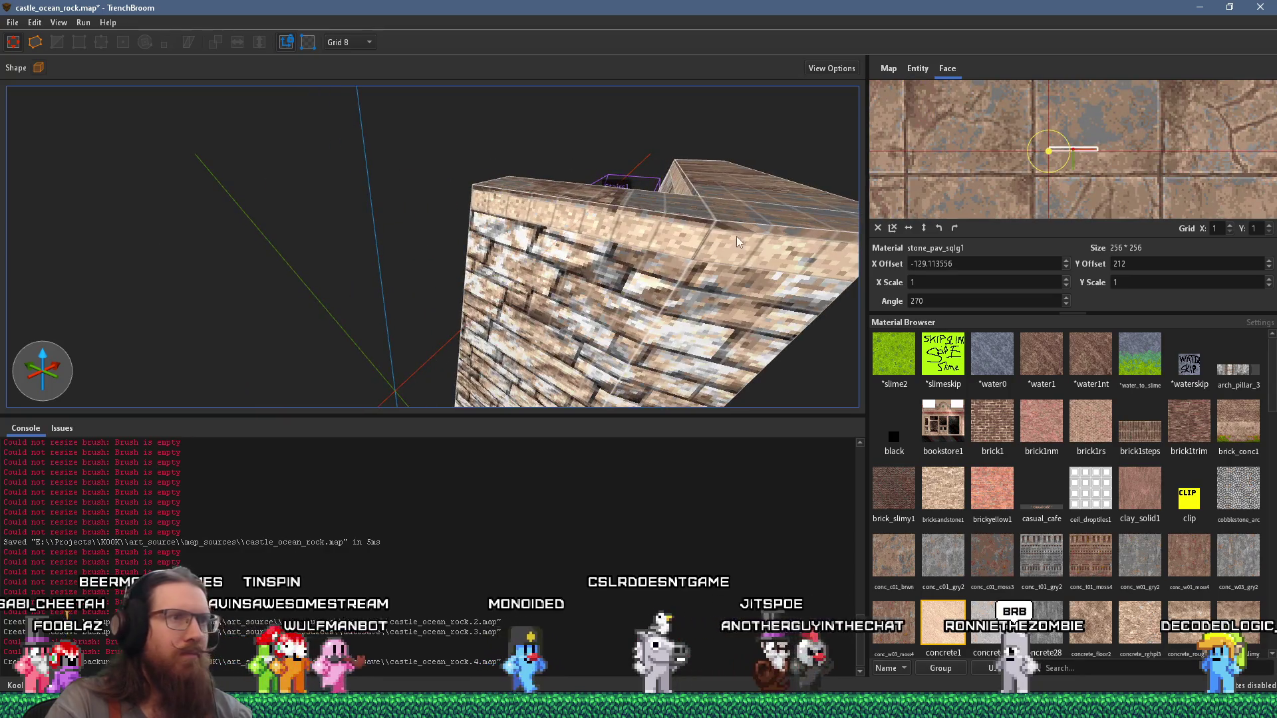
pyautogui.moveTo(751, 225); pyautogui.dragTo(635, 246)
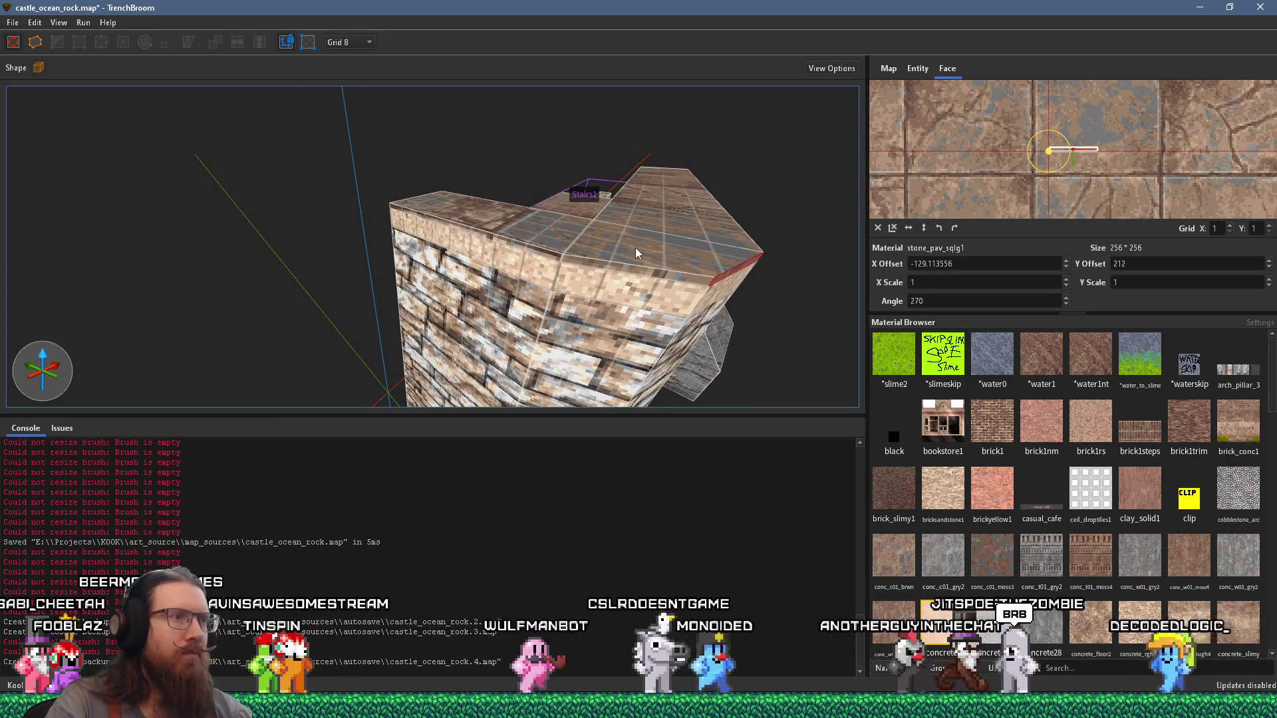
pyautogui.keyDown('shift'); pyautogui.click(559, 257); pyautogui.keyUp('shift')
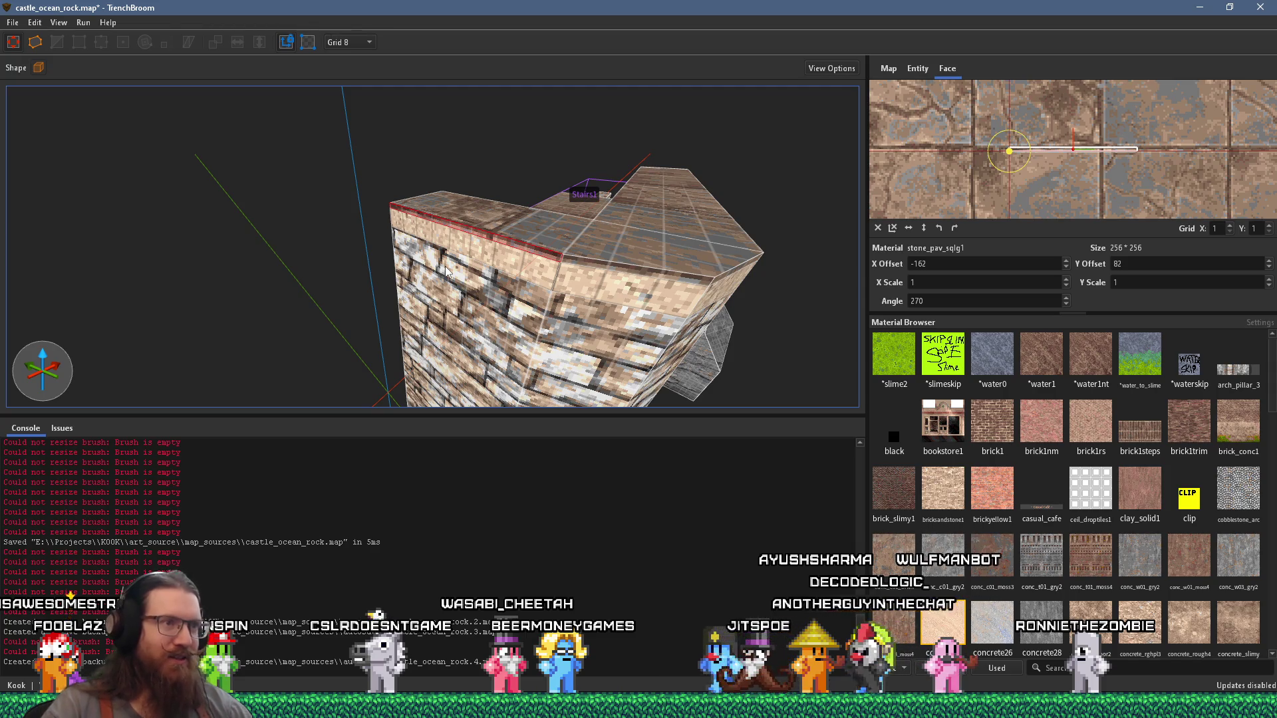
# Step: Align paving on the wall's top, bevel and end faces, with X offset 103.190063
pyautogui.moveTo(446, 271)
pyautogui.mouseDown()
pyautogui.moveTo(440, 281)
pyautogui.moveTo(387, 250)
pyautogui.moveTo(524, 228)
pyautogui.moveTo(244, 206)
pyautogui.mouseUp()
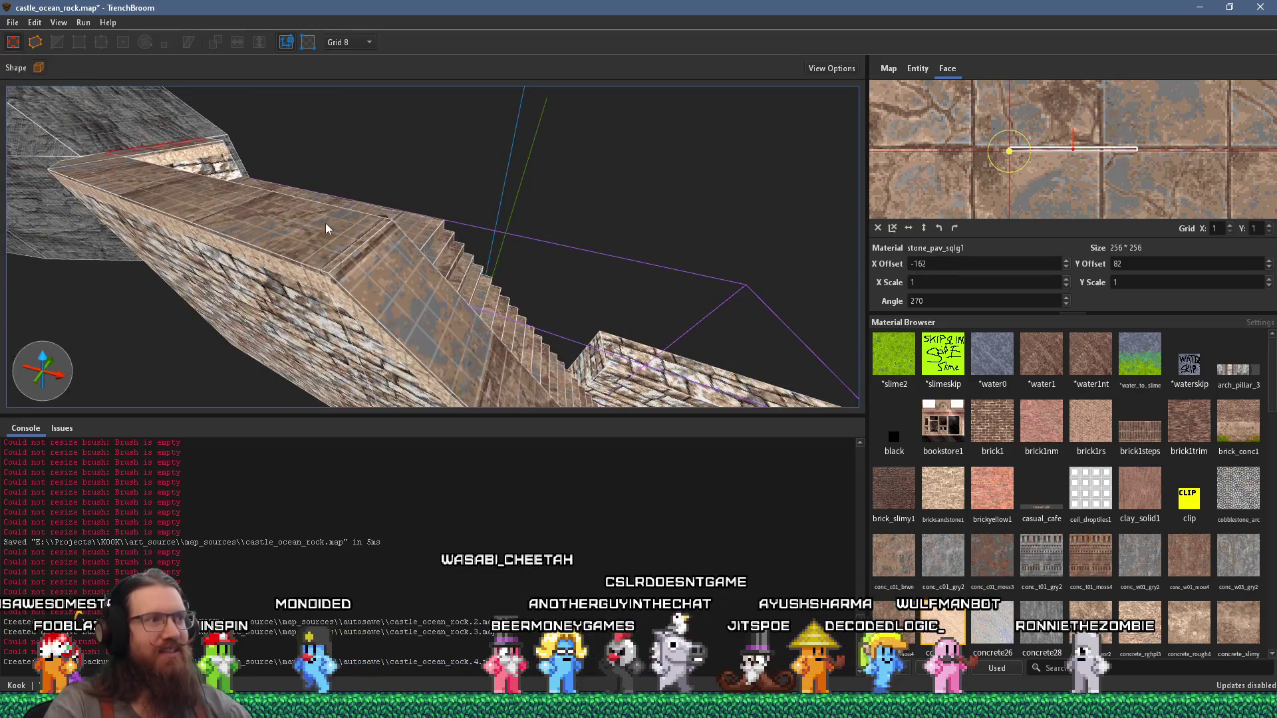
pyautogui.moveTo(331, 224)
pyautogui.mouseDown()
pyautogui.moveTo(410, 219)
pyautogui.moveTo(362, 204)
pyautogui.moveTo(398, 212)
pyautogui.mouseUp()
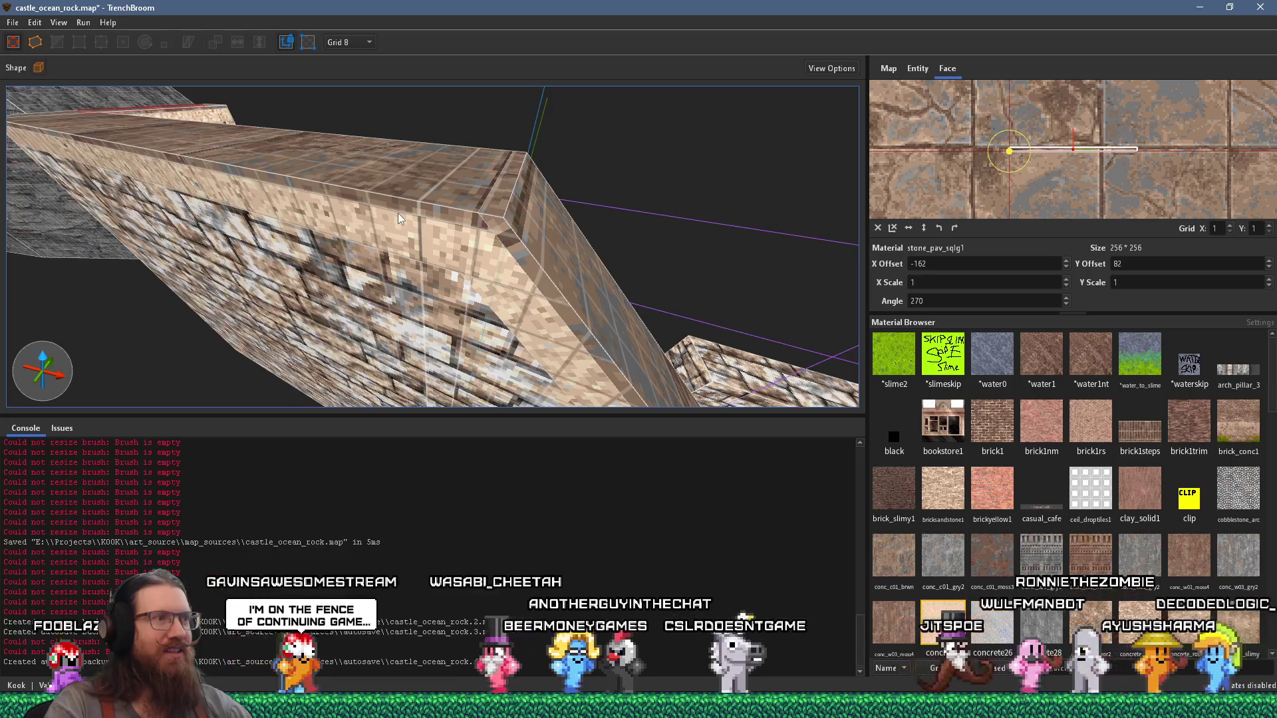
pyautogui.click(434, 187)
pyautogui.keyDown('shift'); pyautogui.click(435, 186); pyautogui.keyUp('shift')
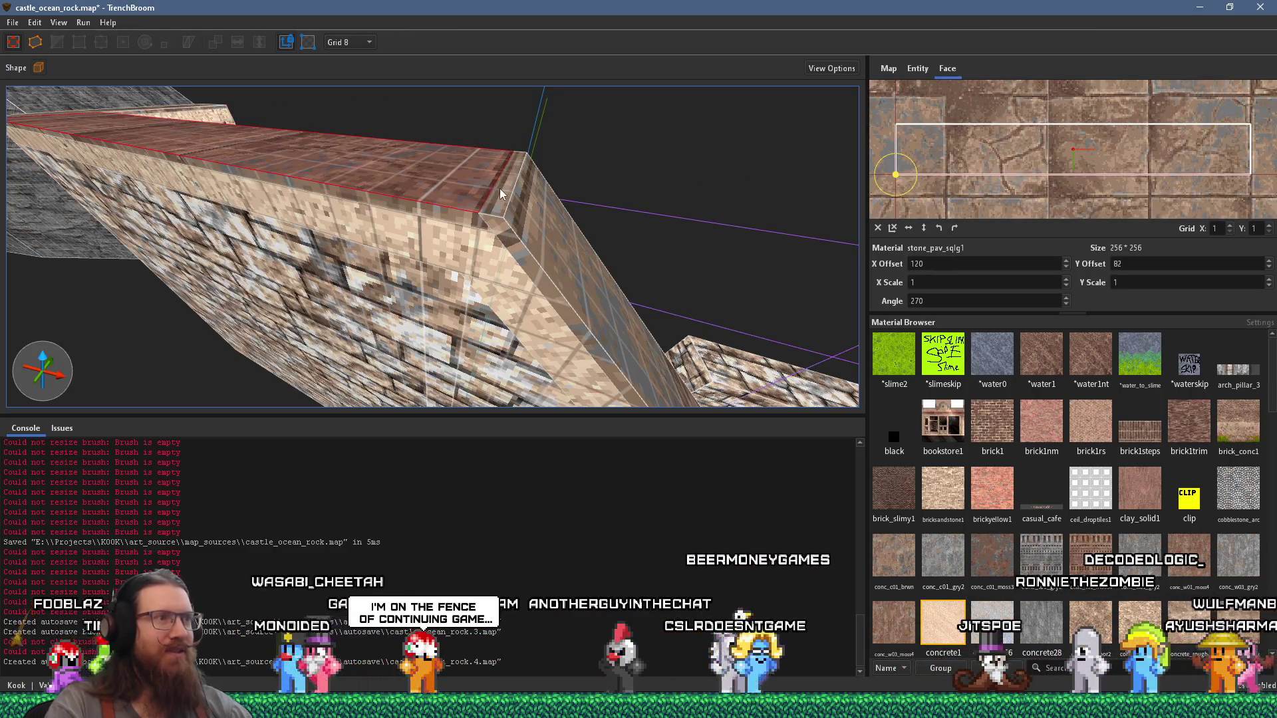
pyautogui.keyDown('shift'); pyautogui.click(507, 207); pyautogui.keyUp('shift')
pyautogui.moveTo(550, 245)
pyautogui.mouseDown()
pyautogui.moveTo(411, 159)
pyautogui.moveTo(404, 168)
pyautogui.moveTo(521, 210)
pyautogui.moveTo(438, 232)
pyautogui.moveTo(549, 244)
pyautogui.mouseUp()
pyautogui.scroll(-5, 550, 244)
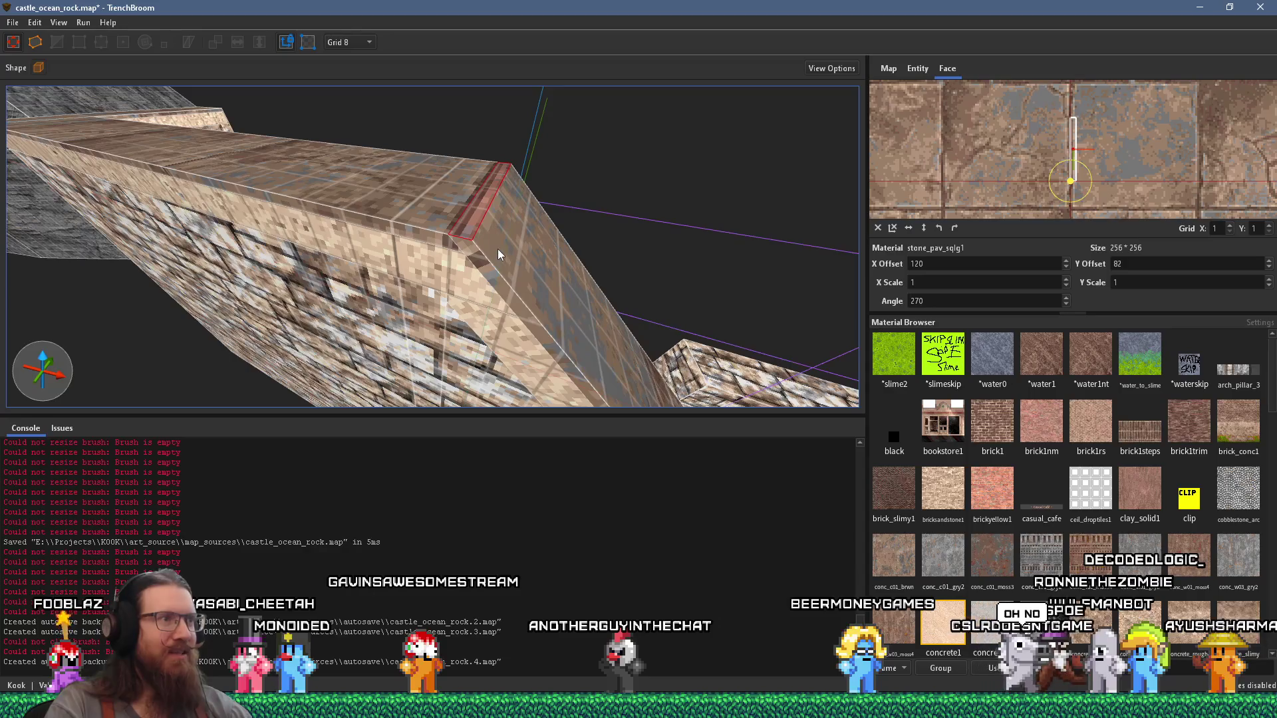
pyautogui.keyDown('shift'); pyautogui.click(498, 250); pyautogui.keyUp('shift')
pyautogui.moveTo(484, 265)
pyautogui.mouseDown()
pyautogui.moveTo(440, 222)
pyautogui.moveTo(473, 172)
pyautogui.moveTo(650, 296)
pyautogui.moveTo(592, 267)
pyautogui.moveTo(536, 262)
pyautogui.moveTo(585, 275)
pyautogui.mouseUp()
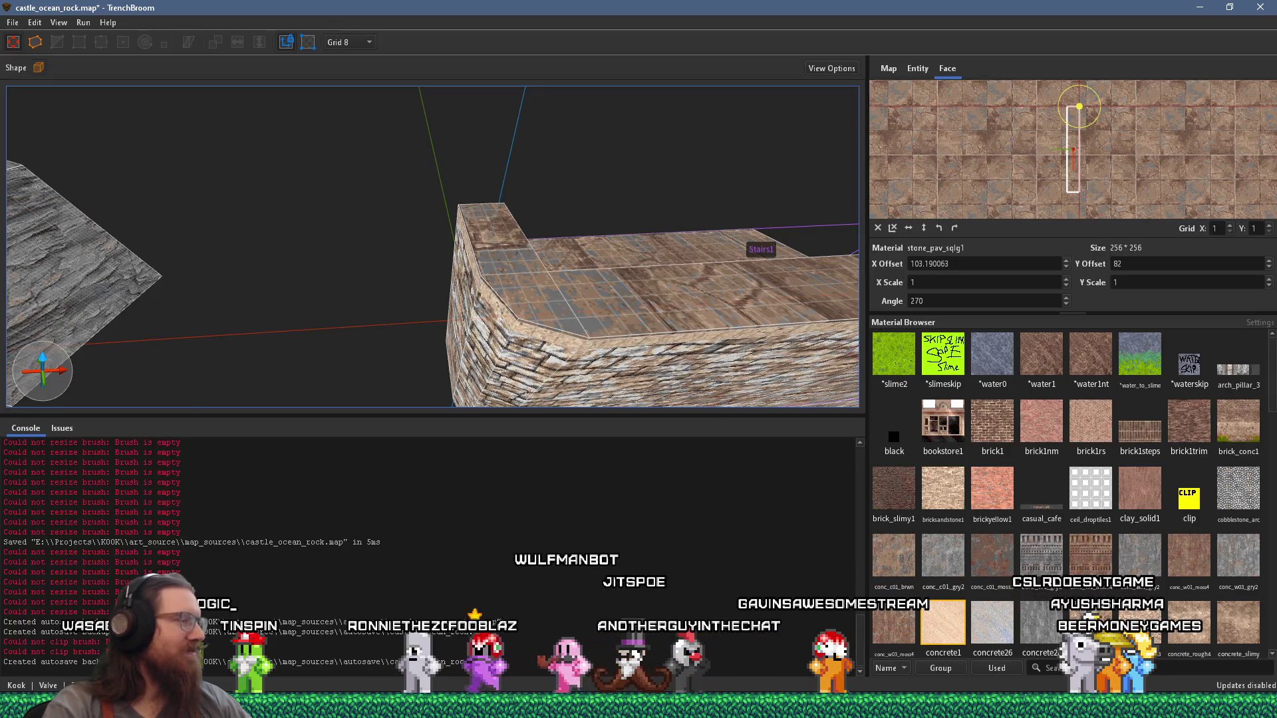
pyautogui.moveTo(464, 309)
pyautogui.mouseDown()
pyautogui.moveTo(613, 275)
pyautogui.moveTo(611, 191)
pyautogui.moveTo(553, 299)
pyautogui.mouseUp()
pyautogui.hotkey('alt', 'Tab')
pyautogui.hotkey('alt', 'Tab')
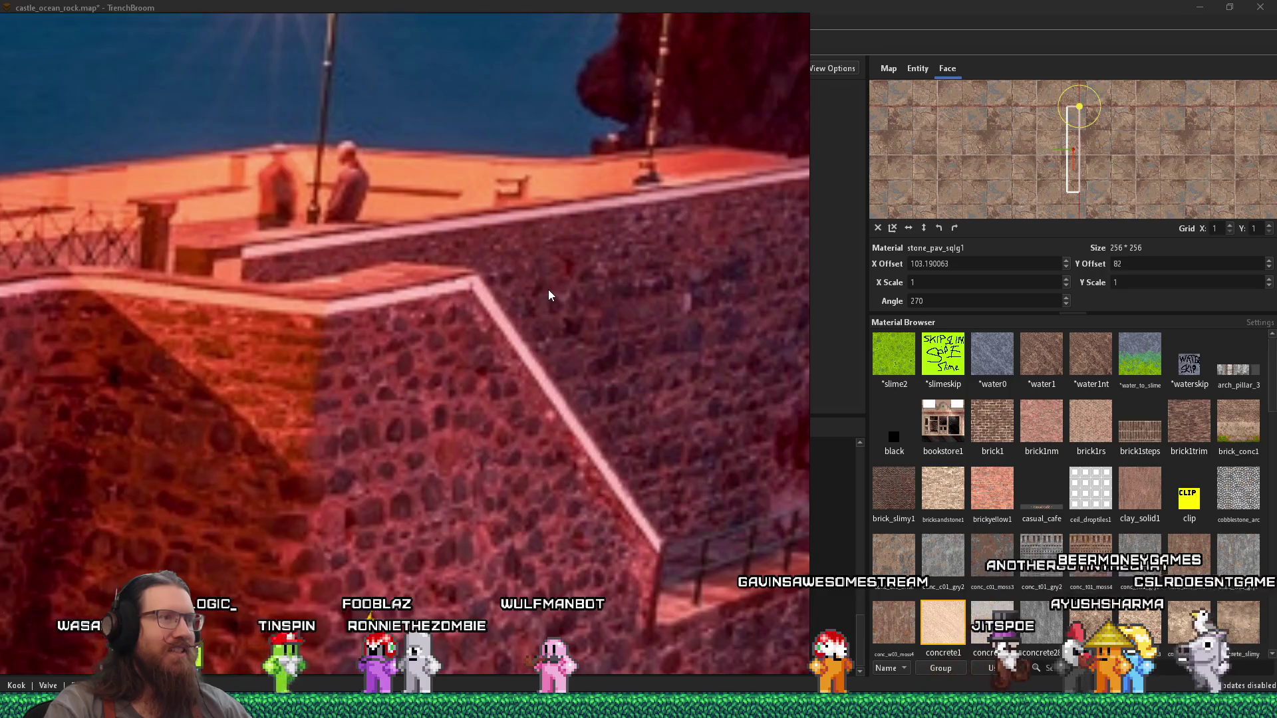
pyautogui.hotkey('alt', 'Tab')
pyautogui.moveTo(467, 286)
pyautogui.mouseDown()
pyautogui.moveTo(158, 347)
pyautogui.moveTo(289, 328)
pyautogui.moveTo(48, 257)
pyautogui.mouseUp()
pyautogui.click(349, 295)
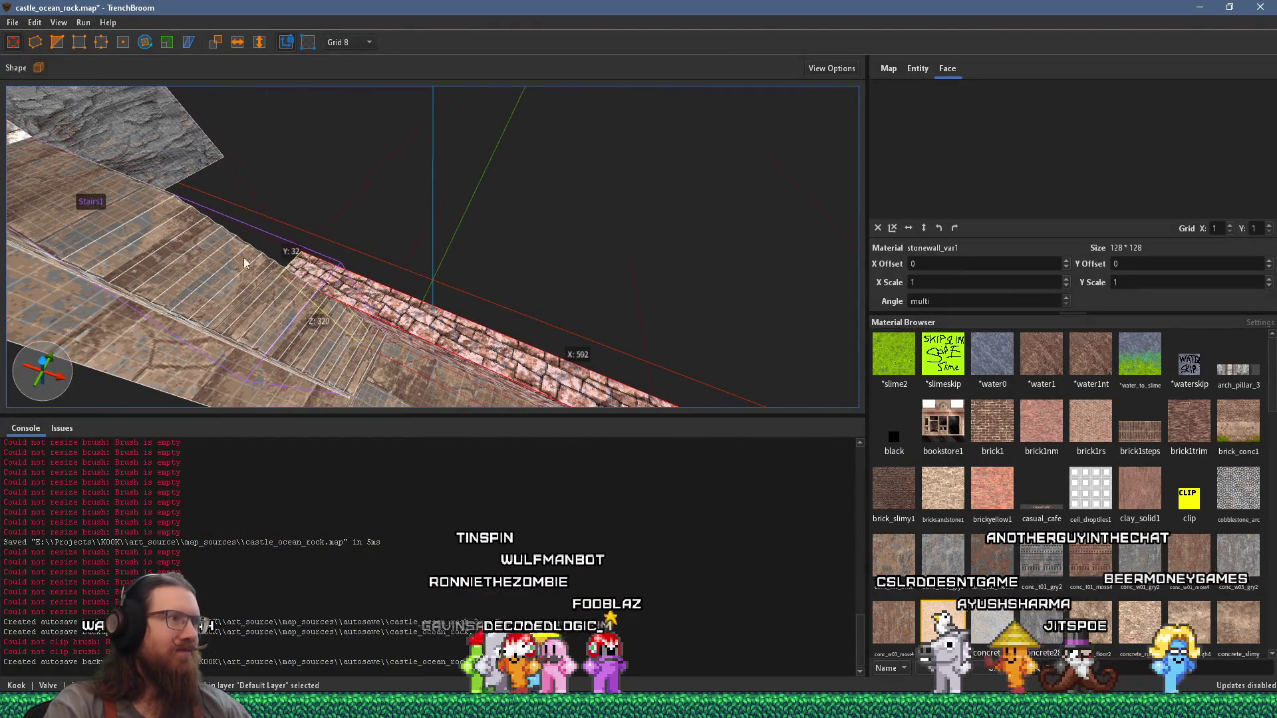
pyautogui.moveTo(219, 243)
pyautogui.mouseDown()
pyautogui.moveTo(261, 173)
pyautogui.moveTo(255, 146)
pyautogui.moveTo(79, 209)
pyautogui.moveTo(333, 232)
pyautogui.mouseUp()
pyautogui.hotkey('alt', 'Tab')
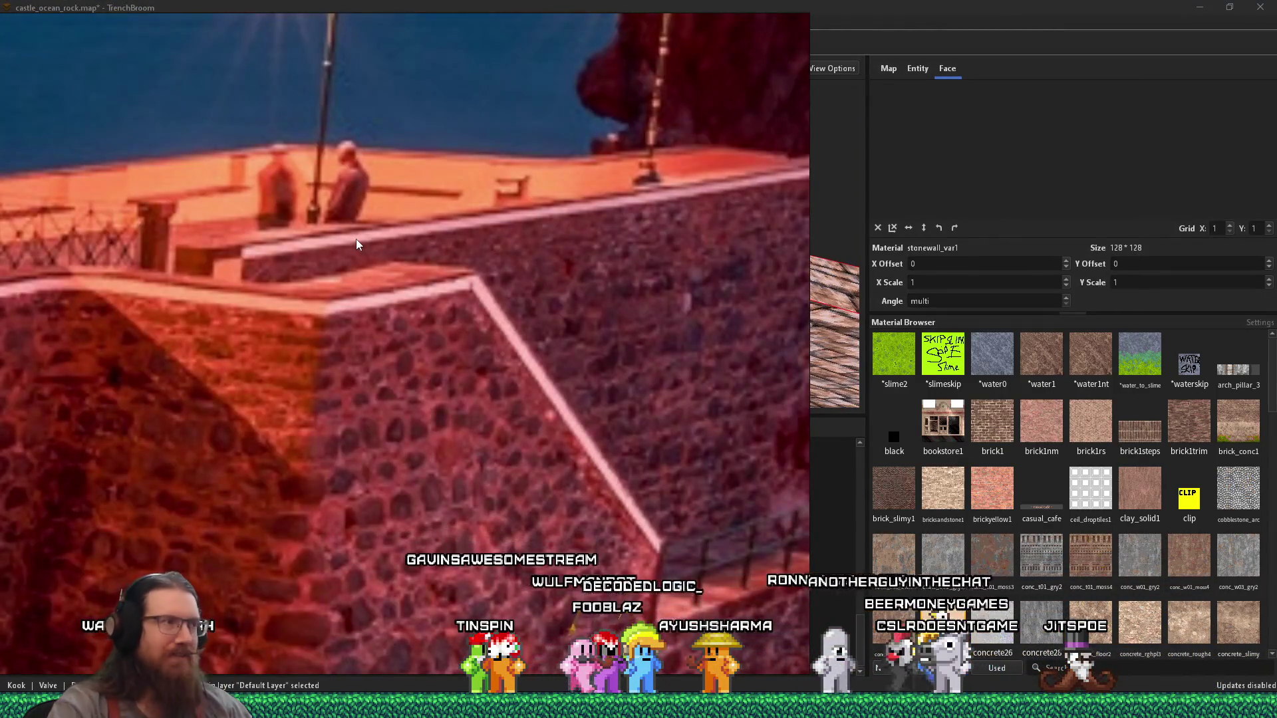
pyautogui.hotkey('alt', 'Tab')
pyautogui.moveTo(288, 276)
pyautogui.mouseDown()
pyautogui.moveTo(364, 278)
pyautogui.moveTo(394, 302)
pyautogui.moveTo(360, 267)
pyautogui.moveTo(441, 300)
pyautogui.moveTo(490, 221)
pyautogui.mouseUp()
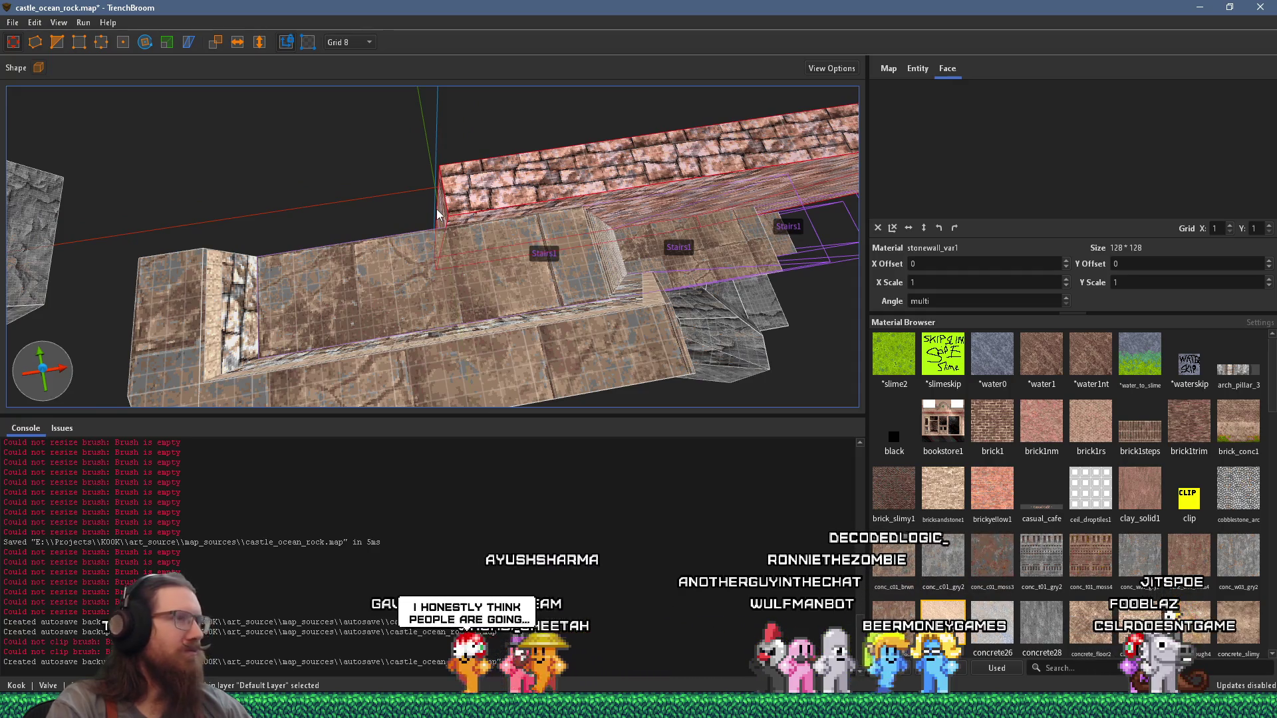
pyautogui.moveTo(476, 264)
pyautogui.mouseDown()
pyautogui.moveTo(466, 275)
pyautogui.moveTo(320, 100)
pyautogui.moveTo(227, 169)
pyautogui.moveTo(239, 200)
pyautogui.moveTo(164, 211)
pyautogui.moveTo(221, 233)
pyautogui.moveTo(234, 222)
pyautogui.moveTo(246, 236)
pyautogui.mouseUp()
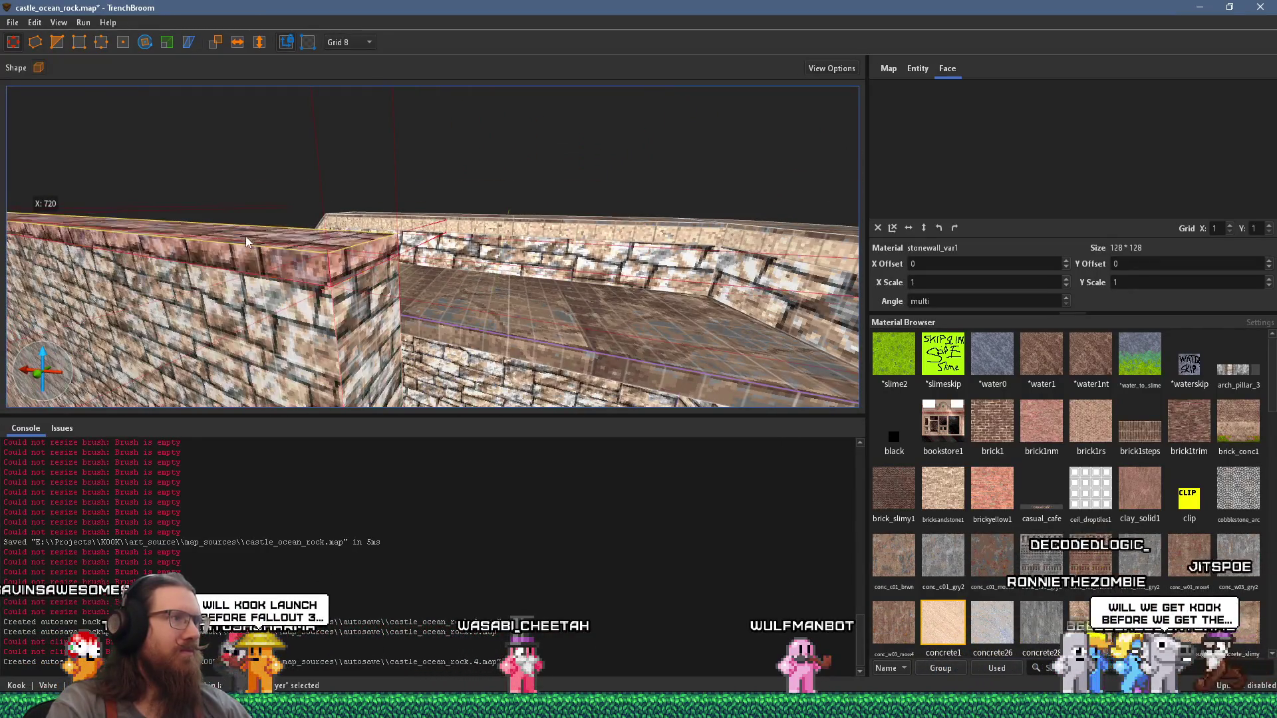
pyautogui.click(941, 622)
pyautogui.moveTo(528, 327)
pyautogui.mouseDown()
pyautogui.moveTo(447, 325)
pyautogui.moveTo(472, 344)
pyautogui.moveTo(502, 363)
pyautogui.moveTo(478, 329)
pyautogui.moveTo(505, 340)
pyautogui.moveTo(467, 289)
pyautogui.moveTo(480, 365)
pyautogui.mouseUp()
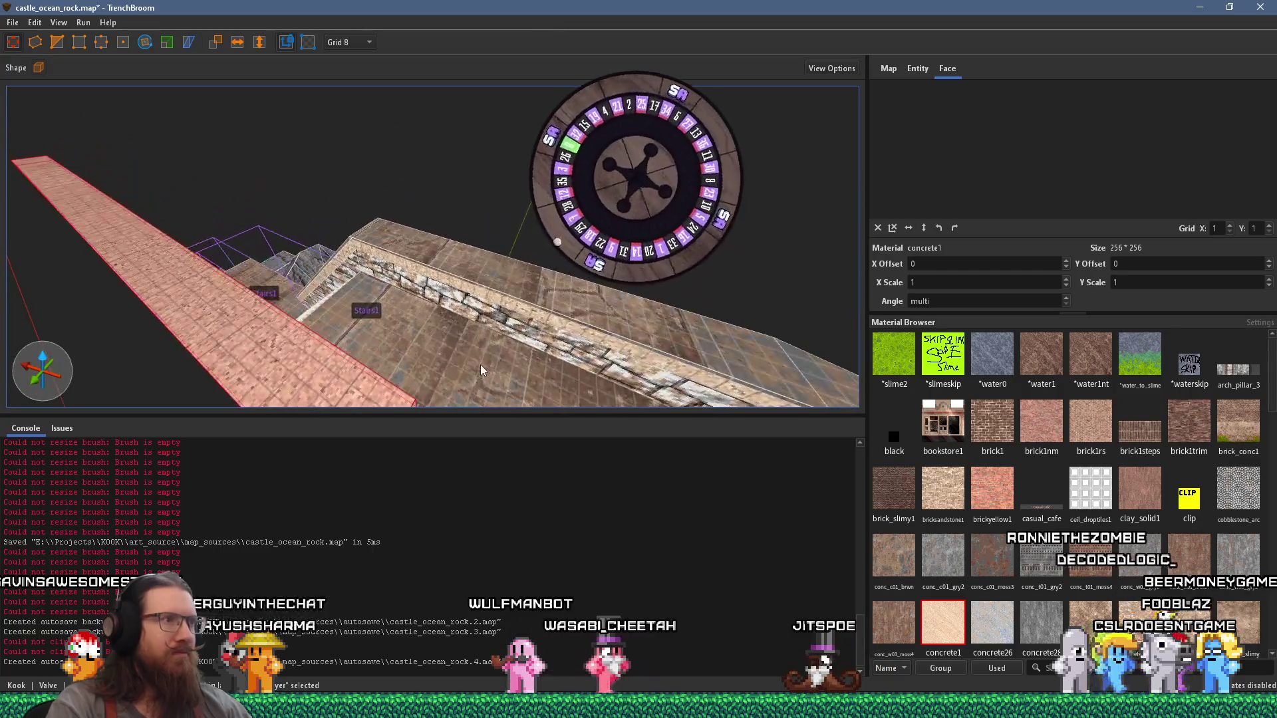
pyautogui.click(504, 287)
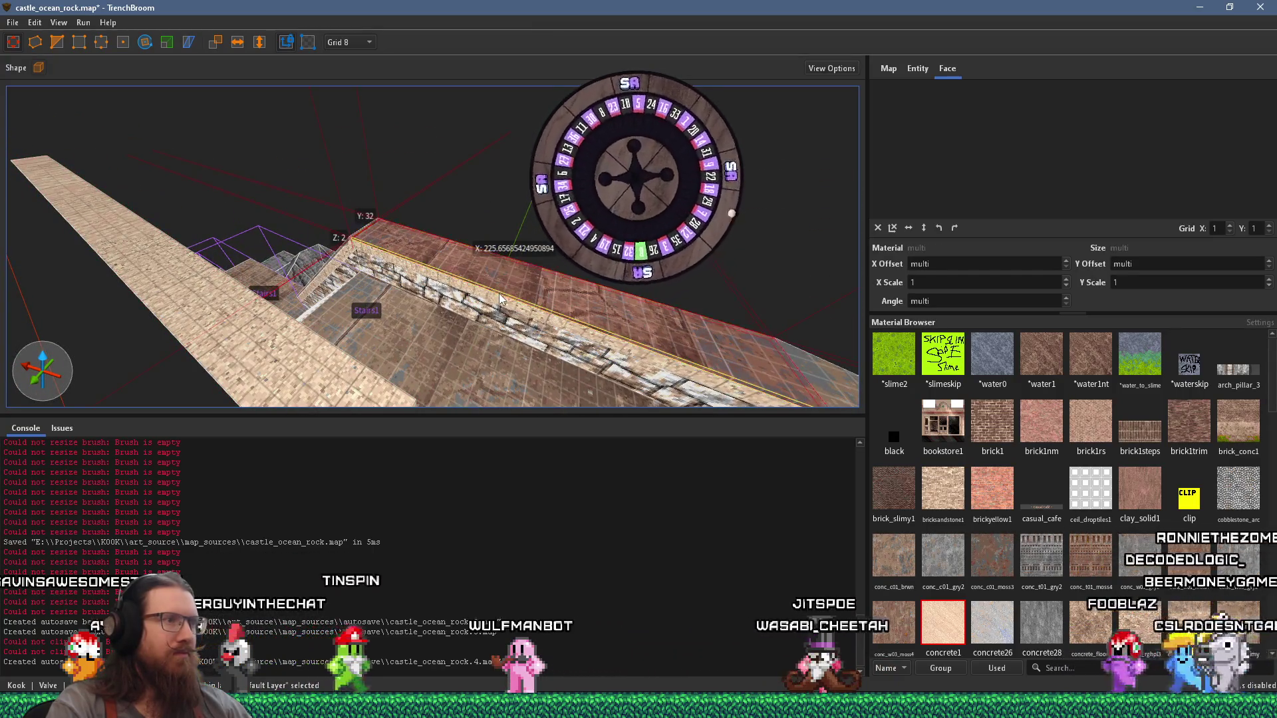
pyautogui.moveTo(498, 294)
pyautogui.mouseDown()
pyautogui.moveTo(399, 372)
pyautogui.moveTo(293, 400)
pyautogui.mouseUp()
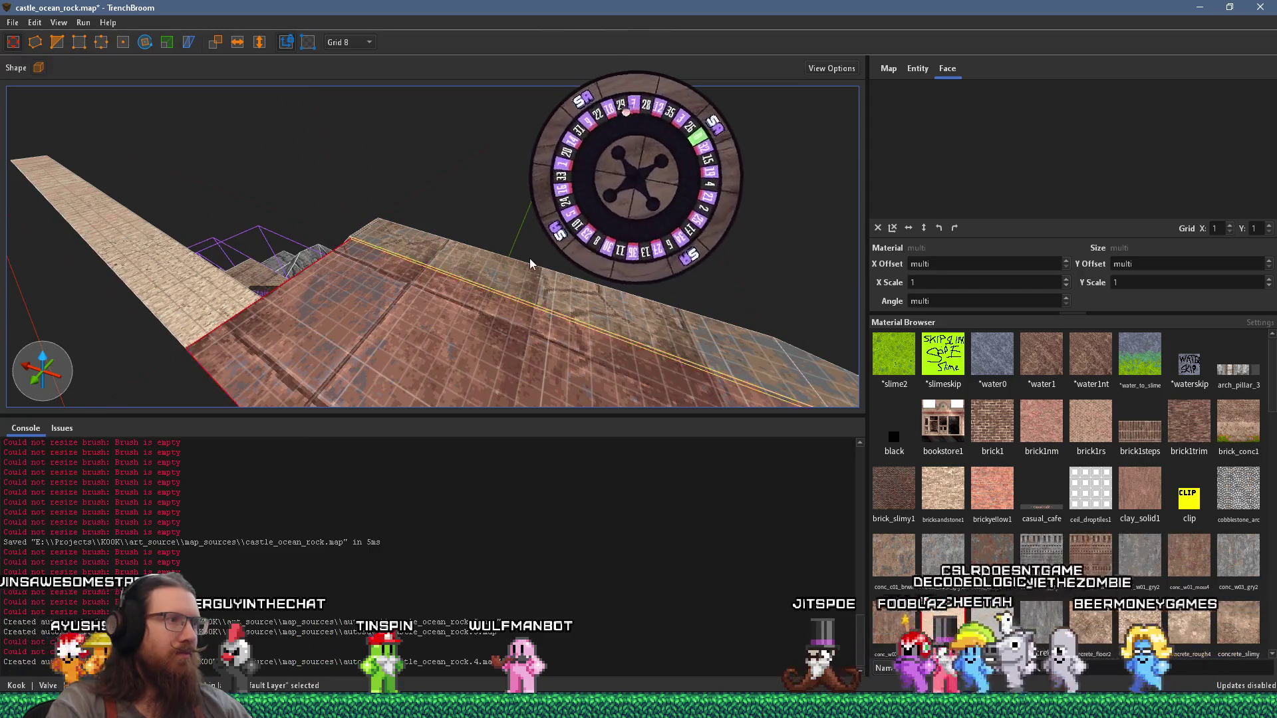
pyautogui.hotkey('ctrl', 'z')
pyautogui.keyDown('shift'); pyautogui.click(321, 380); pyautogui.keyUp('shift')
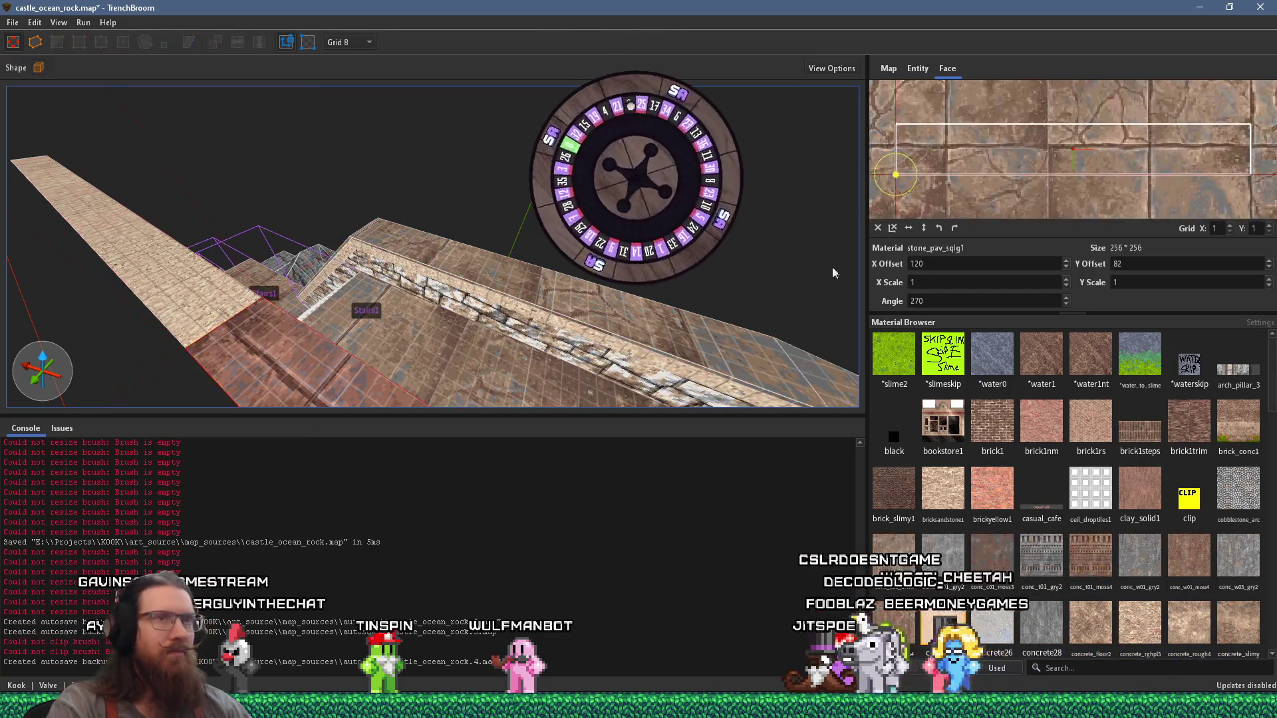
pyautogui.scroll(-3, 1131, 264)
pyautogui.scroll(-1, 1131, 264)
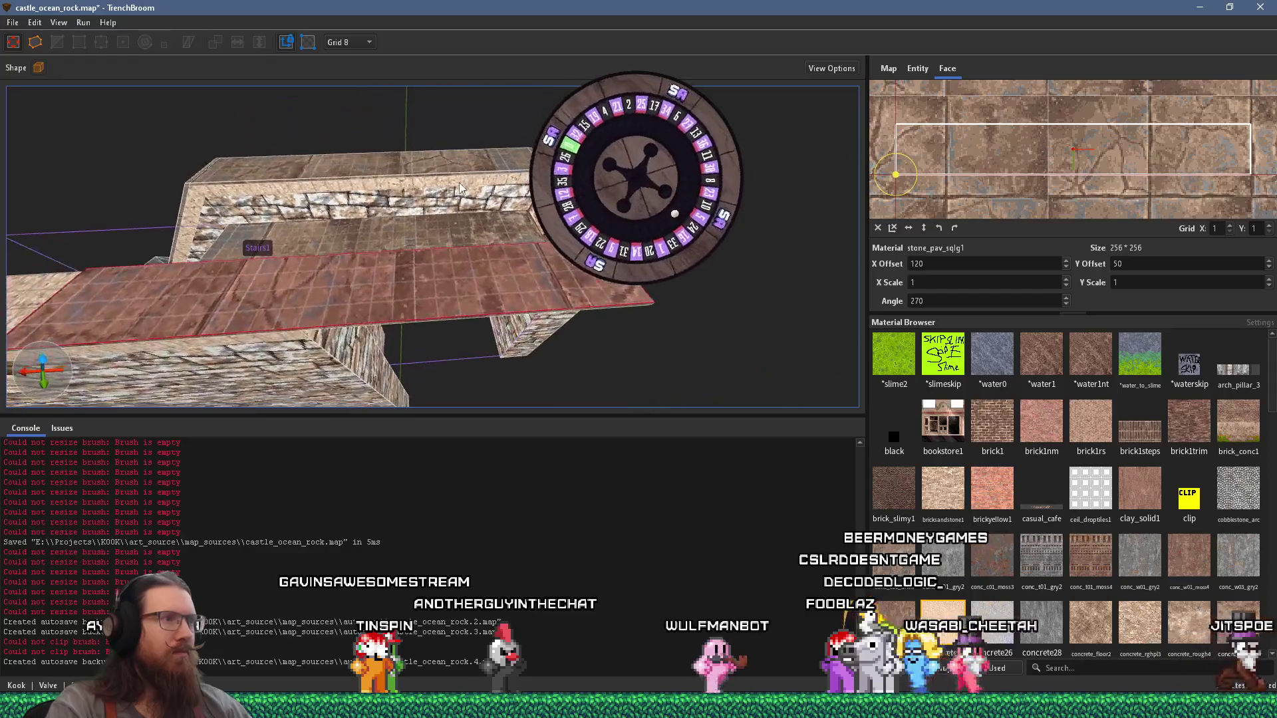
pyautogui.click(504, 208)
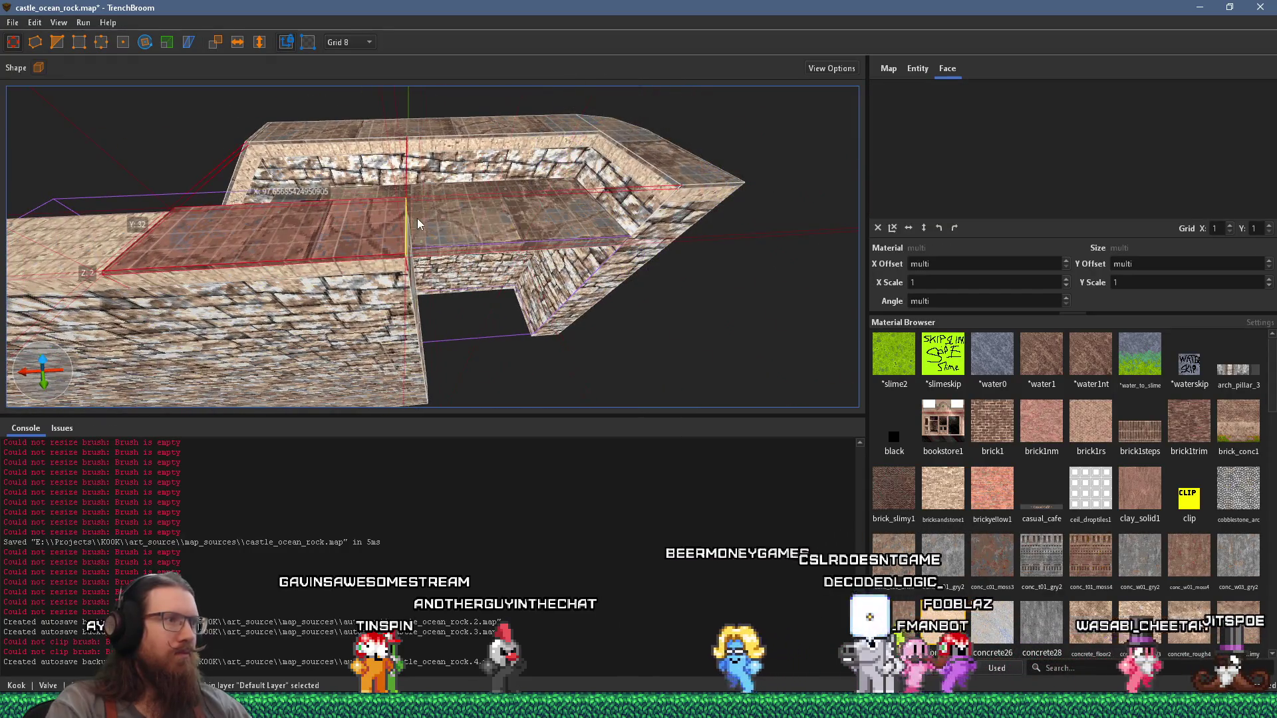
pyautogui.scroll(3, 416, 220)
pyautogui.keyDown('shift'); pyautogui.click(432, 185); pyautogui.keyUp('shift')
pyautogui.moveTo(432, 186)
pyautogui.mouseDown()
pyautogui.moveTo(544, 197)
pyautogui.moveTo(442, 156)
pyautogui.moveTo(458, 187)
pyautogui.moveTo(530, 191)
pyautogui.moveTo(465, 174)
pyautogui.moveTo(450, 237)
pyautogui.moveTo(418, 185)
pyautogui.mouseUp()
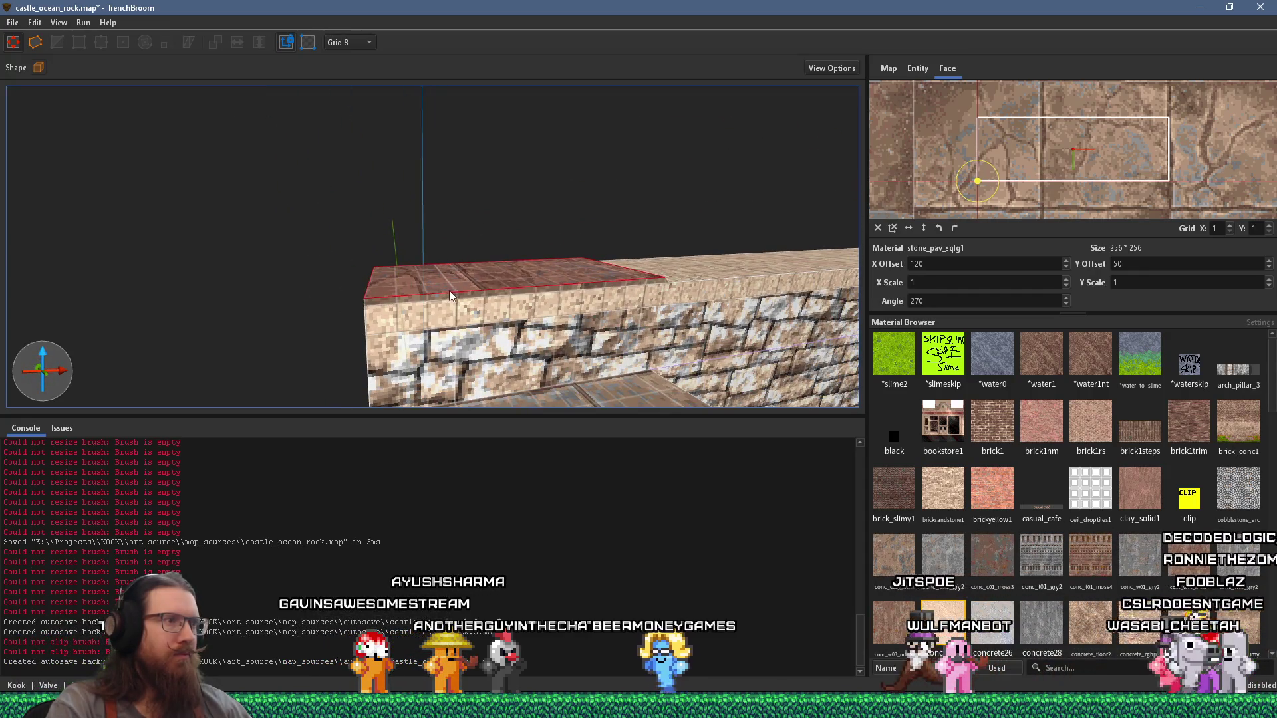
pyautogui.moveTo(455, 281)
pyautogui.mouseDown()
pyautogui.moveTo(298, 330)
pyautogui.moveTo(426, 310)
pyautogui.moveTo(457, 322)
pyautogui.moveTo(486, 274)
pyautogui.moveTo(481, 285)
pyautogui.mouseUp()
pyautogui.click(436, 312)
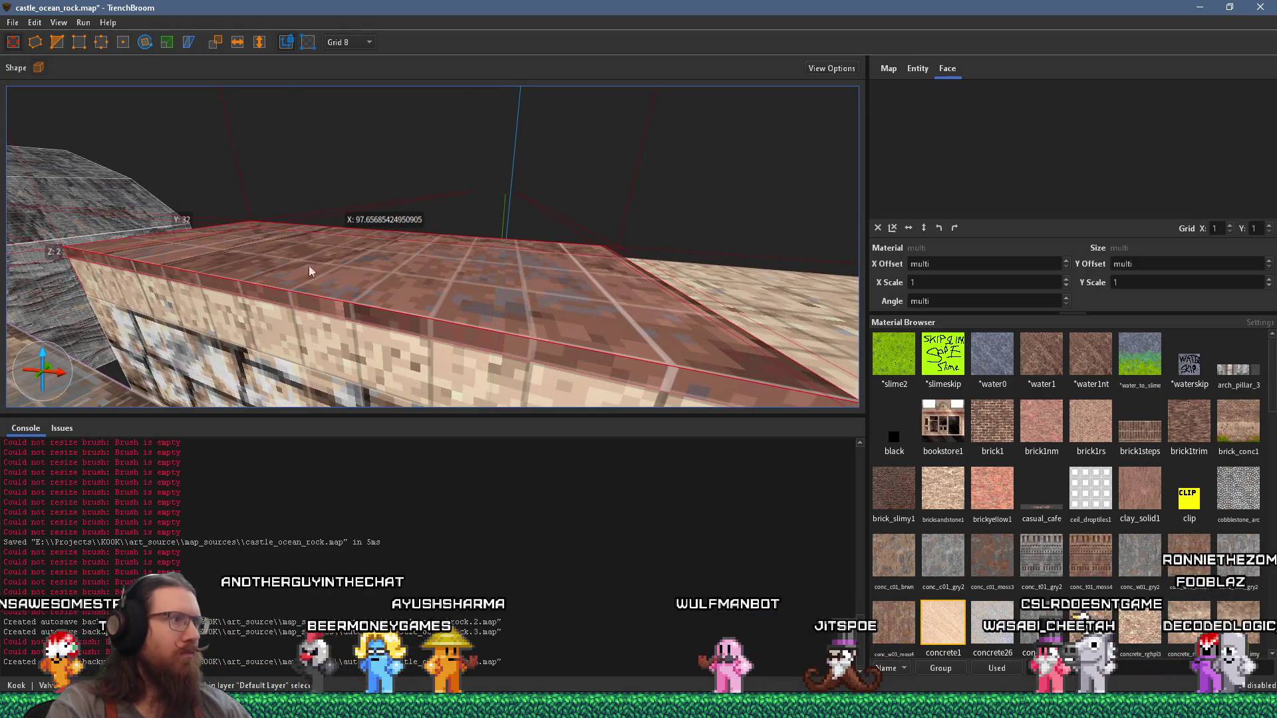
pyautogui.moveTo(326, 272); pyautogui.dragTo(287, 263)
pyautogui.click(622, 302)
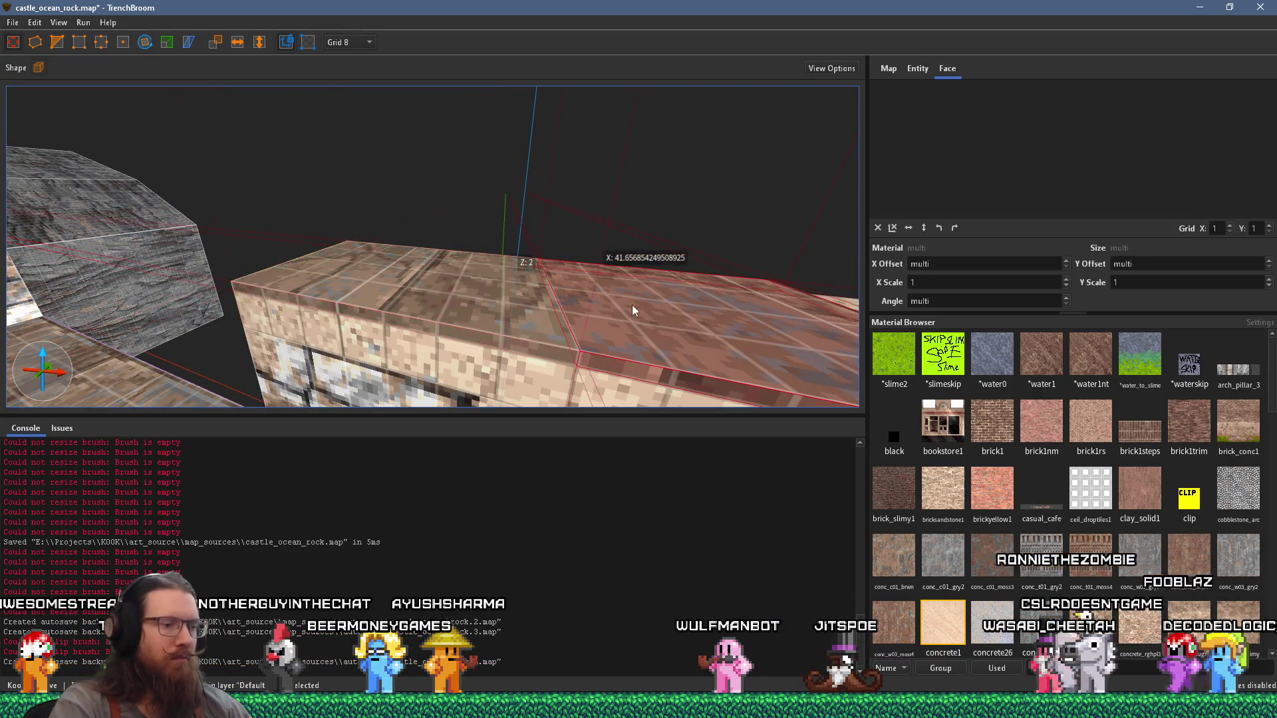
pyautogui.moveTo(609, 310)
pyautogui.mouseDown()
pyautogui.moveTo(572, 339)
pyautogui.moveTo(491, 319)
pyautogui.mouseUp()
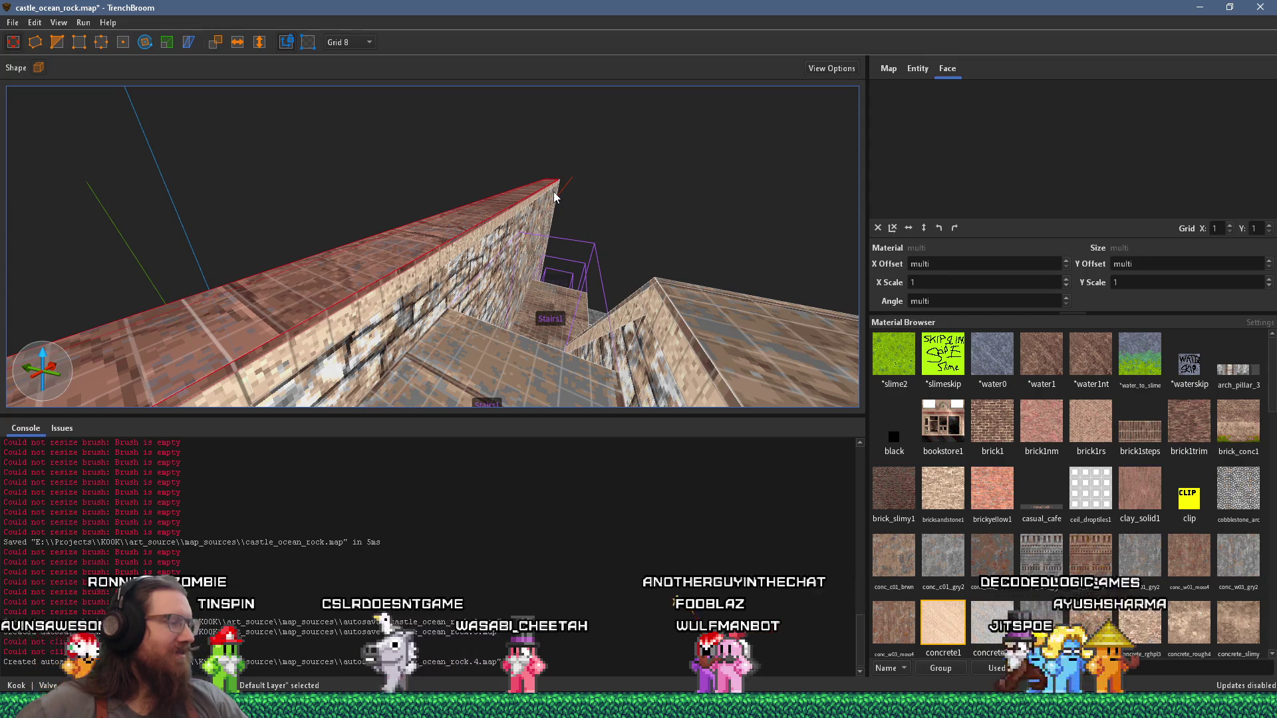
# Step: Select a strip brush inside the Stairs1 group and shrink it along the paved floor's edge
pyautogui.moveTo(578, 92)
pyautogui.mouseDown()
pyautogui.moveTo(424, 218)
pyautogui.moveTo(510, 210)
pyautogui.mouseUp()
pyautogui.moveTo(459, 218)
pyautogui.mouseDown()
pyautogui.moveTo(608, 220)
pyautogui.moveTo(683, 158)
pyautogui.moveTo(433, 195)
pyautogui.moveTo(184, 321)
pyautogui.moveTo(412, 202)
pyautogui.moveTo(590, 155)
pyautogui.moveTo(569, 186)
pyautogui.moveTo(463, 219)
pyautogui.moveTo(378, 175)
pyautogui.moveTo(395, 184)
pyautogui.moveTo(448, 298)
pyautogui.moveTo(466, 243)
pyautogui.mouseUp()
pyautogui.click(597, 239)
pyautogui.click(594, 182)
pyautogui.moveTo(573, 372)
pyautogui.mouseDown()
pyautogui.moveTo(518, 124)
pyautogui.moveTo(496, 103)
pyautogui.moveTo(572, 371)
pyautogui.moveTo(568, 358)
pyautogui.mouseUp()
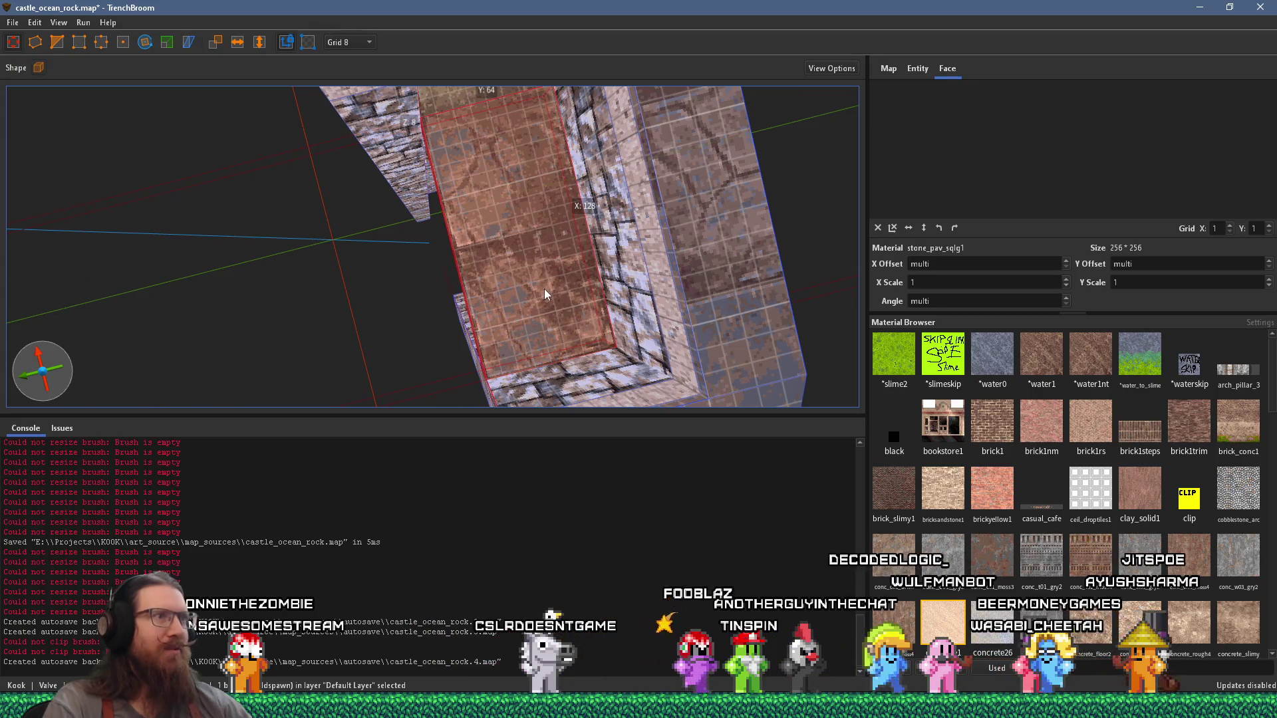
# Step: Remove the paved floor brush from the Stairs1 group
pyautogui.click(545, 290)
pyautogui.keyDown('shift'); pyautogui.click(534, 251); pyautogui.keyUp('shift')
pyautogui.rightClick(532, 249)
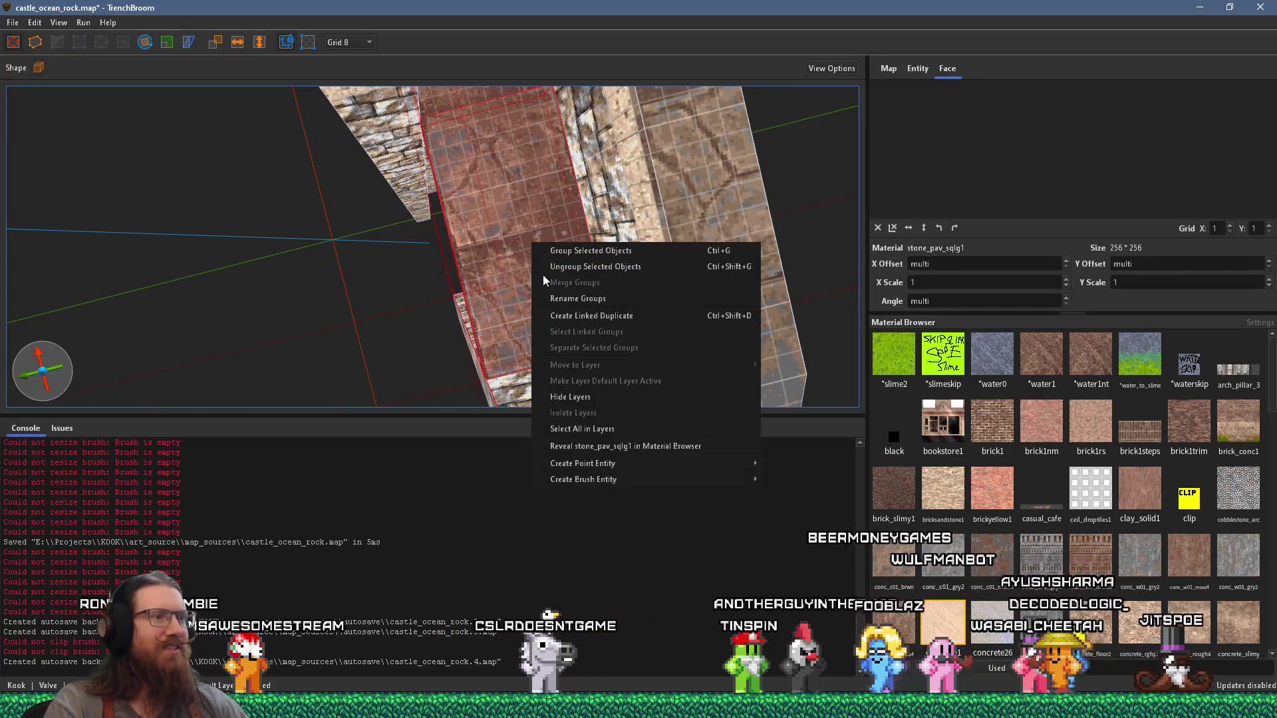
pyautogui.moveTo(414, 247)
pyautogui.mouseDown()
pyautogui.moveTo(498, 241)
pyautogui.moveTo(493, 254)
pyautogui.mouseUp()
pyautogui.click(493, 254)
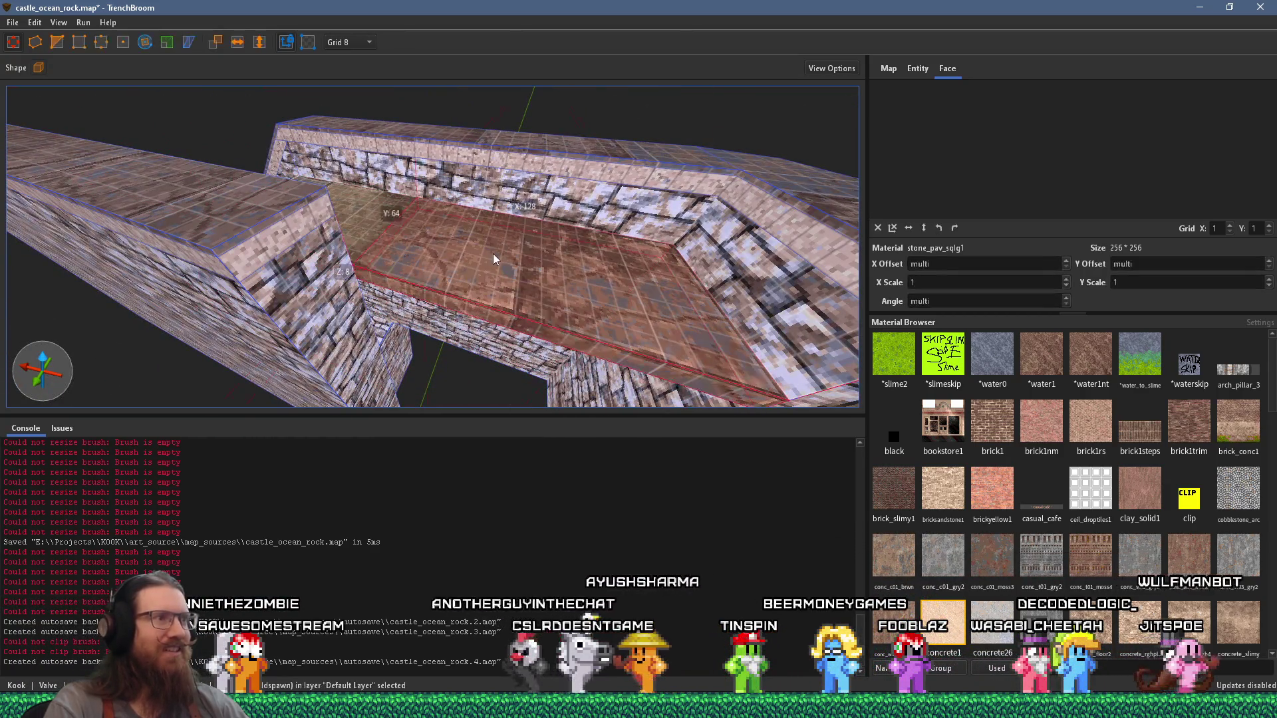
pyautogui.rightClick(494, 254)
pyautogui.click(566, 325)
# Step: Stretch the paved floor outward to the left and lengthen the 32 × 224 wall strip
pyautogui.moveTo(532, 331); pyautogui.dragTo(465, 418)
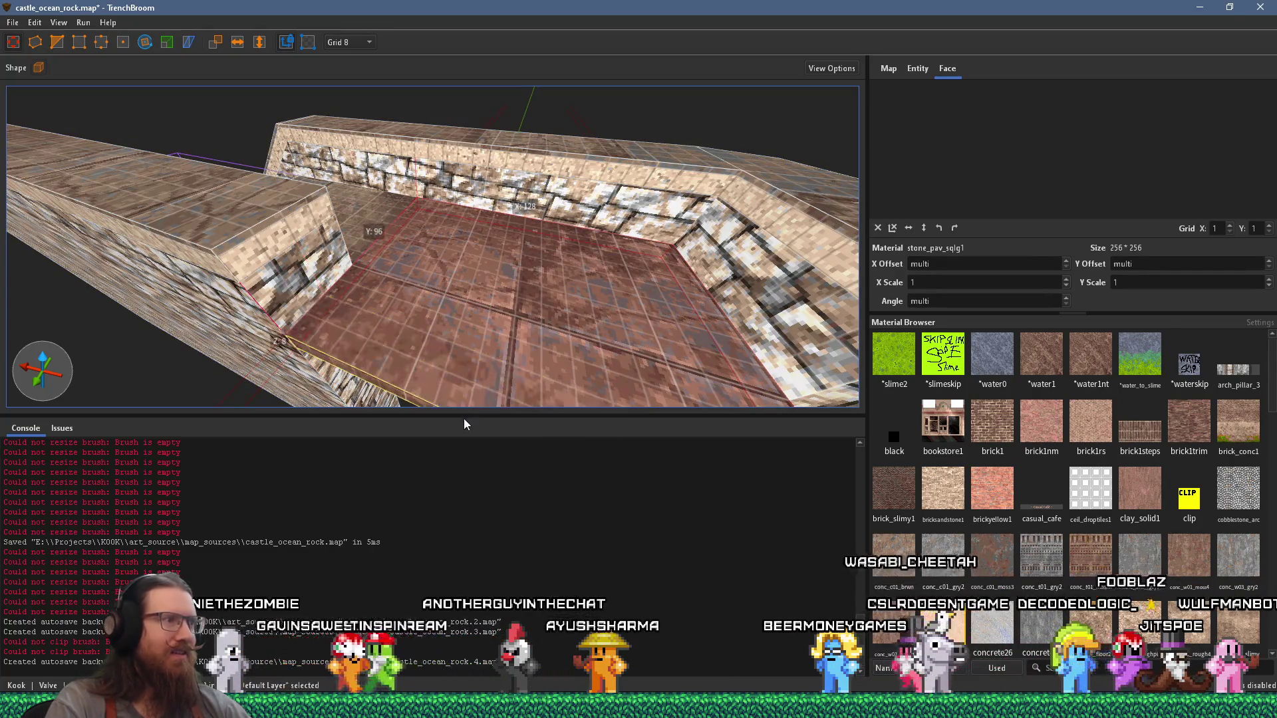
pyautogui.moveTo(465, 363)
pyautogui.mouseDown()
pyautogui.moveTo(485, 285)
pyautogui.moveTo(438, 242)
pyautogui.moveTo(306, 280)
pyautogui.moveTo(498, 211)
pyautogui.moveTo(500, 252)
pyautogui.mouseUp()
pyautogui.scroll(-5, 492, 279)
pyautogui.moveTo(427, 270)
pyautogui.mouseDown()
pyautogui.moveTo(274, 323)
pyautogui.moveTo(311, 329)
pyautogui.moveTo(499, 227)
pyautogui.moveTo(523, 258)
pyautogui.moveTo(543, 256)
pyautogui.moveTo(442, 389)
pyautogui.moveTo(339, 286)
pyautogui.mouseUp()
pyautogui.click(543, 257)
pyautogui.click(532, 256)
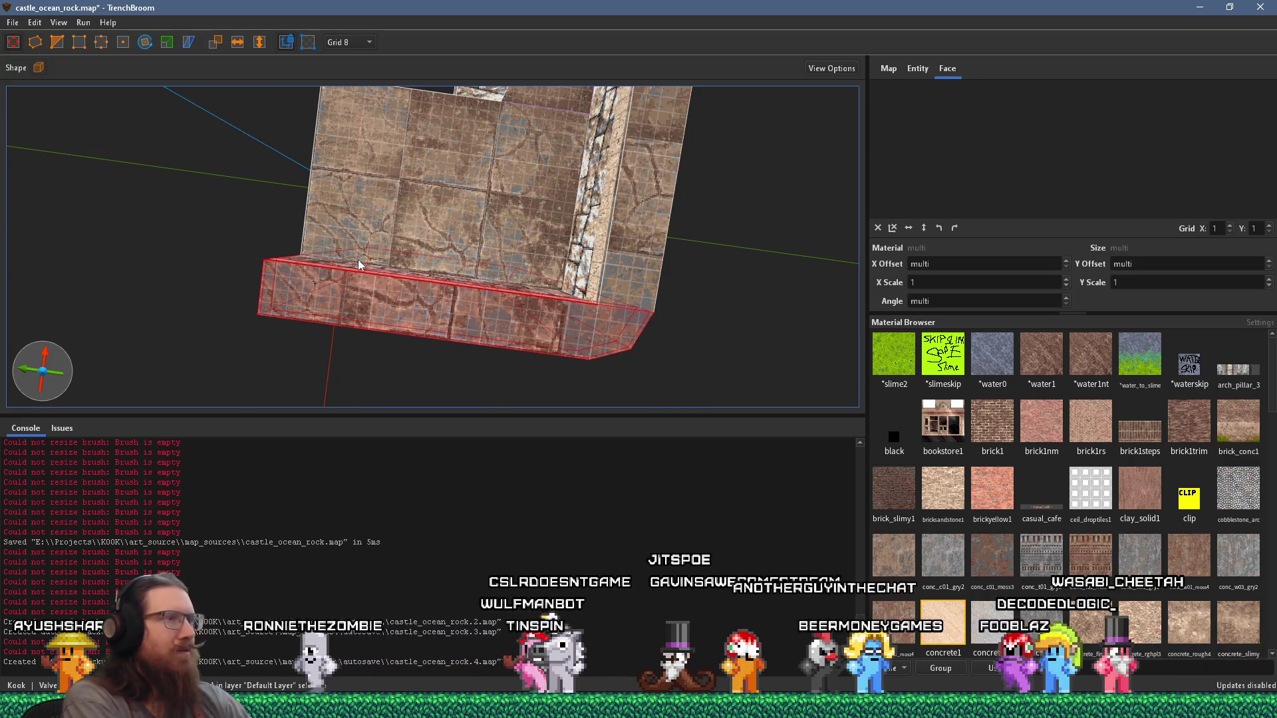
# Step: Stretch the selected low wall brush's end face so the wall runs farther along the landing edge
pyautogui.scroll(3, 446, 201)
pyautogui.scroll(3, 577, 254)
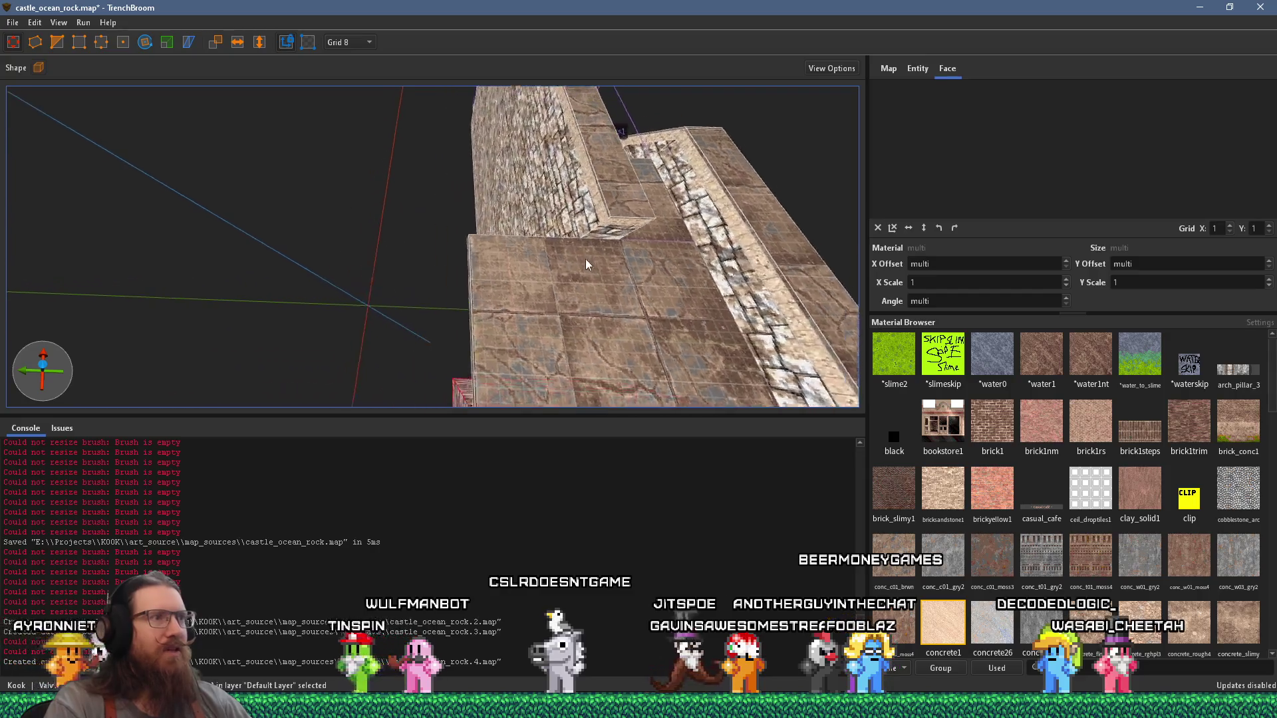
pyautogui.moveTo(490, 267)
pyautogui.mouseDown()
pyautogui.moveTo(546, 403)
pyautogui.moveTo(424, 328)
pyautogui.moveTo(405, 280)
pyautogui.moveTo(210, 244)
pyautogui.moveTo(390, 157)
pyautogui.moveTo(533, 127)
pyautogui.moveTo(722, 140)
pyautogui.moveTo(665, 253)
pyautogui.mouseUp()
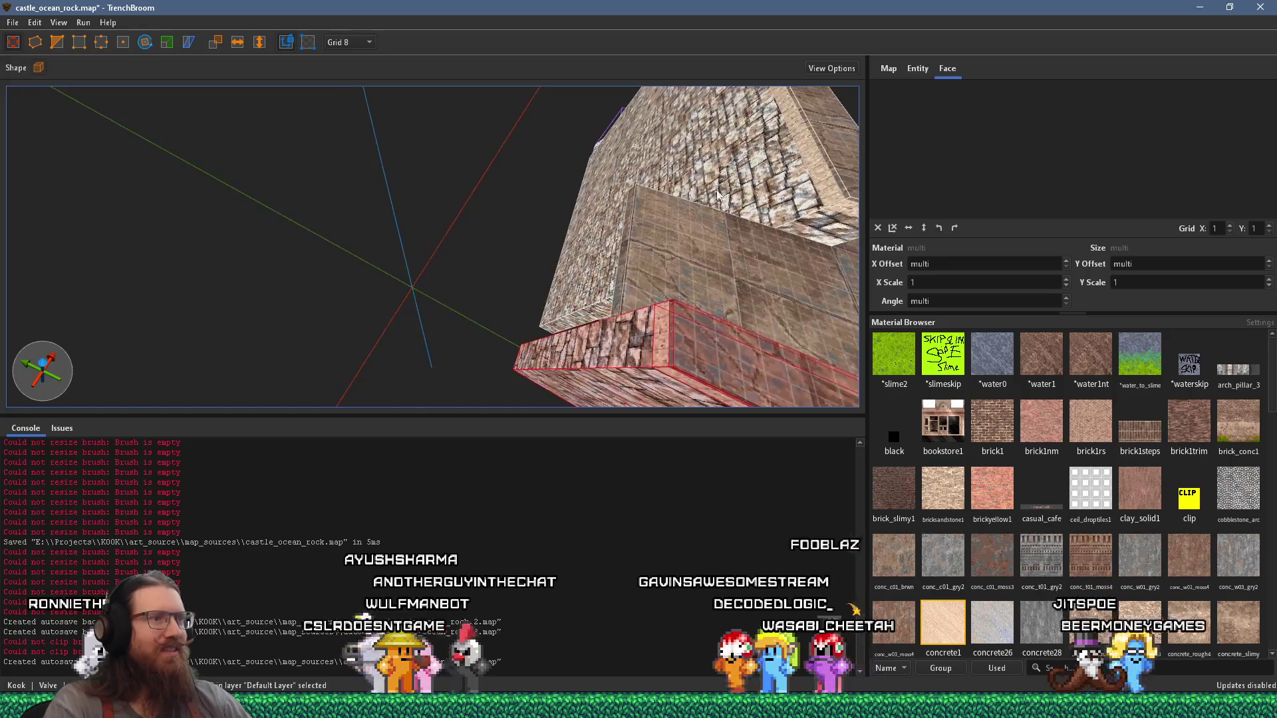
pyautogui.moveTo(438, 316); pyautogui.dragTo(401, 304)
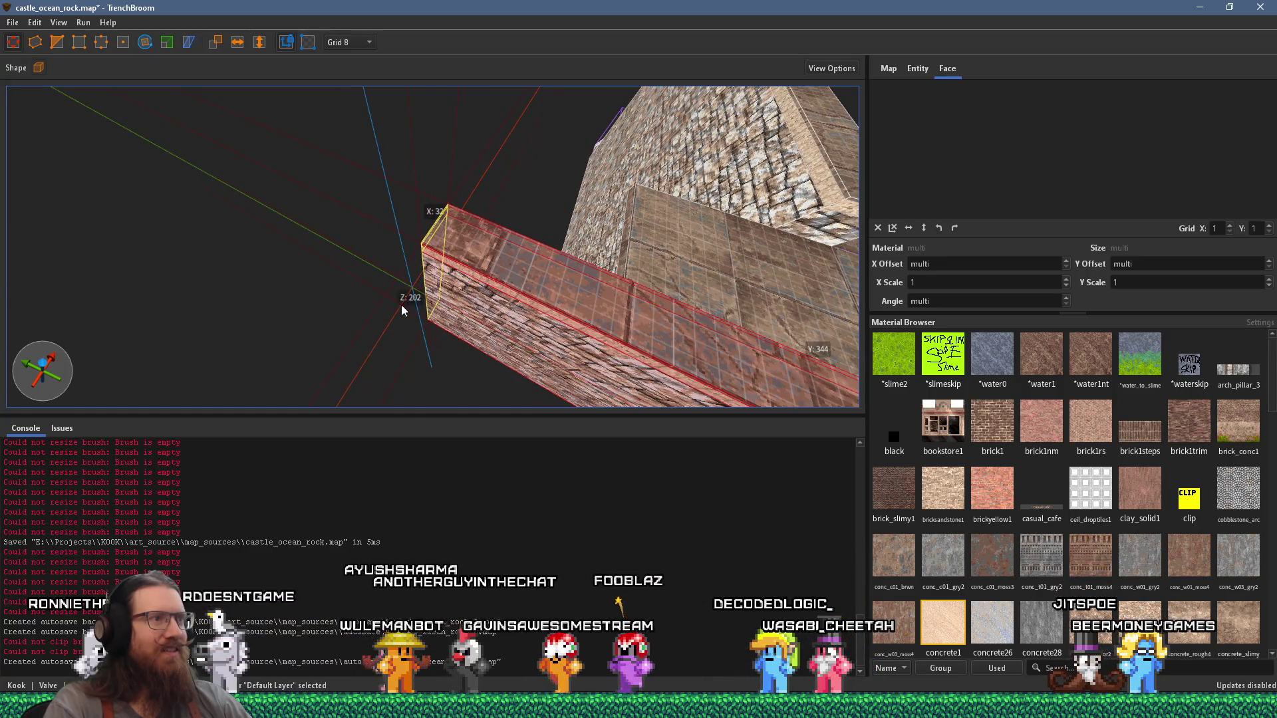
pyautogui.moveTo(325, 285)
pyautogui.mouseDown()
pyautogui.moveTo(500, 304)
pyautogui.moveTo(346, 187)
pyautogui.mouseUp()
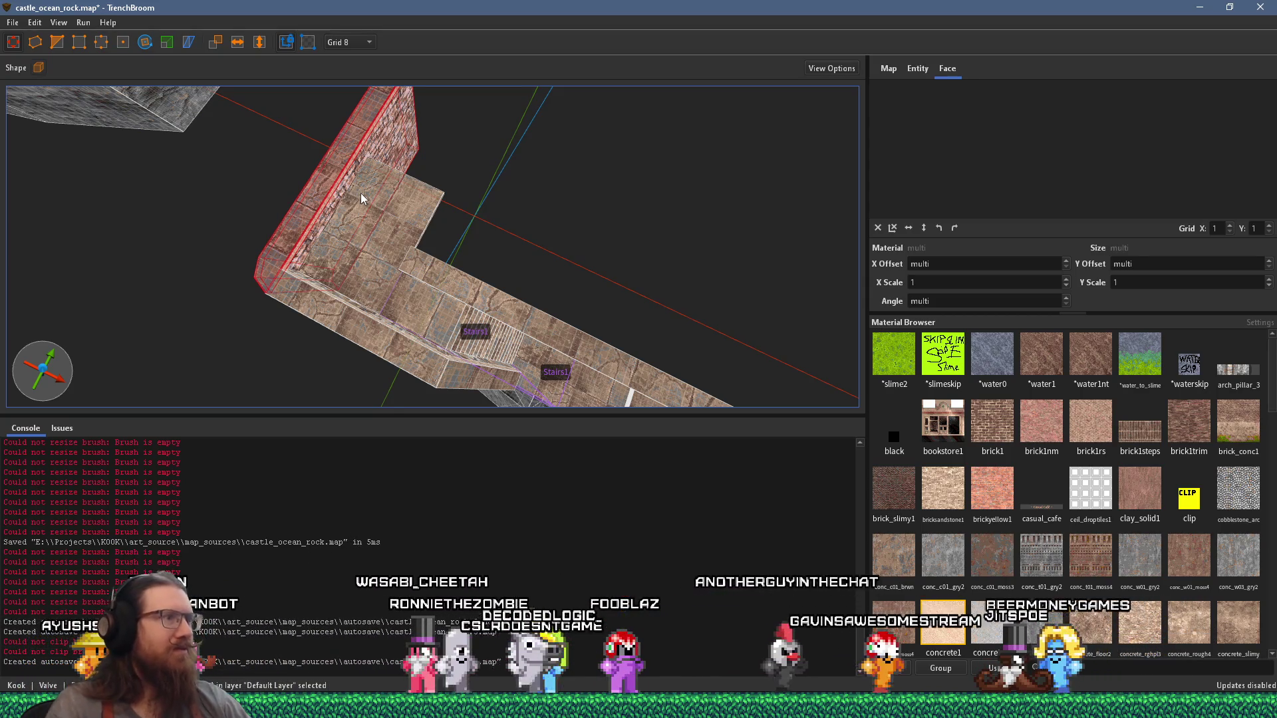
pyautogui.moveTo(406, 270)
pyautogui.mouseDown()
pyautogui.moveTo(556, 119)
pyautogui.moveTo(223, 56)
pyautogui.moveTo(380, 286)
pyautogui.moveTo(263, 175)
pyautogui.moveTo(448, 265)
pyautogui.moveTo(449, 230)
pyautogui.mouseUp()
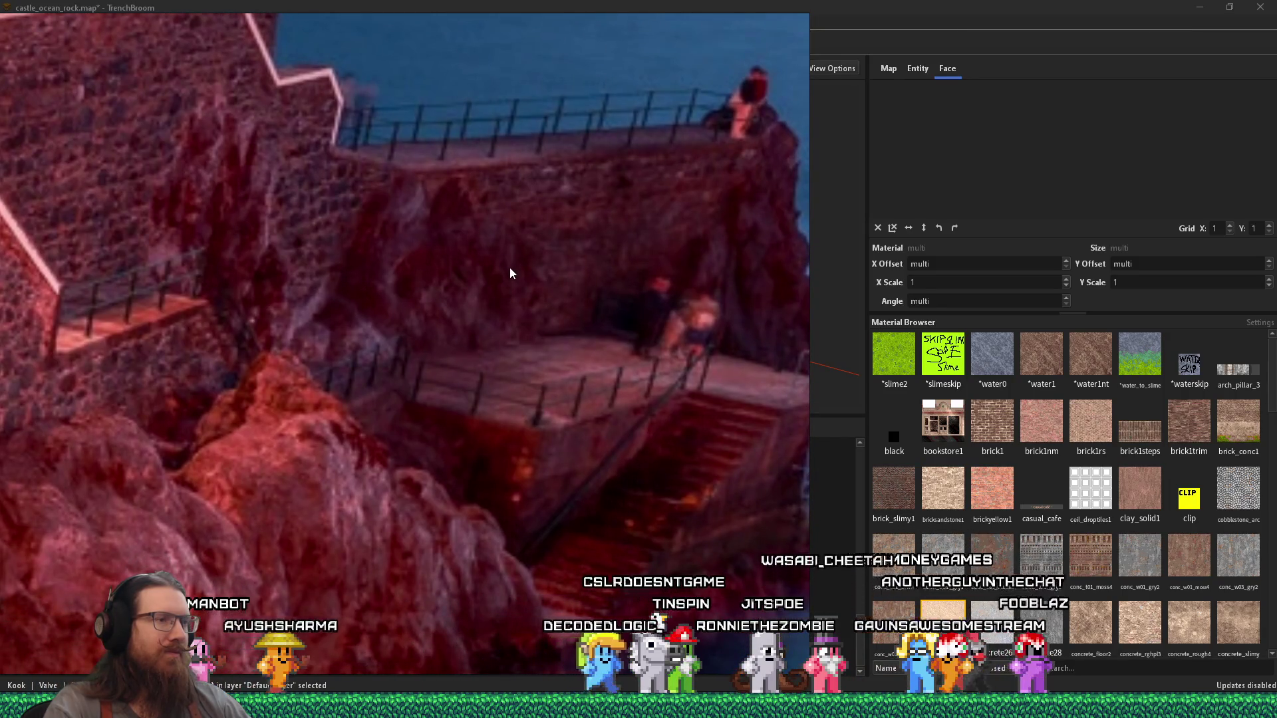
# Step: On Grid 32, draw a 32-unit-thick paved slab by the stairs and extend it far outward from the rock
pyautogui.moveTo(510, 267)
pyautogui.mouseDown()
pyautogui.moveTo(400, 301)
pyautogui.moveTo(433, 281)
pyautogui.moveTo(546, 352)
pyautogui.moveTo(384, 240)
pyautogui.moveTo(459, 250)
pyautogui.moveTo(443, 229)
pyautogui.mouseUp()
pyautogui.click(357, 45)
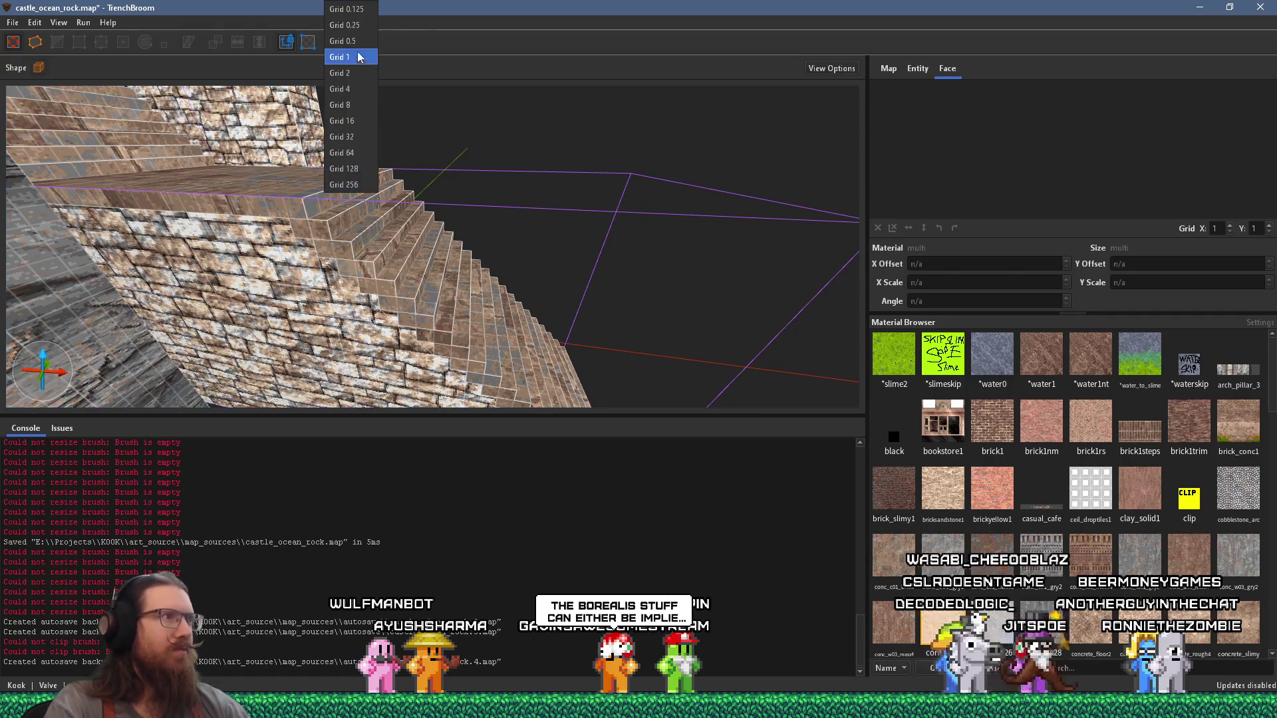
pyautogui.moveTo(377, 198)
pyautogui.mouseDown()
pyautogui.moveTo(408, 257)
pyautogui.moveTo(493, 272)
pyautogui.moveTo(541, 222)
pyautogui.mouseUp()
pyautogui.moveTo(480, 337)
pyautogui.mouseDown()
pyautogui.moveTo(448, 359)
pyautogui.moveTo(638, 366)
pyautogui.moveTo(589, 379)
pyautogui.moveTo(462, 347)
pyautogui.moveTo(367, 344)
pyautogui.moveTo(572, 236)
pyautogui.mouseUp()
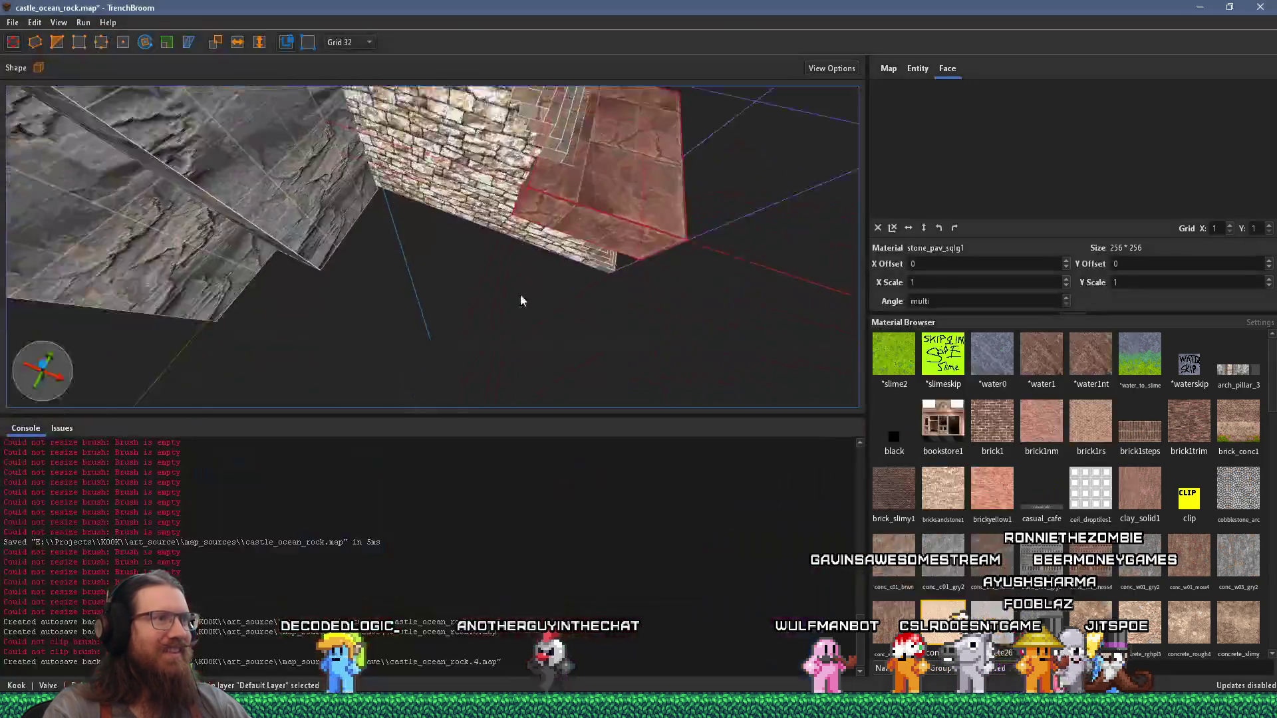
pyautogui.scroll(5, 521, 301)
pyautogui.moveTo(616, 201)
pyautogui.mouseDown()
pyautogui.moveTo(773, 278)
pyautogui.moveTo(576, 228)
pyautogui.moveTo(398, 155)
pyautogui.mouseUp()
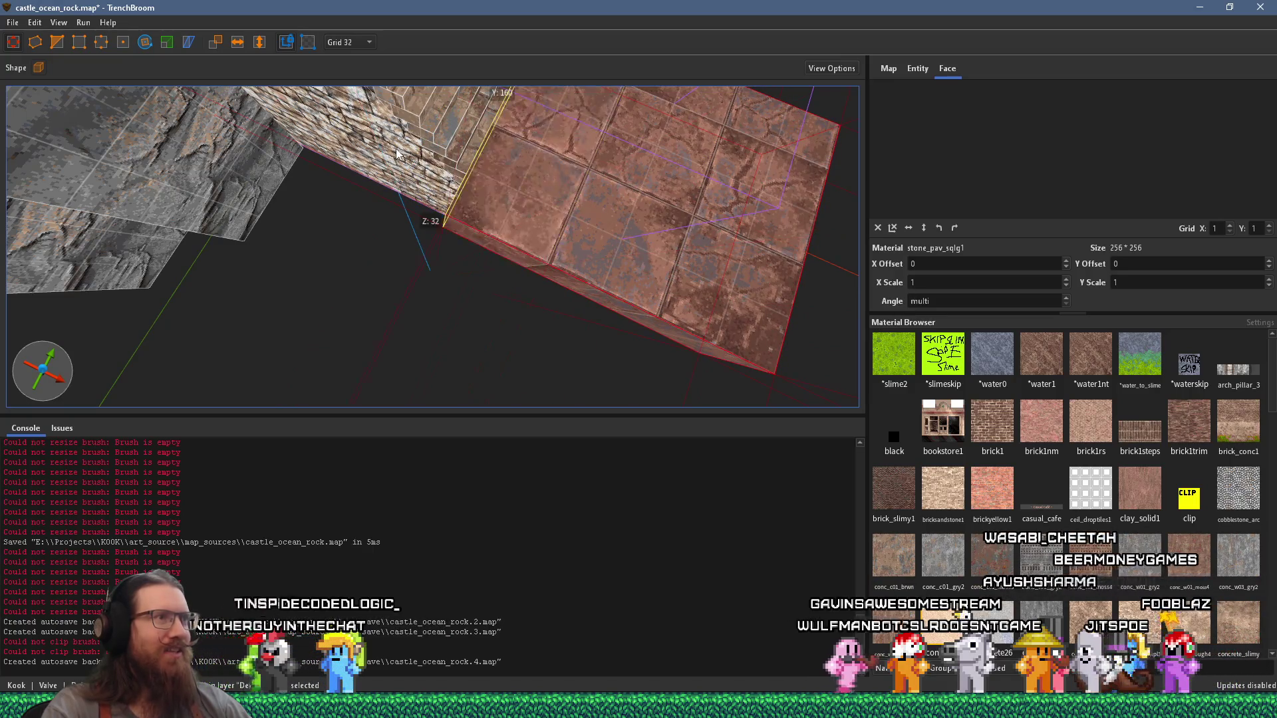
# Step: Select the lower staircase brushes hanging below the slab and delete them
pyautogui.click(452, 156)
pyautogui.moveTo(405, 160)
pyautogui.mouseDown()
pyautogui.moveTo(382, 198)
pyautogui.moveTo(277, 205)
pyautogui.mouseUp()
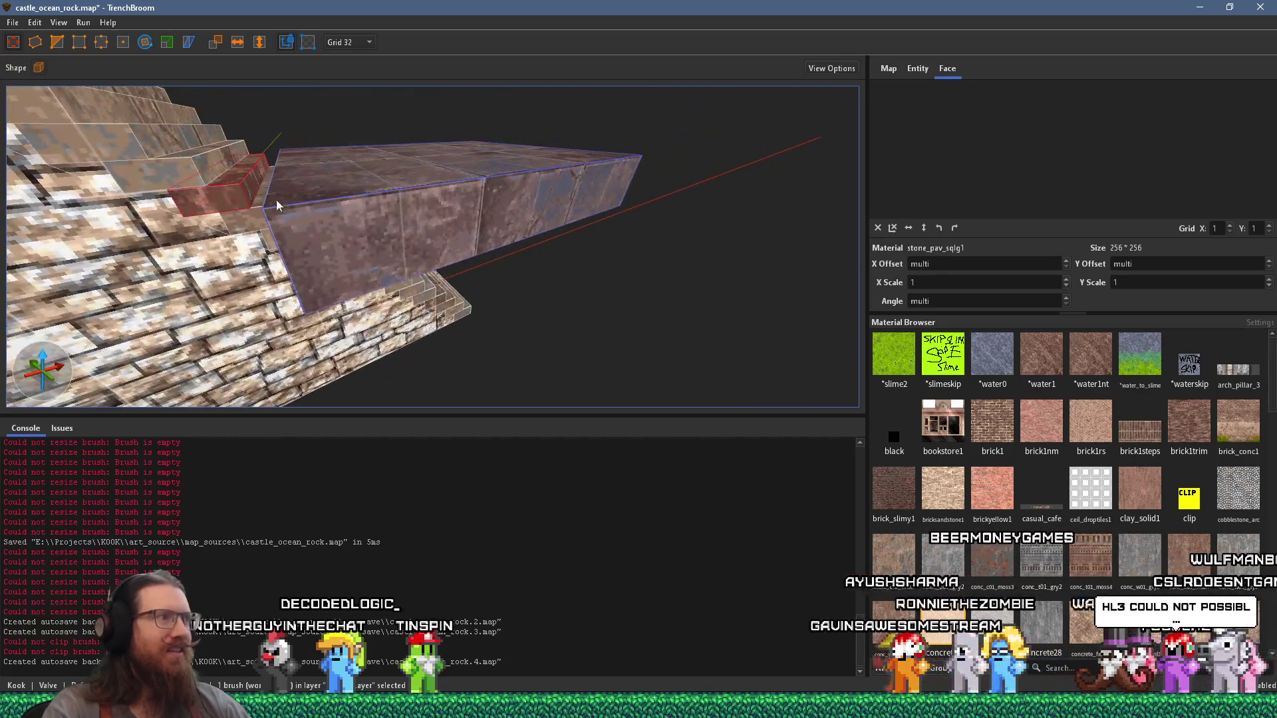
pyautogui.keyDown('ctrl'); pyautogui.click(208, 222); pyautogui.keyUp('ctrl')
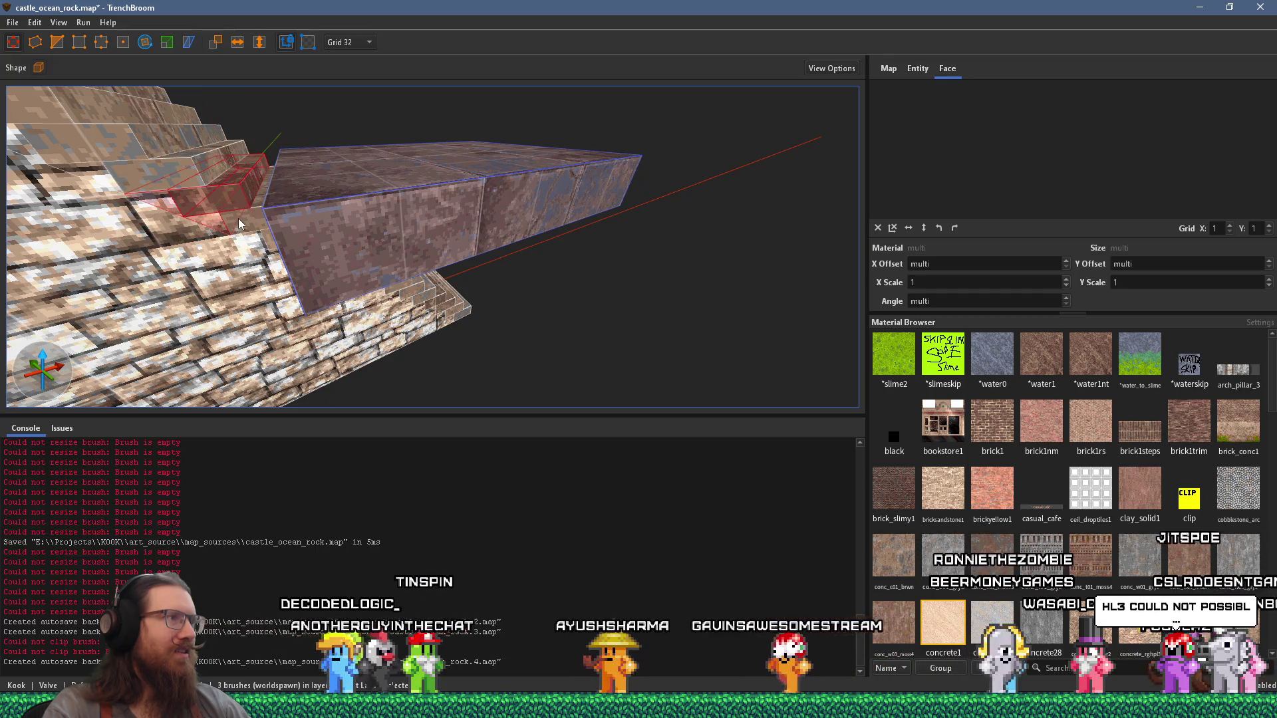
pyautogui.keyDown('ctrl'); pyautogui.click(270, 234); pyautogui.keyUp('ctrl')
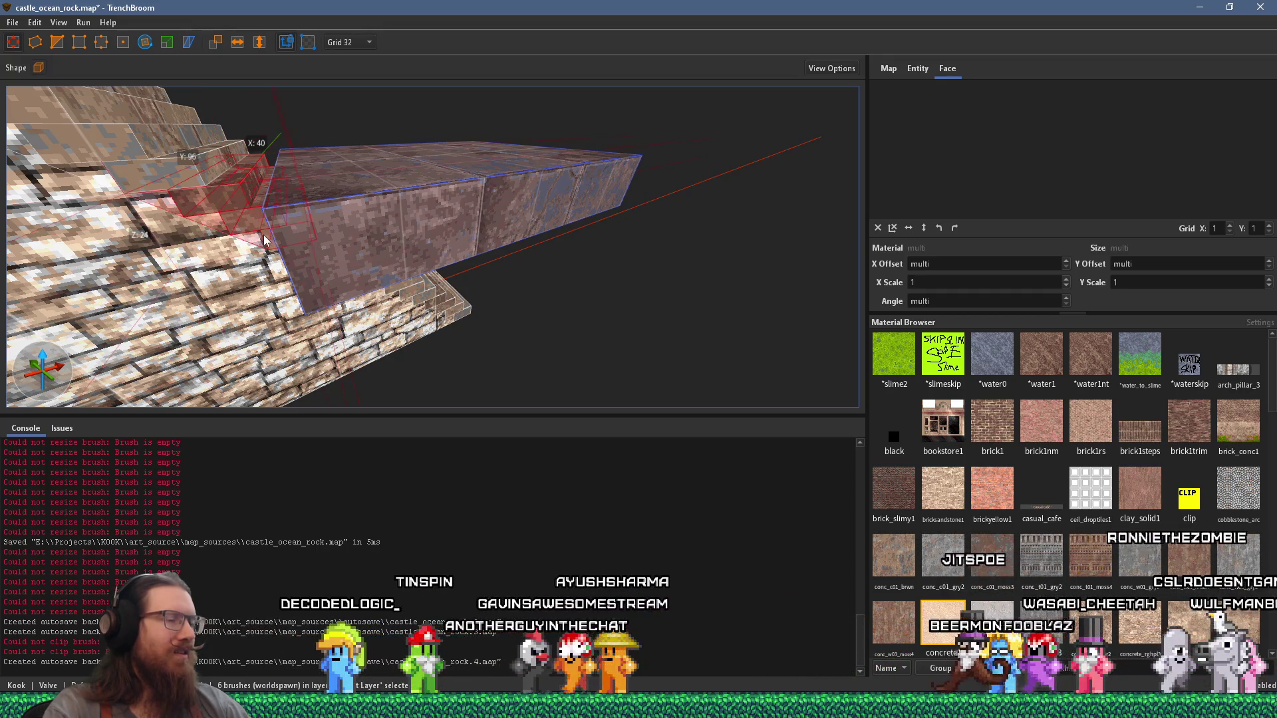
pyautogui.keyDown('ctrl'); pyautogui.click(287, 237); pyautogui.keyUp('ctrl')
pyautogui.keyDown('ctrl'); pyautogui.click(287, 232); pyautogui.keyUp('ctrl')
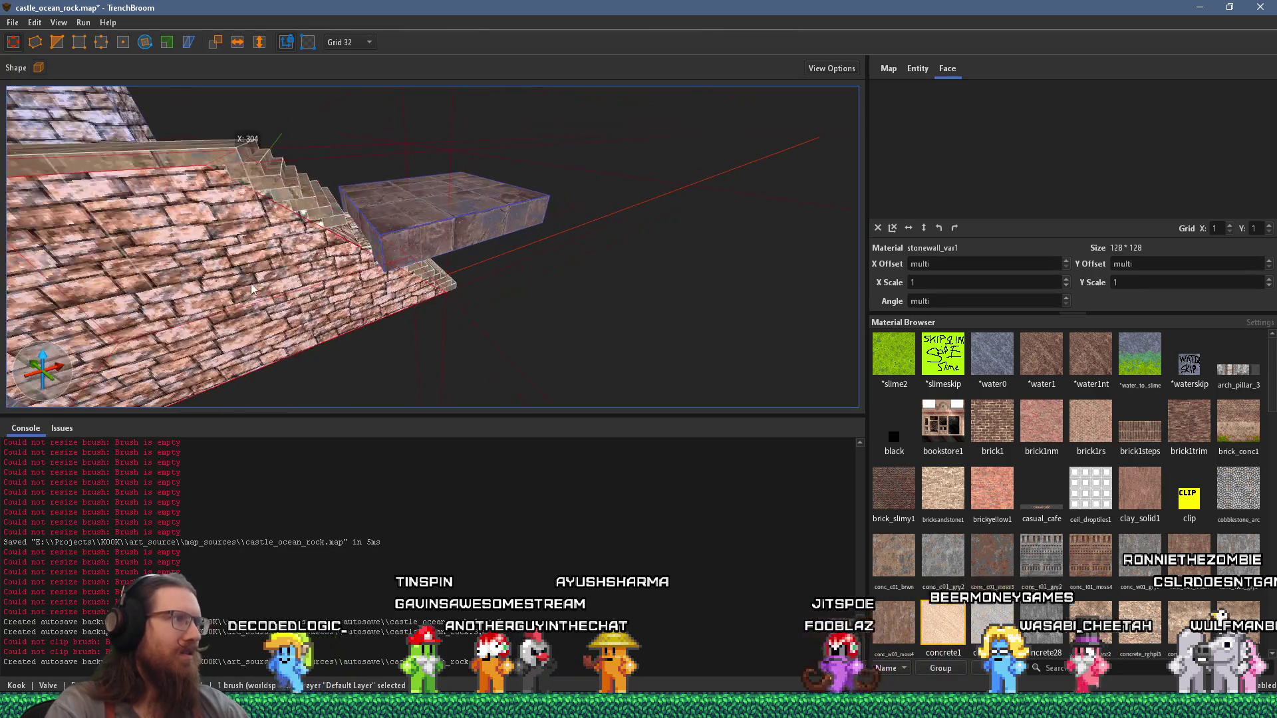
pyautogui.click(286, 320)
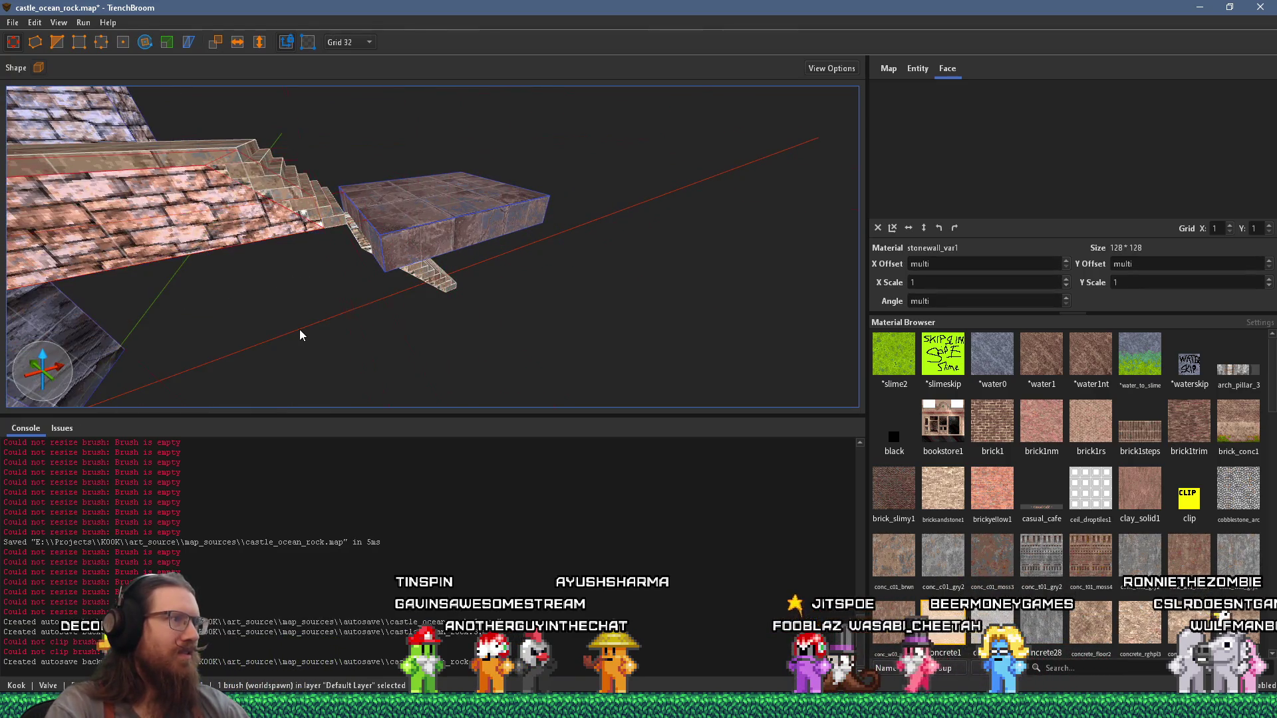
pyautogui.keyDown('ctrl'); pyautogui.click(320, 159); pyautogui.keyUp('ctrl')
pyautogui.moveTo(320, 160)
pyautogui.mouseDown()
pyautogui.moveTo(498, 309)
pyautogui.moveTo(417, 220)
pyautogui.mouseUp()
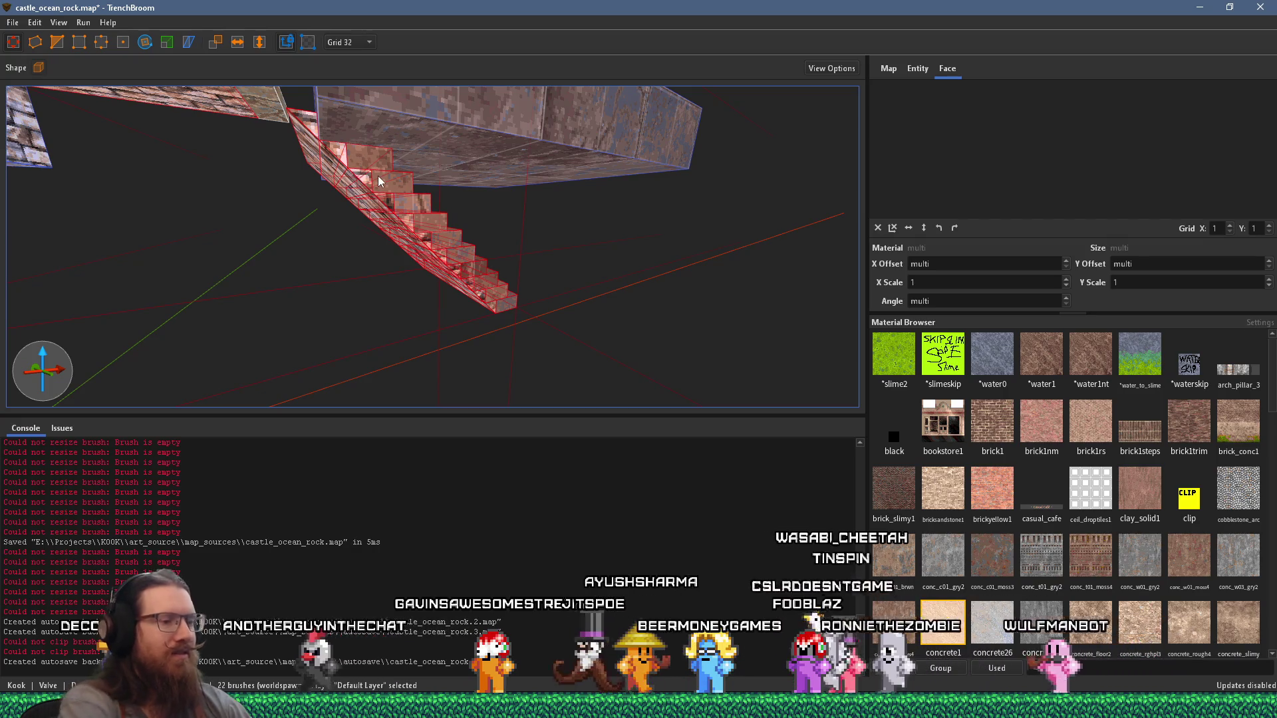
pyautogui.press('Delete')
# Step: Delete the duplicate stone slab and the small leftover brush
pyautogui.click(459, 137)
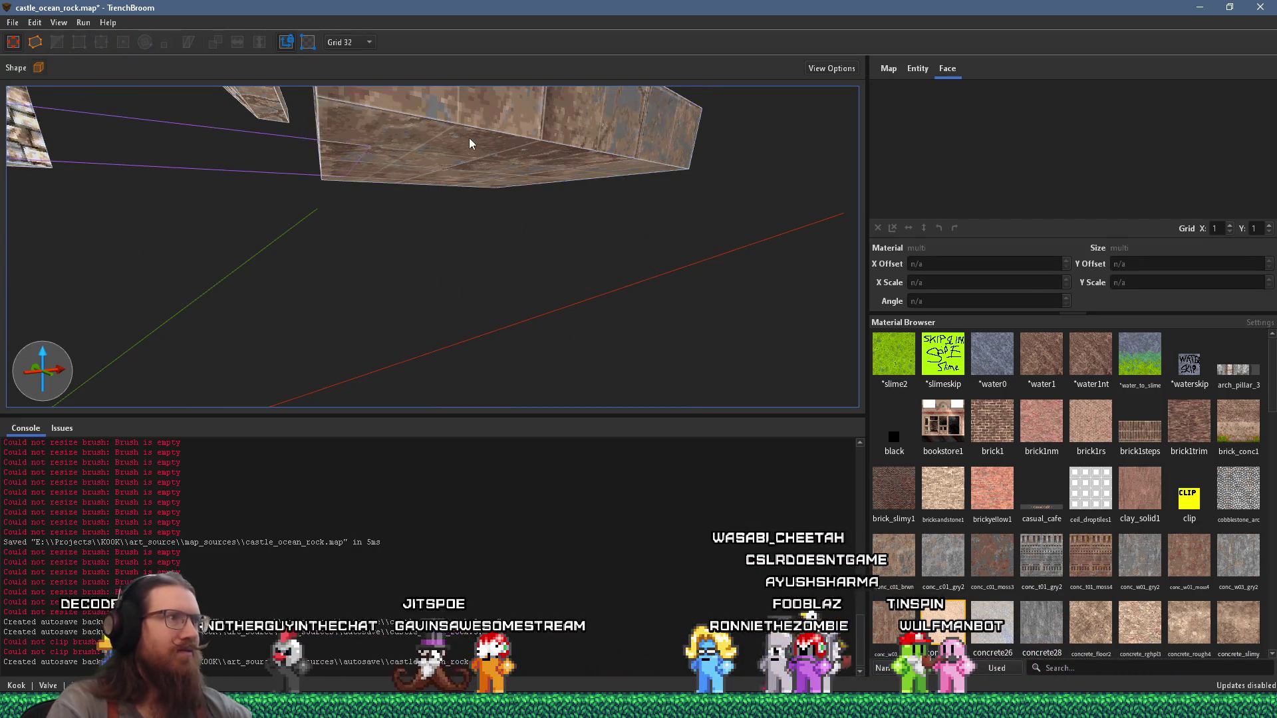
pyautogui.press('Delete')
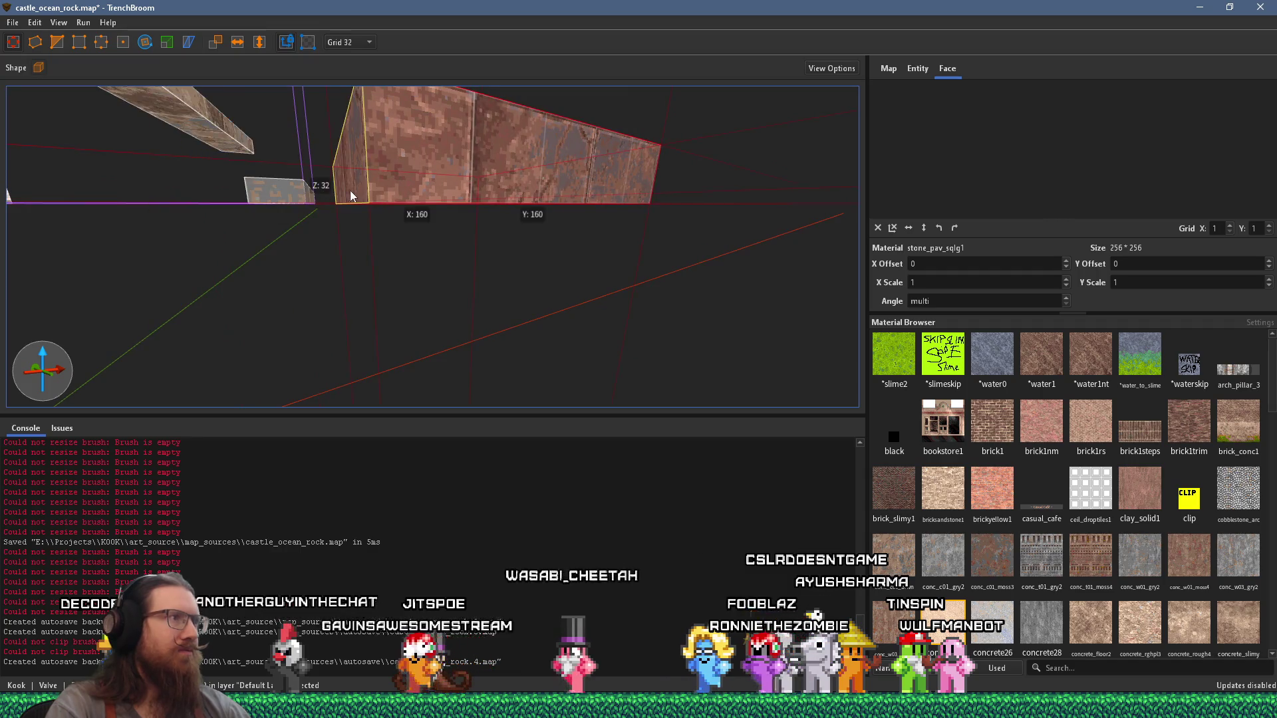
pyautogui.click(293, 199)
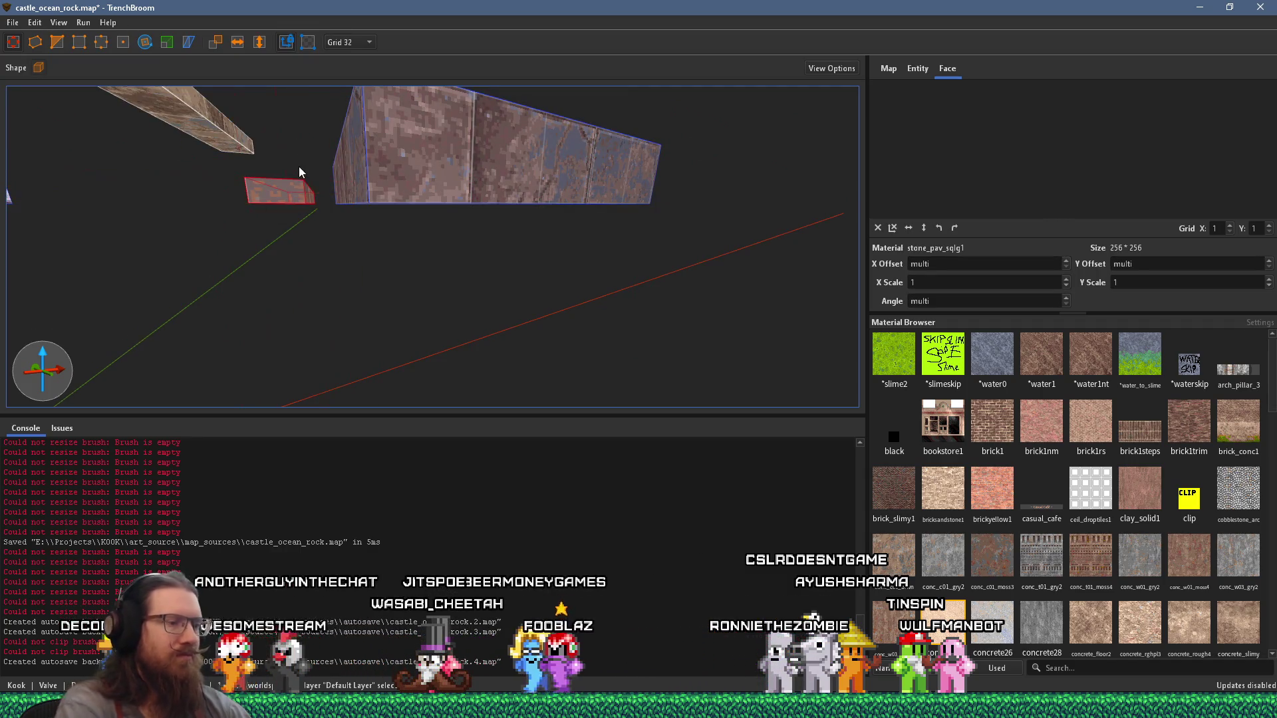
pyautogui.press('Delete')
pyautogui.scroll(10, 299, 166)
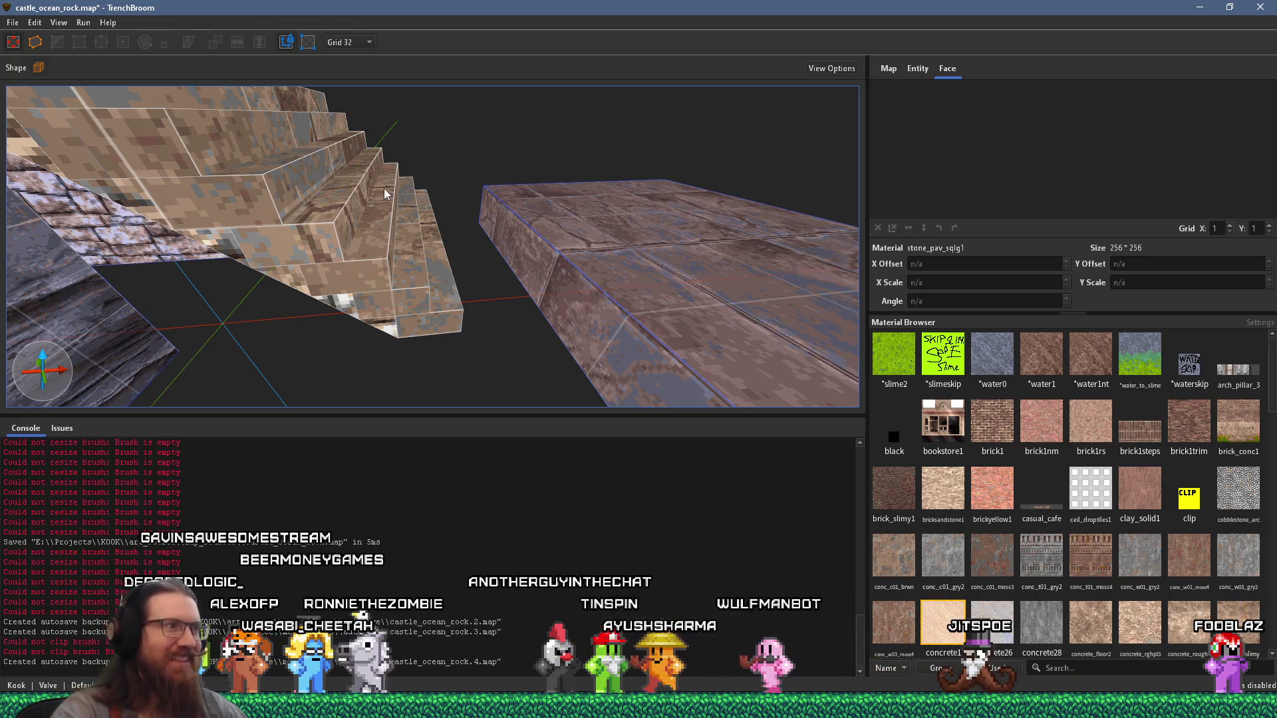
# Step: Stretch the stonewall_var1 wall brush into a tall wedge beside the stairs, undoing a trial vertex reshape
pyautogui.scroll(-5, 384, 188)
pyautogui.scroll(8, 459, 198)
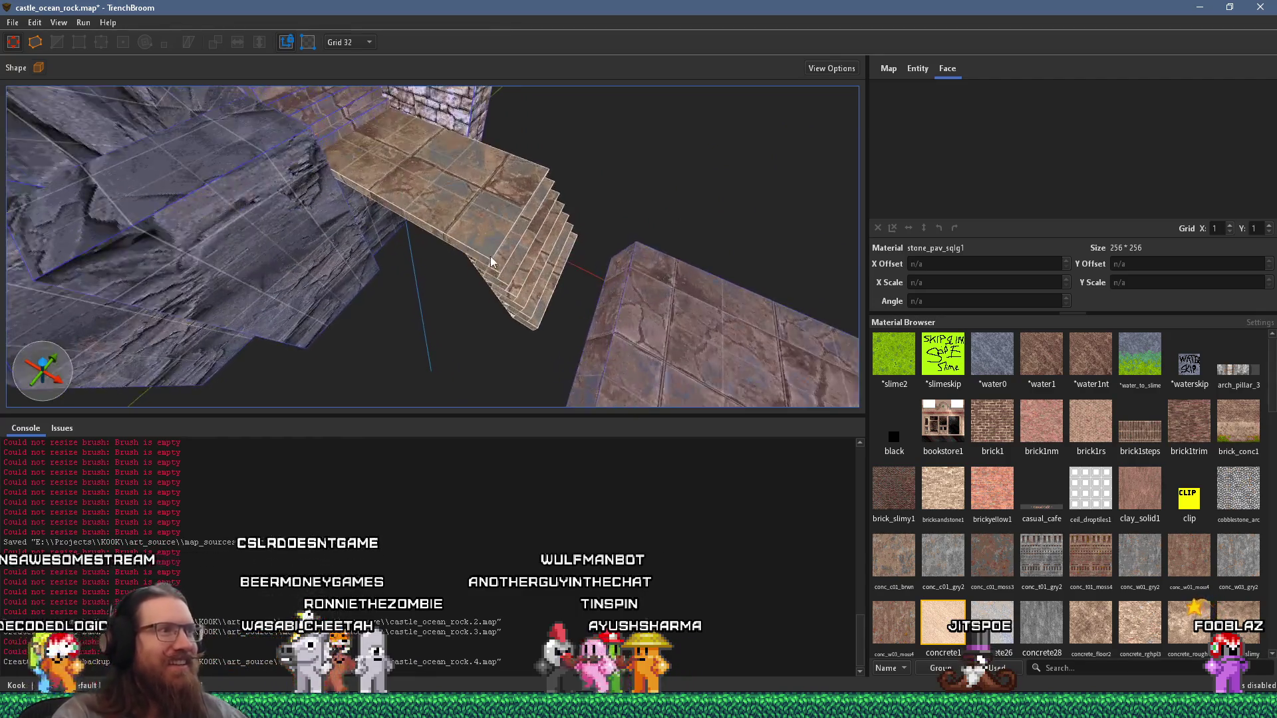
pyautogui.scroll(5, 572, 139)
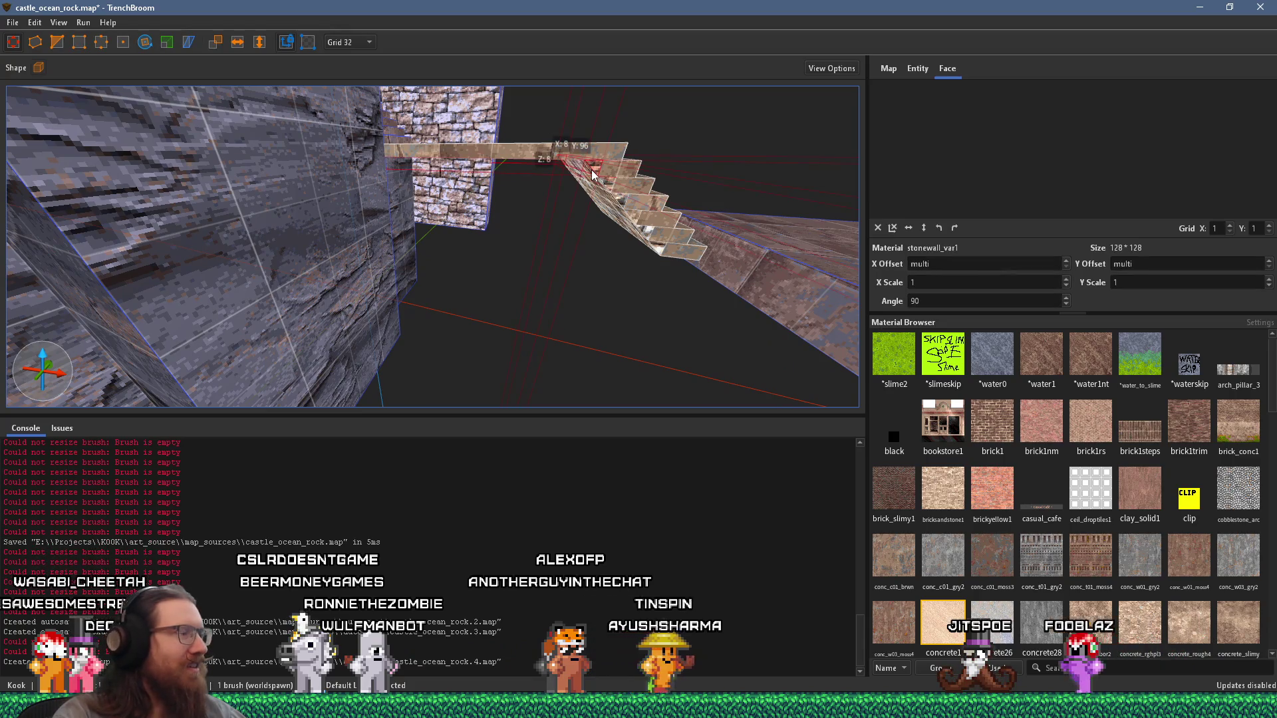
pyautogui.scroll(5, 596, 170)
pyautogui.scroll(-4, 638, 145)
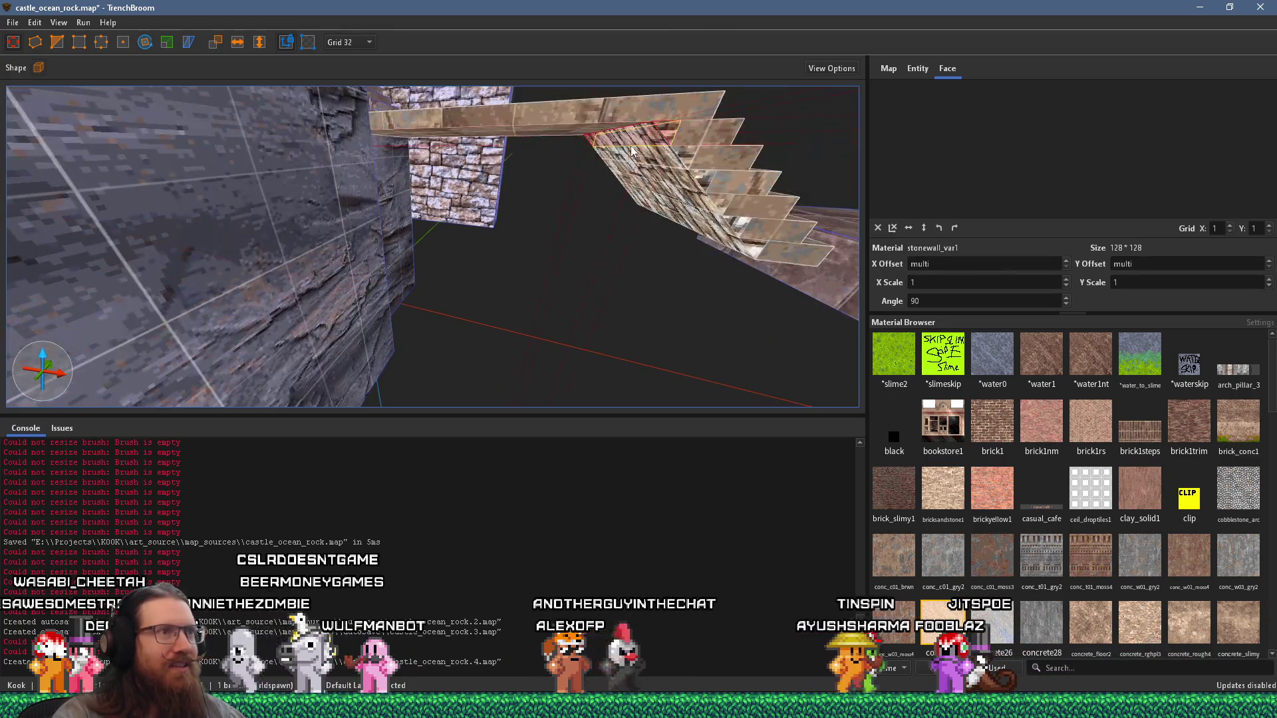
pyautogui.moveTo(609, 147); pyautogui.dragTo(242, 208)
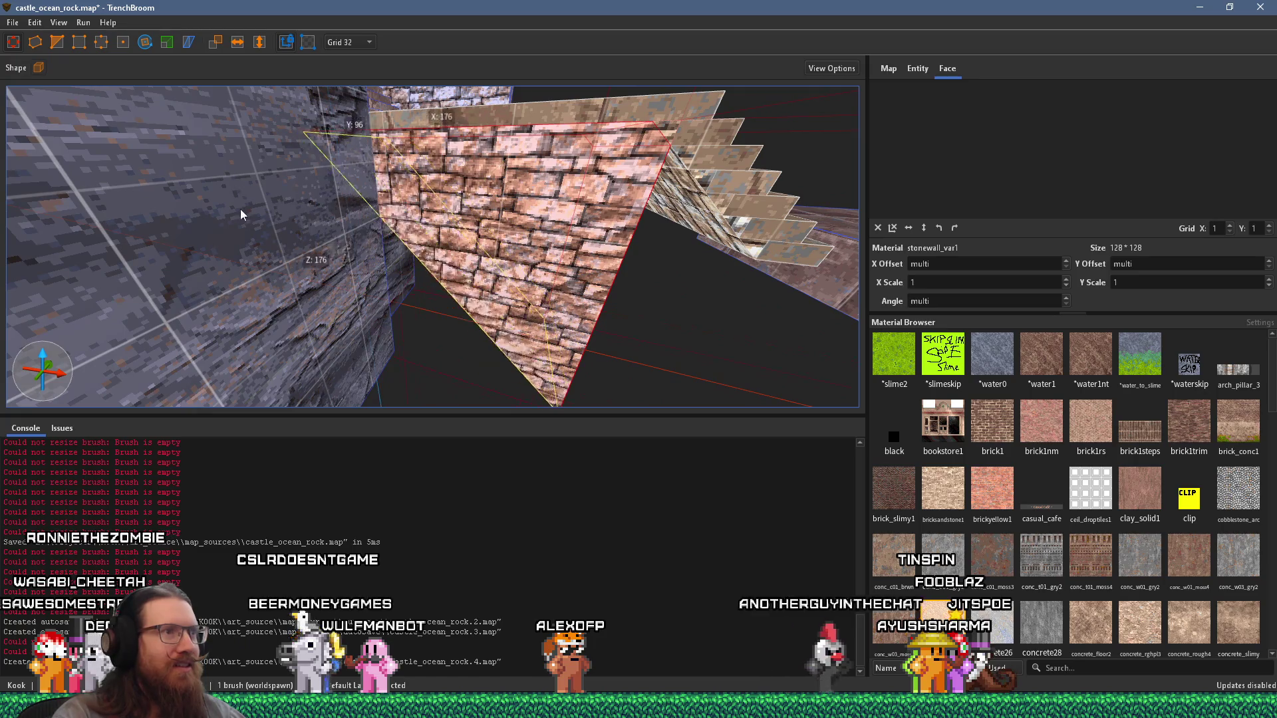
pyautogui.moveTo(659, 255)
pyautogui.mouseDown()
pyautogui.moveTo(770, 296)
pyautogui.moveTo(791, 325)
pyautogui.mouseUp()
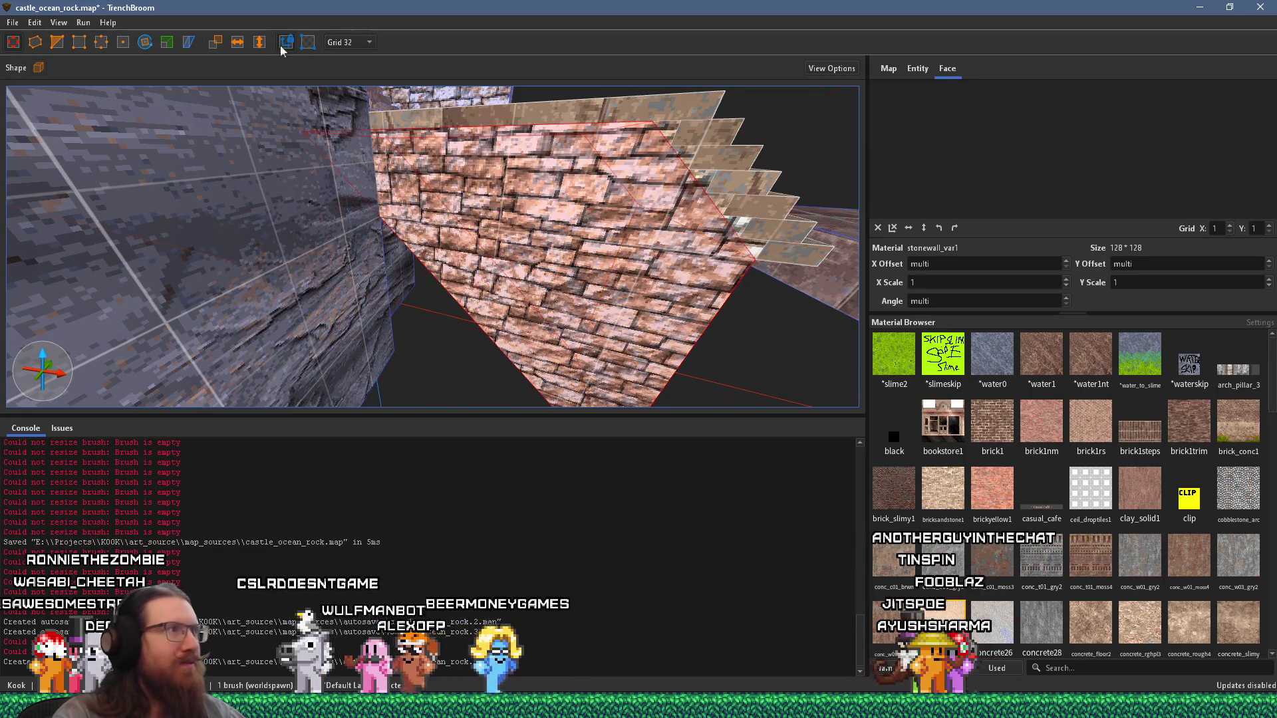
pyautogui.click(58, 43)
pyautogui.moveTo(654, 255)
pyautogui.mouseDown()
pyautogui.moveTo(506, 235)
pyautogui.moveTo(511, 225)
pyautogui.mouseUp()
pyautogui.hotkey('ctrl', 'z')
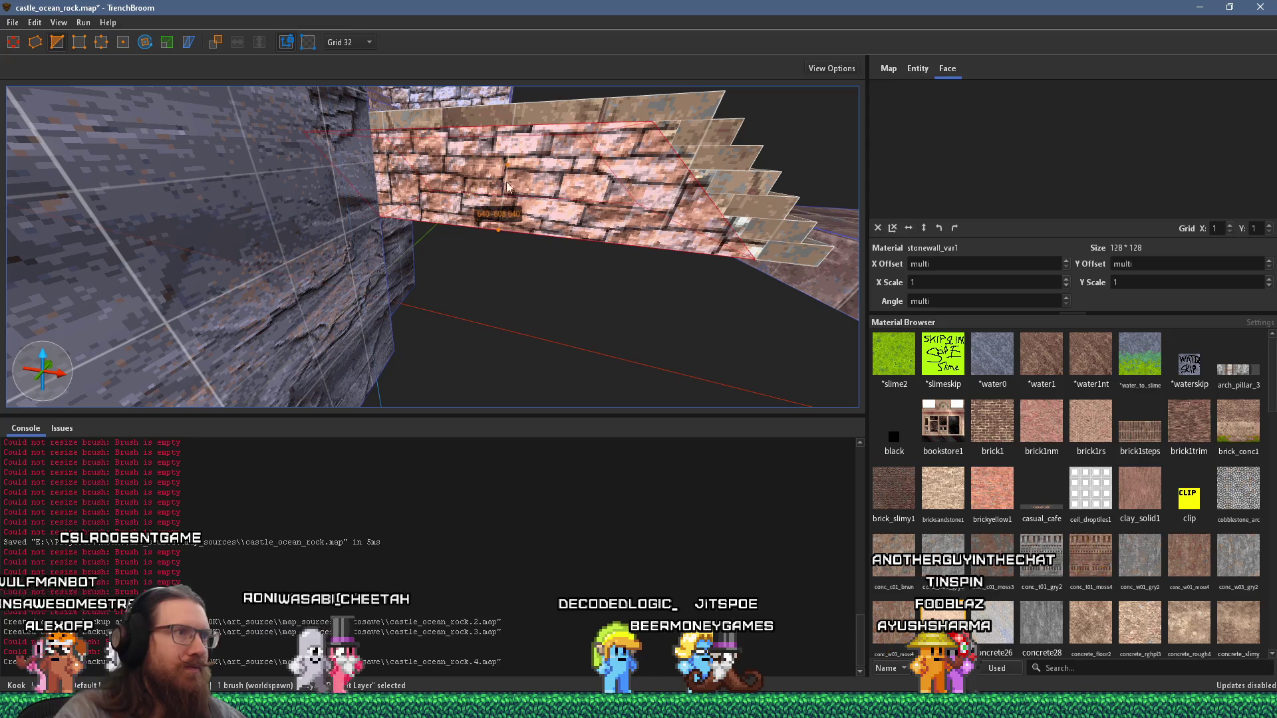
pyautogui.press('v')
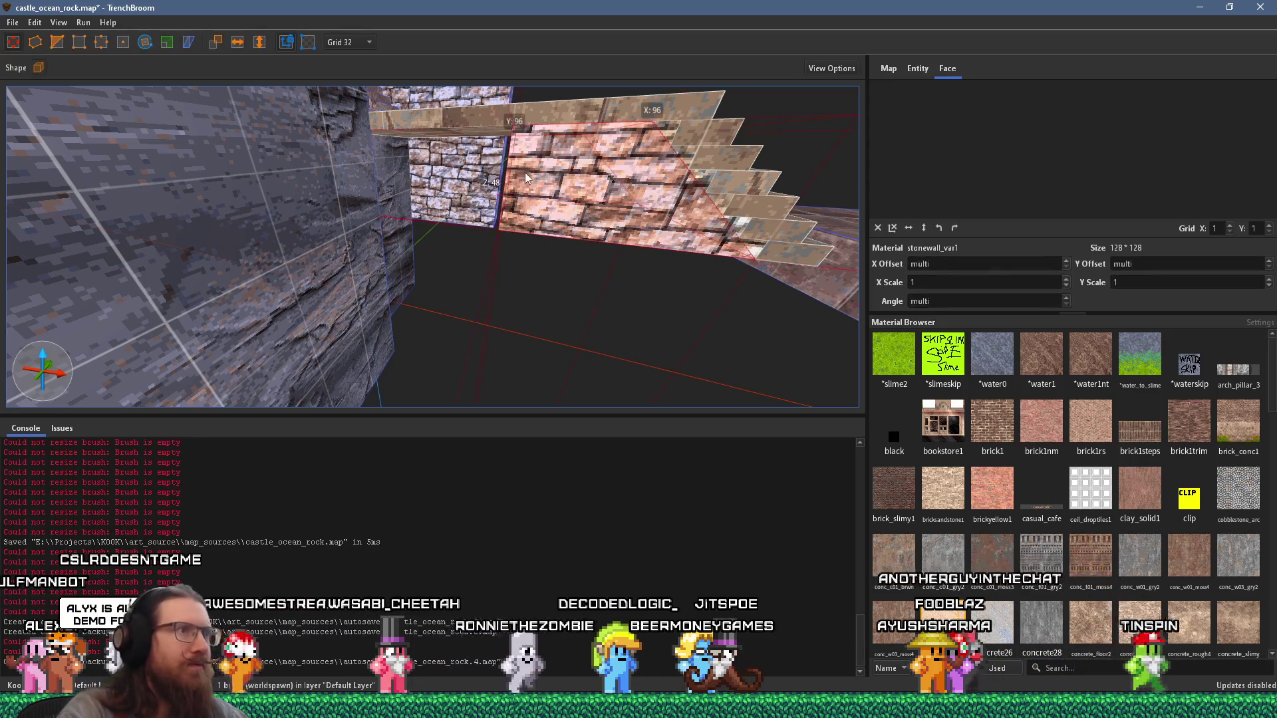
# Step: Select the 160 × 160 × 32 stone_pav_sqlg1 floor slab and look down on it
pyautogui.scroll(3, 523, 173)
pyautogui.moveTo(584, 185)
pyautogui.mouseDown()
pyautogui.moveTo(403, 177)
pyautogui.moveTo(383, 251)
pyautogui.moveTo(467, 312)
pyautogui.moveTo(528, 311)
pyautogui.mouseUp()
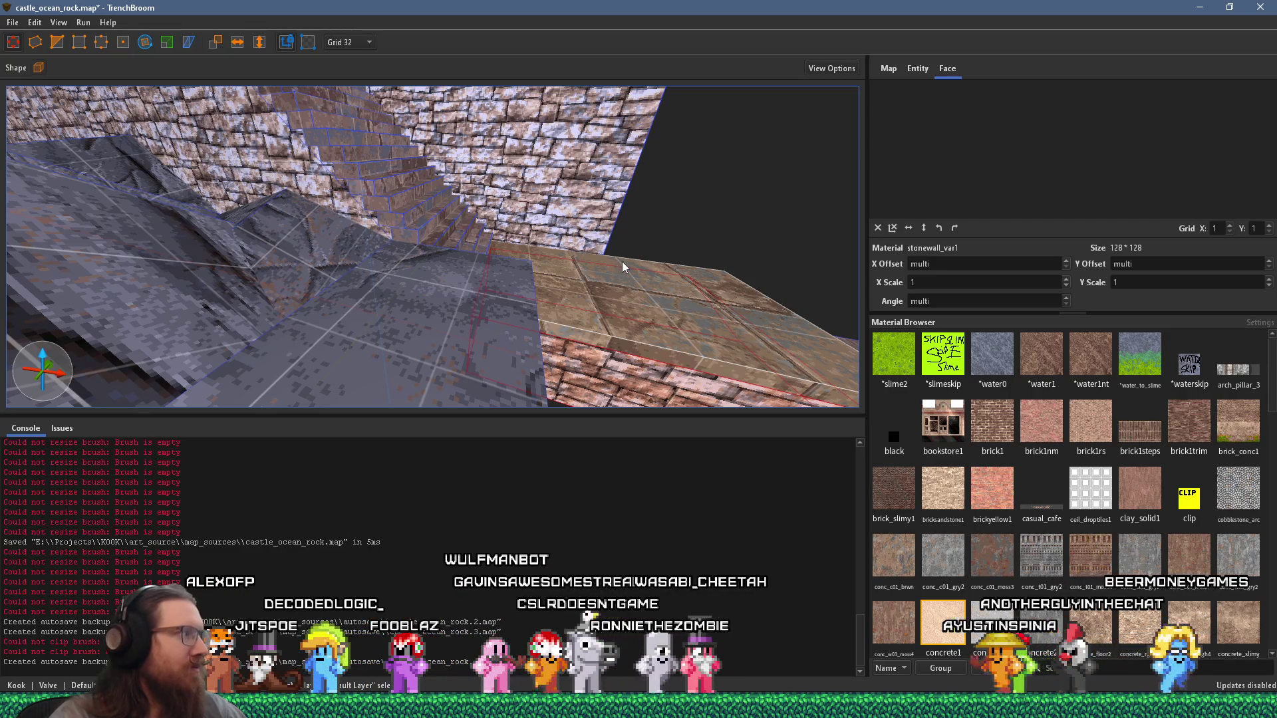
pyautogui.scroll(-5, 622, 262)
pyautogui.scroll(-1, 416, 171)
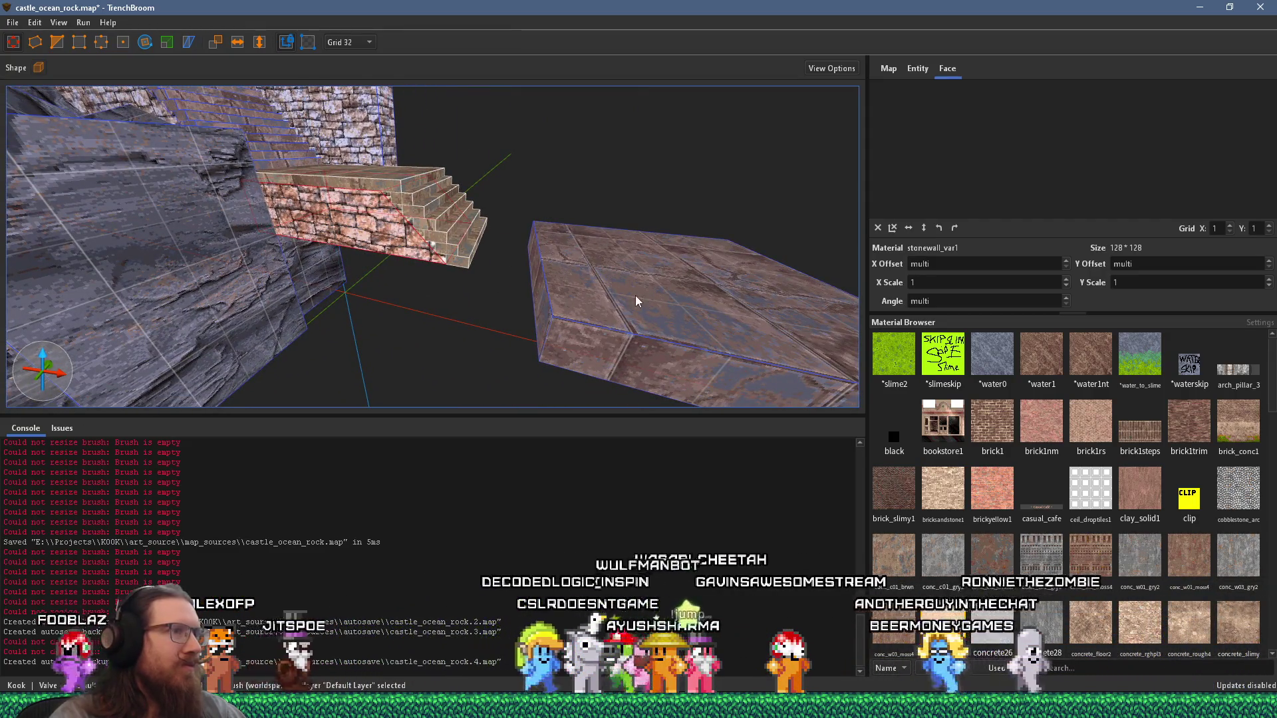
pyautogui.click(587, 292)
pyautogui.moveTo(586, 291)
pyautogui.mouseDown()
pyautogui.moveTo(534, 292)
pyautogui.moveTo(510, 411)
pyautogui.moveTo(485, 361)
pyautogui.moveTo(519, 368)
pyautogui.moveTo(523, 308)
pyautogui.moveTo(484, 221)
pyautogui.moveTo(581, 136)
pyautogui.moveTo(559, 139)
pyautogui.mouseUp()
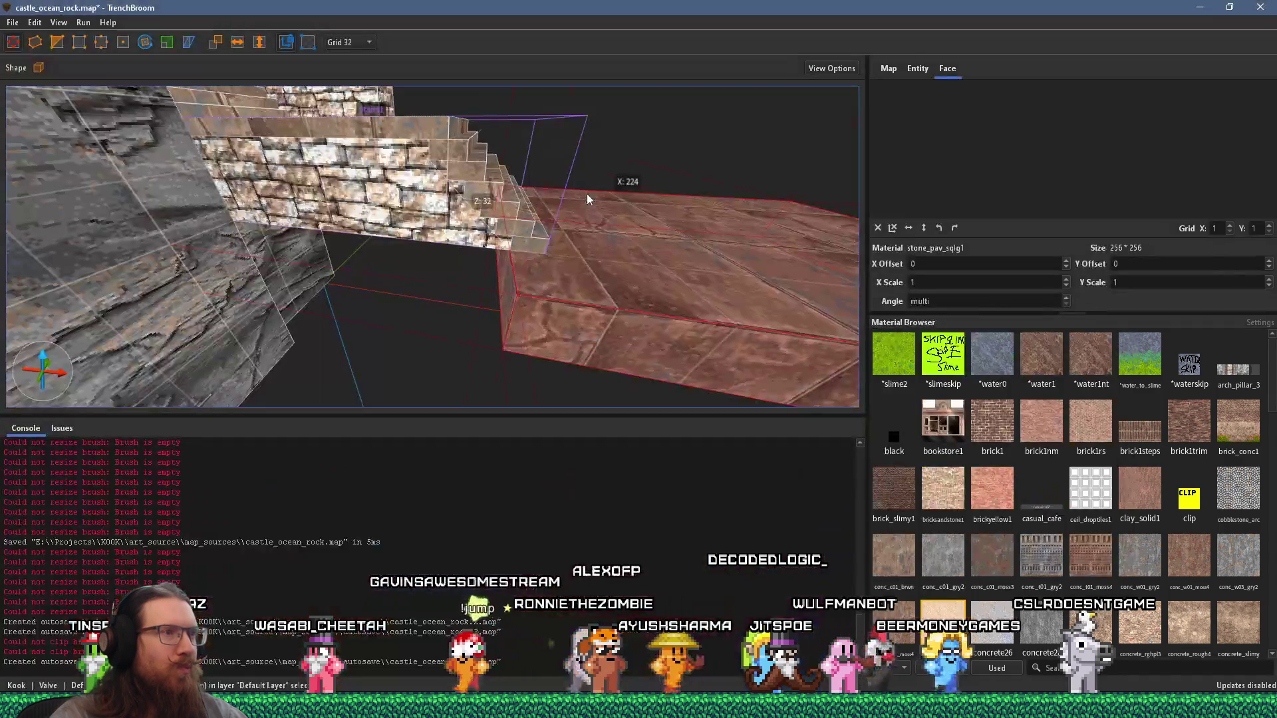
# Step: Widen the stone_pav_sqlg1 slab on X from 224 to 288 units, checking it against the reference photo
pyautogui.moveTo(586, 194)
pyautogui.mouseDown()
pyautogui.moveTo(484, 231)
pyautogui.moveTo(460, 189)
pyautogui.moveTo(490, 111)
pyautogui.moveTo(536, 212)
pyautogui.moveTo(577, 418)
pyautogui.moveTo(513, 294)
pyautogui.moveTo(747, 260)
pyautogui.moveTo(622, 222)
pyautogui.moveTo(562, 375)
pyautogui.moveTo(493, 376)
pyautogui.moveTo(492, 341)
pyautogui.moveTo(551, 334)
pyautogui.moveTo(165, 300)
pyautogui.mouseUp()
pyautogui.hotkey('alt', 'Tab')
pyautogui.hotkey('alt', 'Tab')
pyautogui.moveTo(402, 277)
pyautogui.mouseDown()
pyautogui.moveTo(692, 284)
pyautogui.moveTo(584, 258)
pyautogui.moveTo(689, 258)
pyautogui.mouseUp()
pyautogui.hotkey('alt', 'Tab')
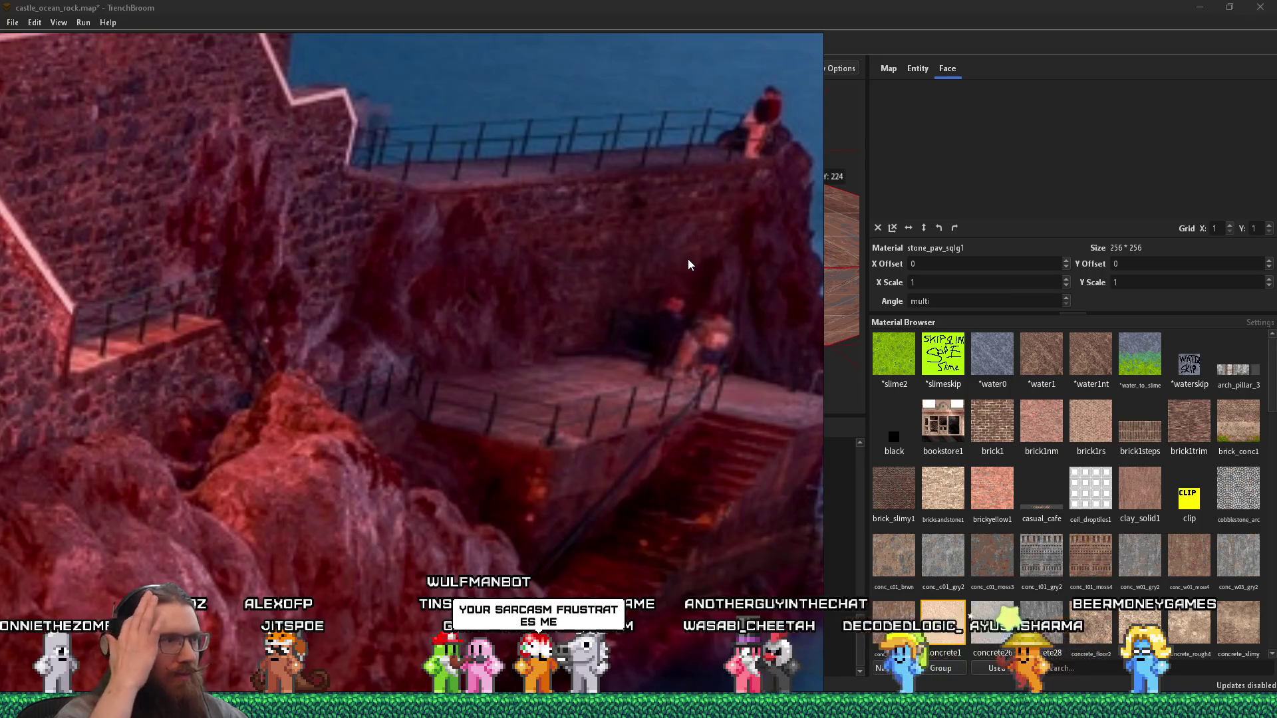
pyautogui.hotkey('alt', 'Tab')
pyautogui.moveTo(687, 264); pyautogui.dragTo(539, 226)
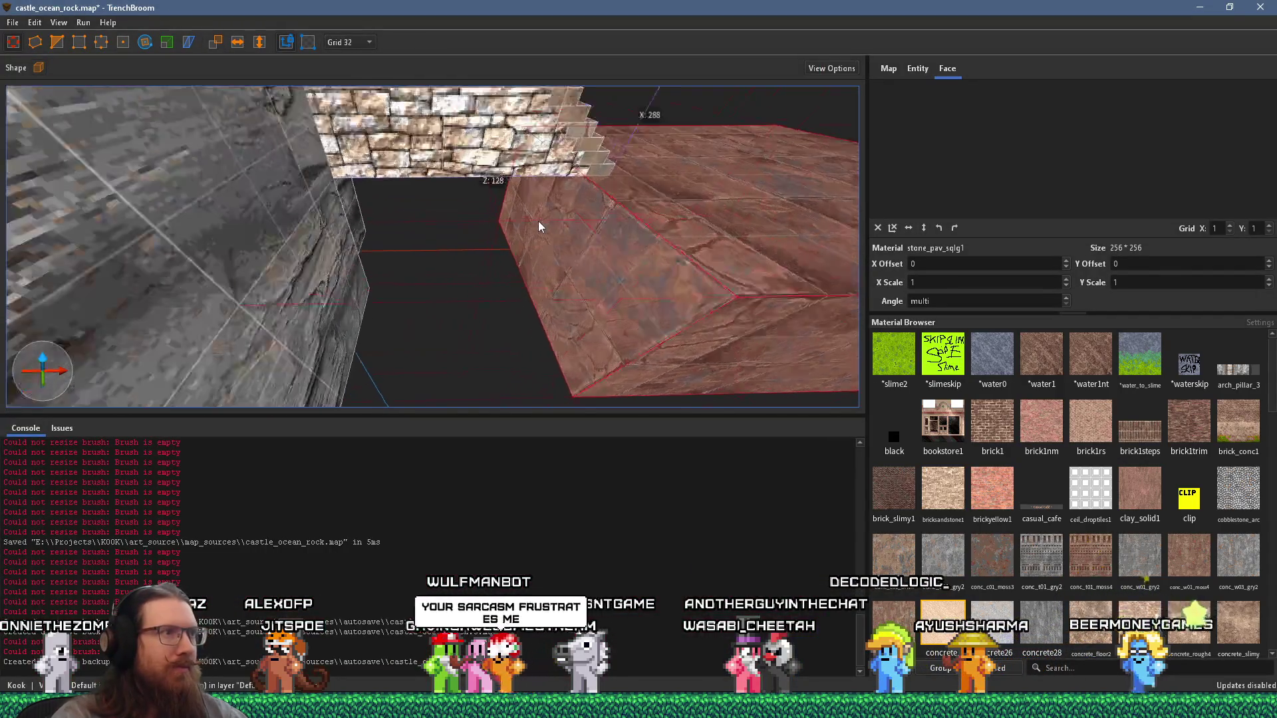
pyautogui.hotkey('alt', 'Tab')
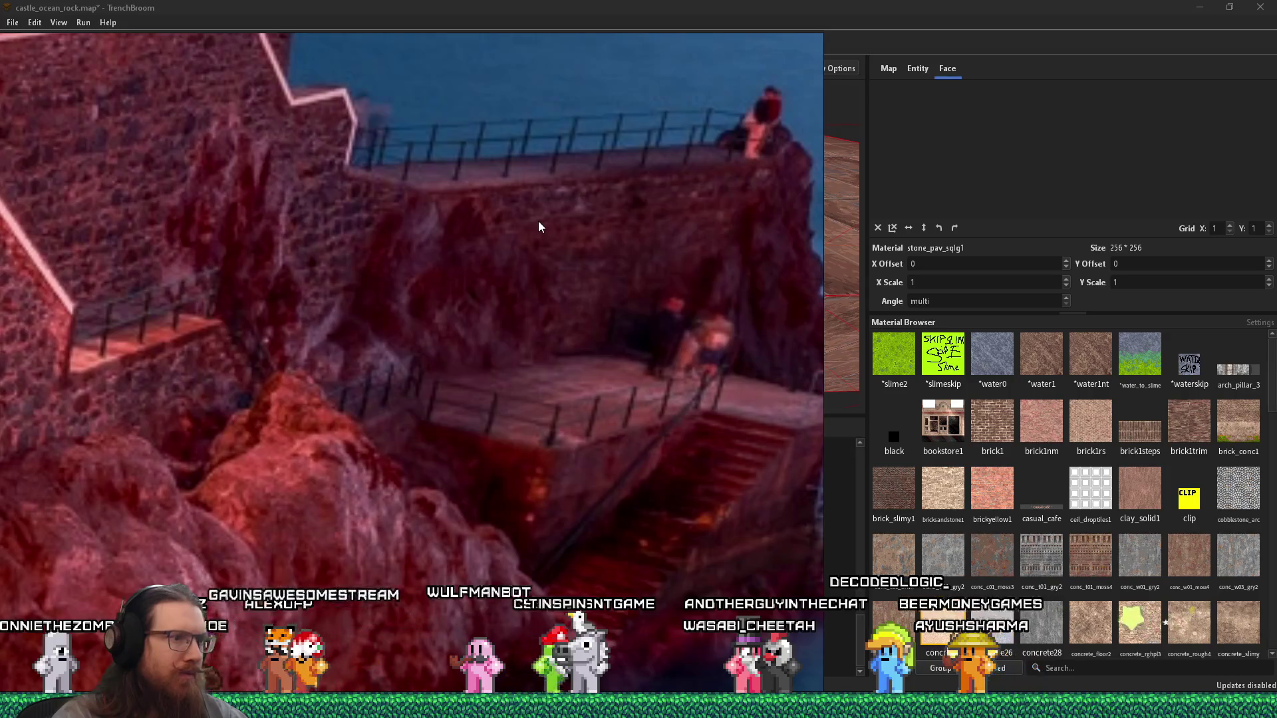
pyautogui.hotkey('alt', 'Tab')
pyautogui.moveTo(538, 227)
pyautogui.mouseDown()
pyautogui.moveTo(494, 268)
pyautogui.moveTo(318, 322)
pyautogui.moveTo(401, 262)
pyautogui.mouseUp()
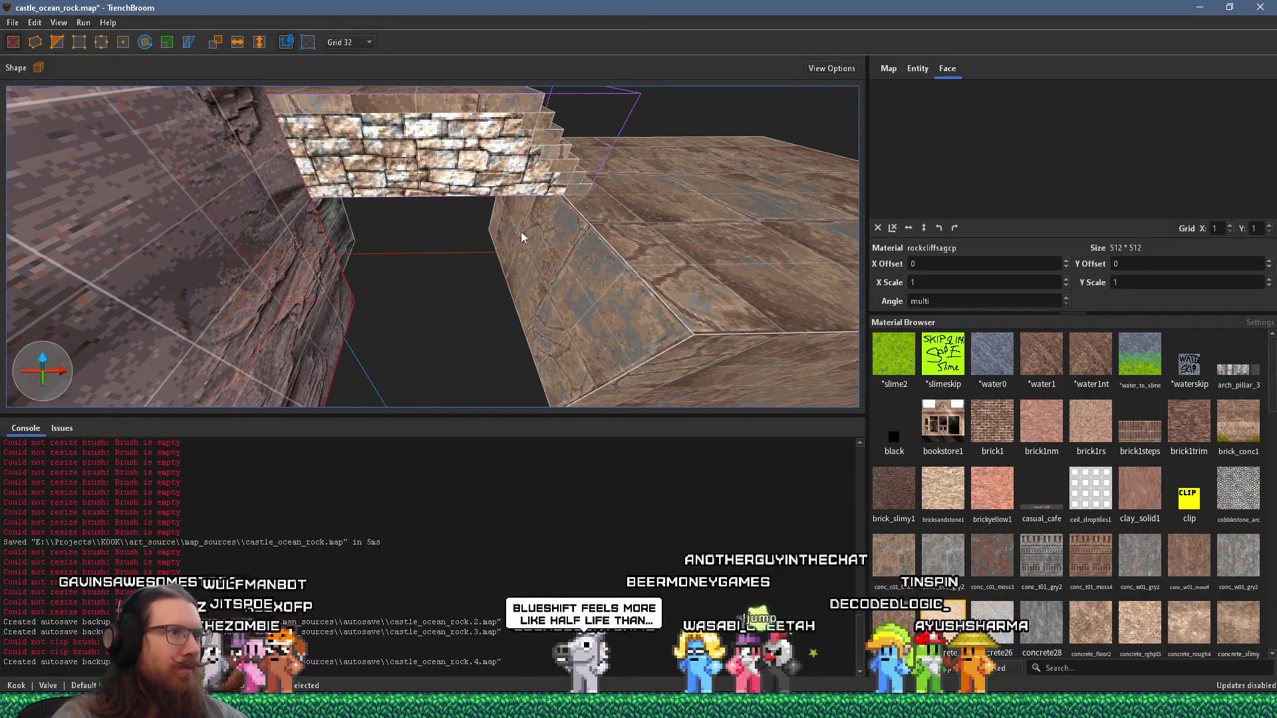
# Step: Draw a rockcliffsagcp-textured box under the stairs and extend it toward the viewer
pyautogui.click(441, 231)
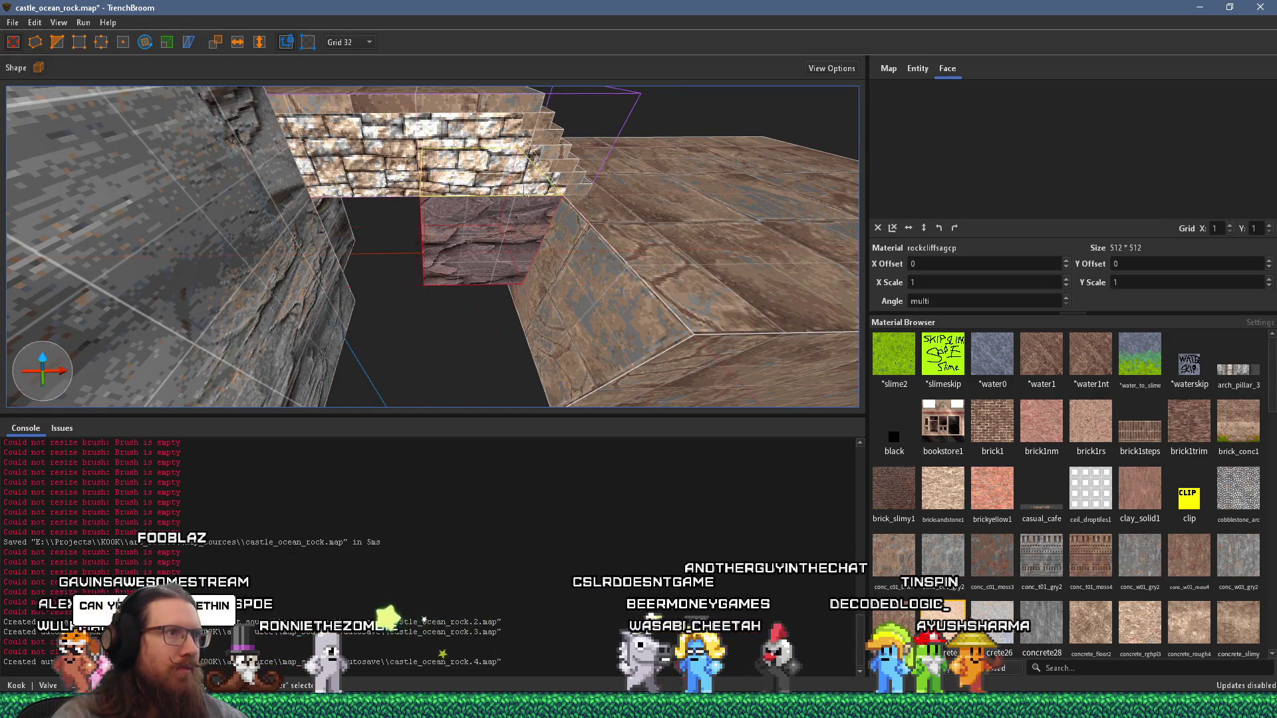
pyautogui.moveTo(381, 232)
pyautogui.mouseDown()
pyautogui.moveTo(297, 232)
pyautogui.moveTo(454, 321)
pyautogui.mouseUp()
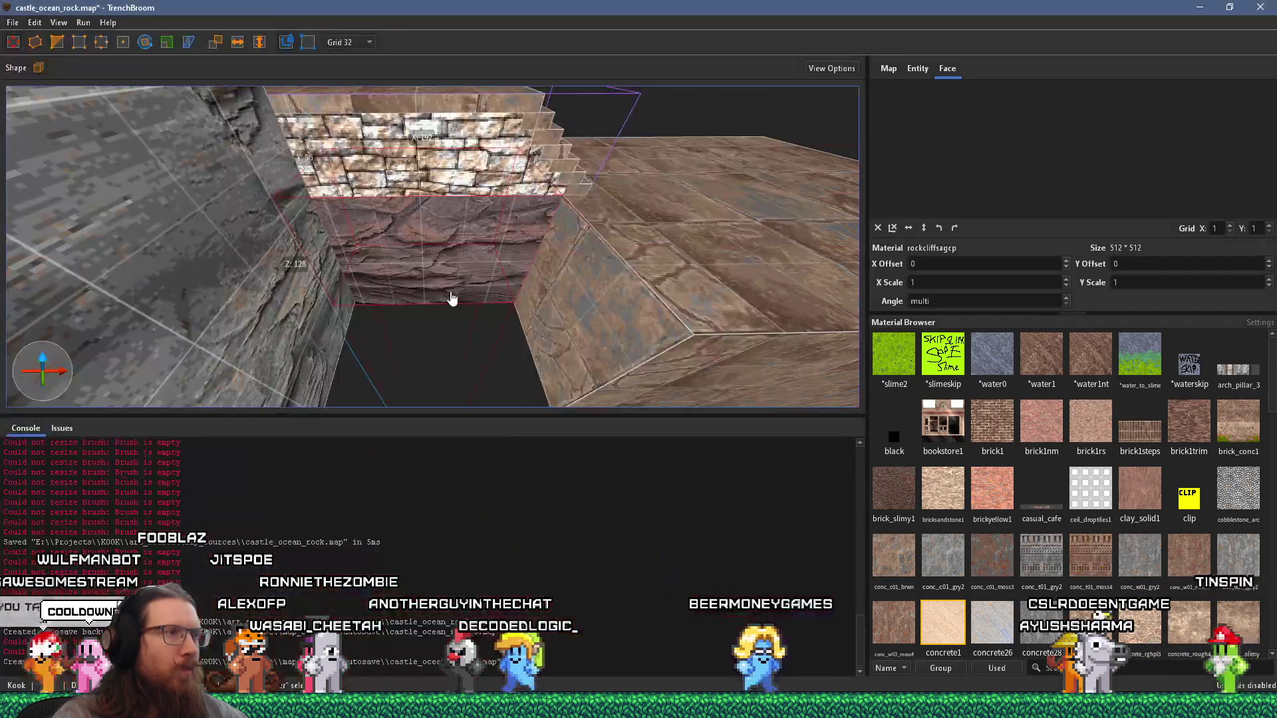
pyautogui.moveTo(469, 292); pyautogui.dragTo(467, 323)
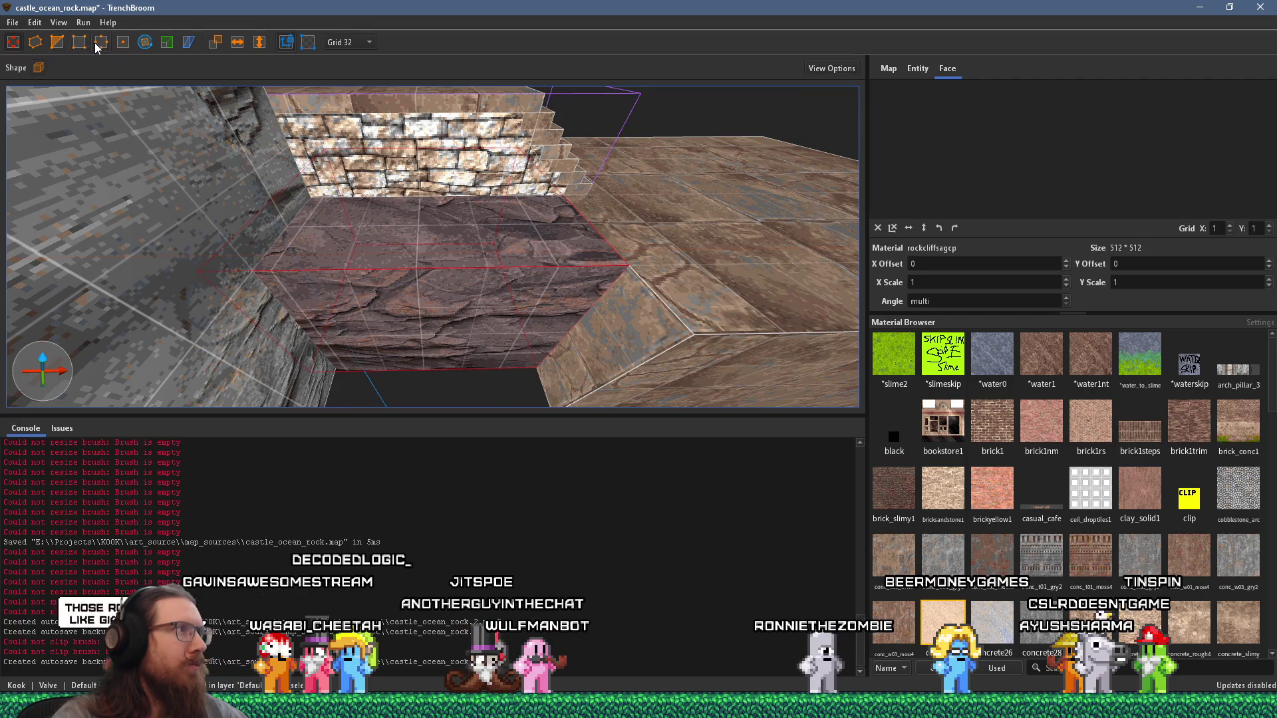
pyautogui.press('b')
# Step: Start clipping the rock box, placing and repositioning the first clip points at its corners
pyautogui.press('c')
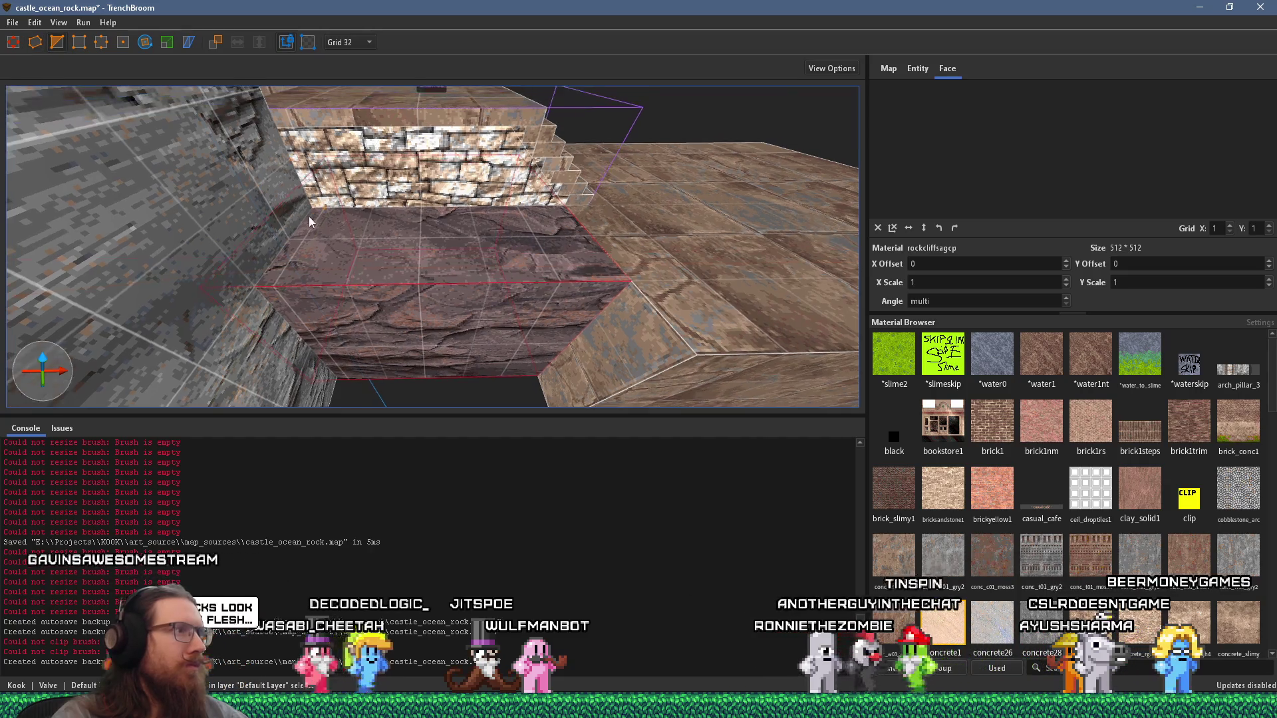
pyautogui.click(311, 209)
pyautogui.click(552, 214)
pyautogui.click(614, 265)
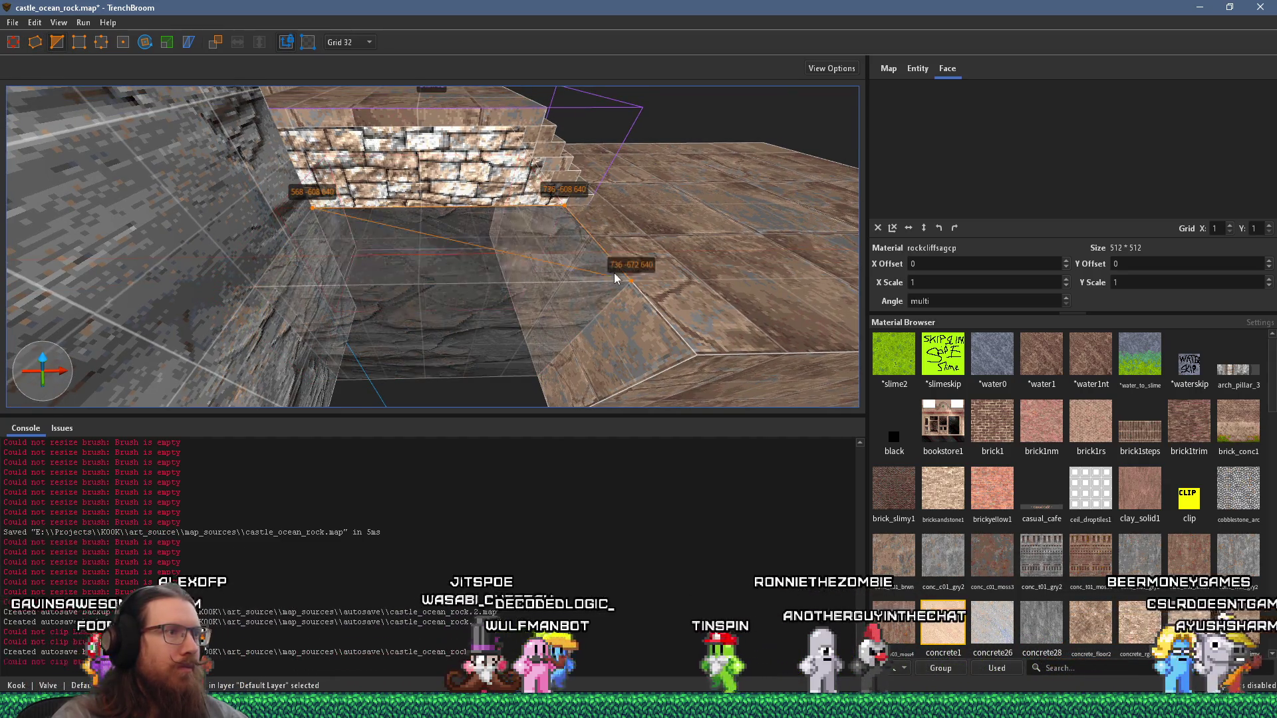
pyautogui.press('BackSpace')
pyautogui.moveTo(362, 246); pyautogui.dragTo(339, 291)
pyautogui.press('BackSpace')
pyautogui.moveTo(431, 238)
pyautogui.mouseDown()
pyautogui.moveTo(393, 262)
pyautogui.moveTo(484, 212)
pyautogui.mouseUp()
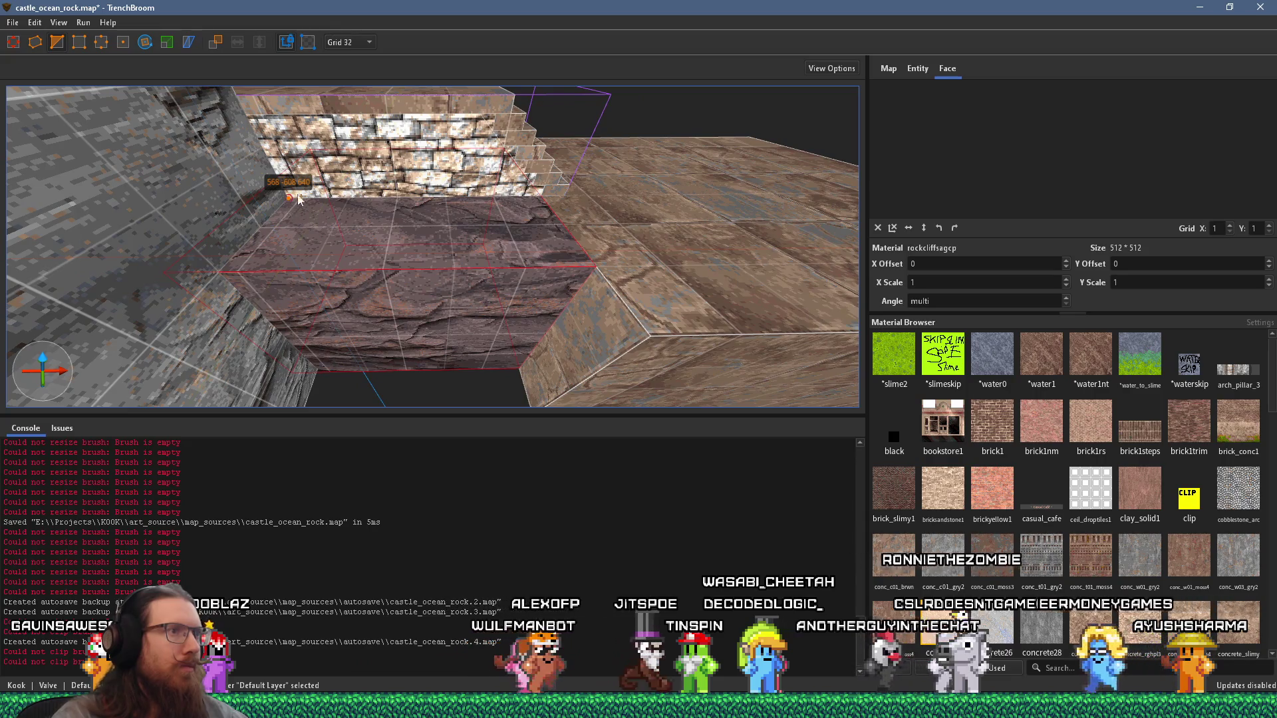
pyautogui.click(541, 200)
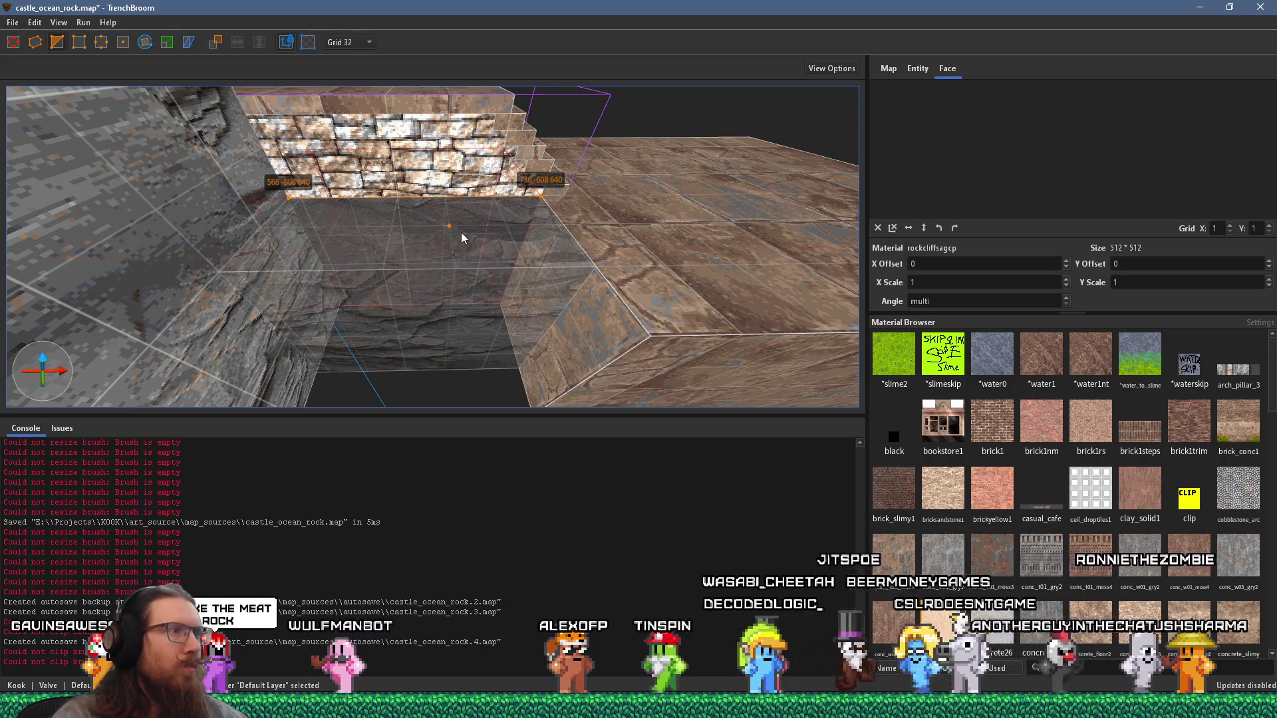
# Step: On Grid 8, set the third clip point, flip the kept side, and apply the clip
pyautogui.click(348, 43)
pyautogui.click(343, 105)
pyautogui.moveTo(372, 133)
pyautogui.mouseDown()
pyautogui.moveTo(465, 197)
pyautogui.moveTo(602, 223)
pyautogui.mouseUp()
pyautogui.click(627, 231)
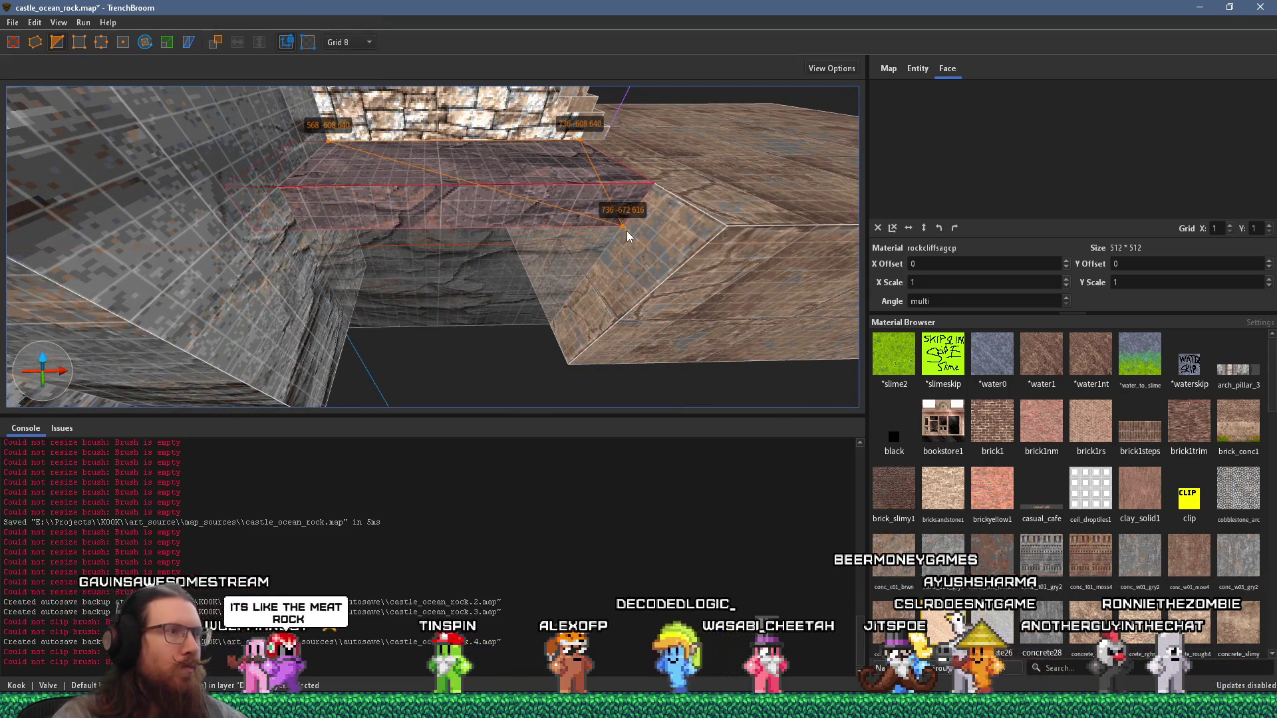
pyautogui.press('Tab')
pyautogui.press('Return')
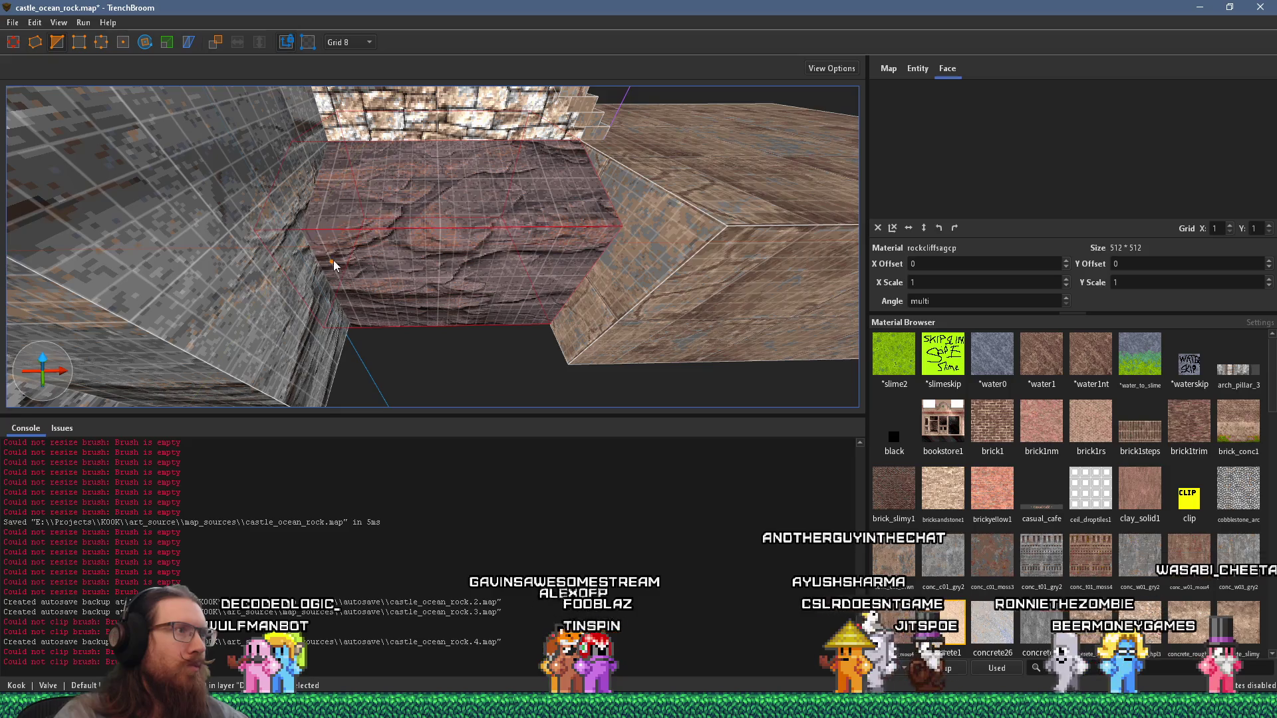
# Step: Clip the rock support again with three points so its face slopes under the steps
pyautogui.click(365, 312)
pyautogui.click(328, 141)
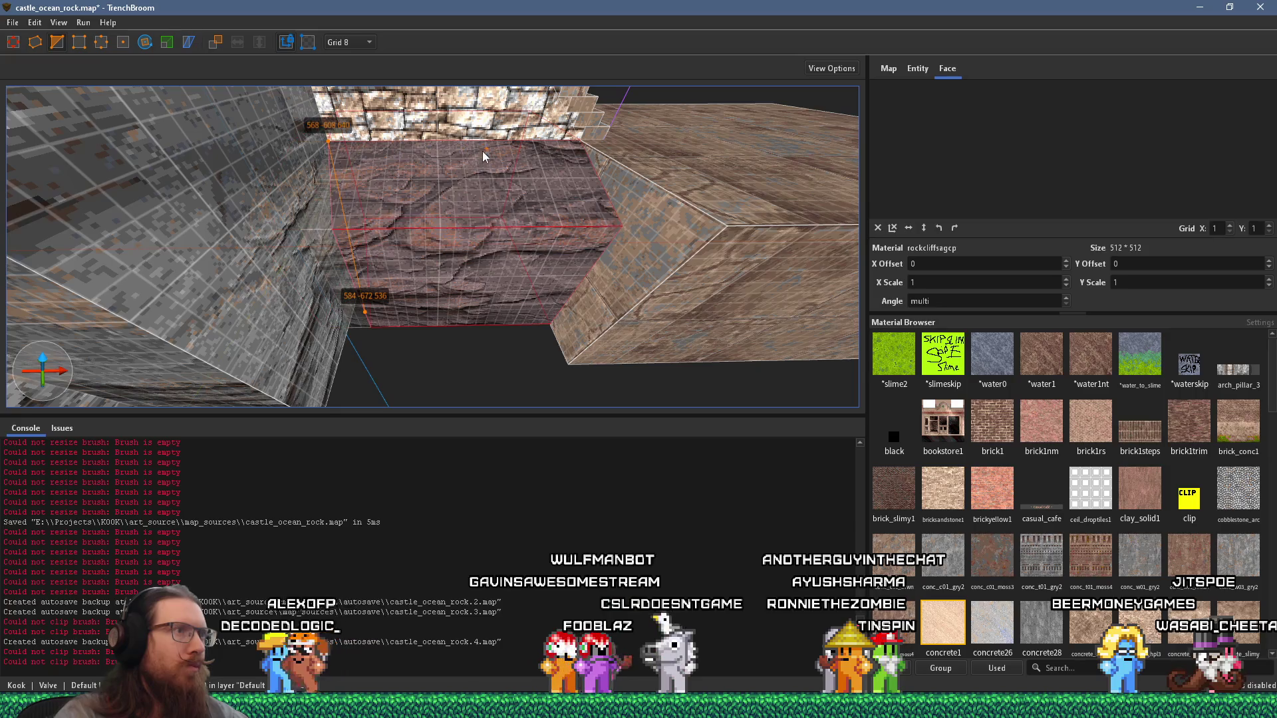
pyautogui.click(500, 158)
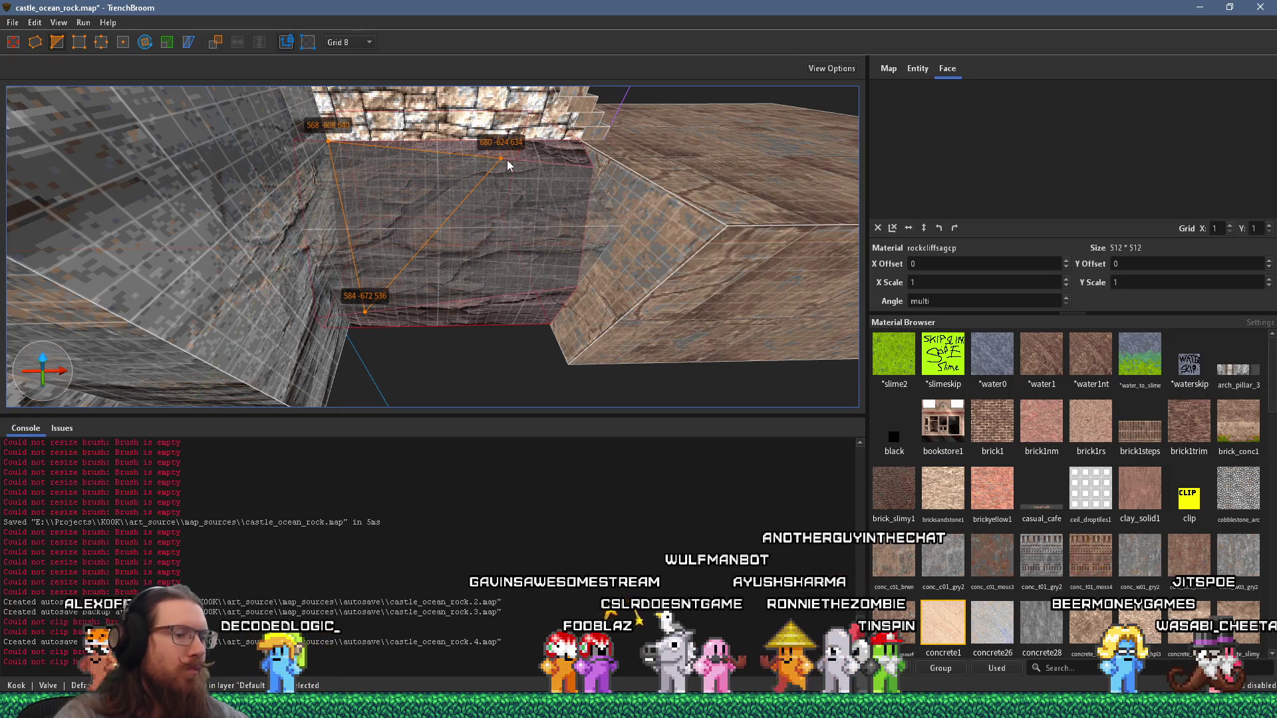
pyautogui.press('Return')
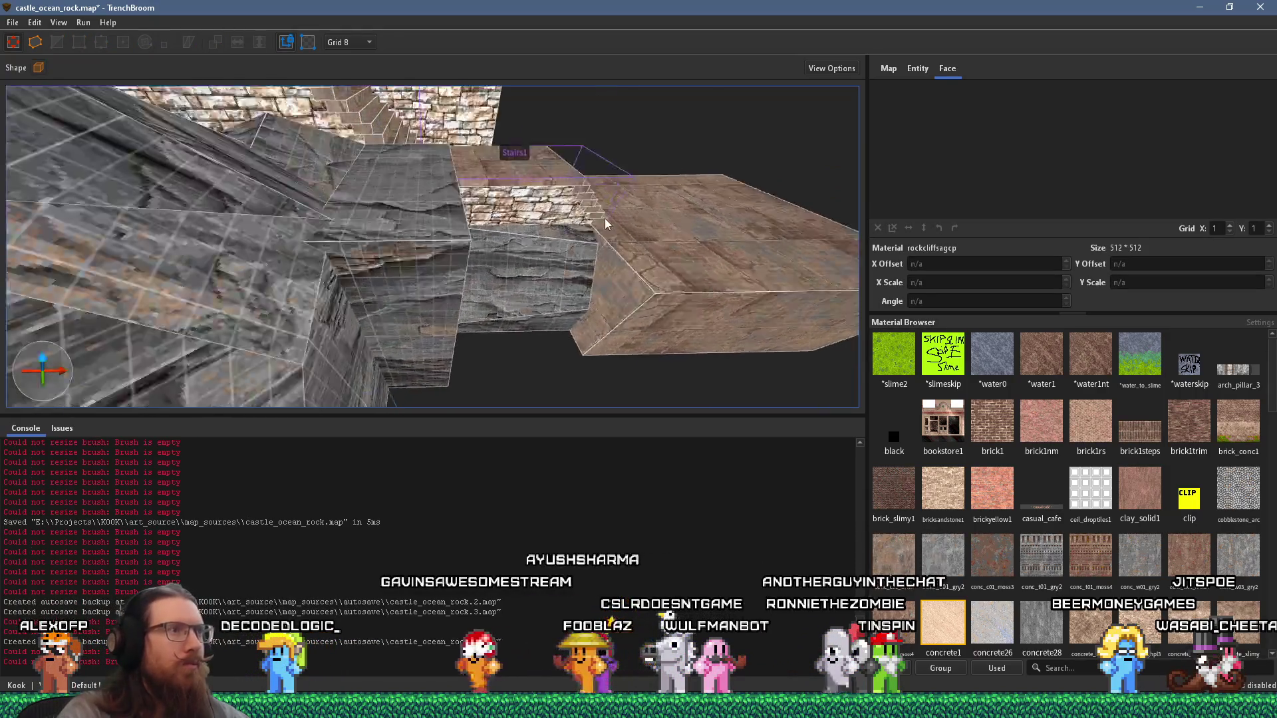
pyautogui.scroll(2, 605, 219)
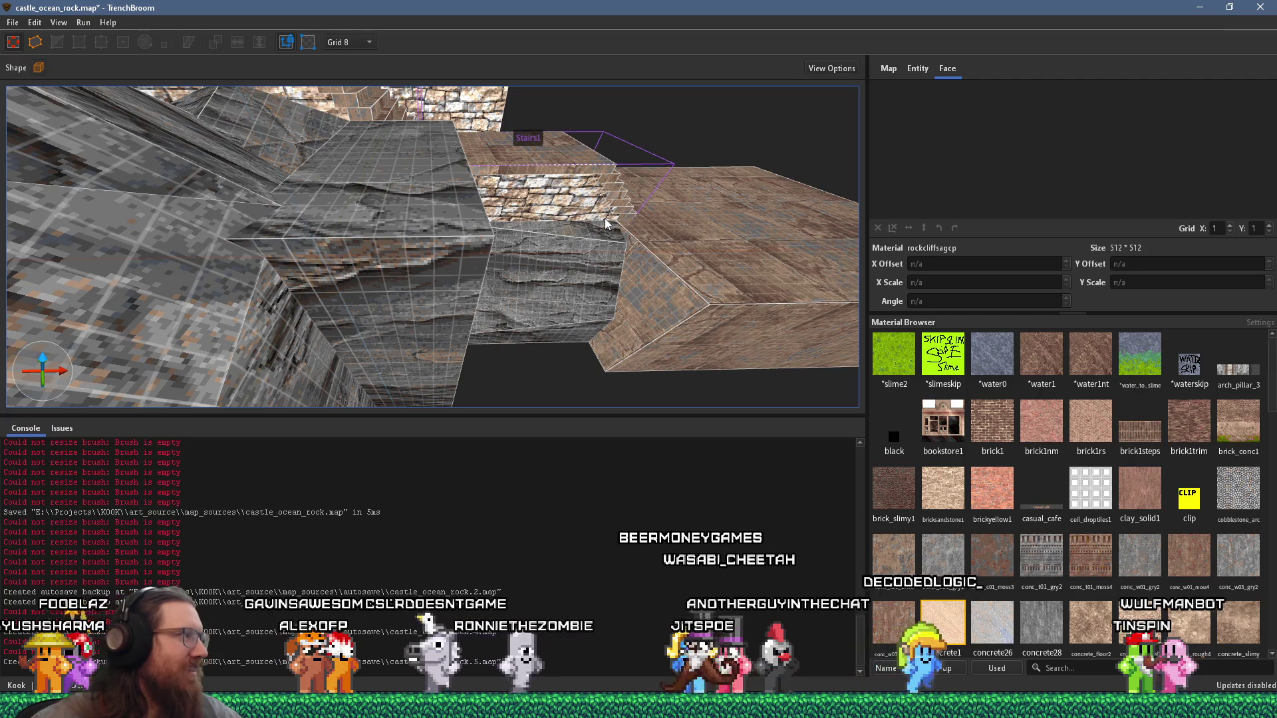
pyautogui.hotkey('alt', 'Tab')
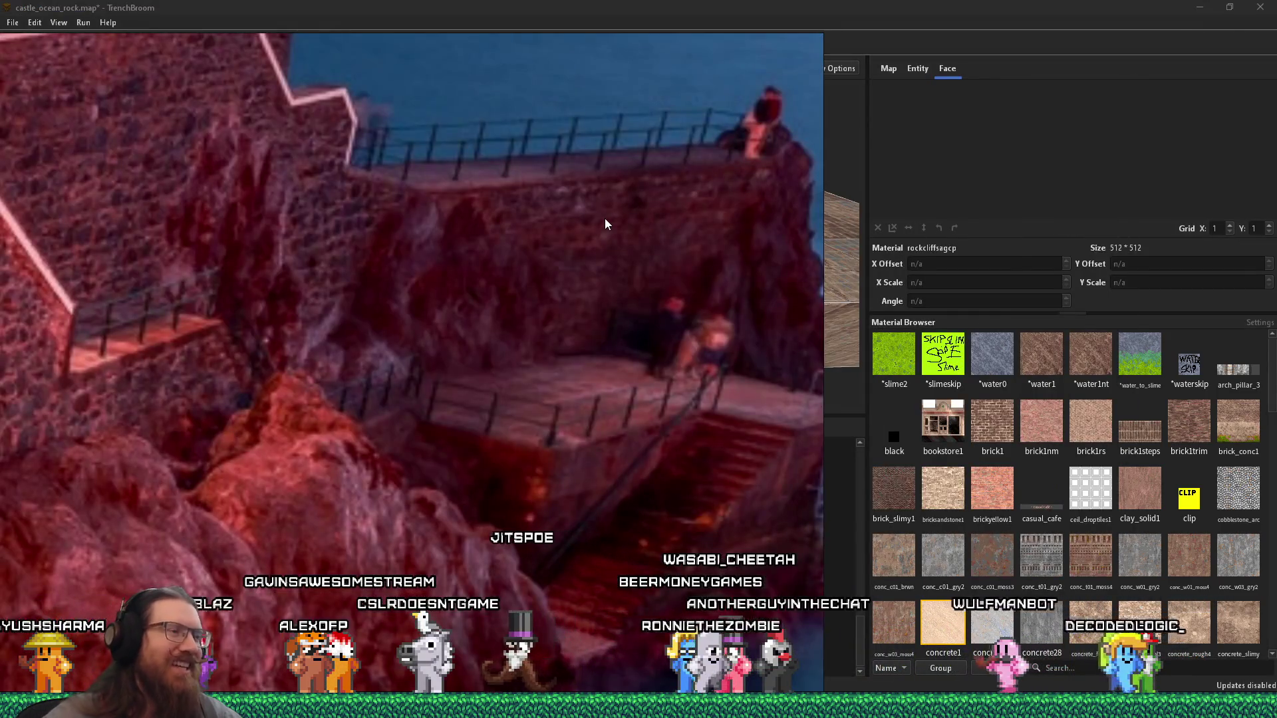
pyautogui.scroll(-3, 598, 196)
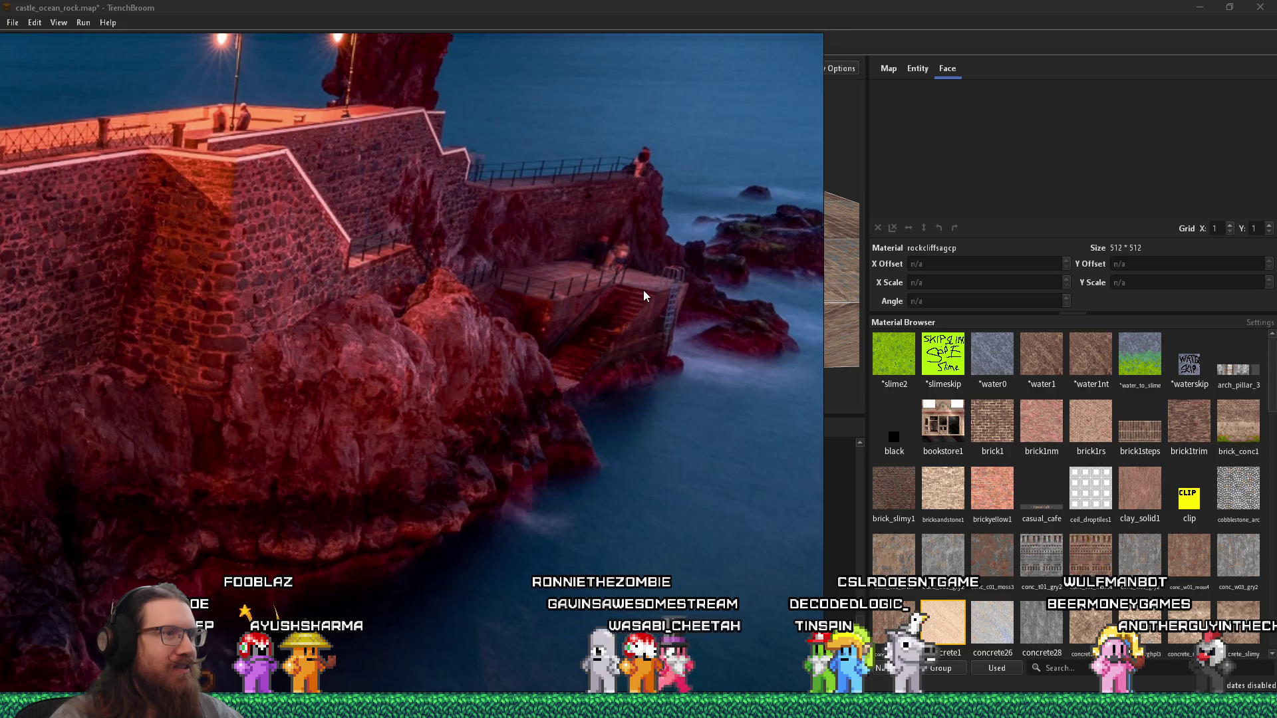
pyautogui.hotkey('alt', 'Tab')
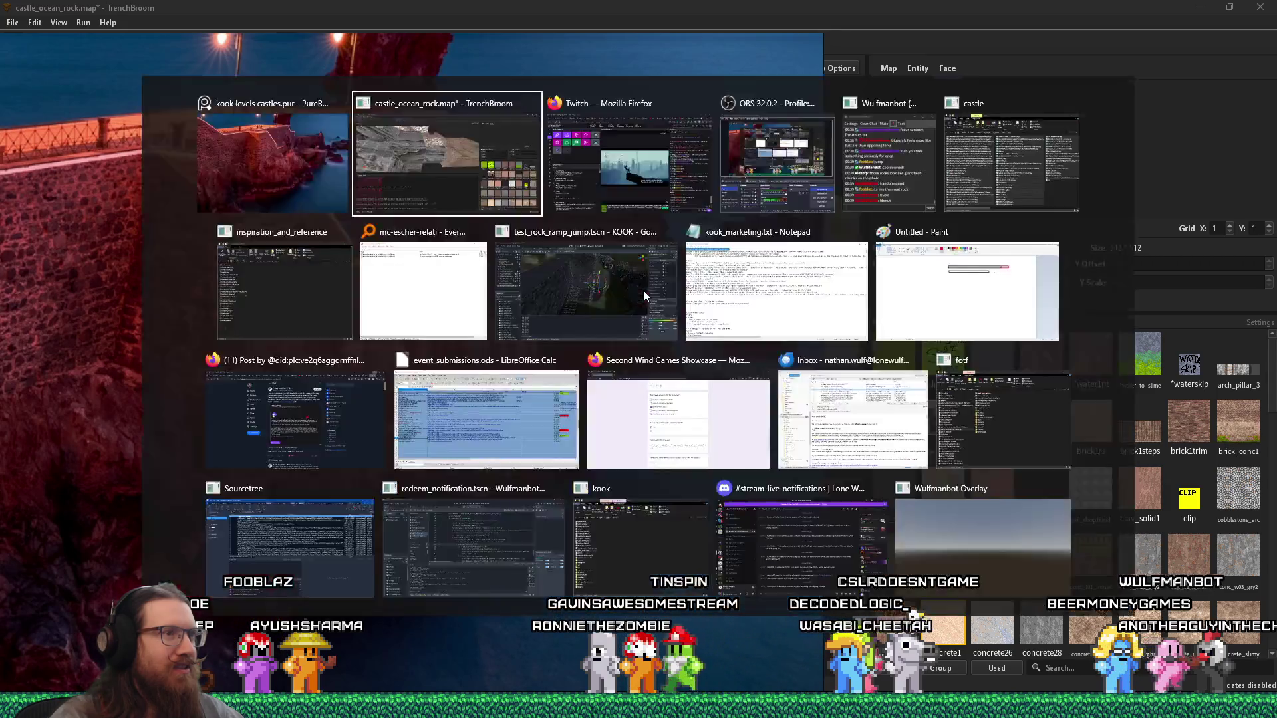
pyautogui.scroll(5, 336, 254)
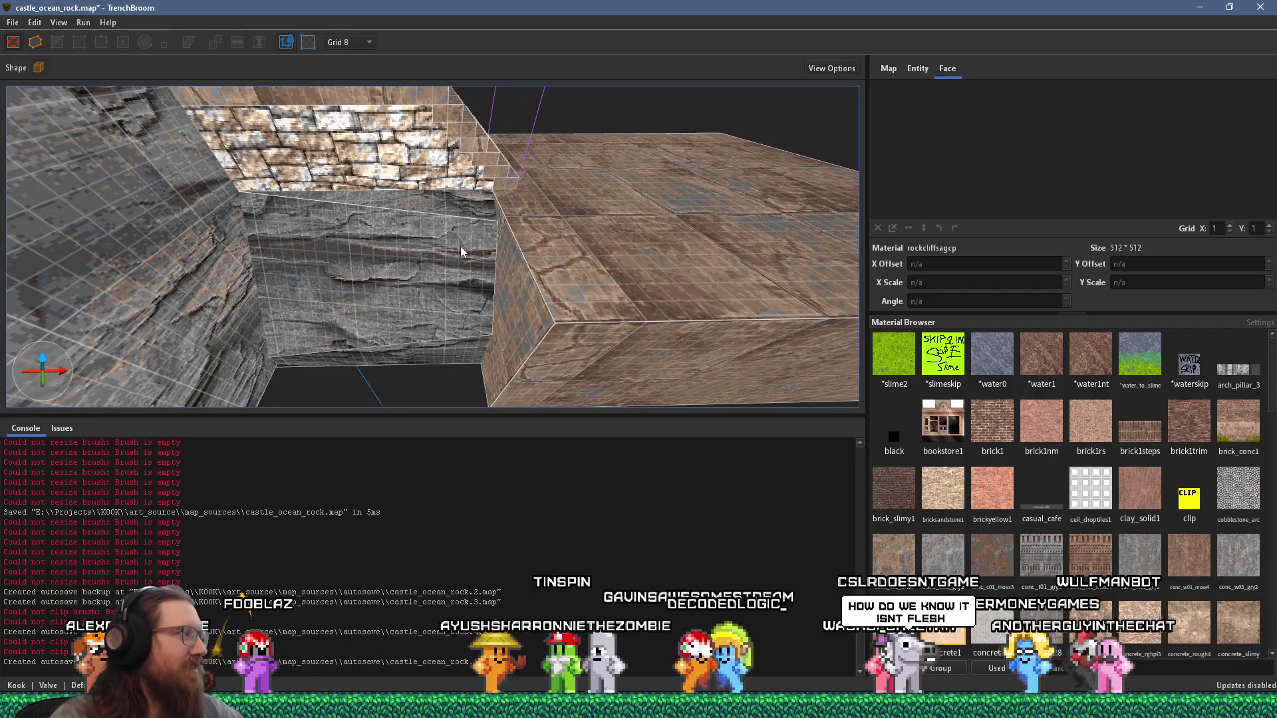
pyautogui.scroll(-3, 460, 253)
pyautogui.scroll(3, 467, 251)
pyautogui.click(466, 252)
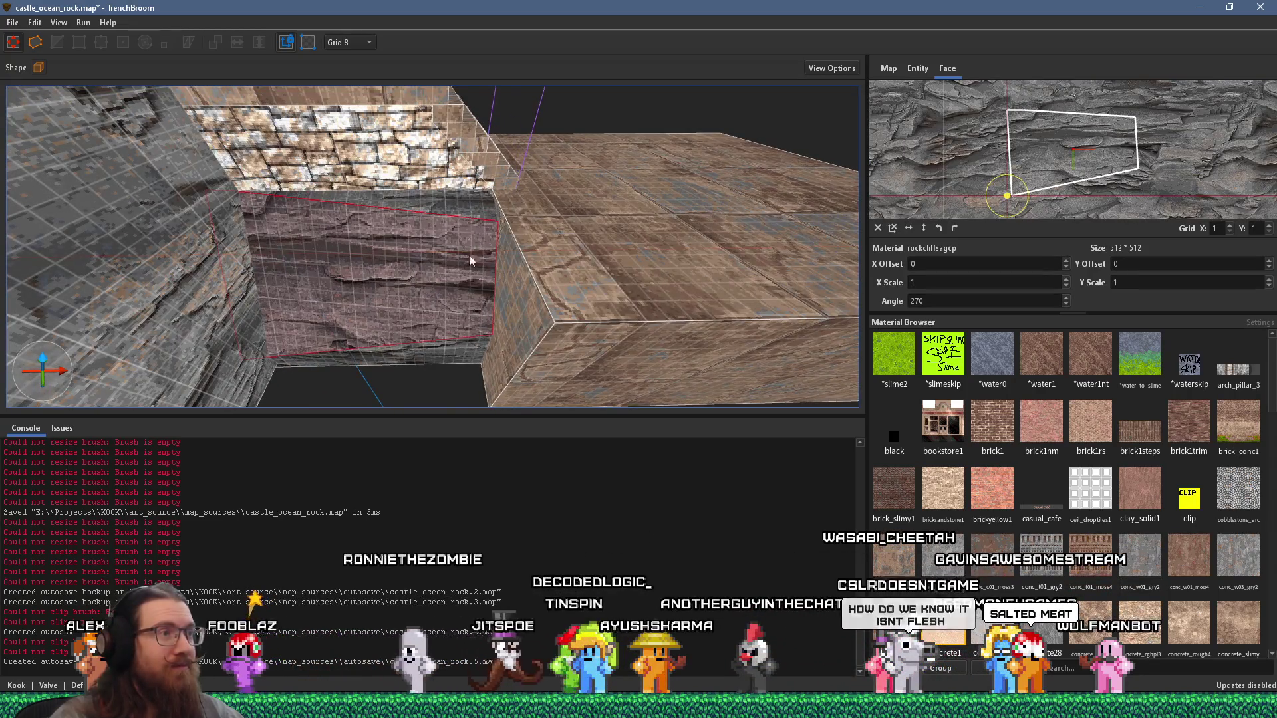
pyautogui.moveTo(469, 360)
pyautogui.mouseDown()
pyautogui.moveTo(454, 237)
pyautogui.moveTo(489, 179)
pyautogui.moveTo(471, 293)
pyautogui.moveTo(337, 383)
pyautogui.moveTo(431, 295)
pyautogui.mouseUp()
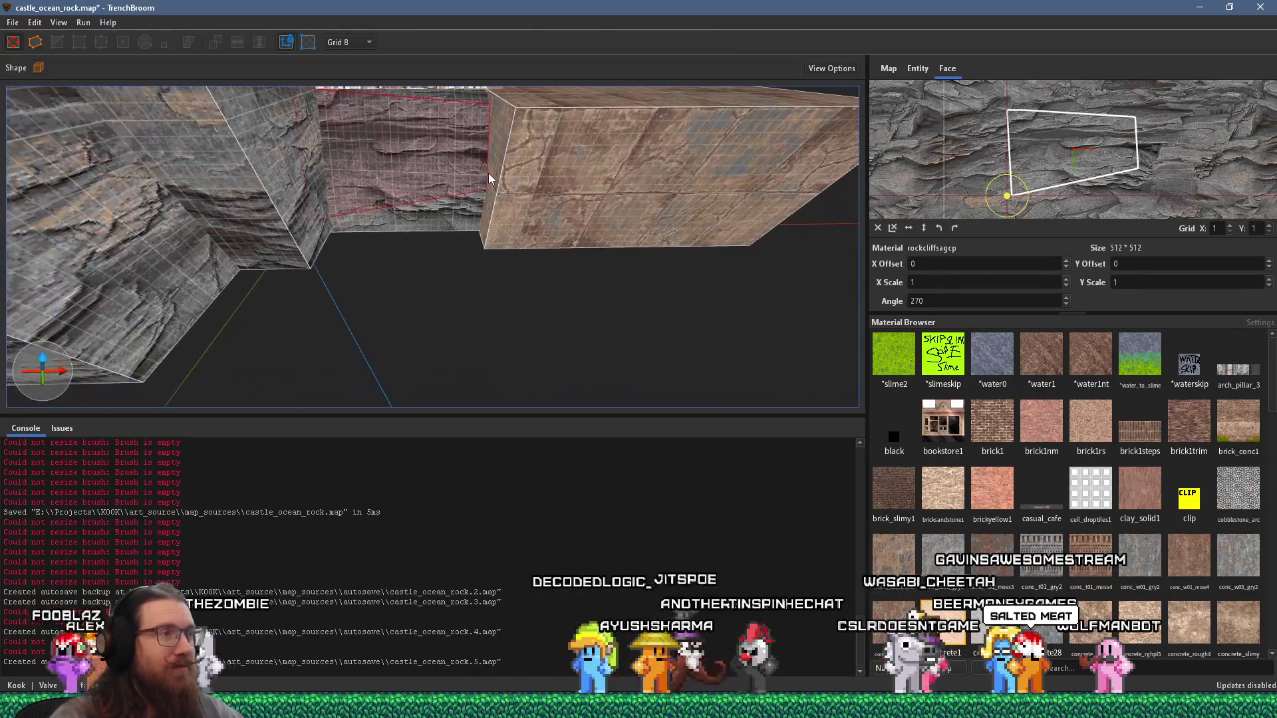
pyautogui.hotkey('alt', 'Tab')
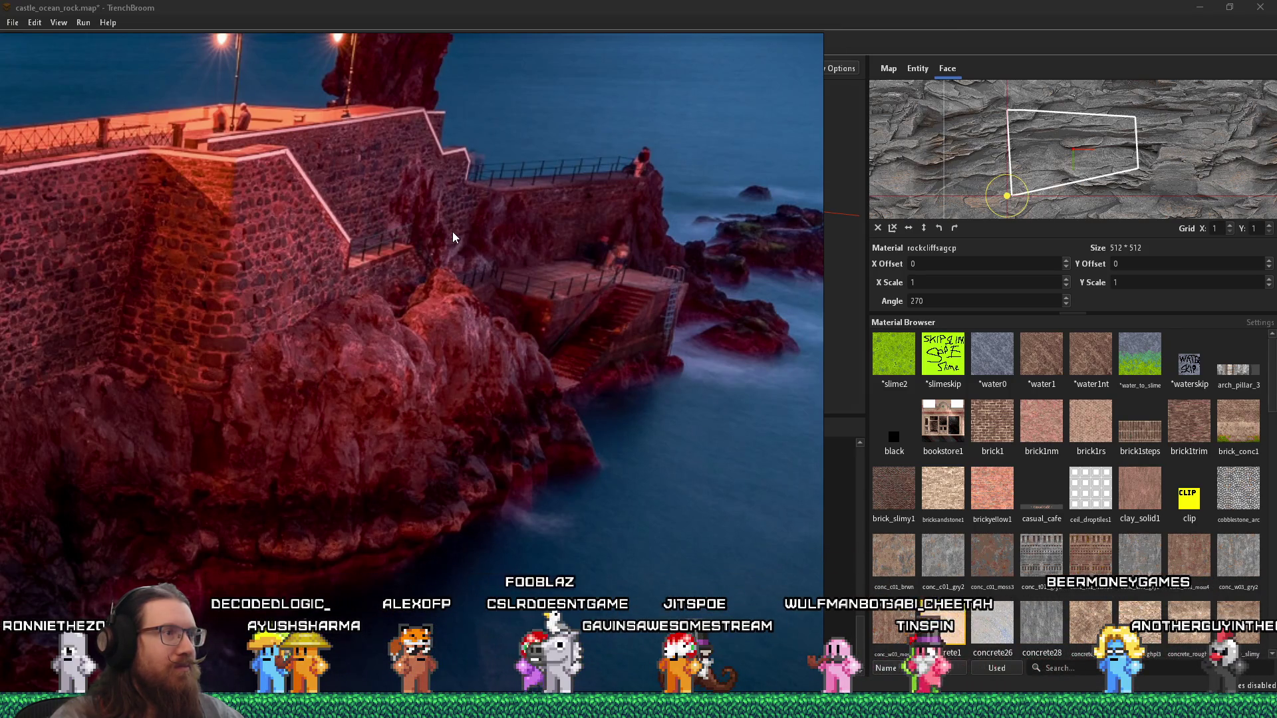
pyautogui.hotkey('alt', 'Tab')
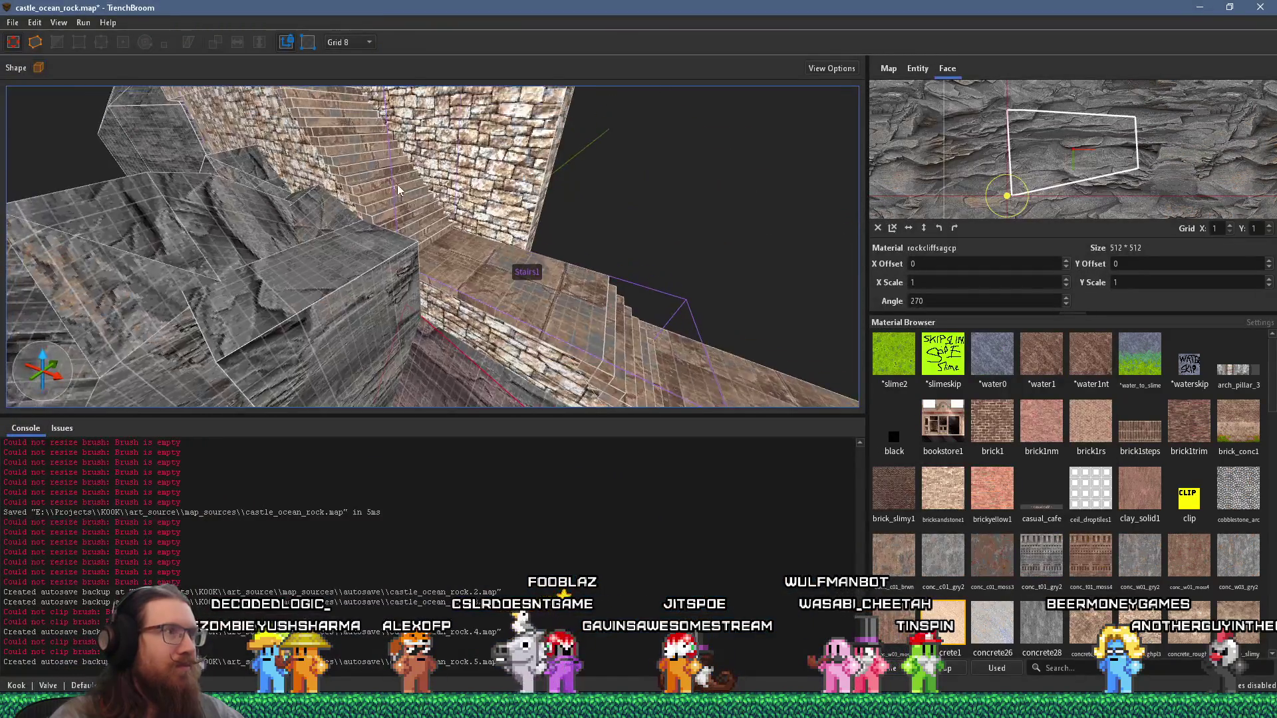
# Step: Select the Stairs1 entity and orbit to view it from the side
pyautogui.click(401, 192)
pyautogui.scroll(-4, 332, 180)
pyautogui.moveTo(256, 163)
pyautogui.mouseDown()
pyautogui.moveTo(540, 295)
pyautogui.moveTo(689, 277)
pyautogui.moveTo(731, 296)
pyautogui.mouseUp()
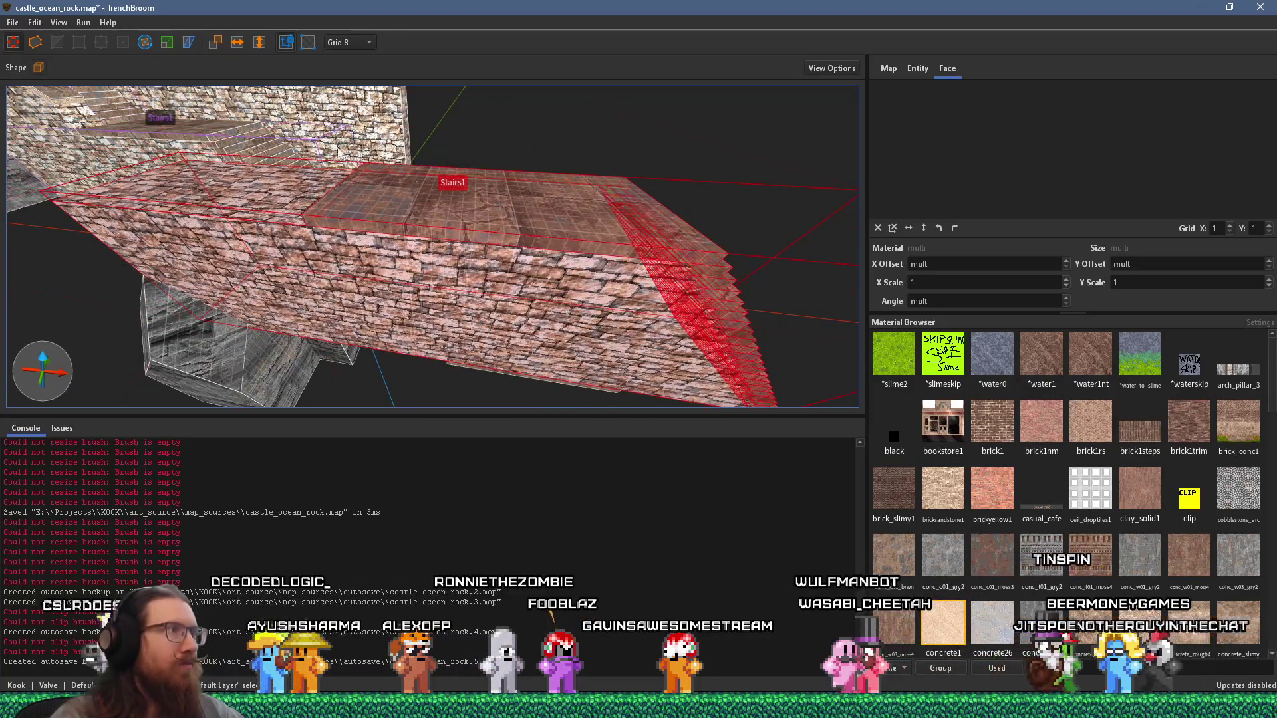
pyautogui.moveTo(299, 167)
pyautogui.mouseDown()
pyautogui.moveTo(396, 190)
pyautogui.moveTo(701, 220)
pyautogui.moveTo(717, 360)
pyautogui.moveTo(694, 423)
pyautogui.mouseUp()
pyautogui.scroll(3, 631, 341)
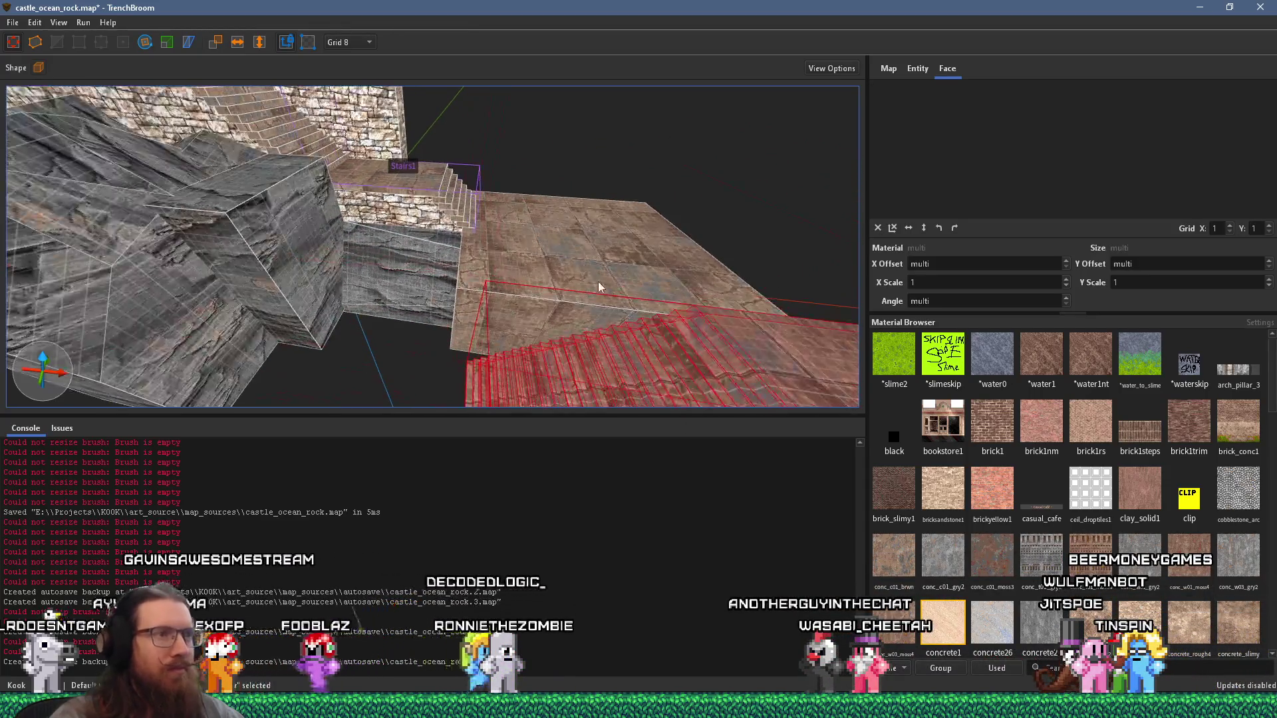
# Step: Compare the staircase against the cliff-castle reference photo from several view angles
pyautogui.hotkey('alt', 'Tab')
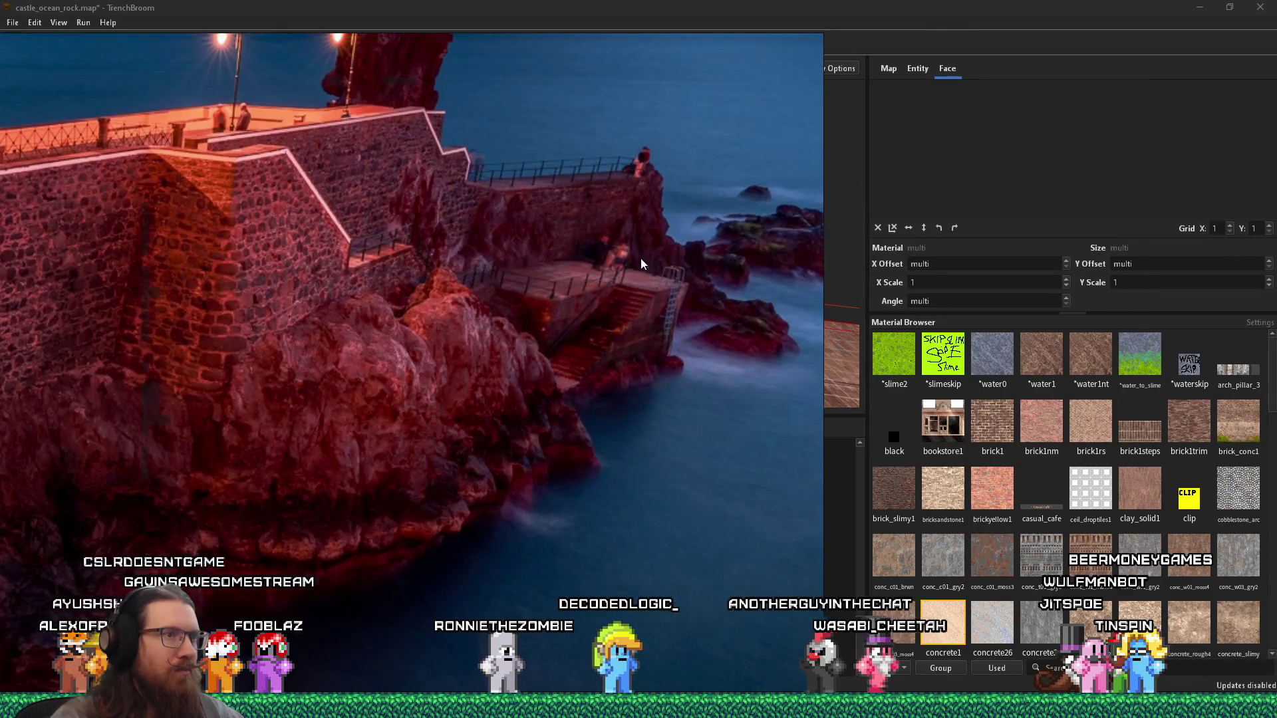
pyautogui.hotkey('alt', 'Tab')
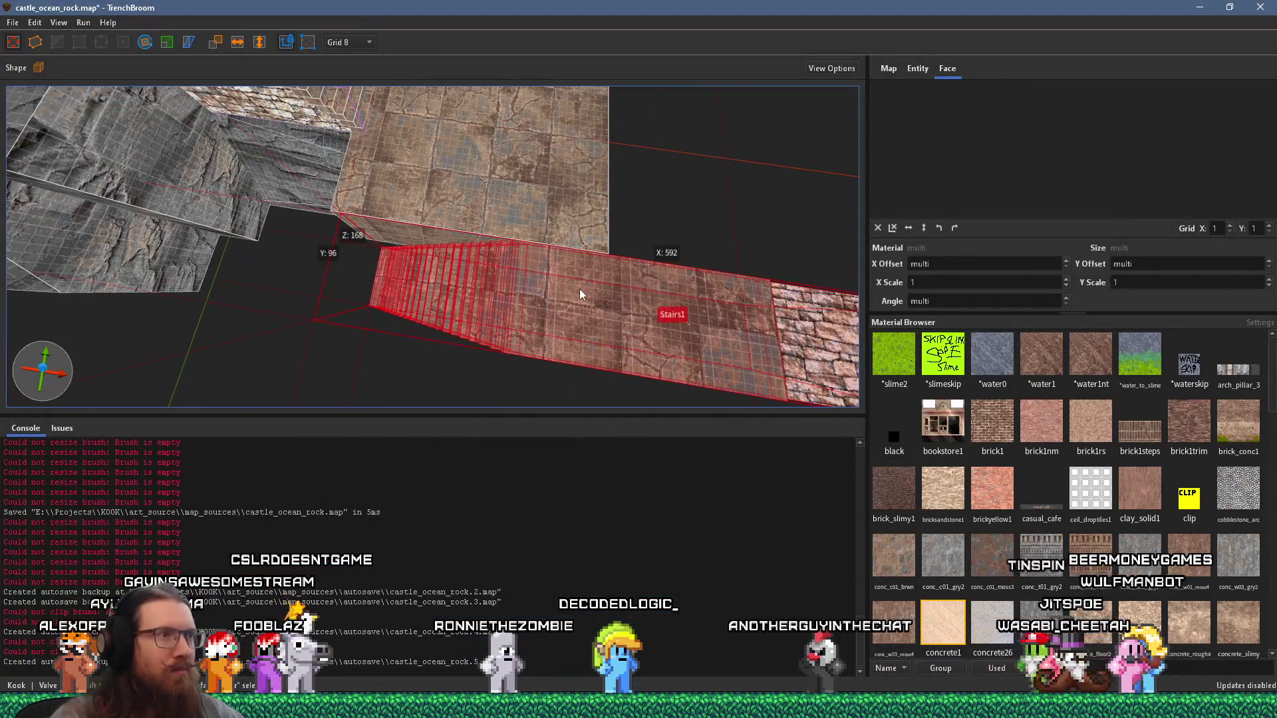
pyautogui.scroll(-2, 592, 291)
pyautogui.moveTo(596, 303)
pyautogui.mouseDown()
pyautogui.moveTo(509, 254)
pyautogui.moveTo(626, 278)
pyautogui.moveTo(724, 211)
pyautogui.moveTo(670, 189)
pyautogui.moveTo(635, 254)
pyautogui.moveTo(630, 303)
pyautogui.moveTo(634, 282)
pyautogui.moveTo(613, 269)
pyautogui.moveTo(606, 287)
pyautogui.mouseUp()
pyautogui.scroll(-3, 619, 283)
pyautogui.scroll(3, 610, 261)
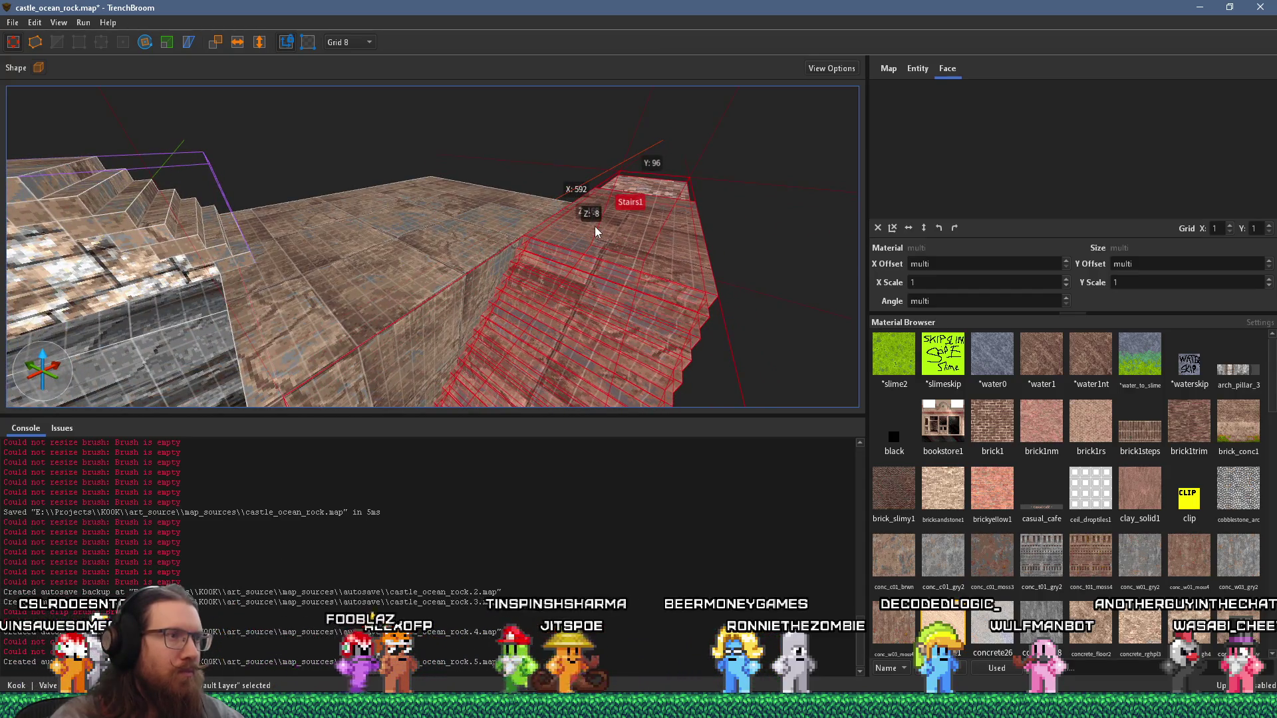
pyautogui.scroll(5, 649, 234)
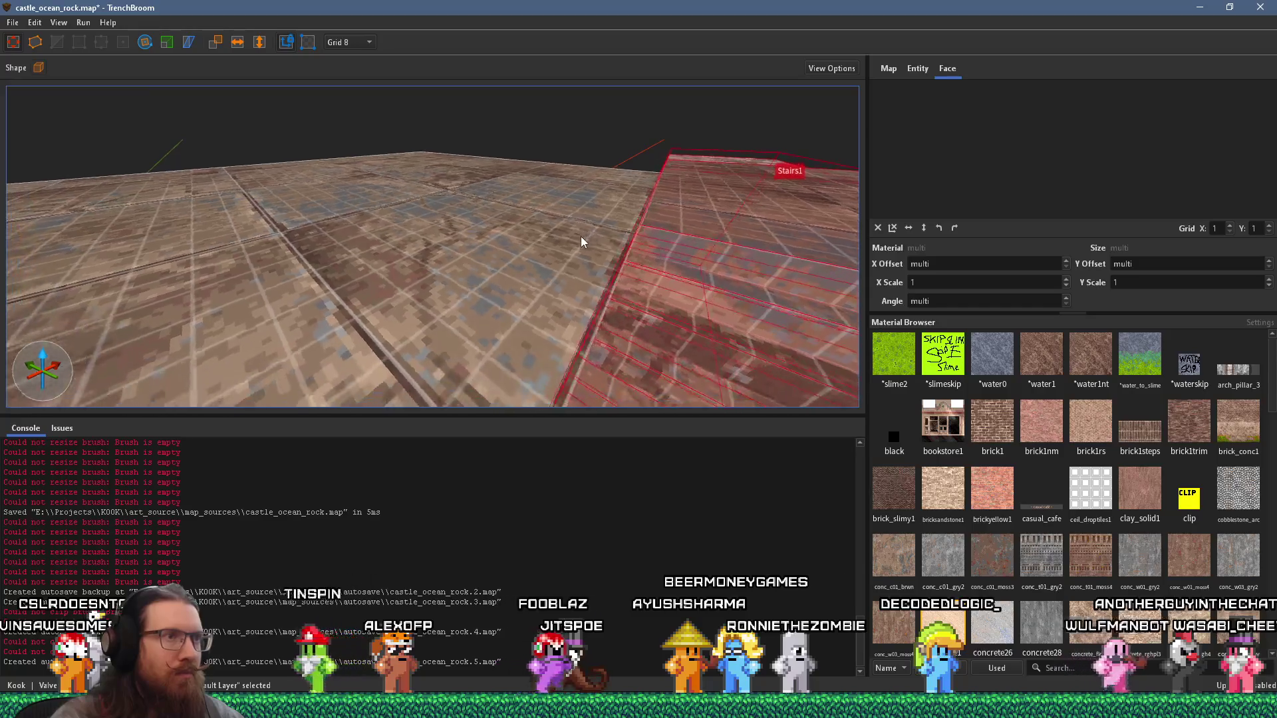
pyautogui.hotkey('alt', 'Tab')
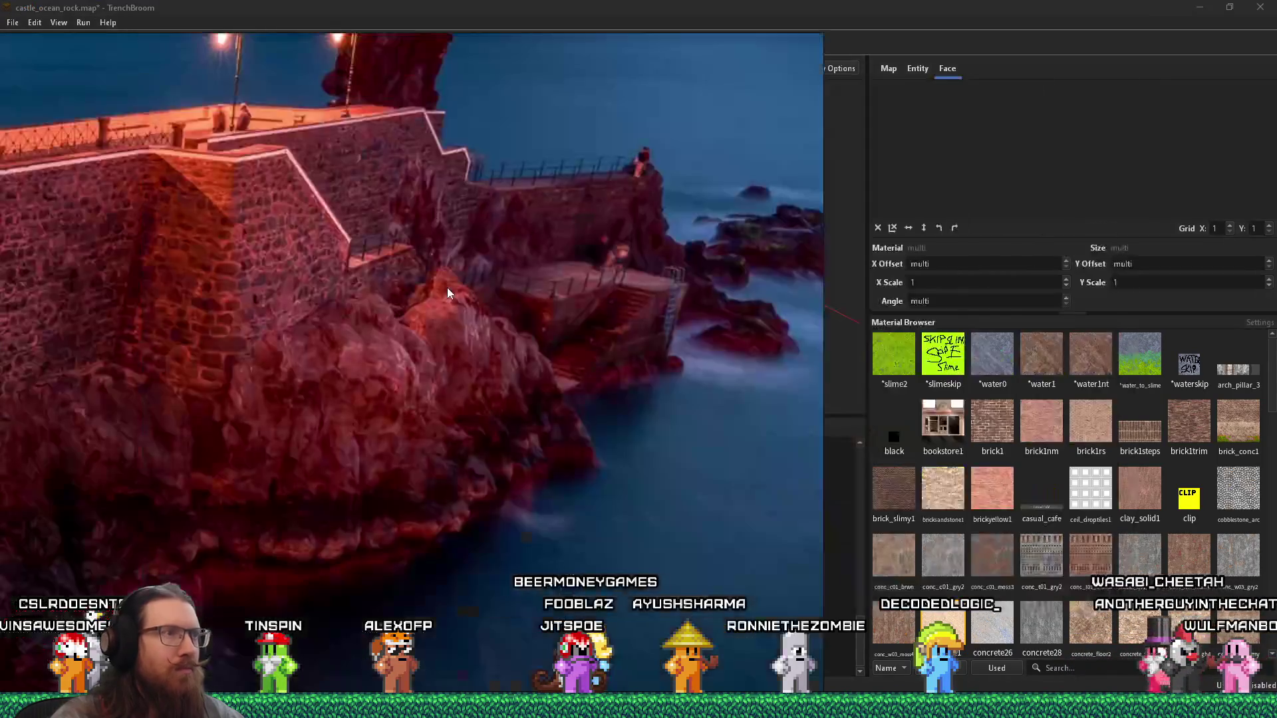
pyautogui.hotkey('alt', 'Tab')
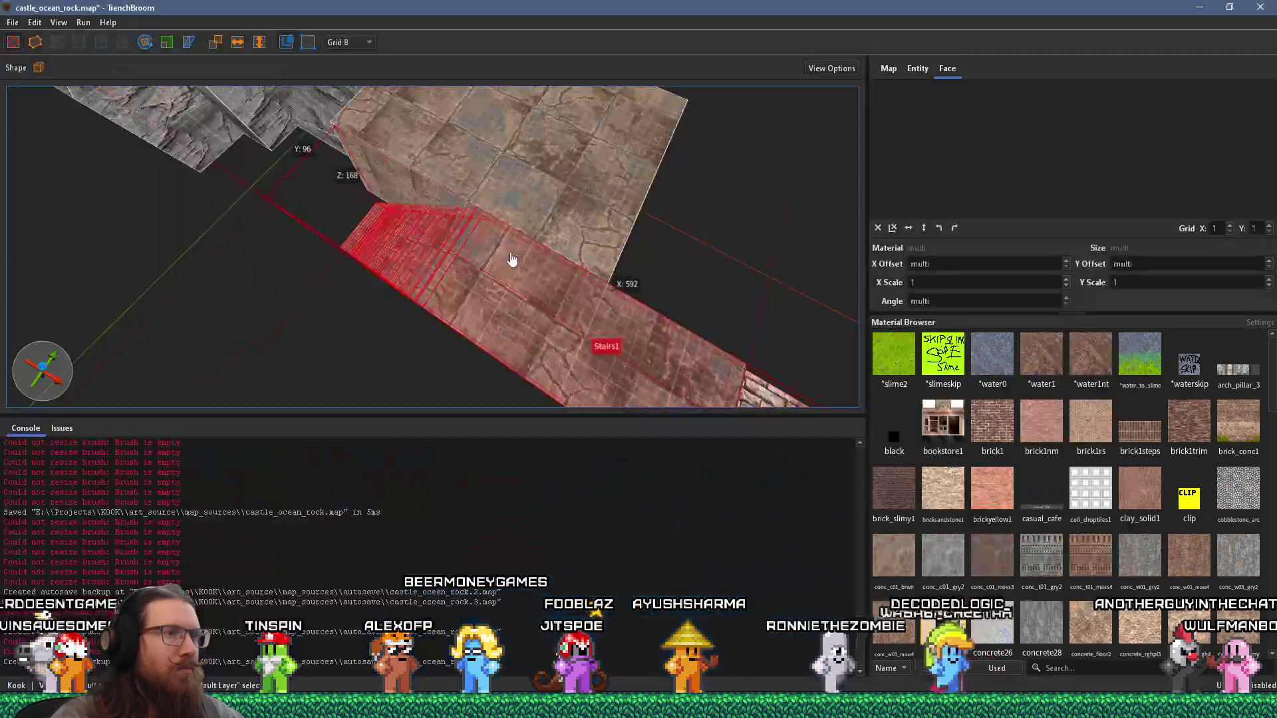
pyautogui.hotkey('alt', 'Tab')
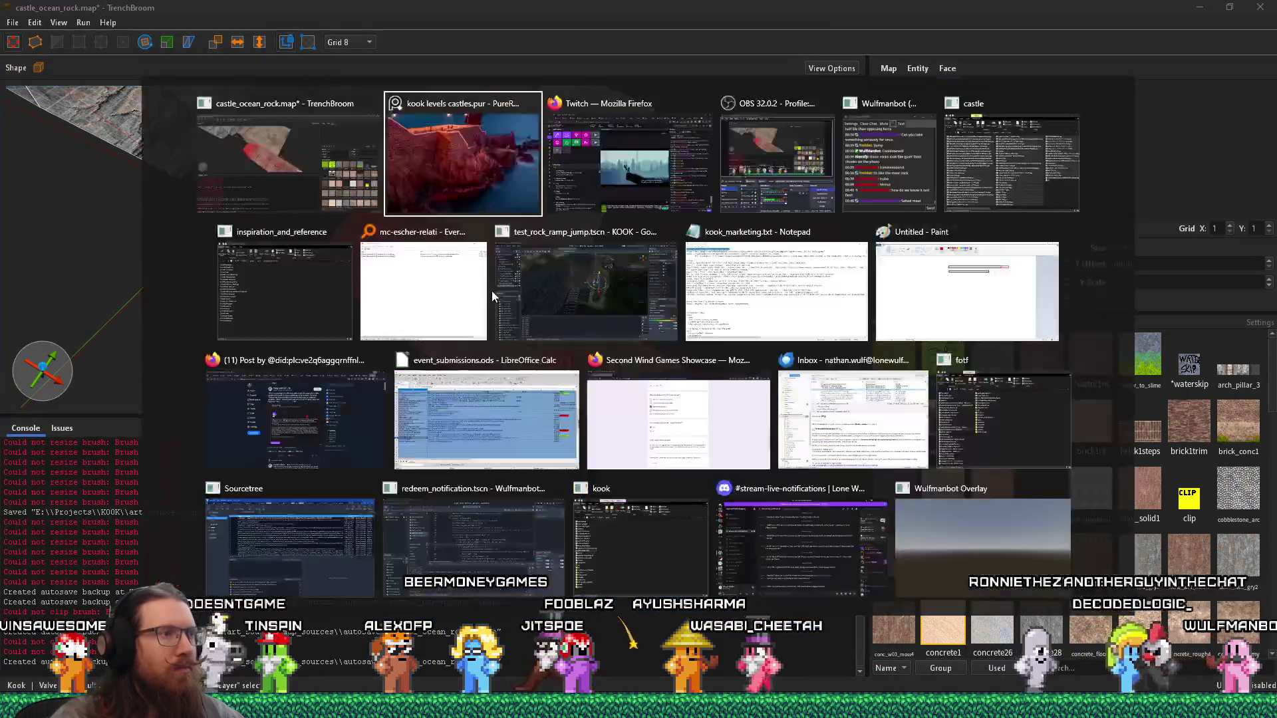
pyautogui.hotkey('alt', 'Tab')
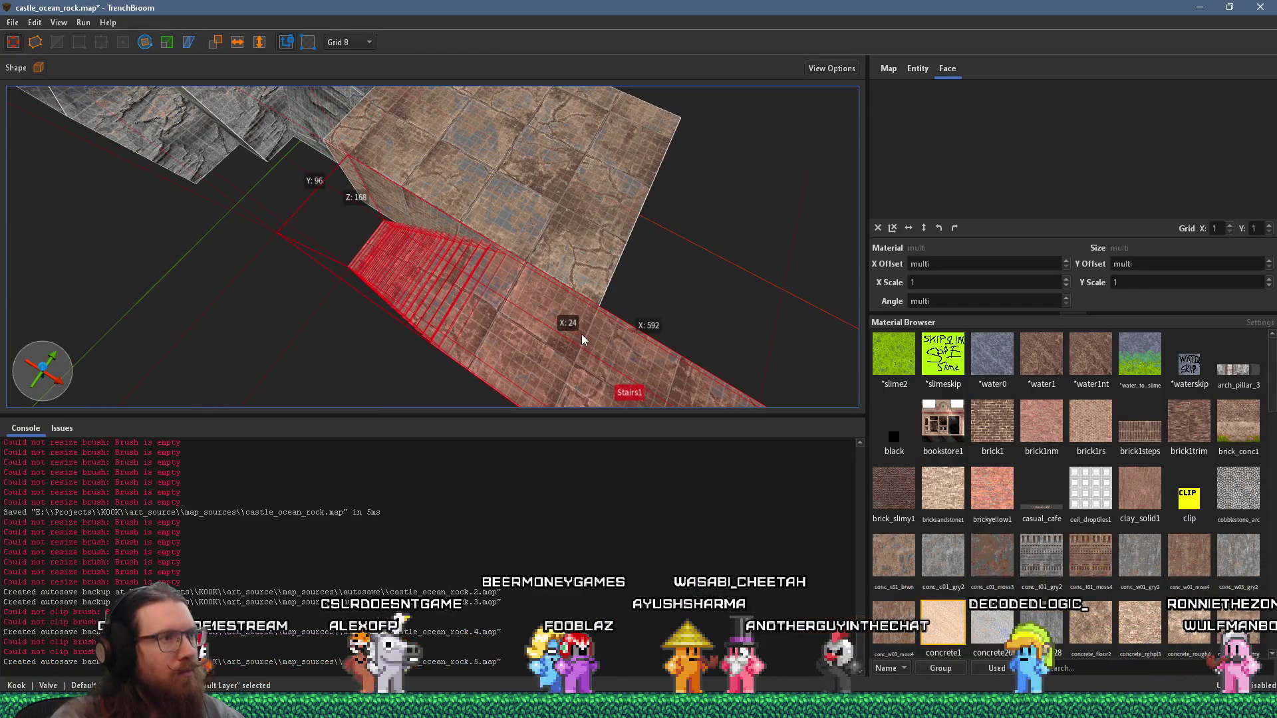
# Step: Resize Stairs1 slightly along X to fit the landing, then select the paved platform
pyautogui.moveTo(581, 334); pyautogui.dragTo(574, 329)
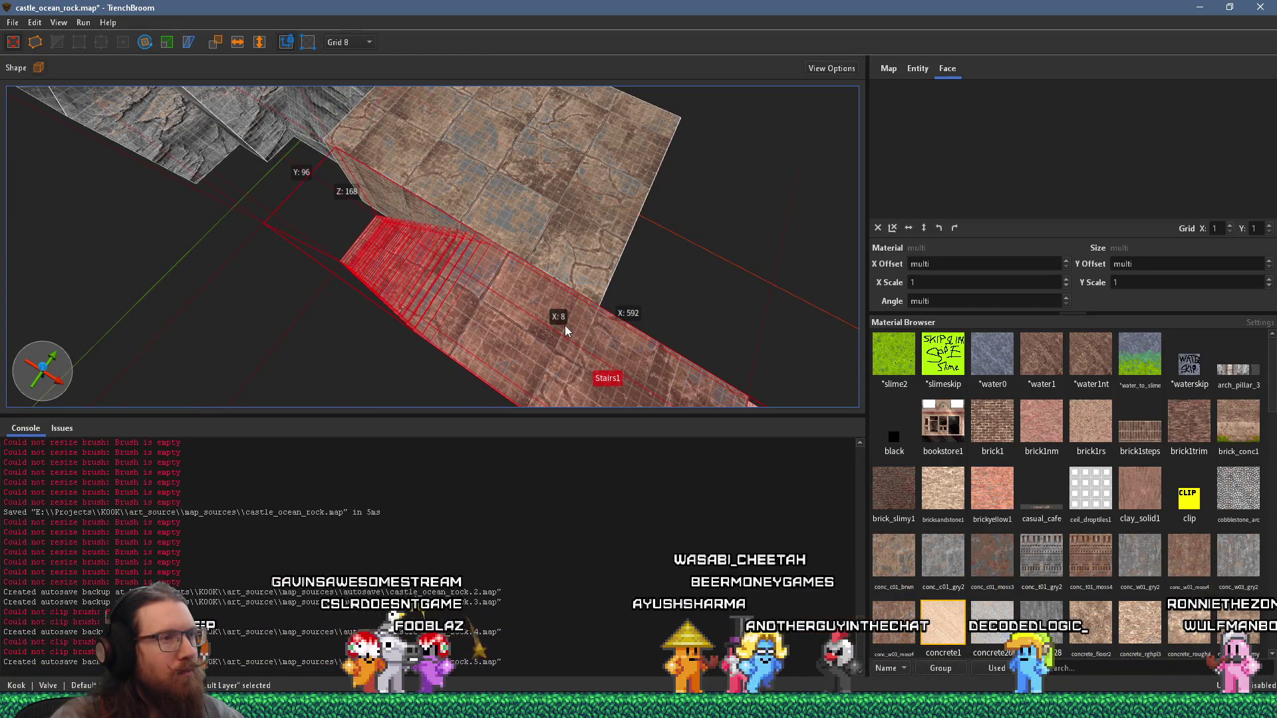
pyautogui.scroll(-5, 554, 297)
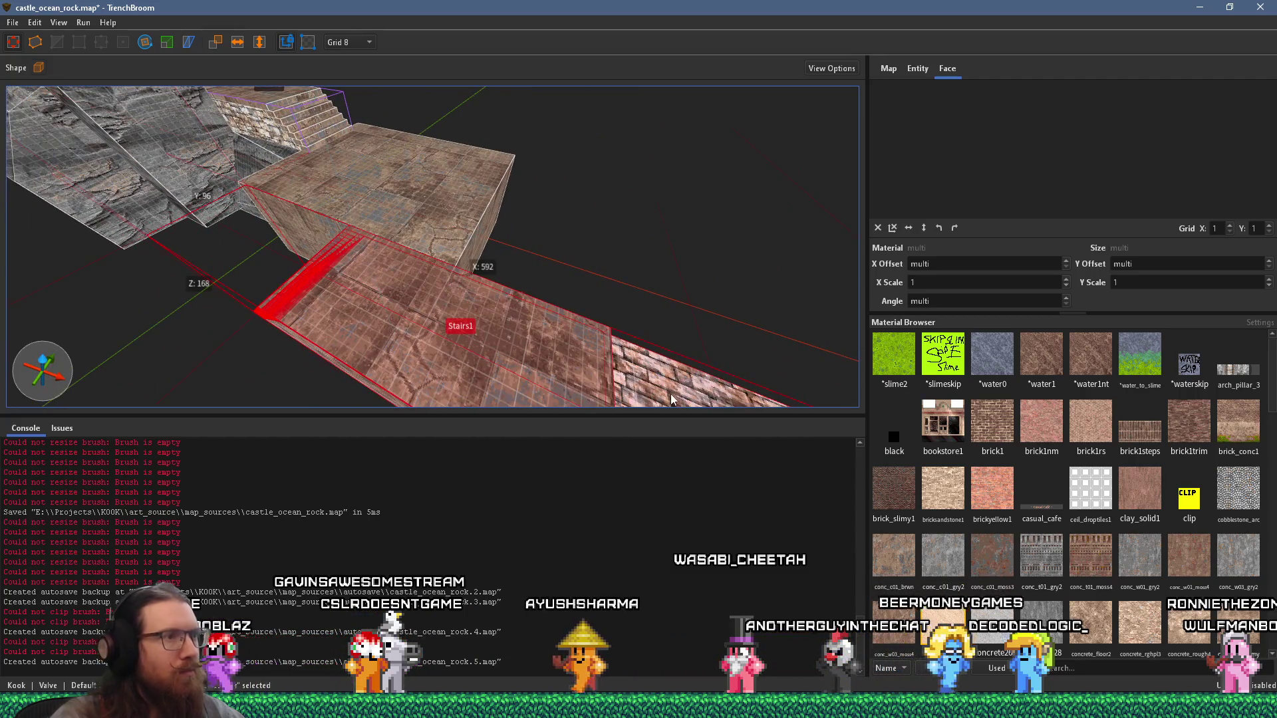
pyautogui.scroll(4, 542, 327)
pyautogui.scroll(5, 593, 309)
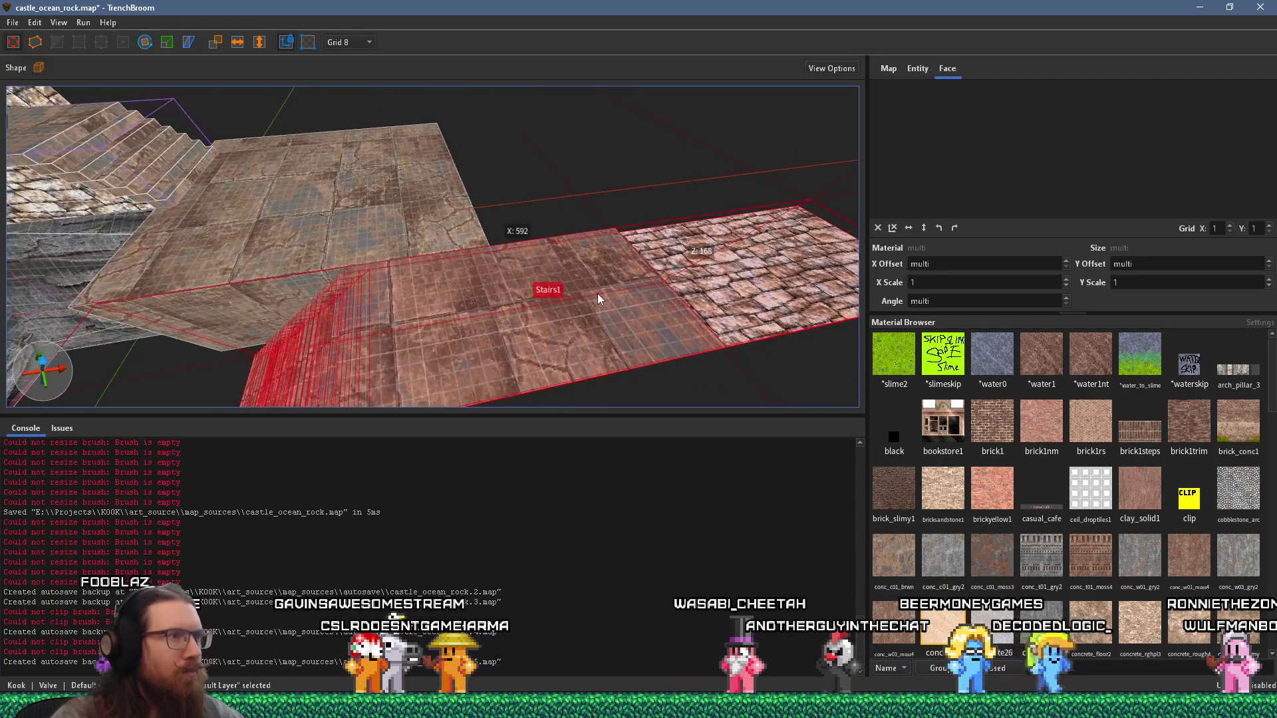
pyautogui.click(611, 294)
# Step: Pull the far faces of the paved platform and the stonewall_var1 slab back toward the stairs
pyautogui.moveTo(612, 301); pyautogui.dragTo(575, 308)
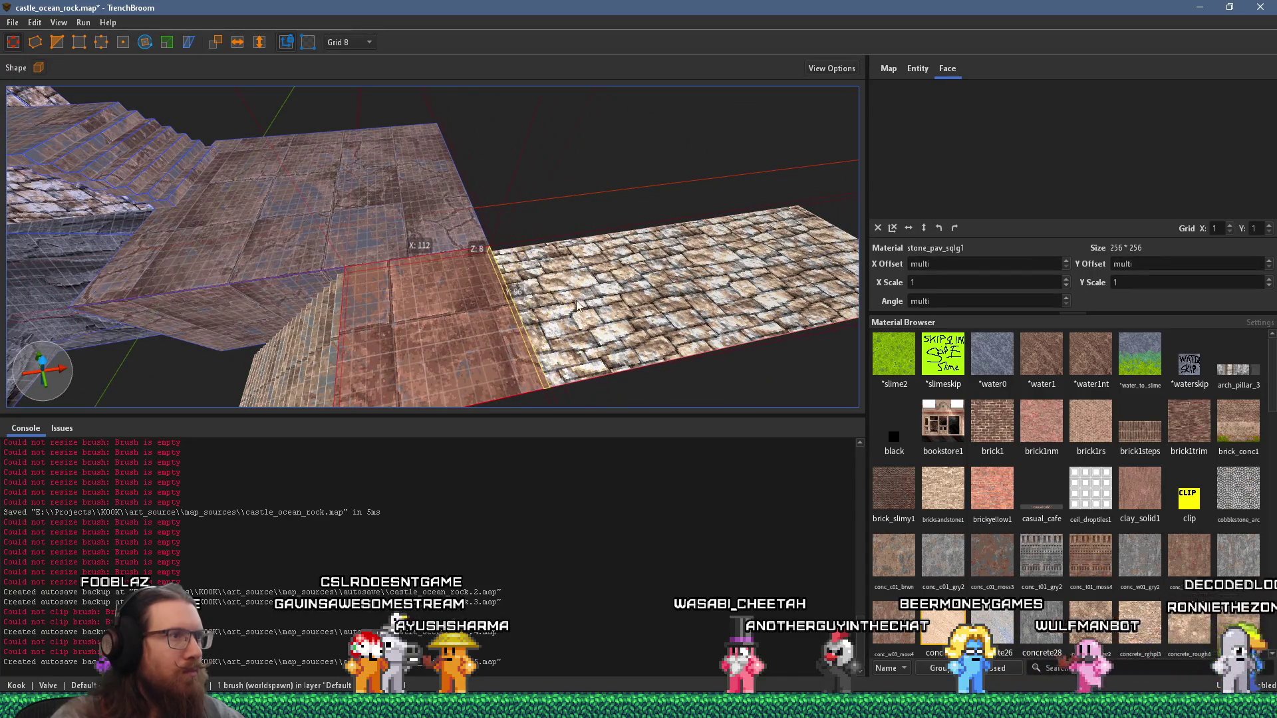
pyautogui.click(655, 285)
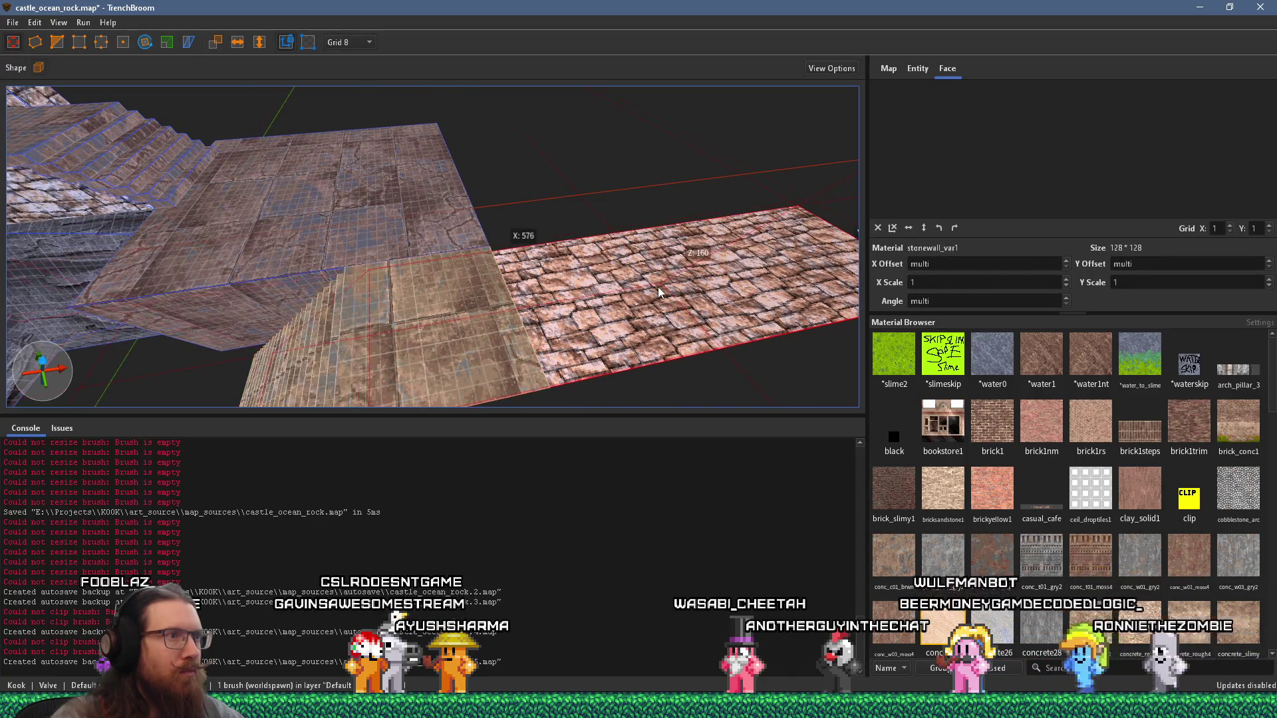
pyautogui.moveTo(828, 238); pyautogui.dragTo(540, 314)
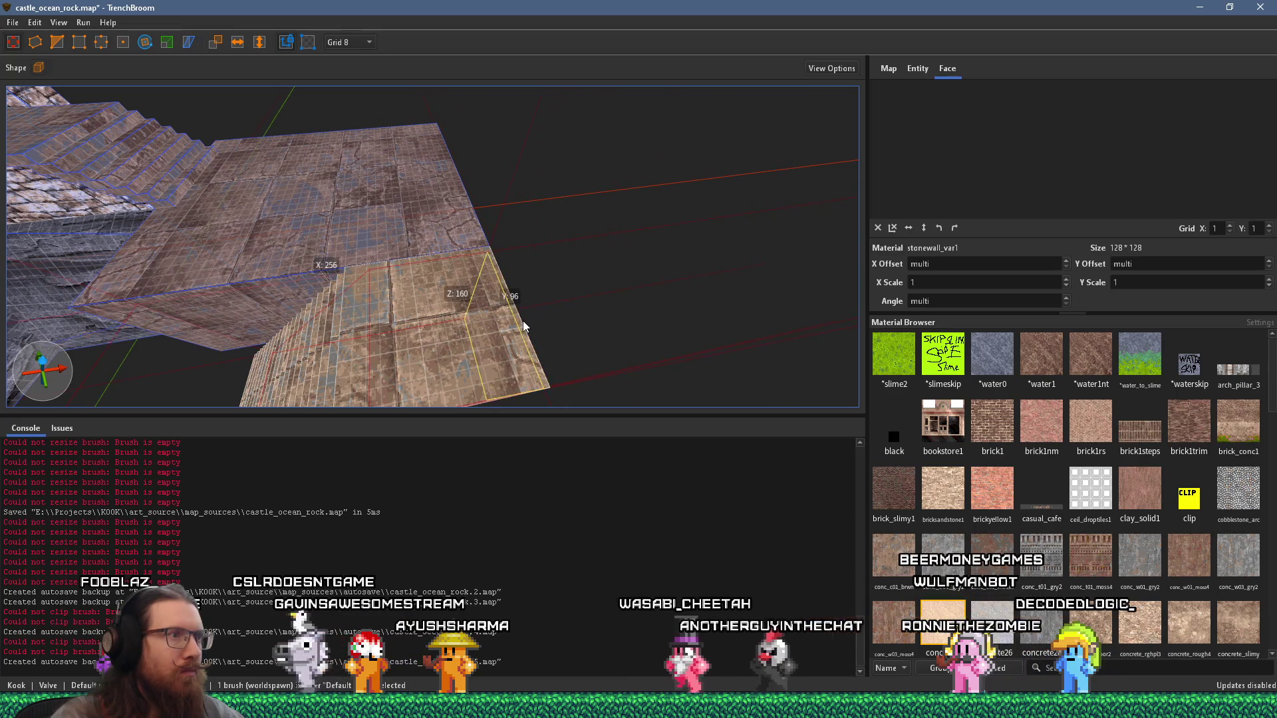
pyautogui.scroll(5, 497, 310)
pyautogui.scroll(-5, 355, 149)
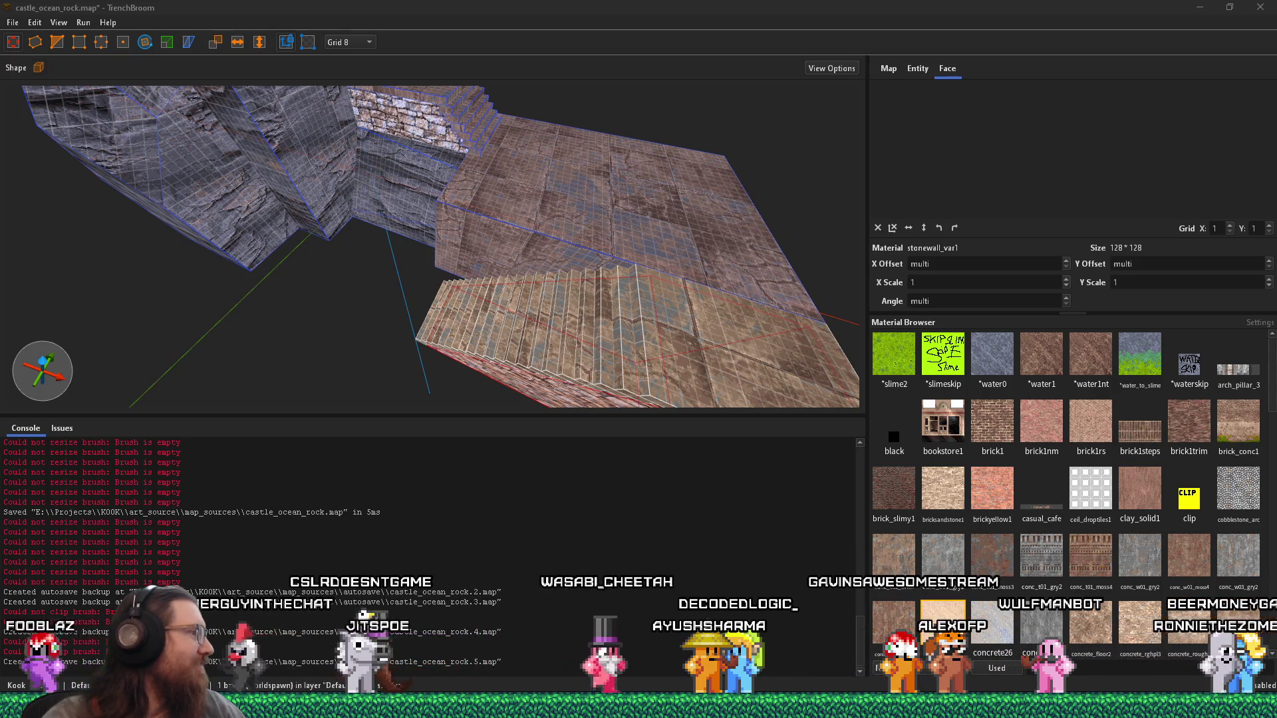
pyautogui.moveTo(0, 73); pyautogui.dragTo(454, 28)
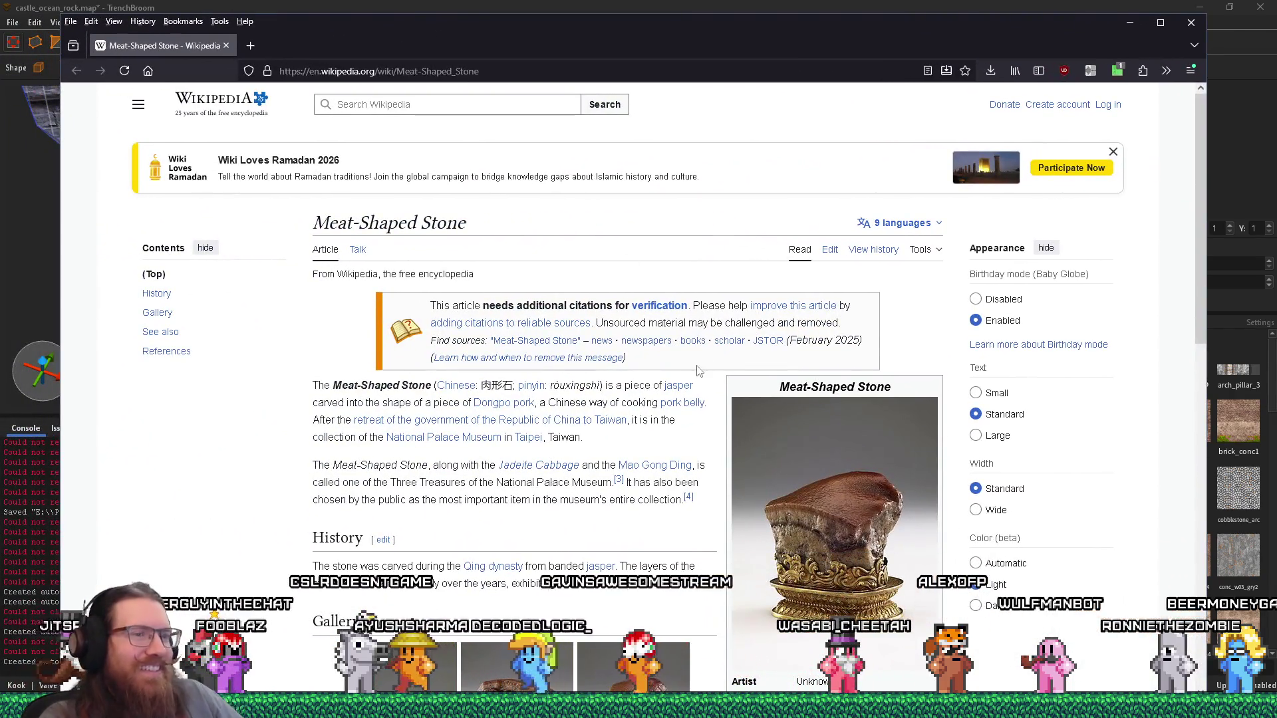
# Step: Scroll through the Meat-Shaped Stone article's gallery, then close the Wikipedia tab
pyautogui.scroll(-3, 694, 374)
pyautogui.scroll(-1, 693, 374)
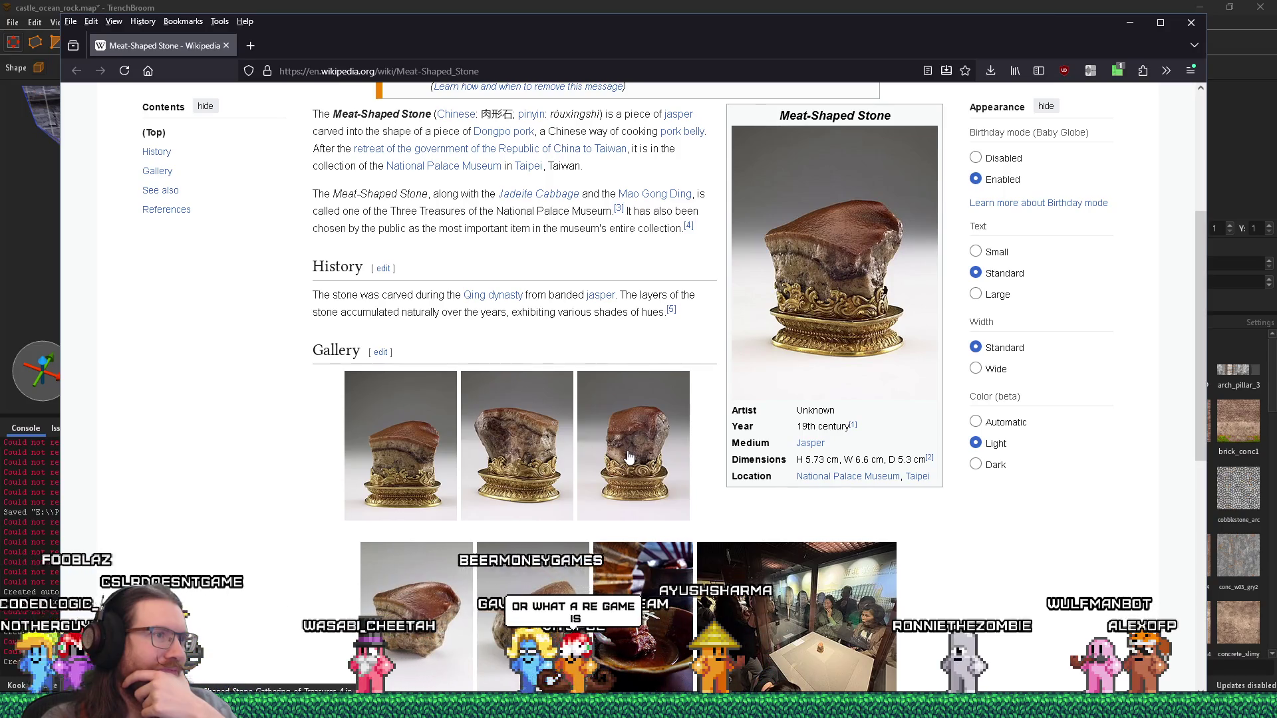
pyautogui.scroll(-5, 628, 456)
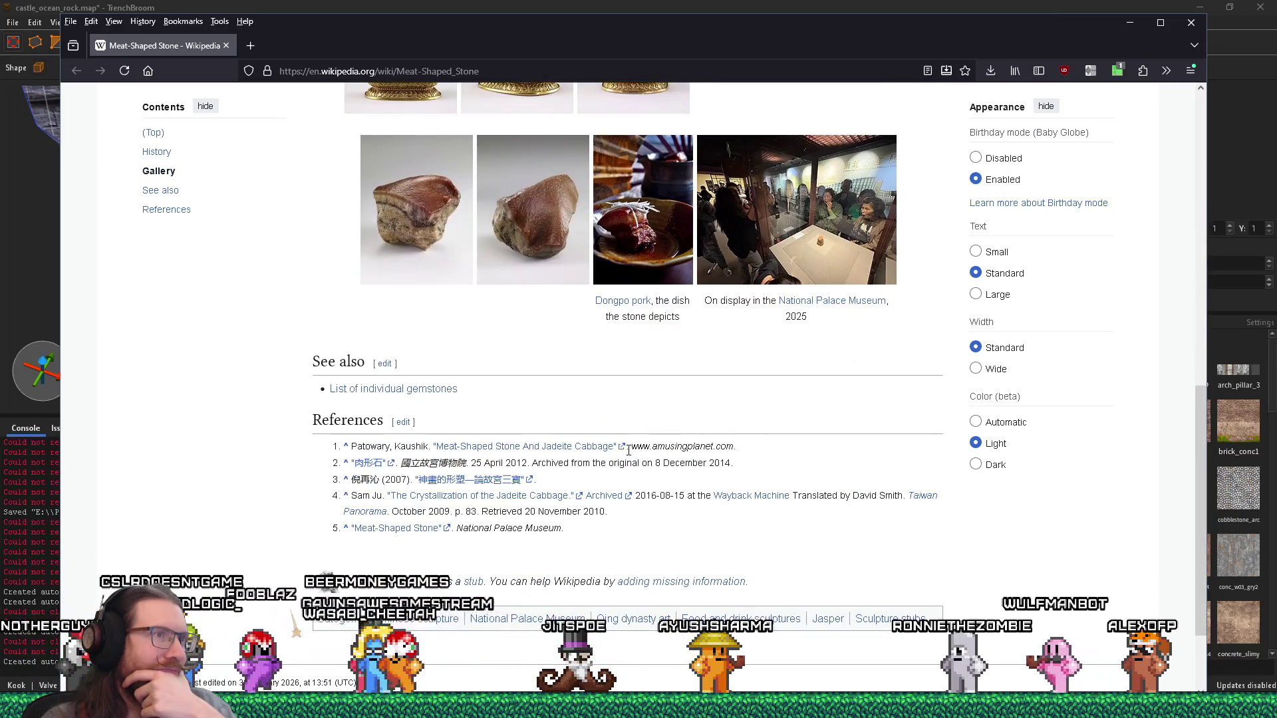
pyautogui.scroll(7, 629, 450)
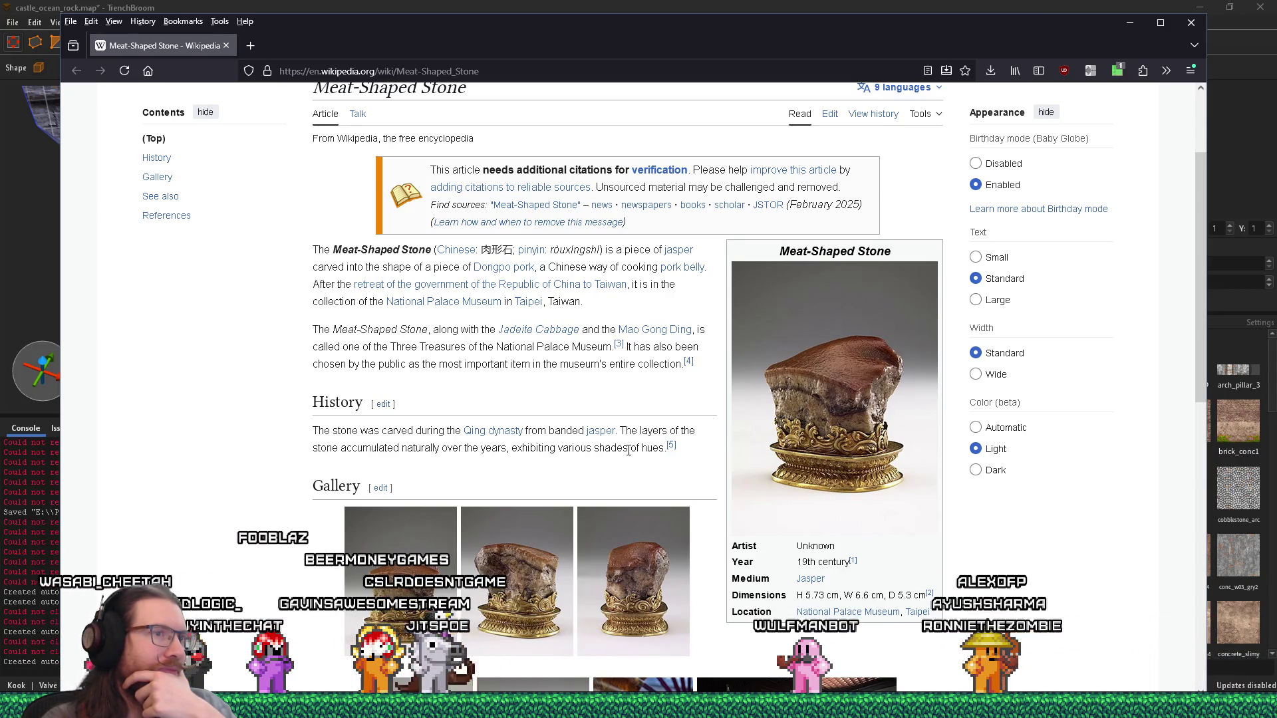
pyautogui.click(229, 44)
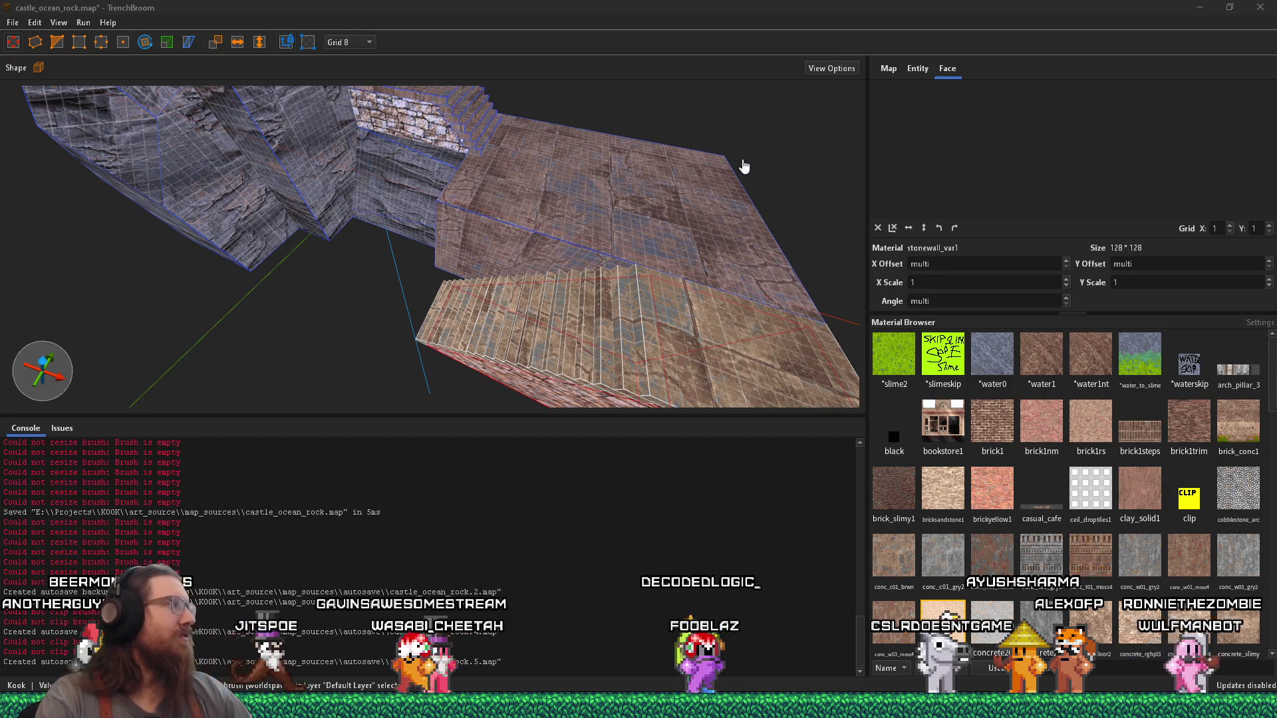
# Step: Orbit around the staircase and switch to the cliff-castle reference photo
pyautogui.moveTo(634, 245)
pyautogui.mouseDown()
pyautogui.moveTo(640, 216)
pyautogui.moveTo(699, 228)
pyautogui.moveTo(595, 213)
pyautogui.moveTo(498, 118)
pyautogui.moveTo(576, 175)
pyautogui.mouseUp()
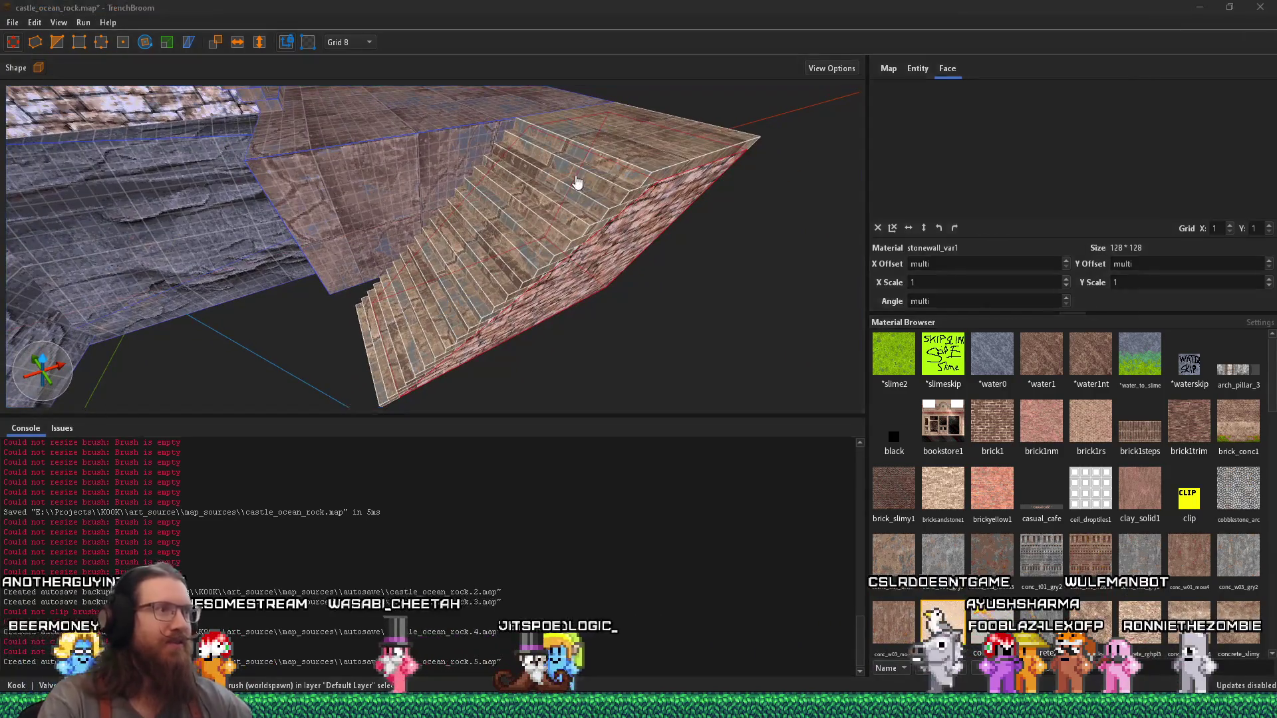
pyautogui.hotkey('alt', 'Tab')
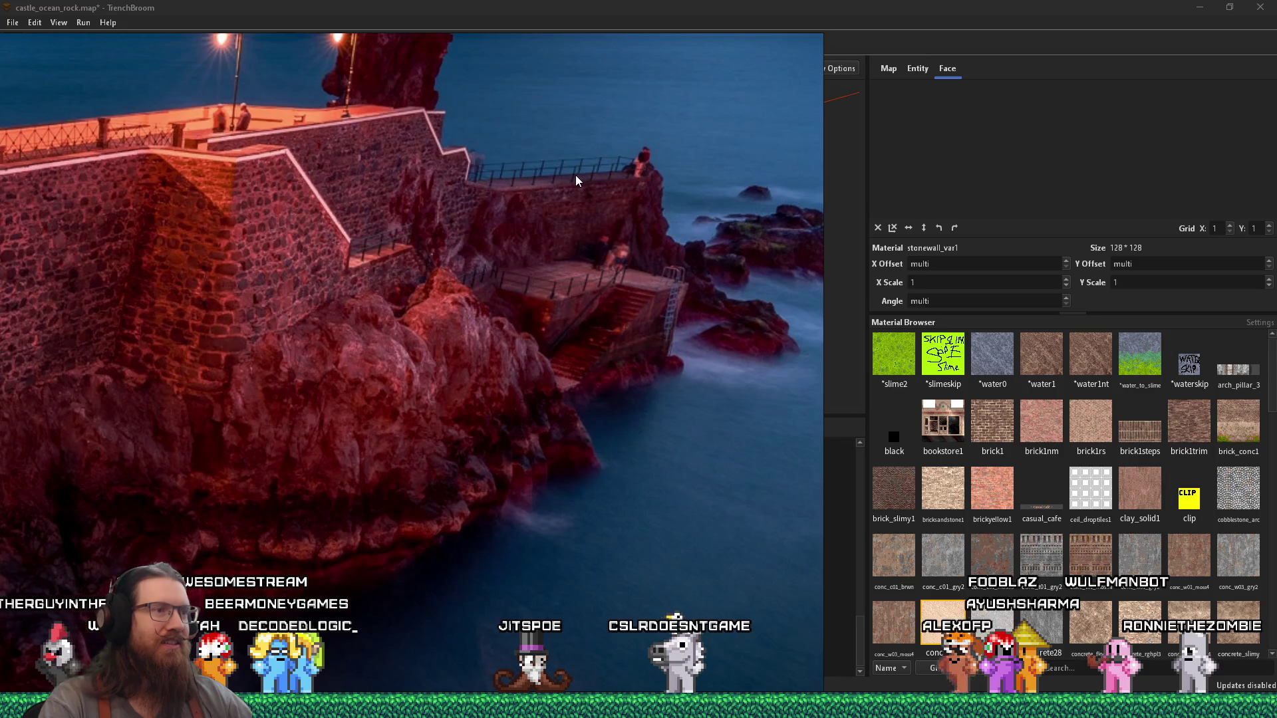
pyautogui.scroll(3, 661, 270)
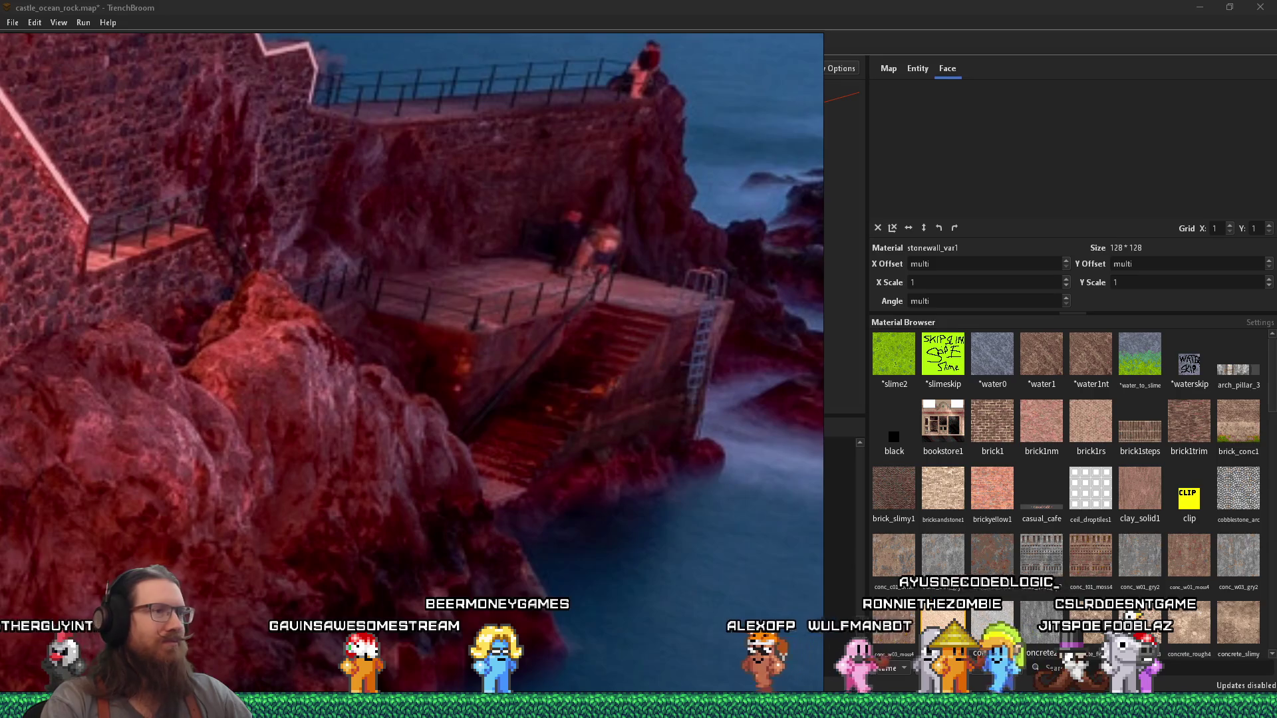
pyautogui.scroll(-3, 428, 344)
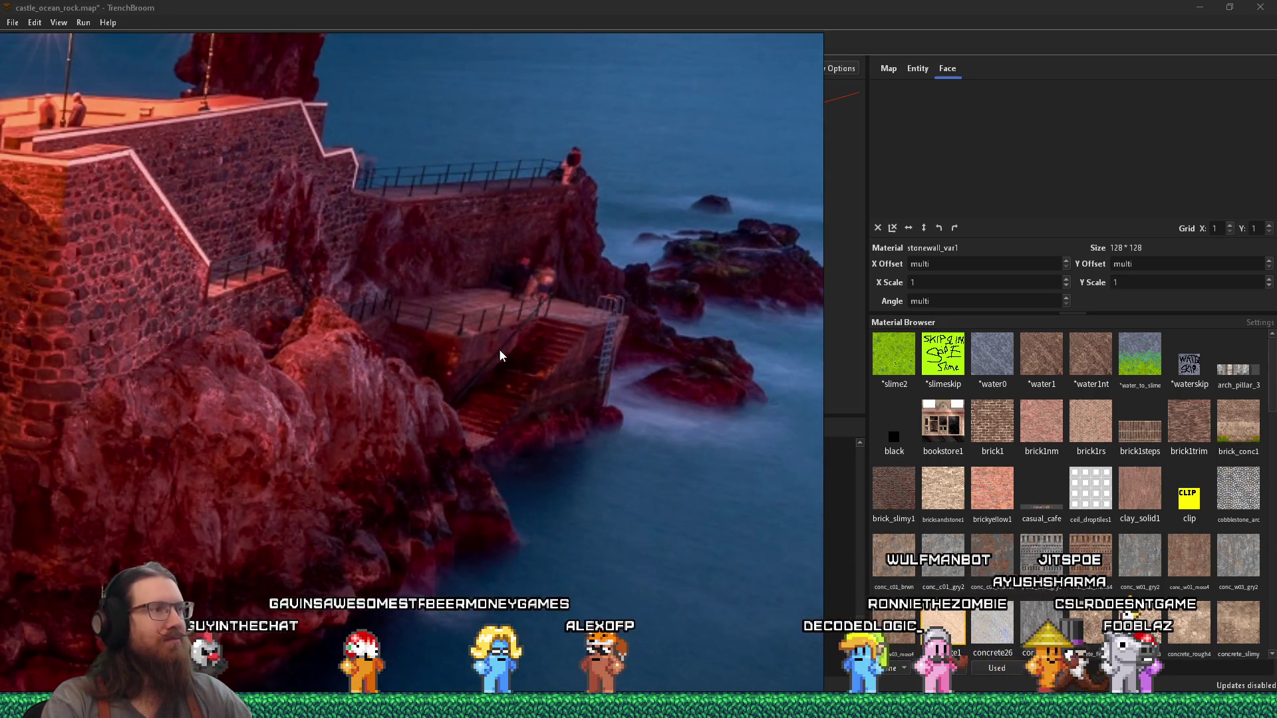
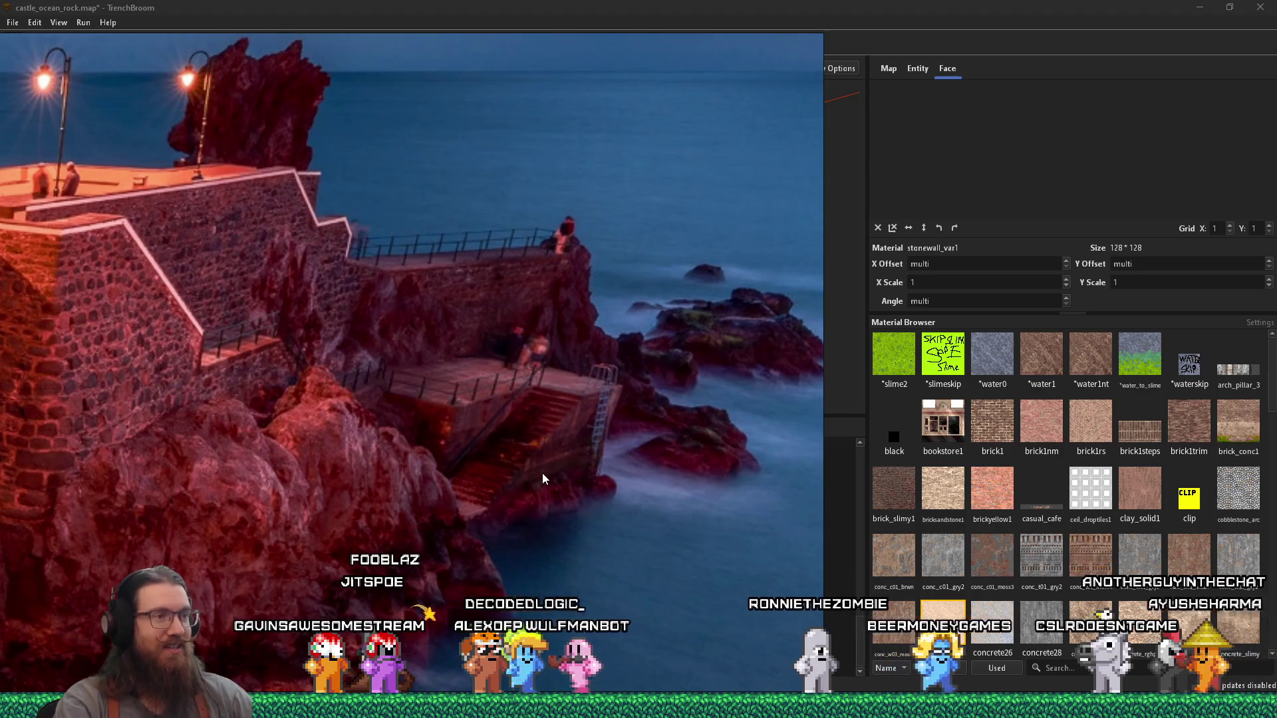
# Step: Leave the pier photo for TrenchBroom and frame the brick staircase brush from its side
pyautogui.hotkey('alt', 'Tab')
pyautogui.press('Escape')
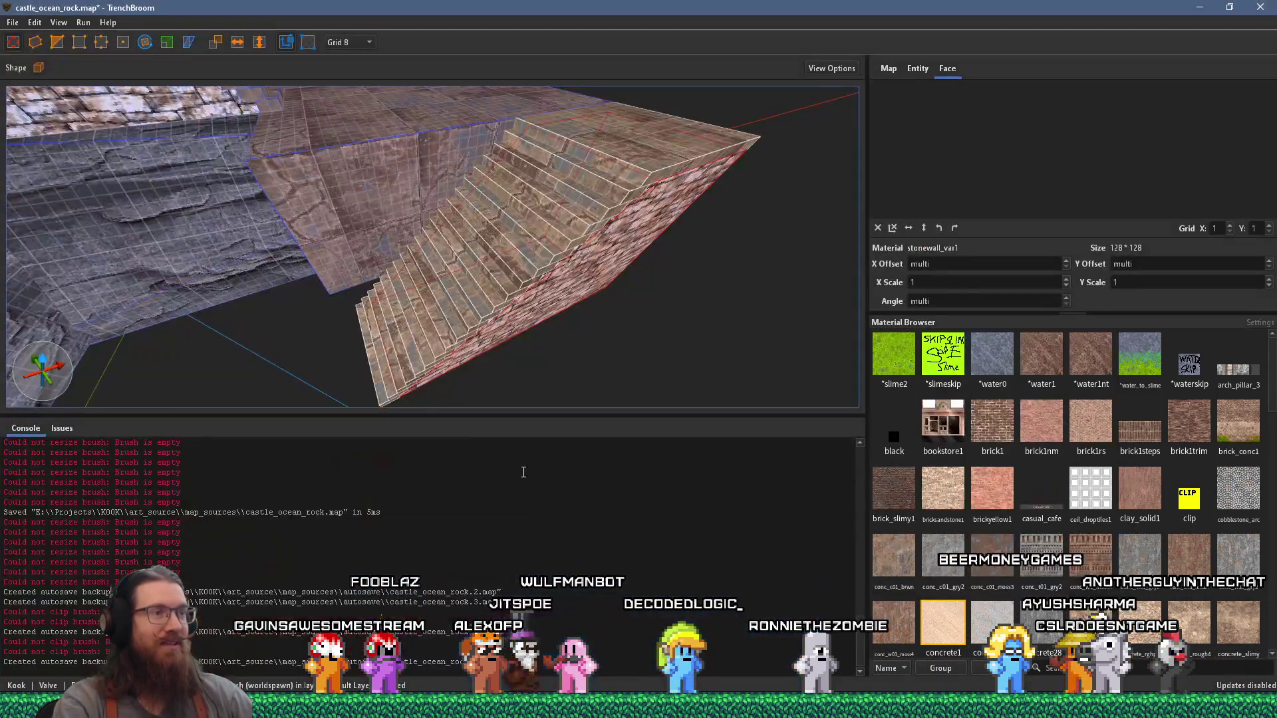
pyautogui.scroll(-5, 405, 349)
pyautogui.moveTo(554, 218)
pyautogui.mouseDown()
pyautogui.moveTo(295, 174)
pyautogui.moveTo(422, 236)
pyautogui.moveTo(363, 221)
pyautogui.moveTo(445, 241)
pyautogui.mouseUp()
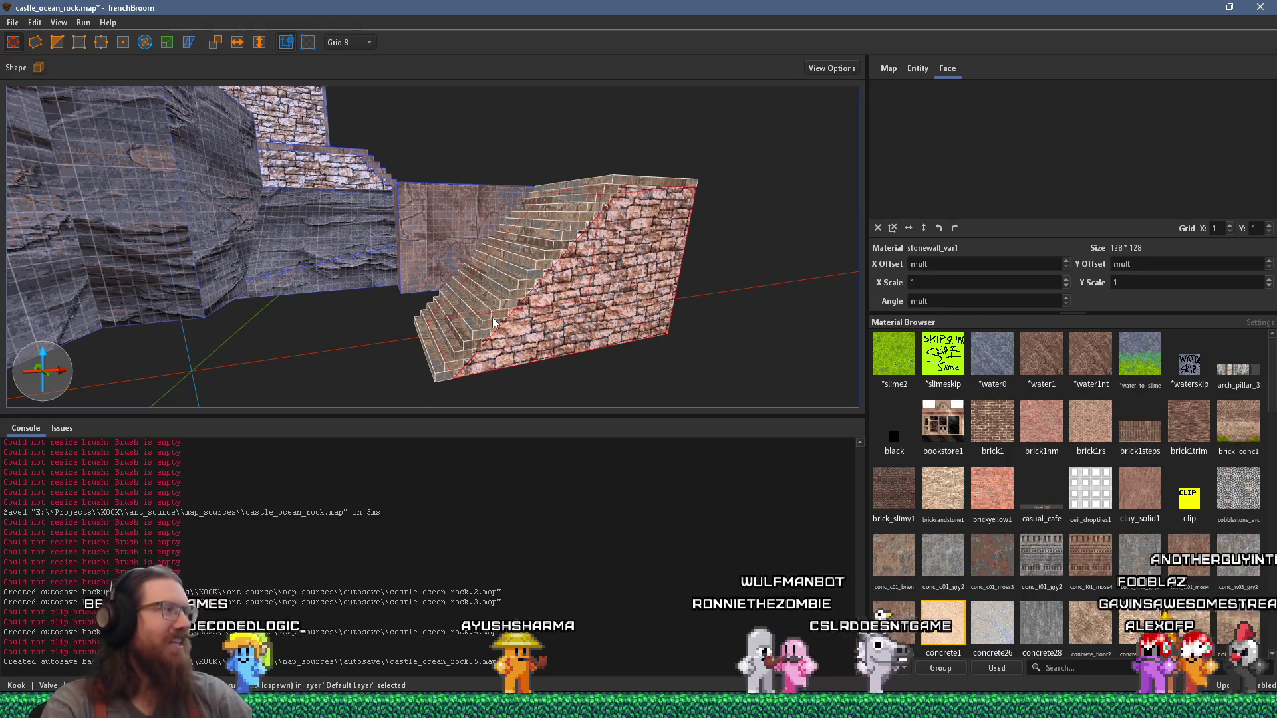
pyautogui.moveTo(461, 320)
pyautogui.mouseDown()
pyautogui.moveTo(508, 362)
pyautogui.moveTo(576, 386)
pyautogui.moveTo(578, 362)
pyautogui.moveTo(444, 356)
pyautogui.moveTo(544, 286)
pyautogui.moveTo(559, 213)
pyautogui.moveTo(512, 252)
pyautogui.mouseUp()
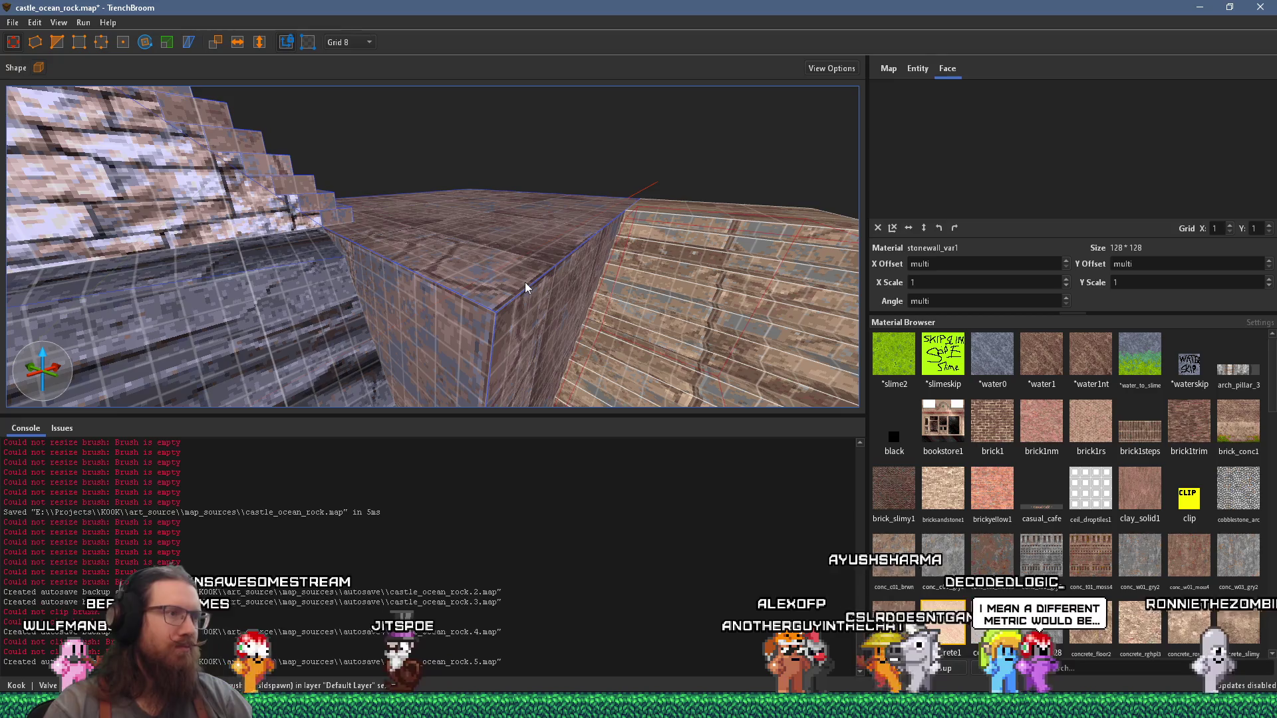
pyautogui.rightClick(479, 301)
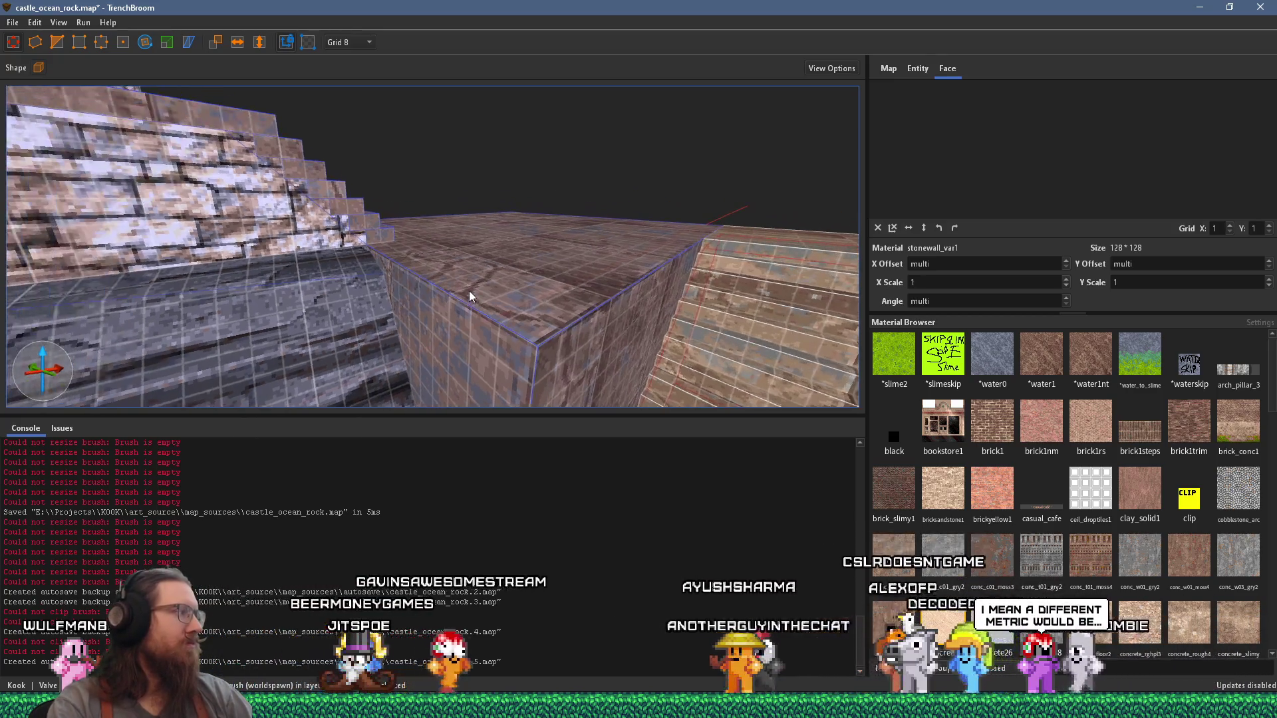
pyautogui.rightClick(469, 290)
pyautogui.rightClick(500, 299)
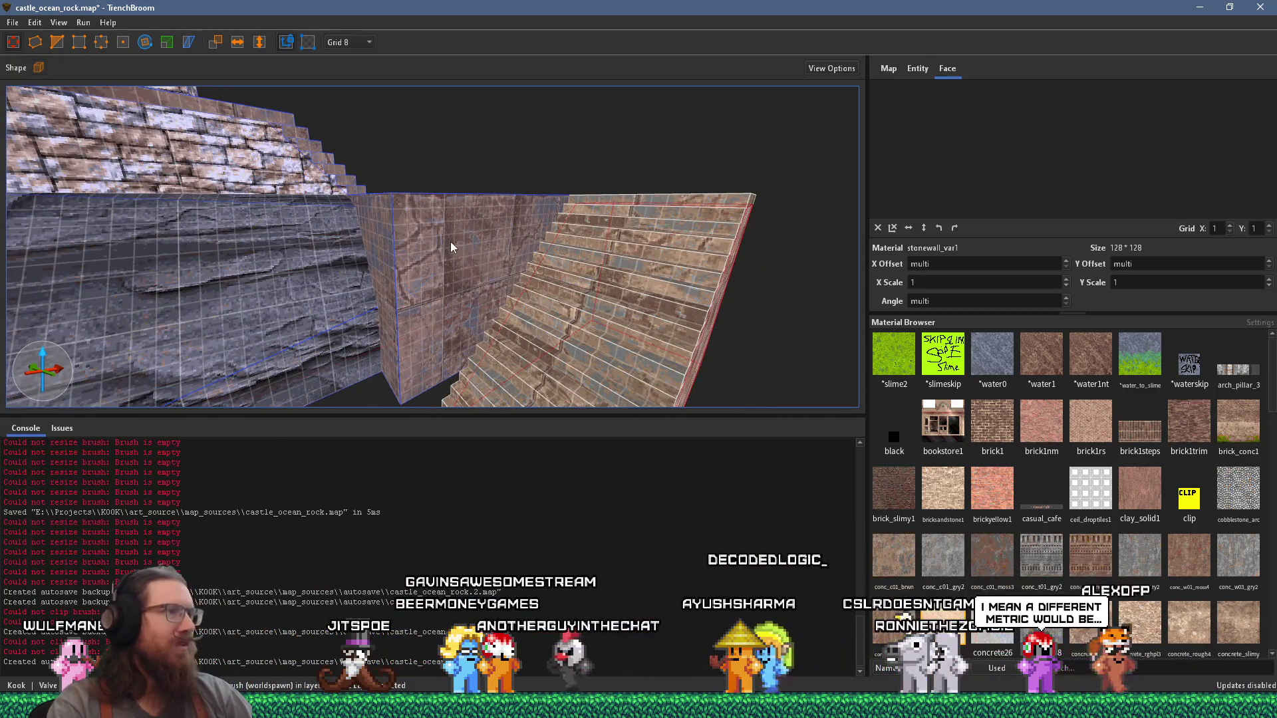
pyautogui.rightClick(450, 242)
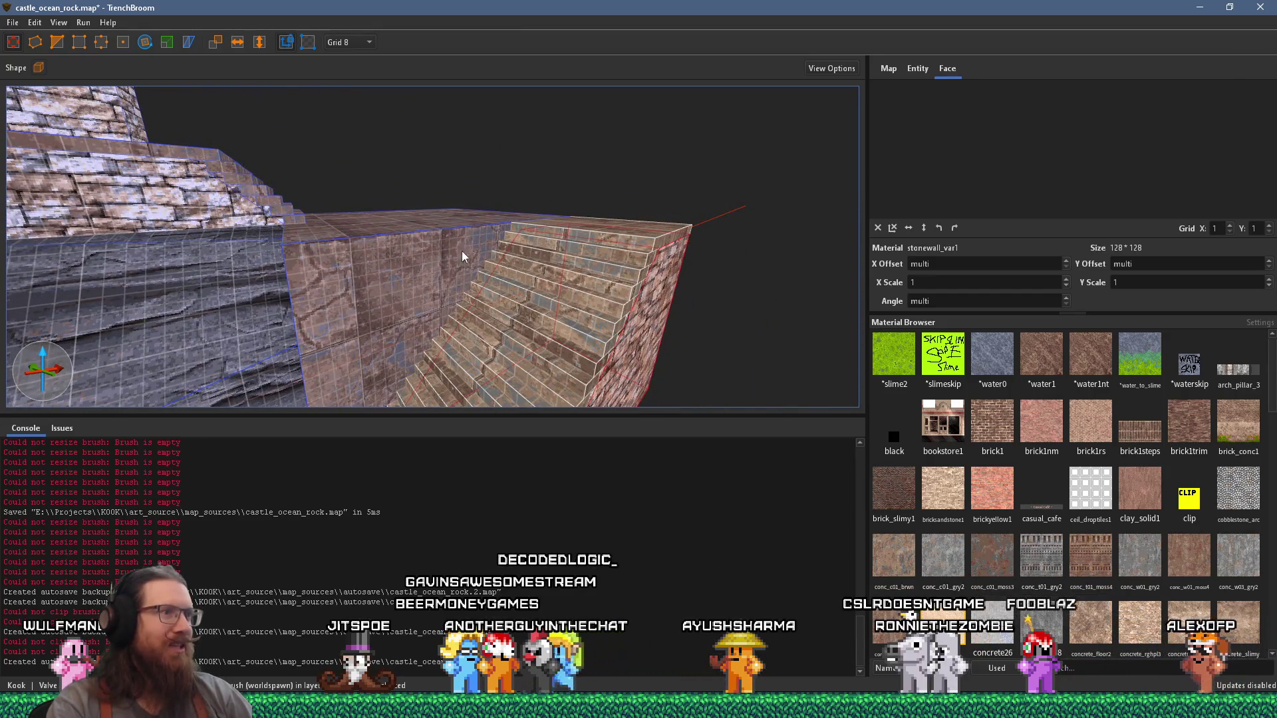
pyautogui.rightClick(460, 254)
pyautogui.rightClick(475, 301)
pyautogui.scroll(6, 377, 350)
pyautogui.rightClick(283, 342)
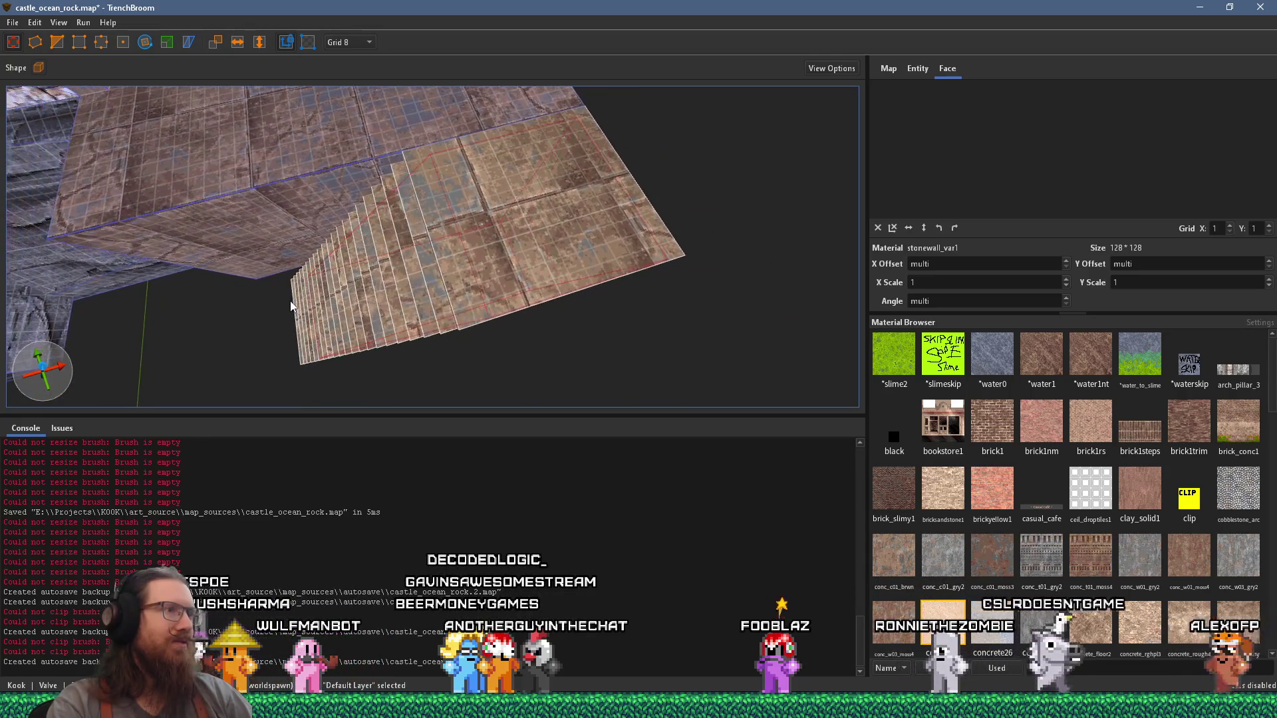
pyautogui.rightClick(290, 306)
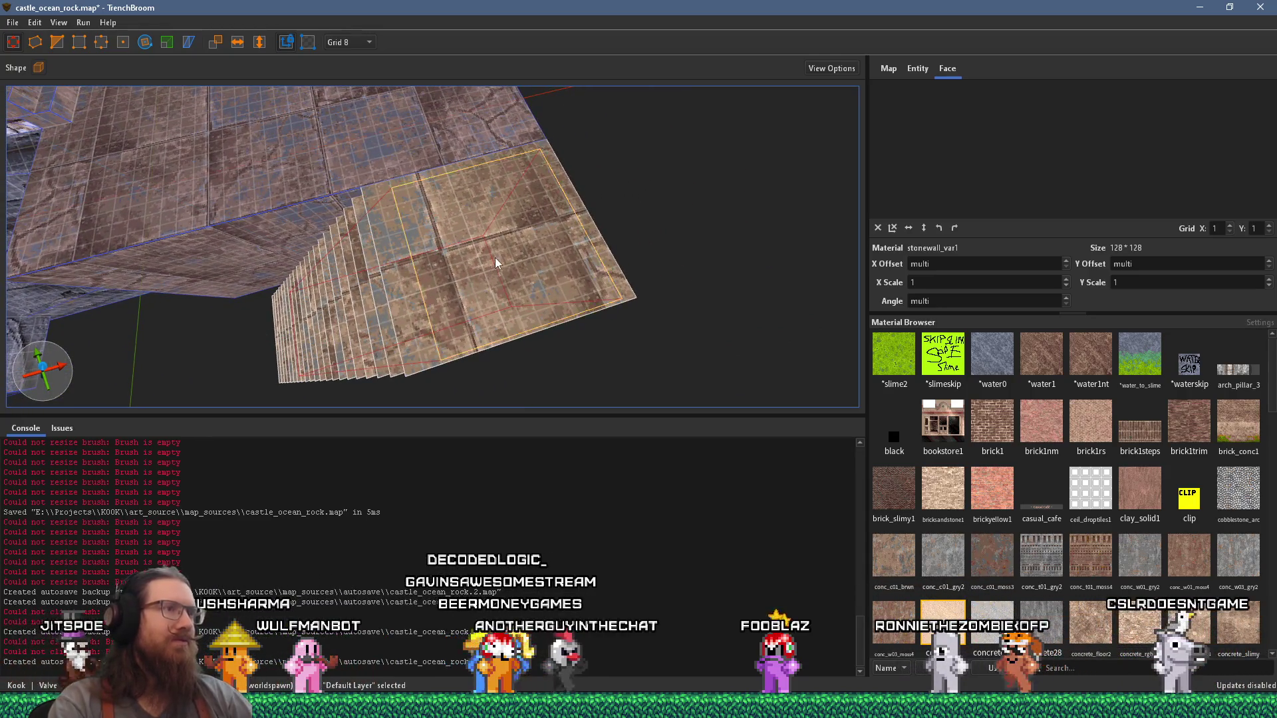
# Step: Set the stone_pav_sqlg1 X offset to 0 on the paved block's top face
pyautogui.keyDown('shift'); pyautogui.click(495, 258); pyautogui.keyUp('shift')
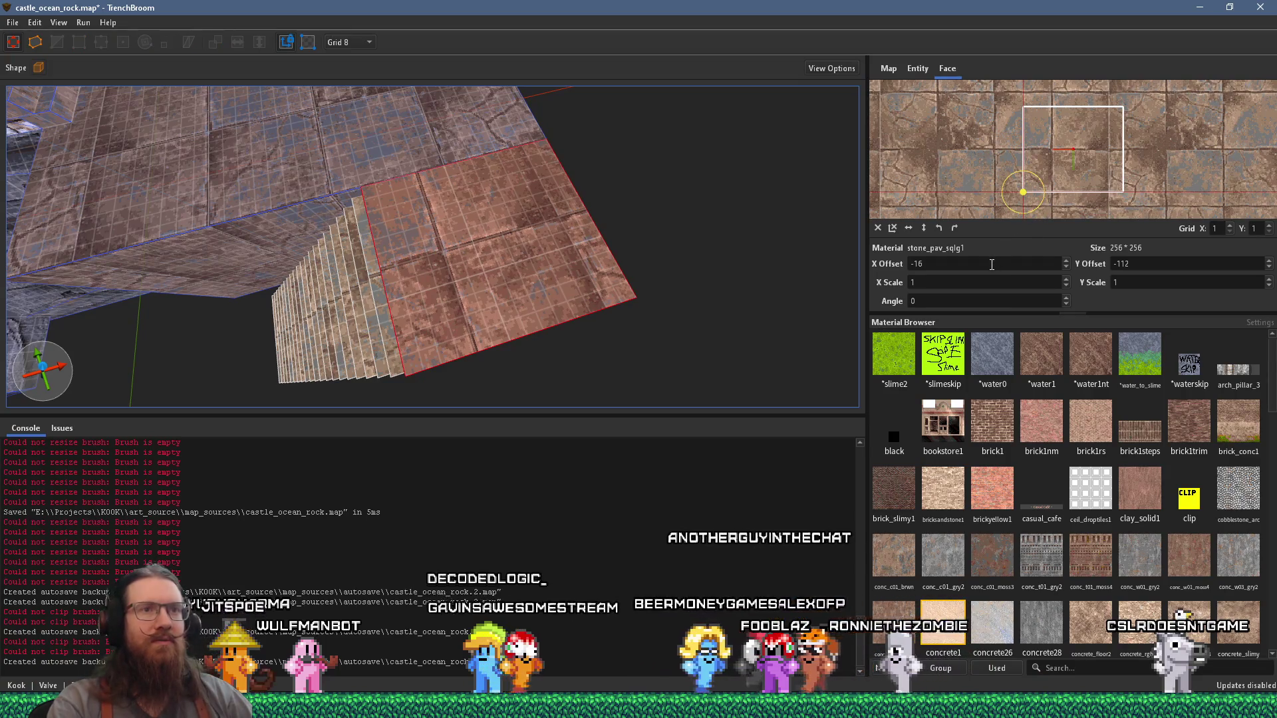
pyautogui.scroll(2, 990, 265)
pyautogui.scroll(1, 991, 266)
# Step: Rotate the stair face's paving texture to match and set its X offset to -1392
pyautogui.moveTo(525, 245)
pyautogui.mouseDown()
pyautogui.moveTo(653, 233)
pyautogui.moveTo(730, 203)
pyautogui.moveTo(728, 222)
pyautogui.moveTo(717, 190)
pyautogui.moveTo(657, 197)
pyautogui.mouseUp()
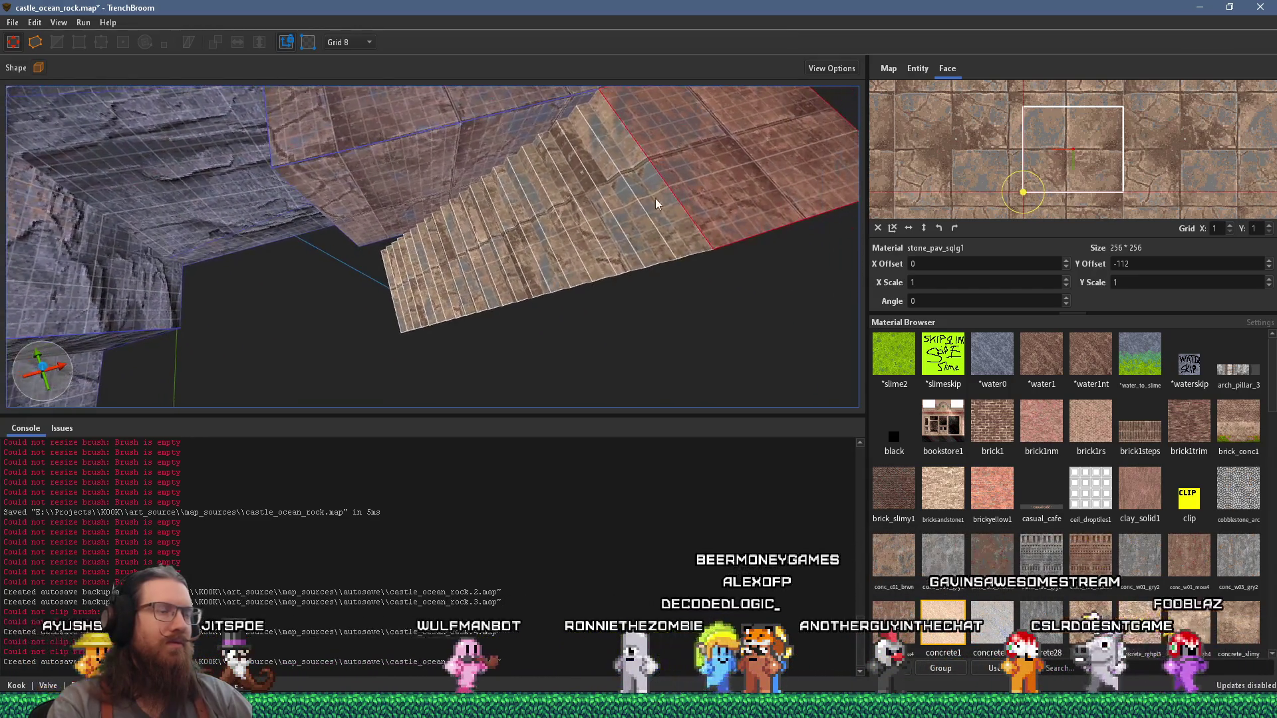
pyautogui.keyDown('shift'); pyautogui.click(633, 208); pyautogui.keyUp('shift')
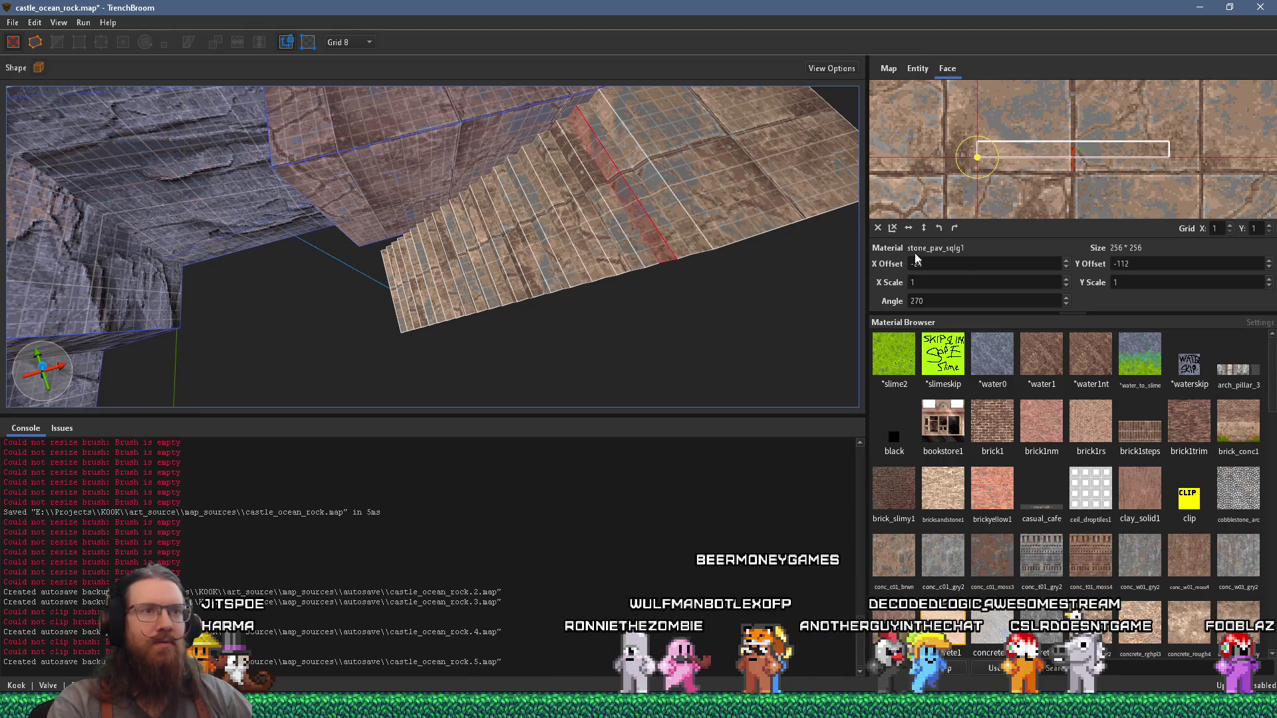
pyautogui.moveTo(992, 146)
pyautogui.mouseDown()
pyautogui.moveTo(952, 113)
pyautogui.moveTo(923, 111)
pyautogui.mouseUp()
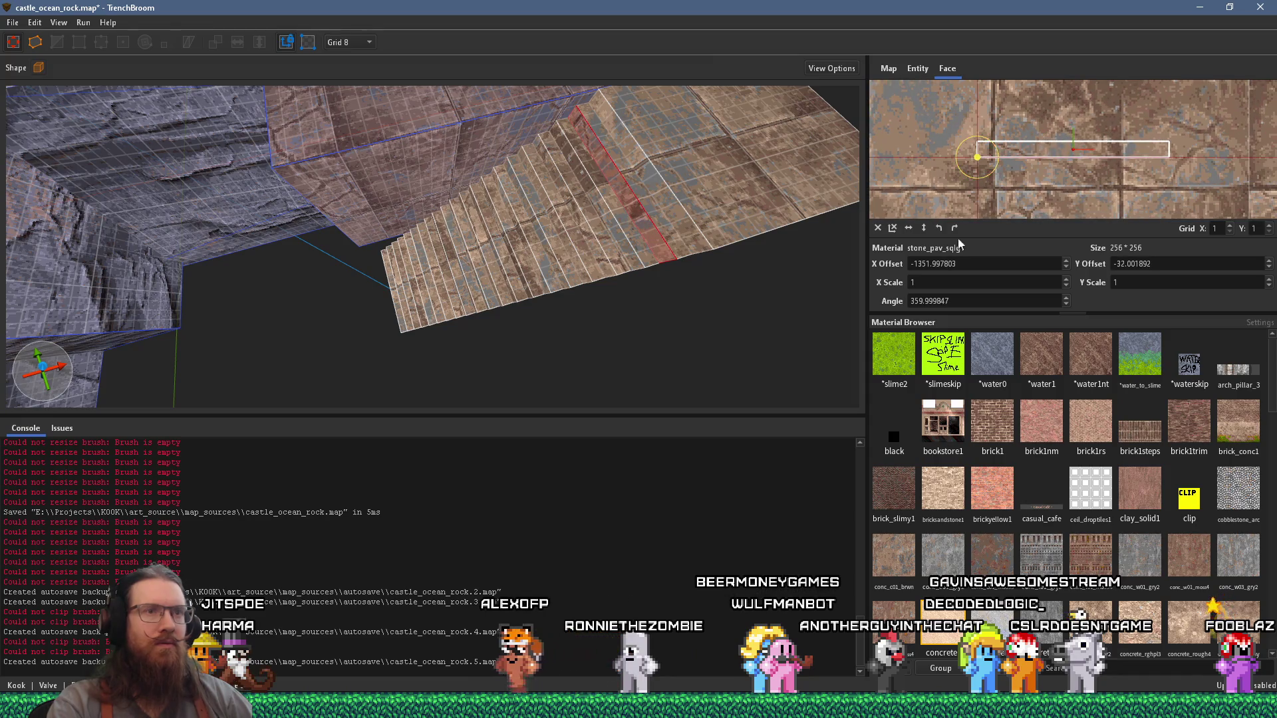
pyautogui.scroll(-5, 989, 263)
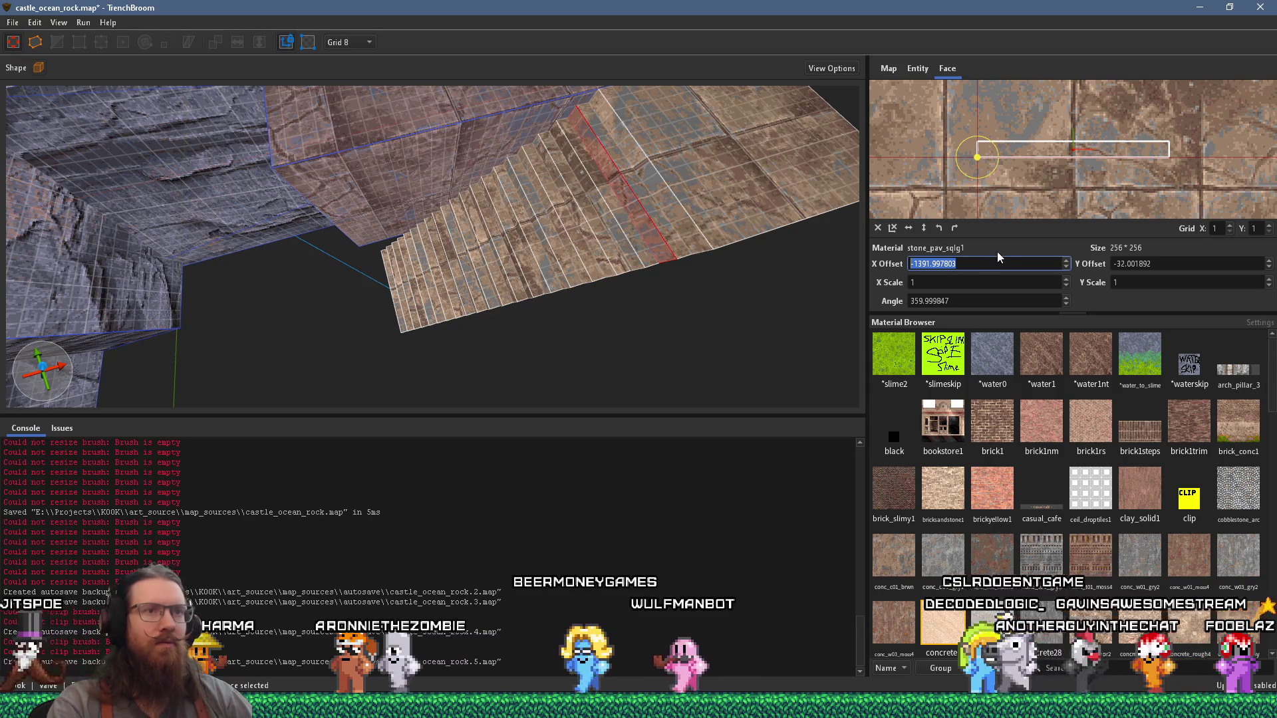
pyautogui.moveTo(925, 264); pyautogui.dragTo(964, 266)
pyautogui.write('2')
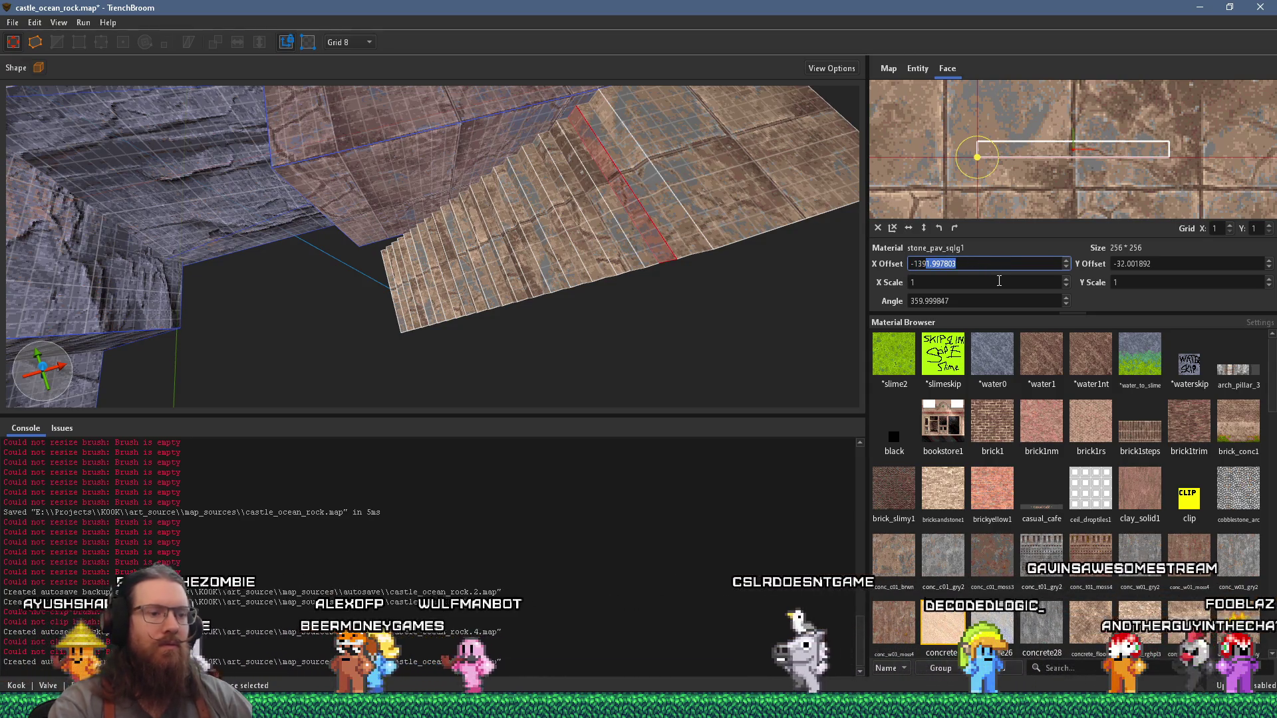
pyautogui.press('Return')
pyautogui.scroll(2, 661, 178)
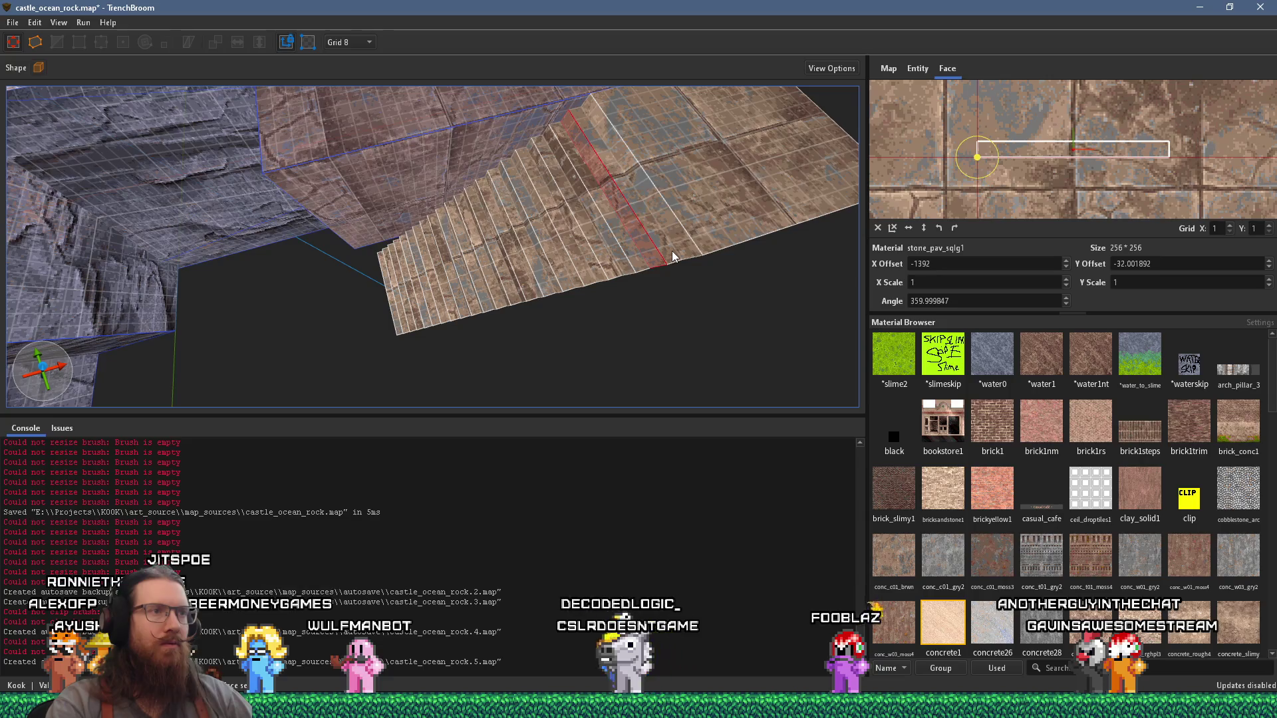
pyautogui.moveTo(676, 261)
pyautogui.mouseDown()
pyautogui.moveTo(550, 297)
pyautogui.moveTo(699, 258)
pyautogui.moveTo(528, 267)
pyautogui.moveTo(741, 196)
pyautogui.mouseUp()
pyautogui.click(699, 265)
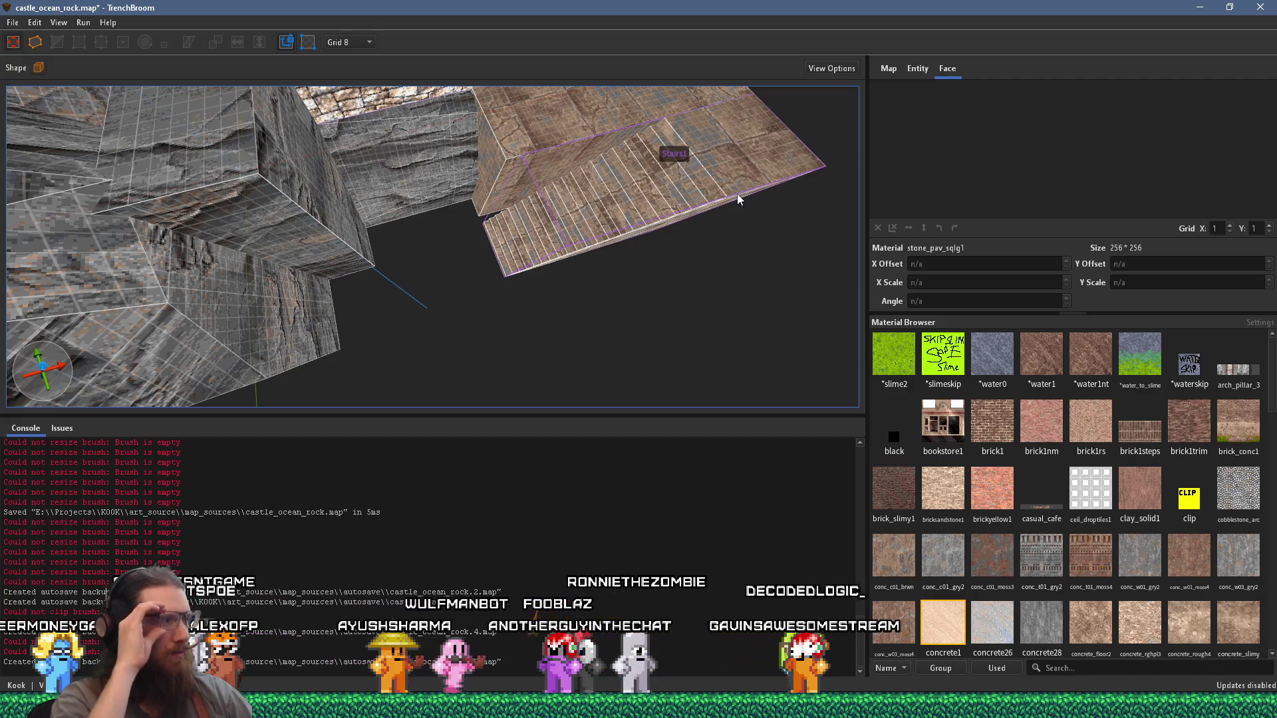
# Step: Orbit low around the finished stairs brush, then bring up the coastal stairs reference photo
pyautogui.moveTo(737, 193)
pyautogui.mouseDown()
pyautogui.moveTo(581, 202)
pyautogui.moveTo(493, 156)
pyautogui.moveTo(495, 105)
pyautogui.mouseUp()
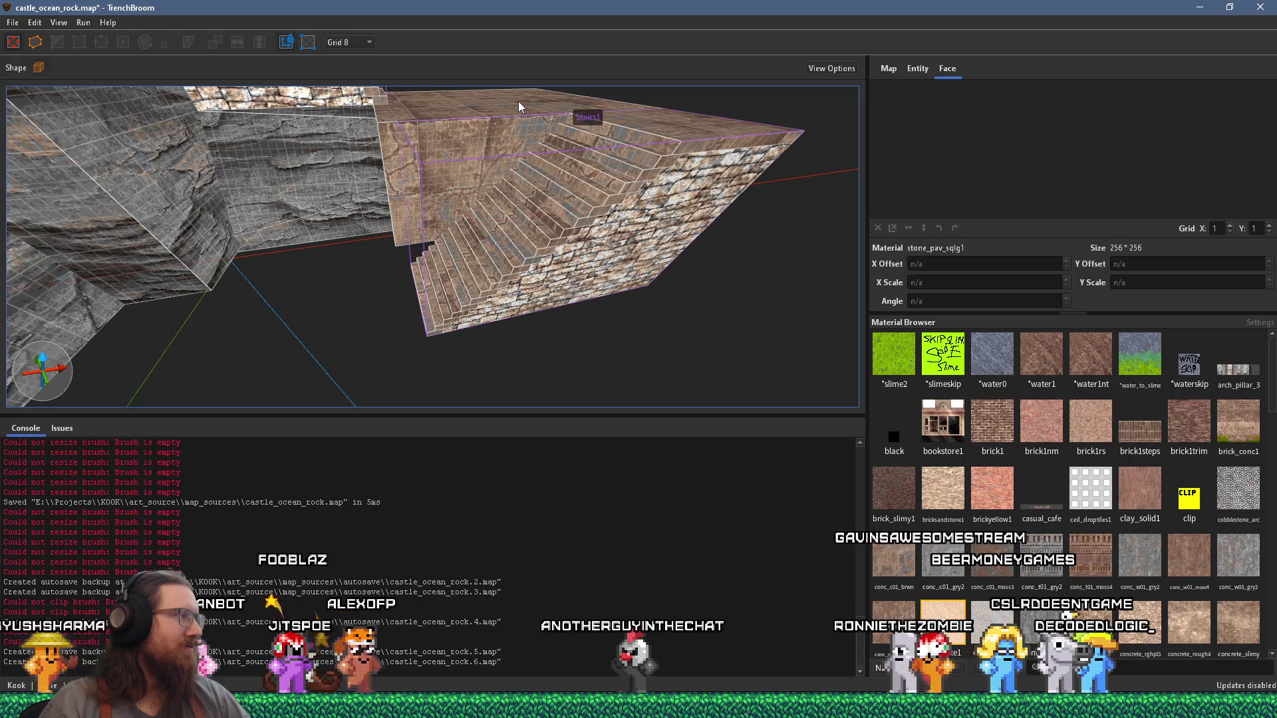
pyautogui.moveTo(457, 238)
pyautogui.mouseDown()
pyautogui.moveTo(444, 248)
pyautogui.moveTo(632, 142)
pyautogui.moveTo(550, 187)
pyautogui.moveTo(461, 210)
pyautogui.moveTo(469, 239)
pyautogui.moveTo(448, 327)
pyautogui.moveTo(357, 348)
pyautogui.moveTo(448, 290)
pyautogui.moveTo(390, 286)
pyautogui.moveTo(313, 353)
pyautogui.moveTo(373, 288)
pyautogui.mouseUp()
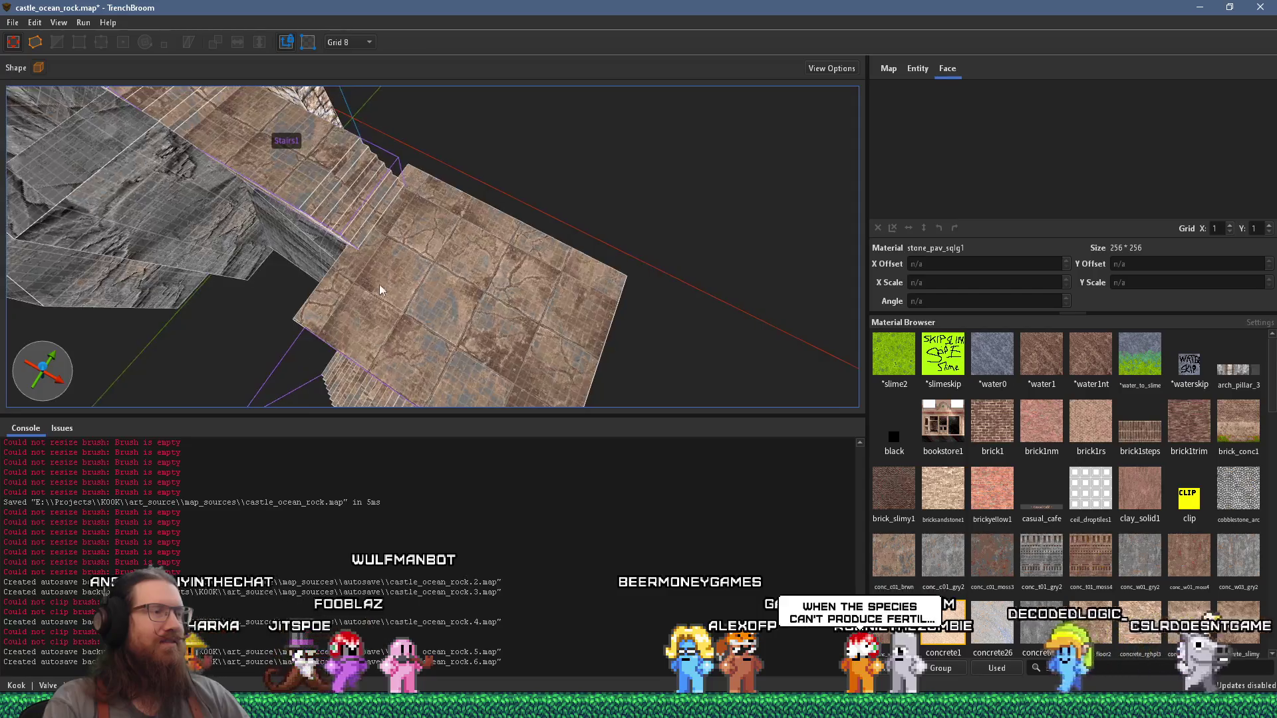
pyautogui.hotkey('alt', 'Tab')
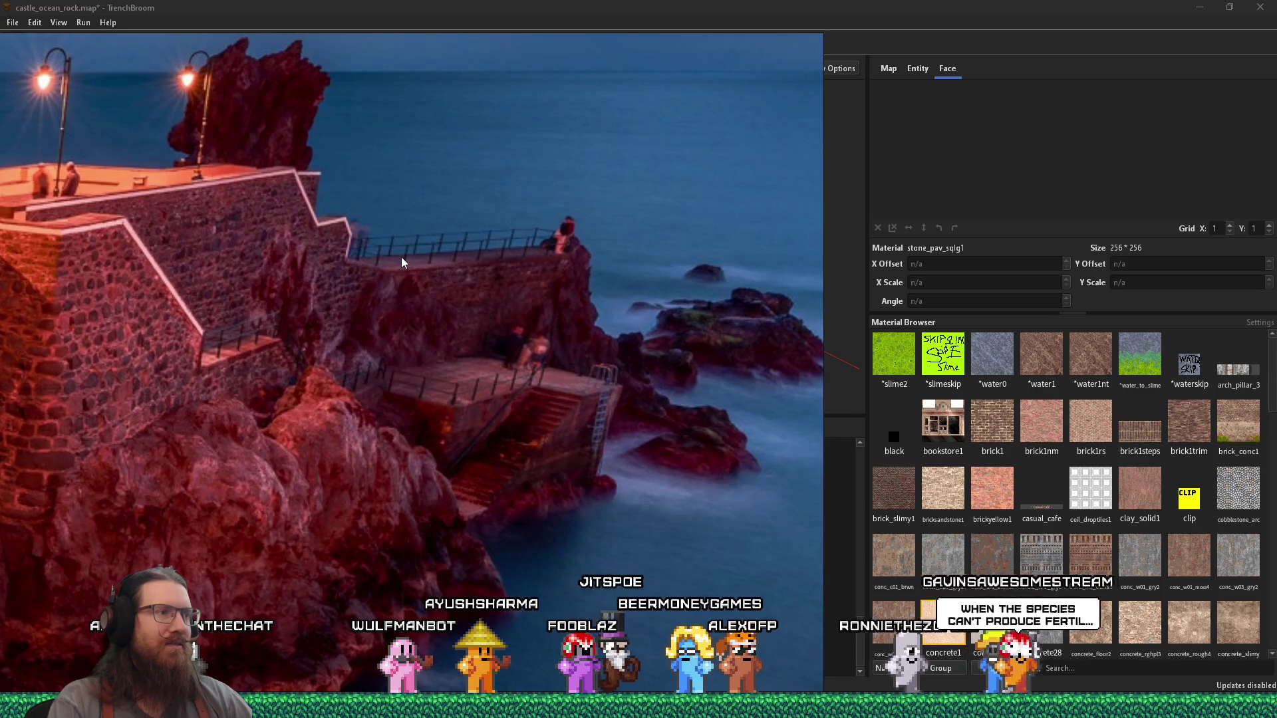
# Step: Resize the brick wall brush, checking each change against the reference photo
pyautogui.hotkey('alt', 'Tab')
pyautogui.moveTo(402, 248); pyautogui.dragTo(365, 205)
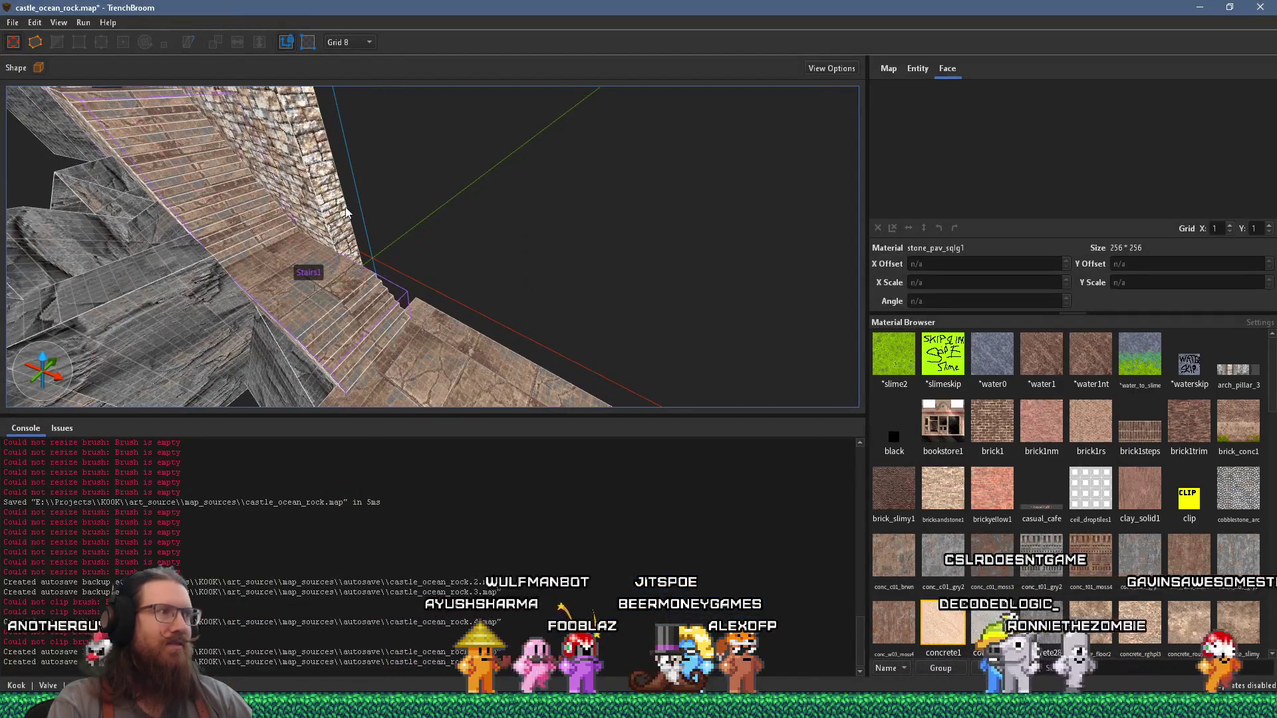
pyautogui.click(341, 222)
pyautogui.hotkey('alt', 'Tab')
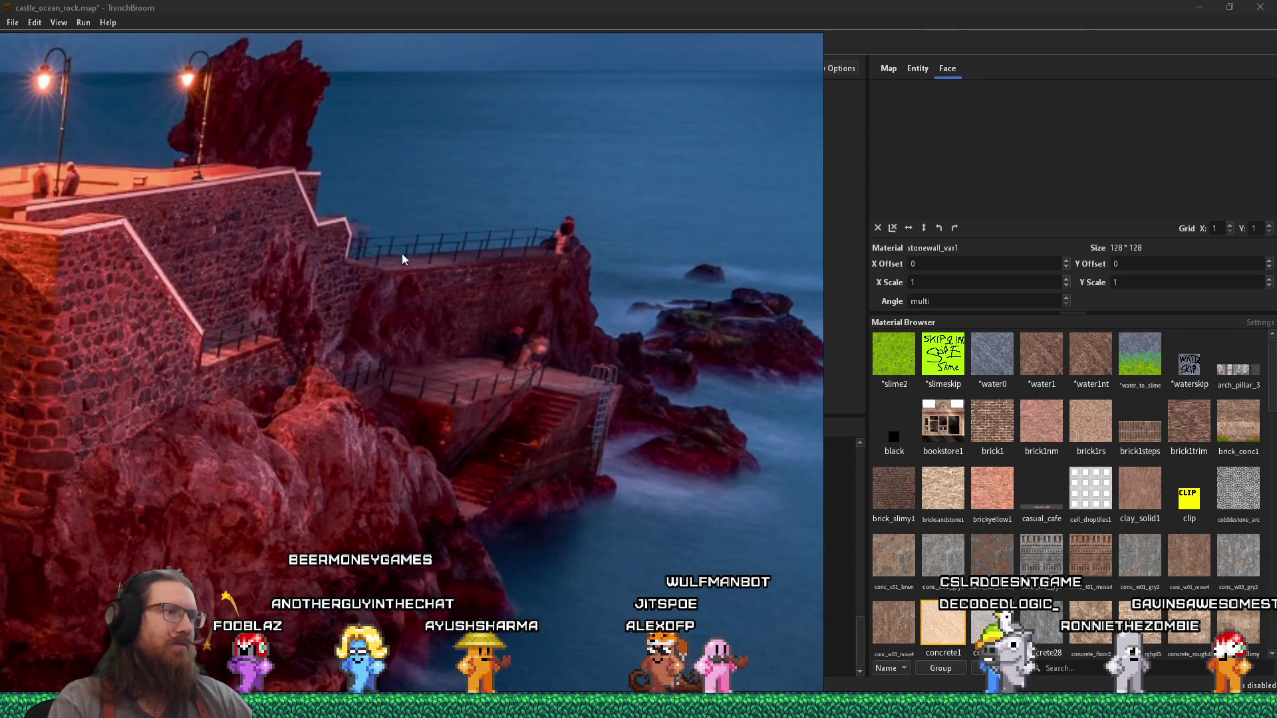
pyautogui.hotkey('alt', 'Tab')
pyautogui.moveTo(402, 247); pyautogui.dragTo(469, 292)
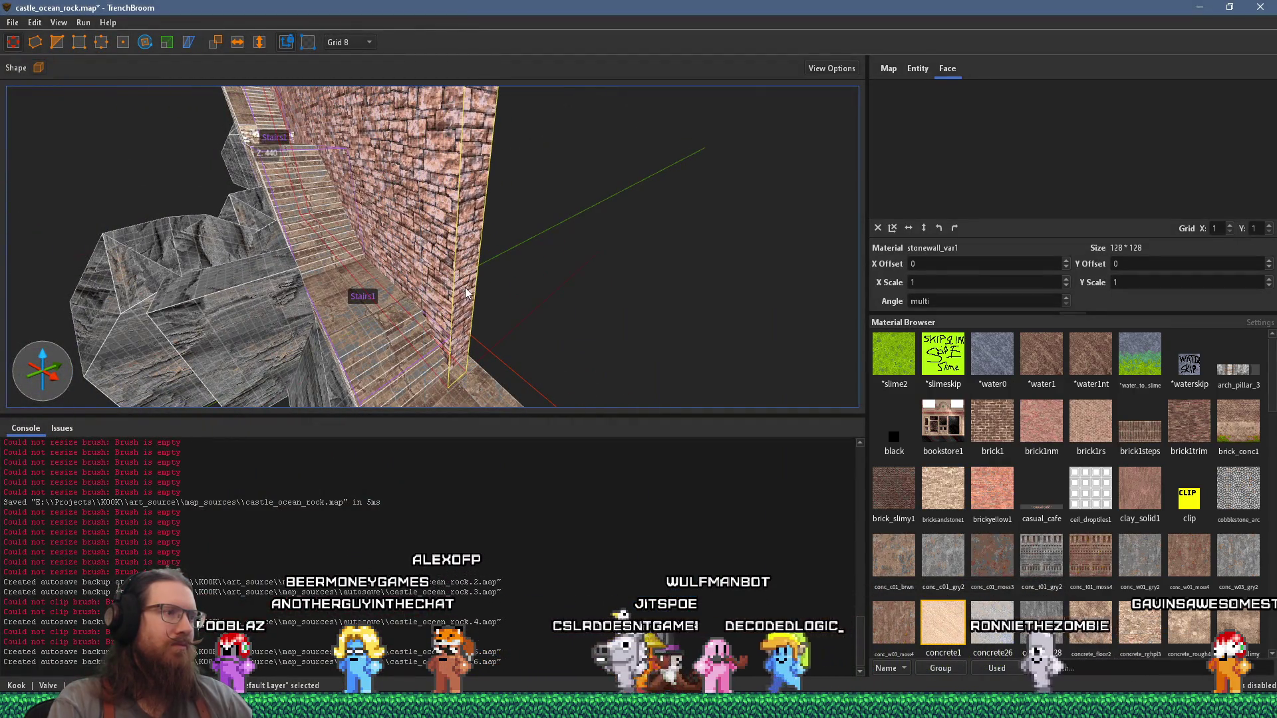
pyautogui.hotkey('alt', 'Tab')
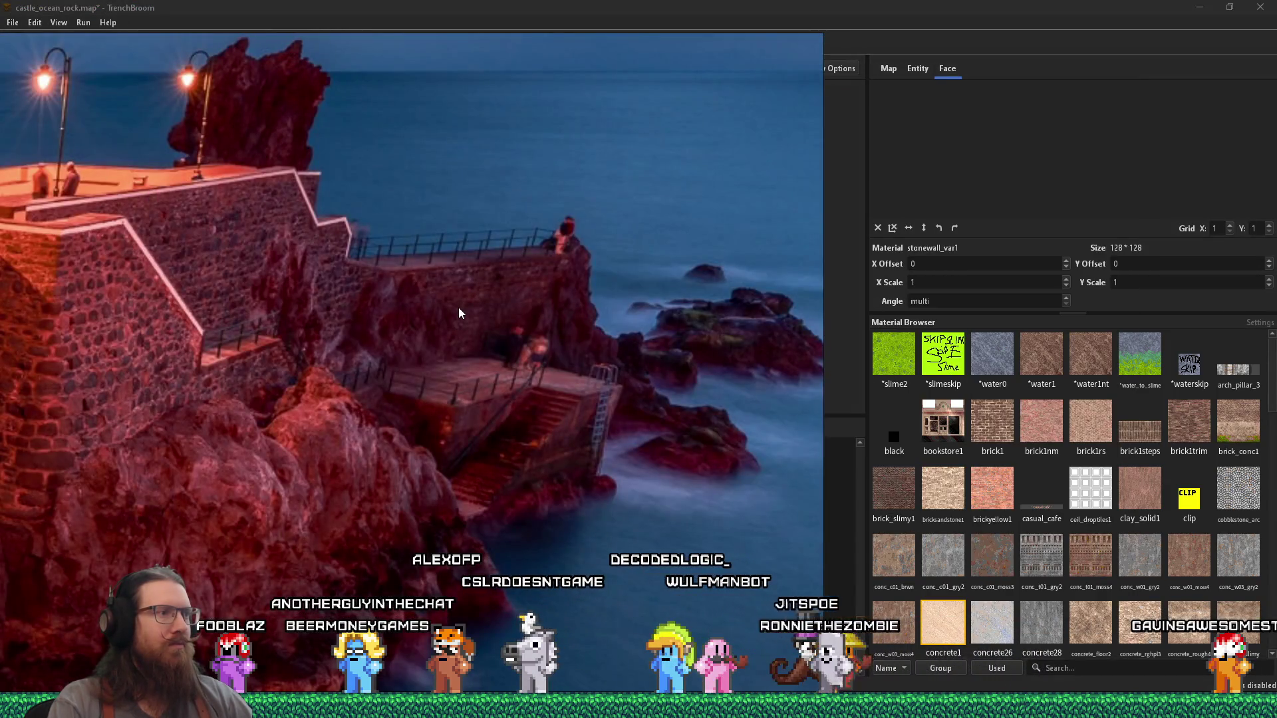
pyautogui.hotkey('alt', 'Tab')
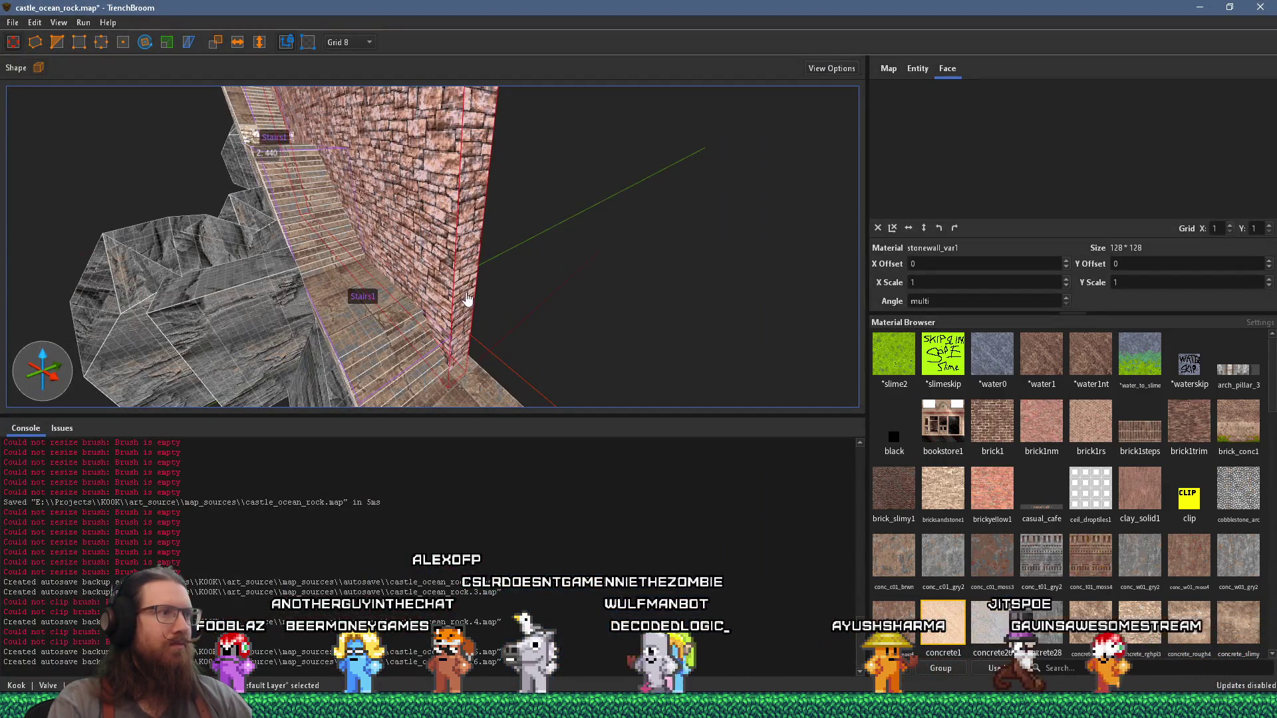
pyautogui.moveTo(471, 293); pyautogui.dragTo(440, 270)
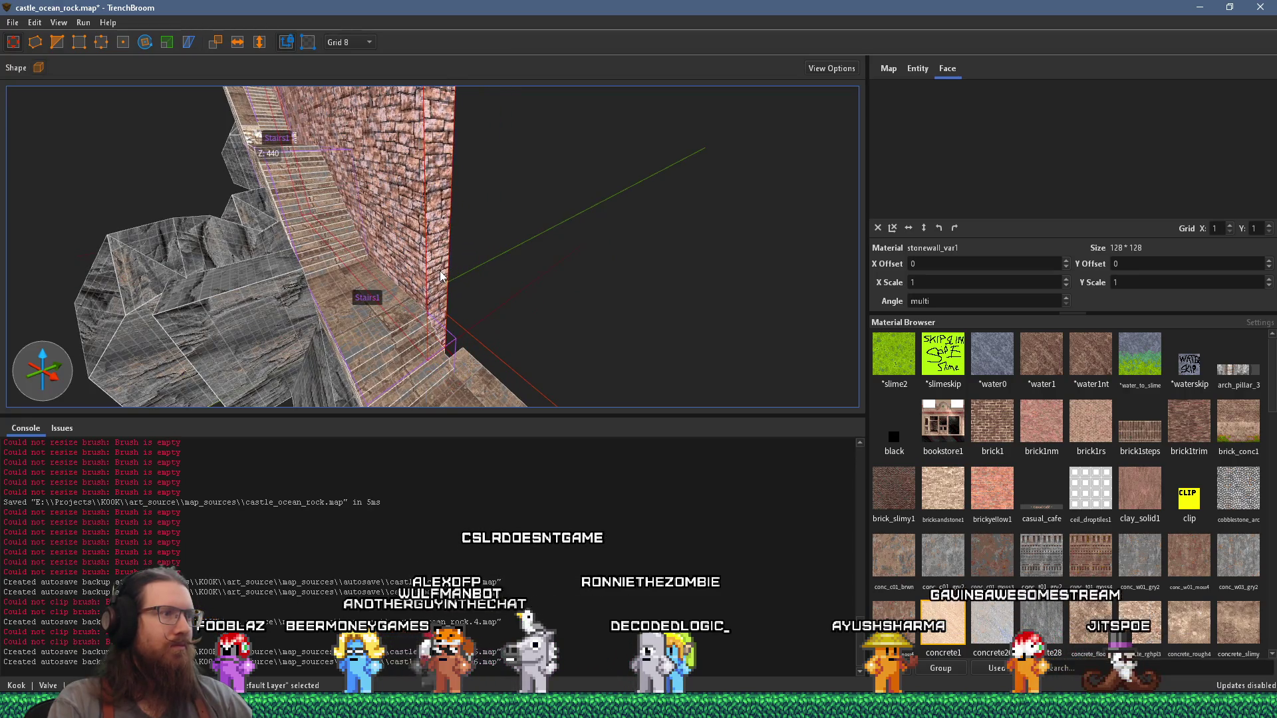
pyautogui.hotkey('alt', 'Tab')
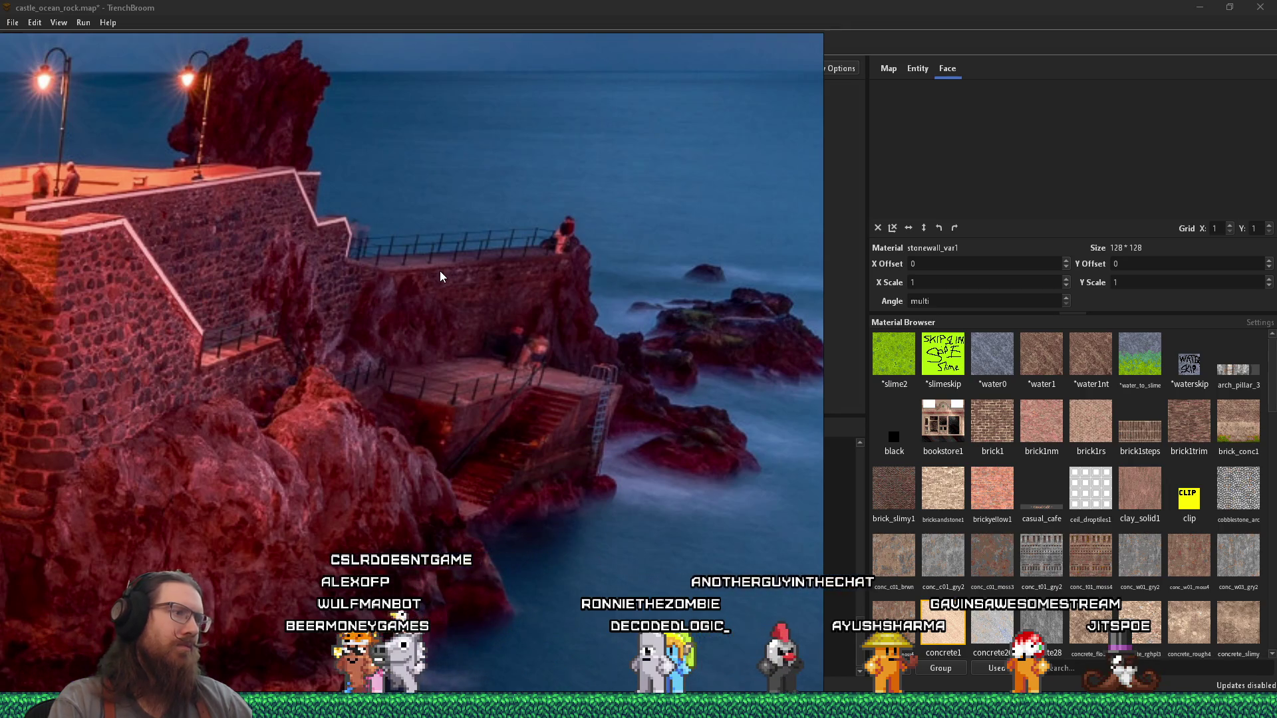
pyautogui.hotkey('alt', 'Tab')
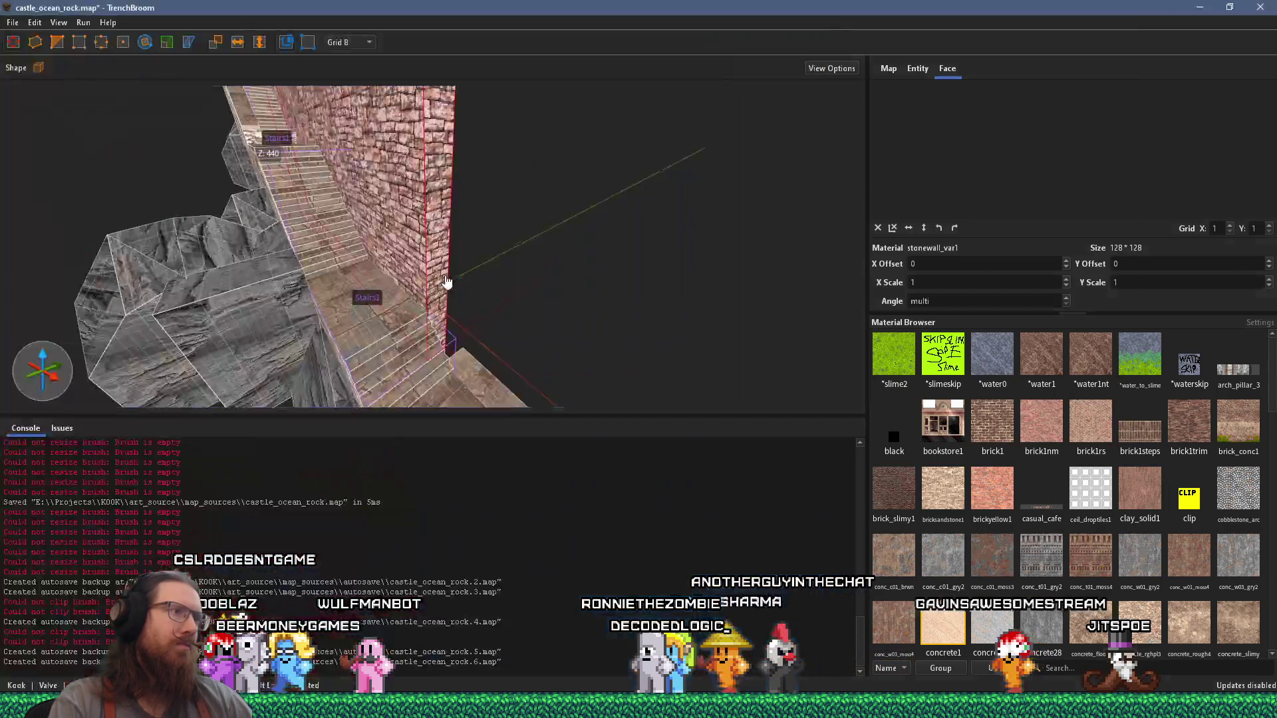
# Step: Select the brick pillar beside Stairs1 and orbit around the brick wall to inspect it
pyautogui.scroll(2, 367, 242)
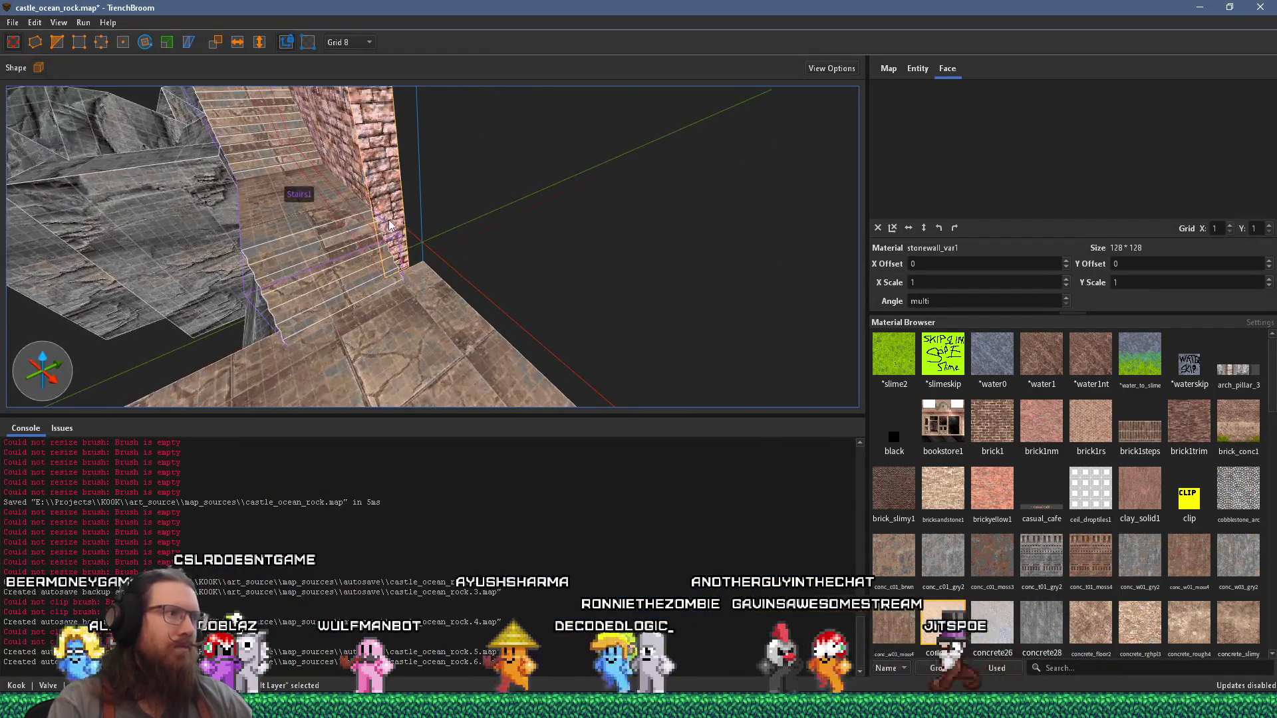
pyautogui.click(420, 259)
pyautogui.scroll(4, 507, 194)
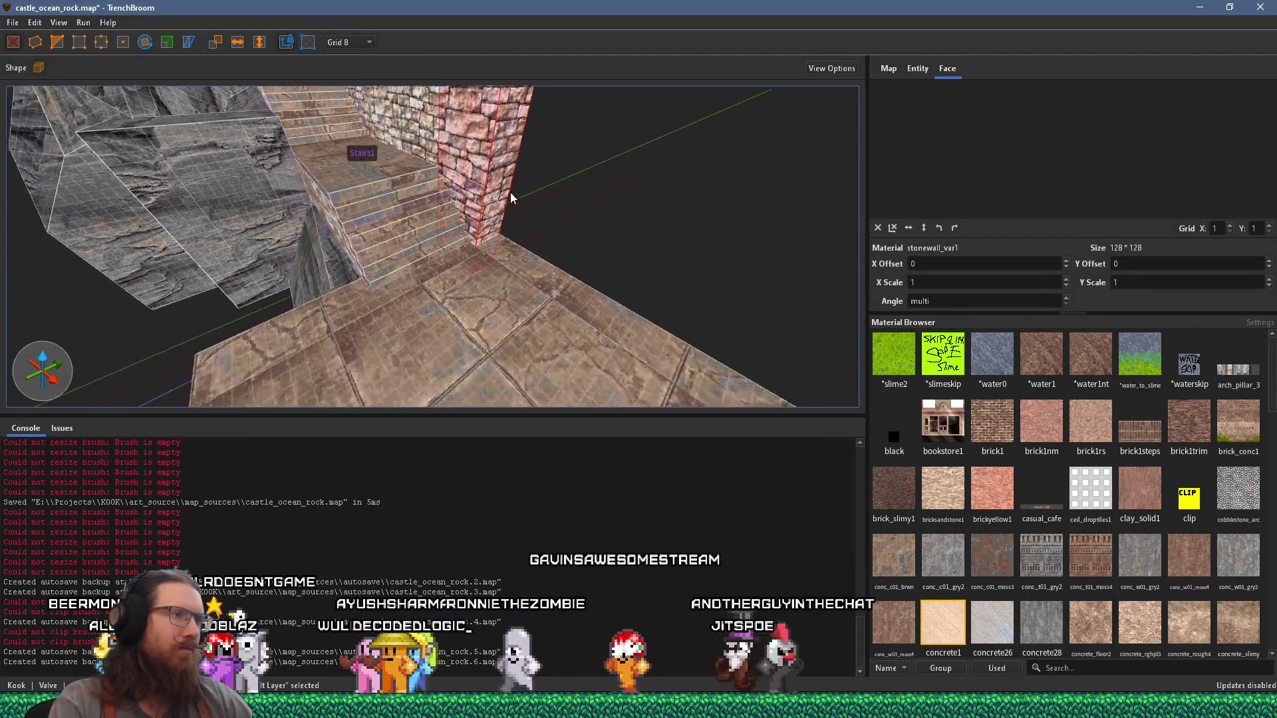
pyautogui.scroll(-3, 512, 192)
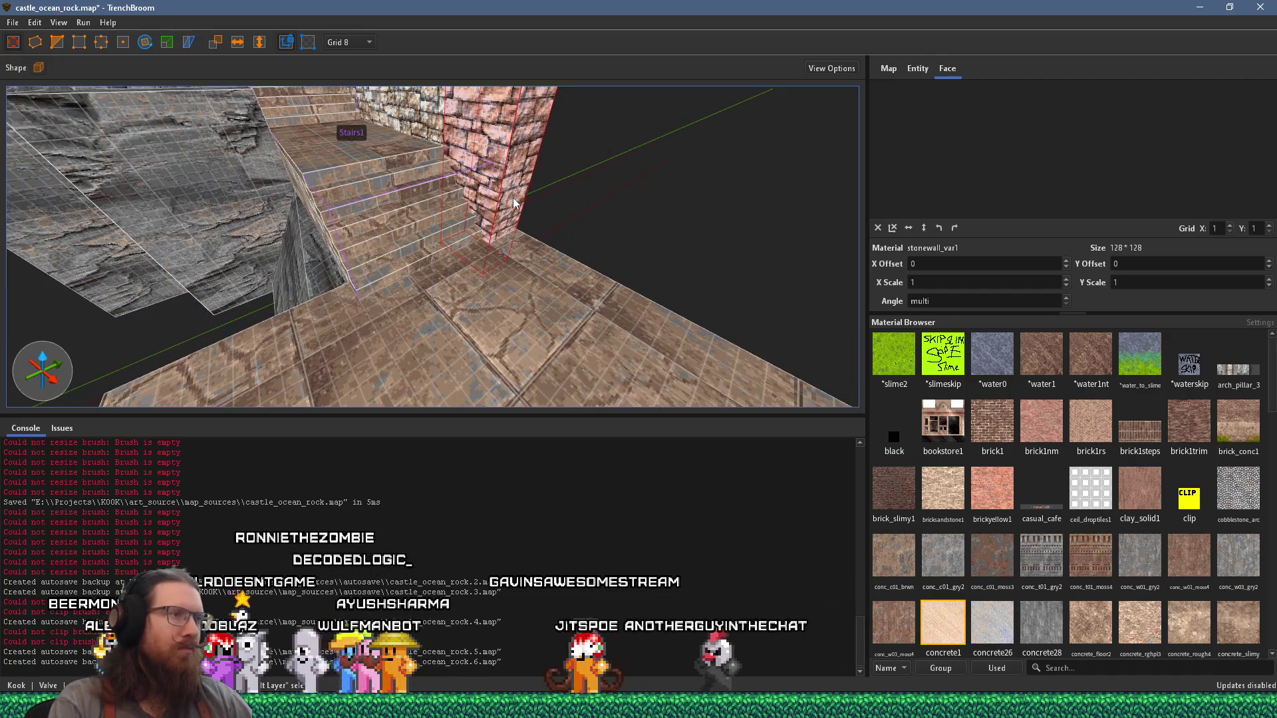
pyautogui.moveTo(502, 198); pyautogui.dragTo(681, 290)
pyautogui.scroll(-3, 681, 290)
pyautogui.scroll(3, 407, 259)
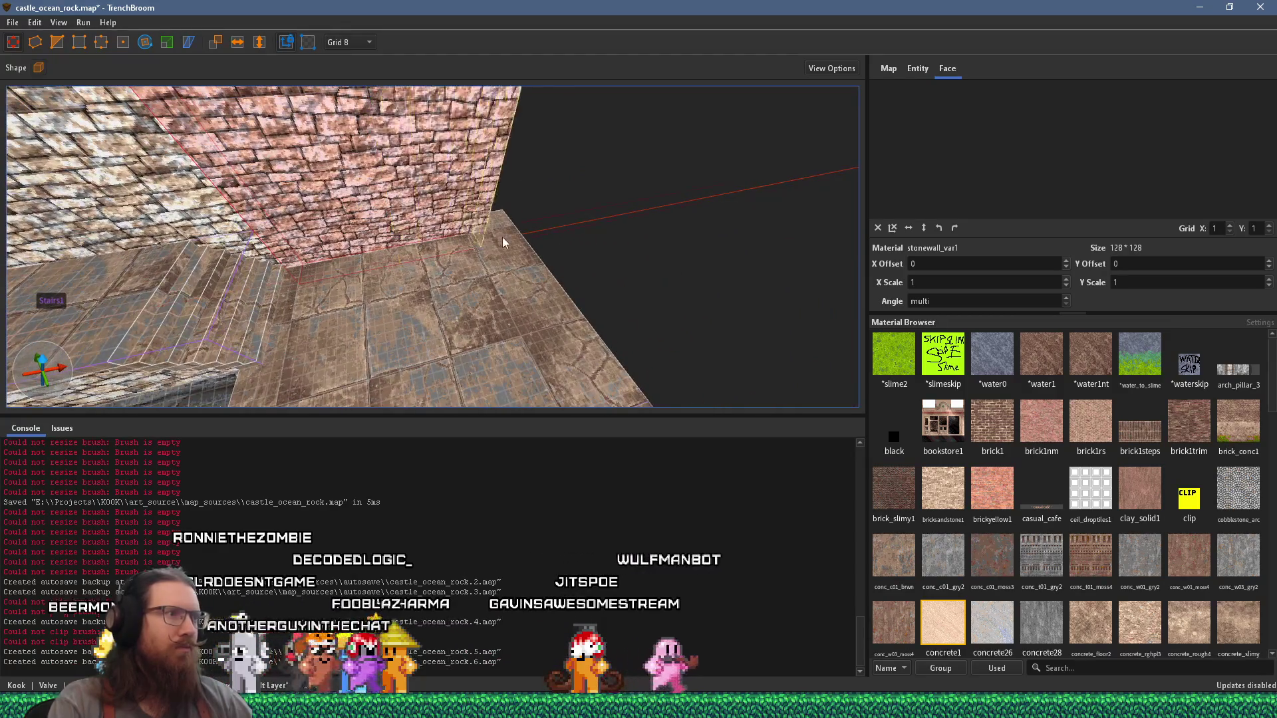
pyautogui.moveTo(527, 241)
pyautogui.mouseDown()
pyautogui.moveTo(545, 343)
pyautogui.moveTo(444, 360)
pyautogui.mouseUp()
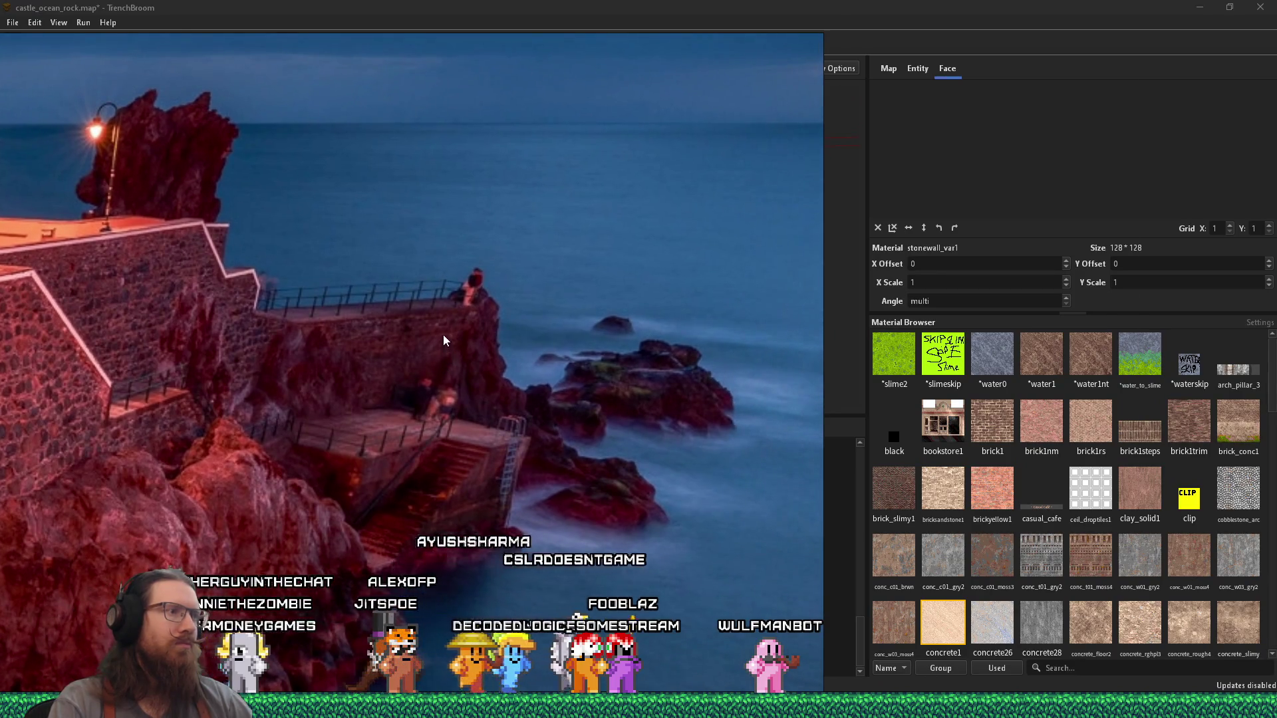
# Step: Set the grid size to 32 units while looking over the stairs and wall
pyautogui.hotkey('alt', 'Tab')
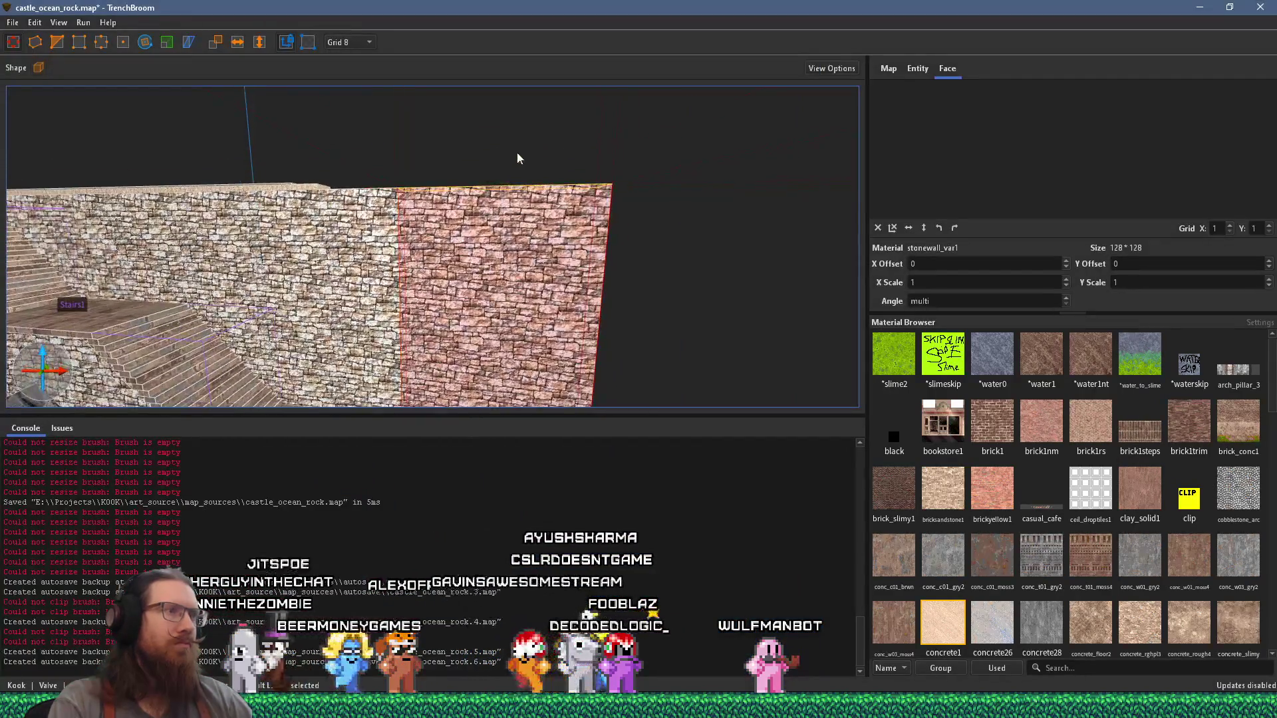
pyautogui.moveTo(519, 329)
pyautogui.mouseDown()
pyautogui.moveTo(532, 322)
pyautogui.moveTo(185, 315)
pyautogui.moveTo(307, 79)
pyautogui.mouseUp()
pyautogui.click(363, 135)
pyautogui.moveTo(360, 173)
pyautogui.mouseDown()
pyautogui.moveTo(329, 238)
pyautogui.moveTo(436, 117)
pyautogui.moveTo(411, 238)
pyautogui.moveTo(286, 313)
pyautogui.moveTo(213, 313)
pyautogui.moveTo(508, 205)
pyautogui.mouseUp()
pyautogui.scroll(-2, 409, 230)
pyautogui.scroll(3, 426, 233)
pyautogui.moveTo(594, 199)
pyautogui.mouseDown()
pyautogui.moveTo(426, 226)
pyautogui.moveTo(466, 220)
pyautogui.mouseUp()
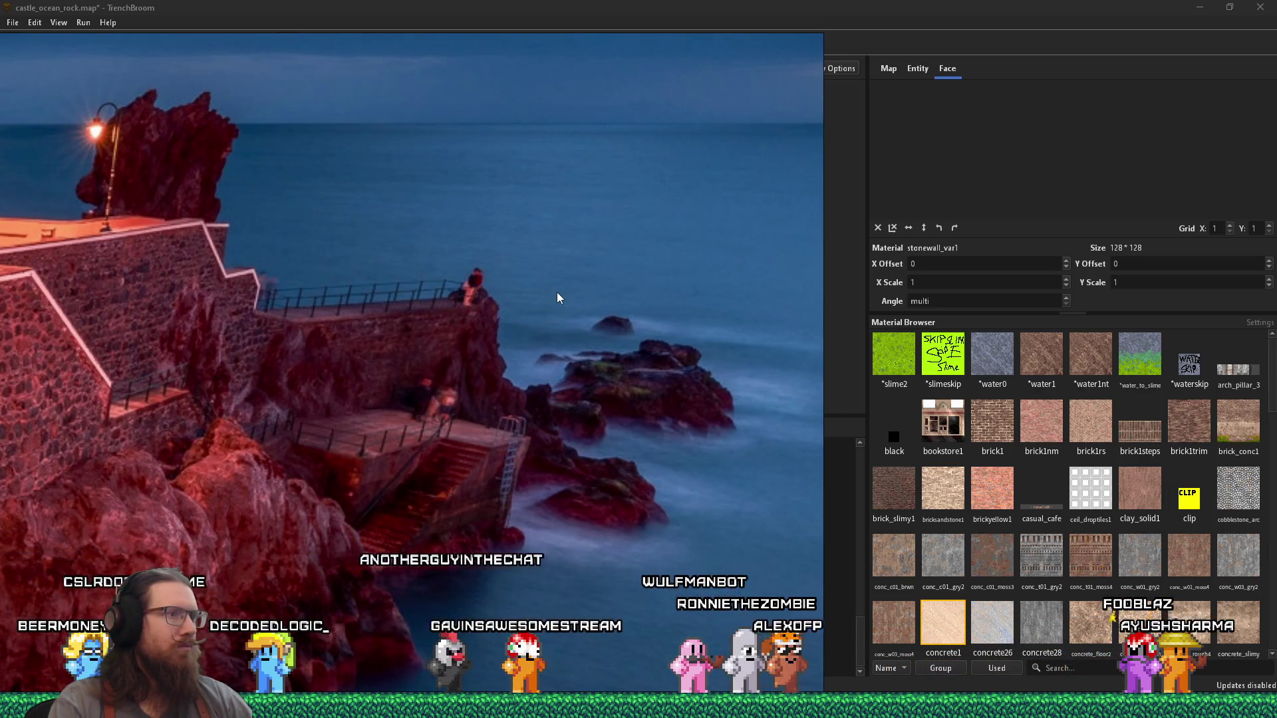
# Step: Compare the pillar and stairs block against the ocean-cliff reference photo from several angles
pyautogui.hotkey('alt', 'Tab')
pyautogui.scroll(4, 380, 218)
pyautogui.scroll(4, 522, 121)
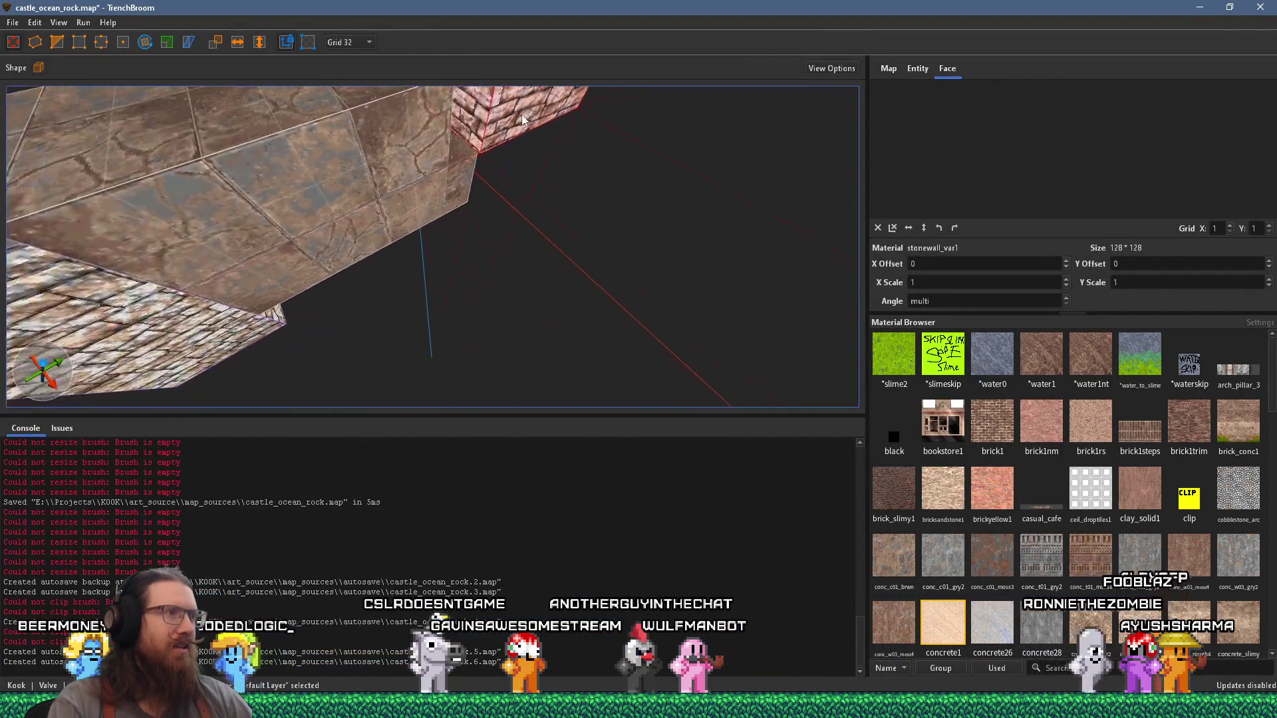
pyautogui.hotkey('alt', 'Tab')
pyautogui.scroll(-3, 525, 131)
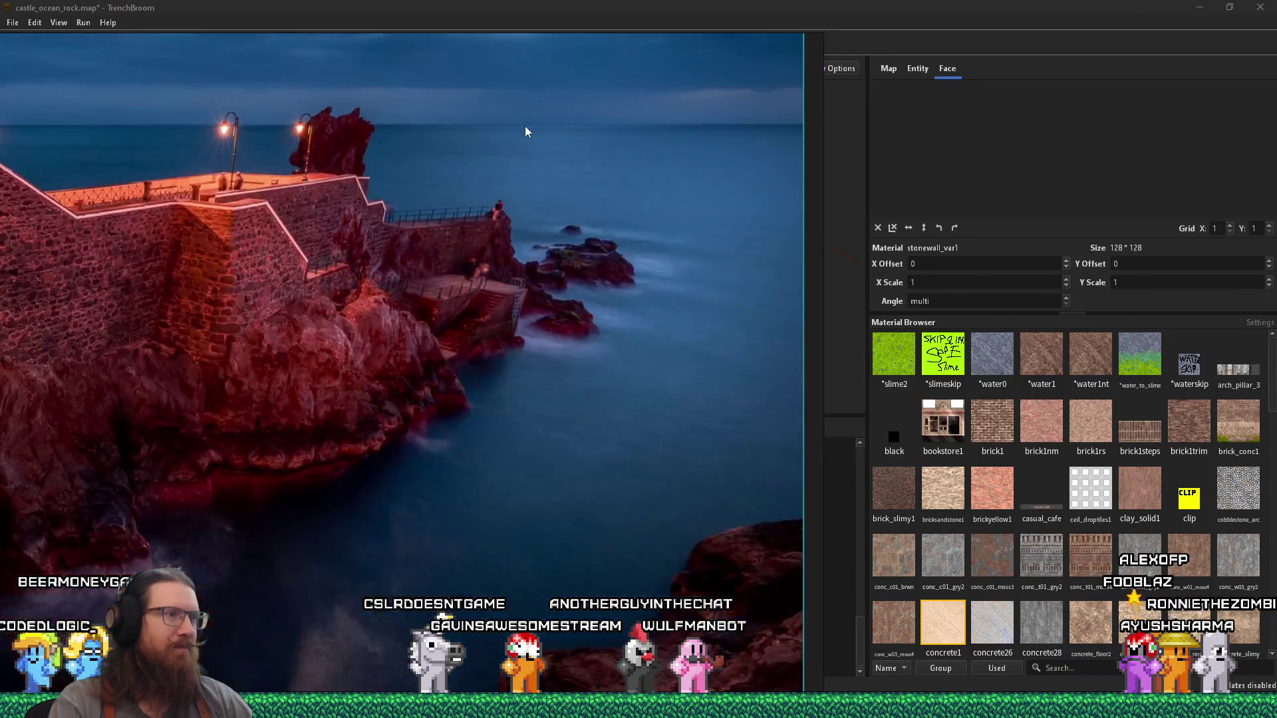
pyautogui.hotkey('alt', 'Tab')
pyautogui.scroll(-3, 462, 244)
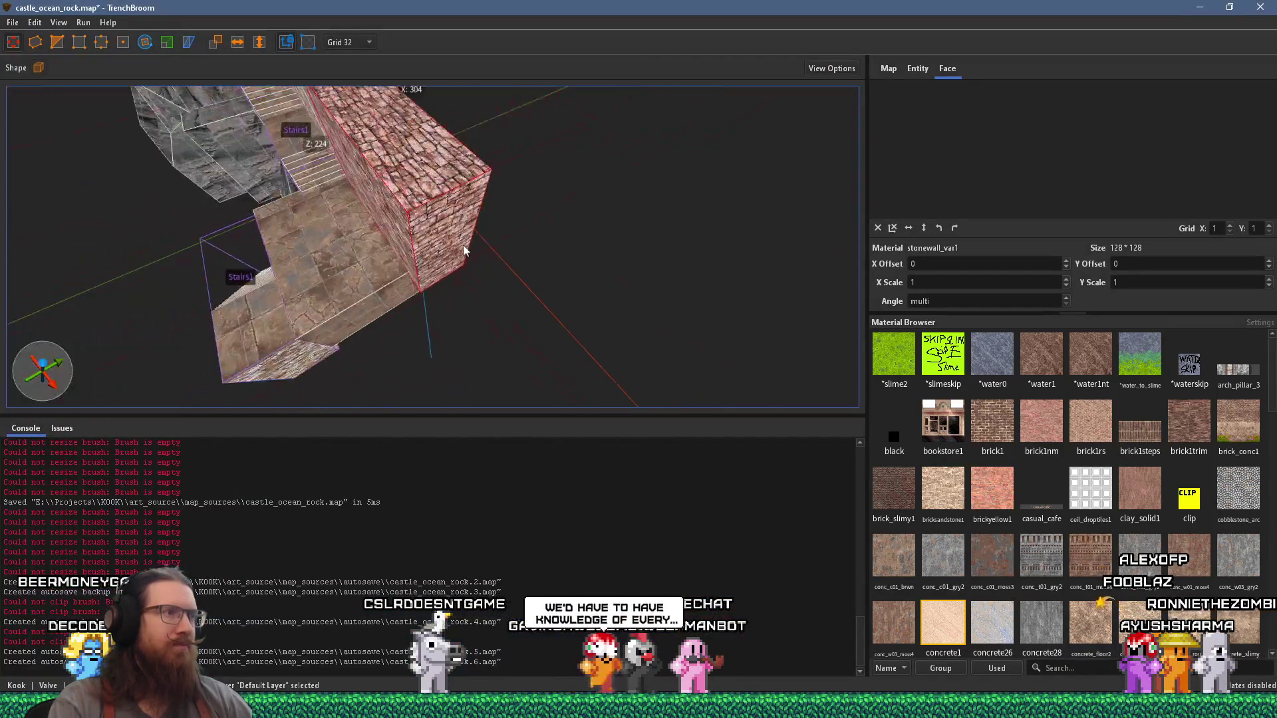
pyautogui.moveTo(457, 260)
pyautogui.mouseDown()
pyautogui.moveTo(492, 93)
pyautogui.moveTo(479, 277)
pyautogui.moveTo(485, 242)
pyautogui.mouseUp()
pyautogui.hotkey('alt', 'Tab')
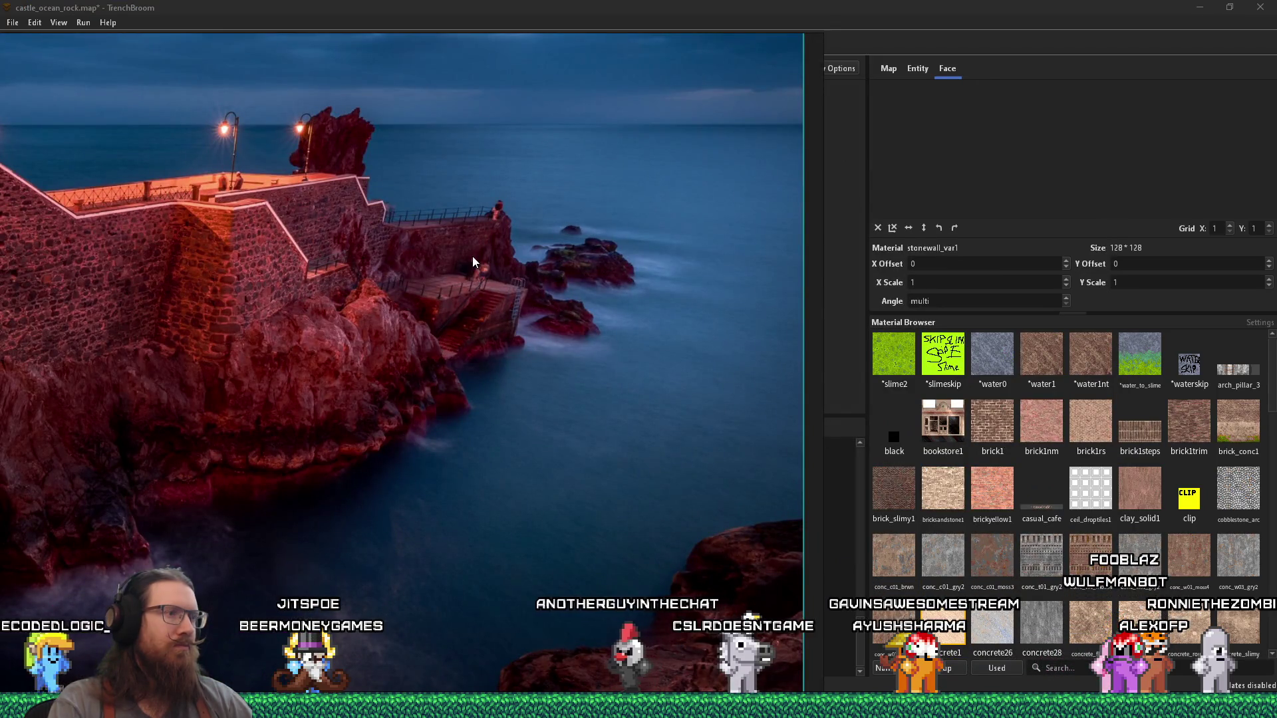
pyautogui.hotkey('alt', 'Tab')
pyautogui.moveTo(473, 257)
pyautogui.mouseDown()
pyautogui.moveTo(476, 211)
pyautogui.moveTo(571, 213)
pyautogui.moveTo(598, 170)
pyautogui.moveTo(560, 250)
pyautogui.moveTo(552, 234)
pyautogui.moveTo(612, 207)
pyautogui.moveTo(476, 237)
pyautogui.moveTo(479, 271)
pyautogui.moveTo(376, 333)
pyautogui.moveTo(339, 305)
pyautogui.moveTo(546, 193)
pyautogui.moveTo(467, 242)
pyautogui.moveTo(565, 115)
pyautogui.moveTo(546, 136)
pyautogui.mouseUp()
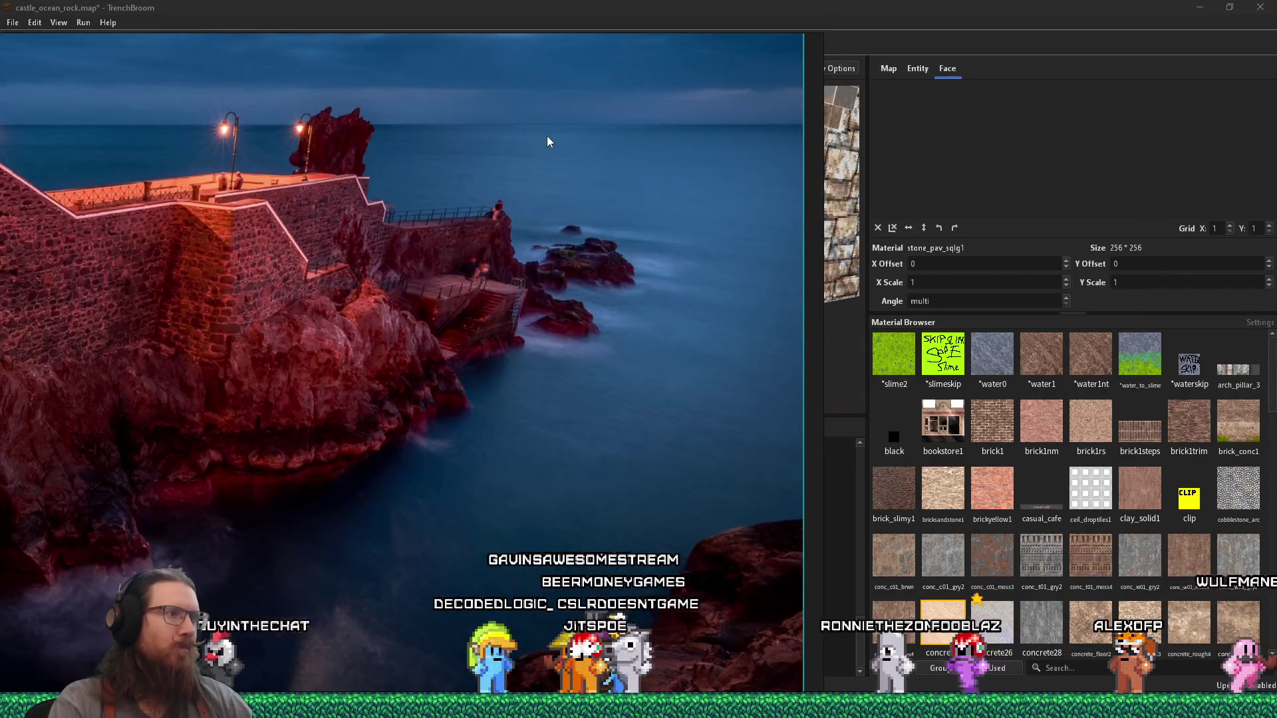
pyautogui.press('Escape')
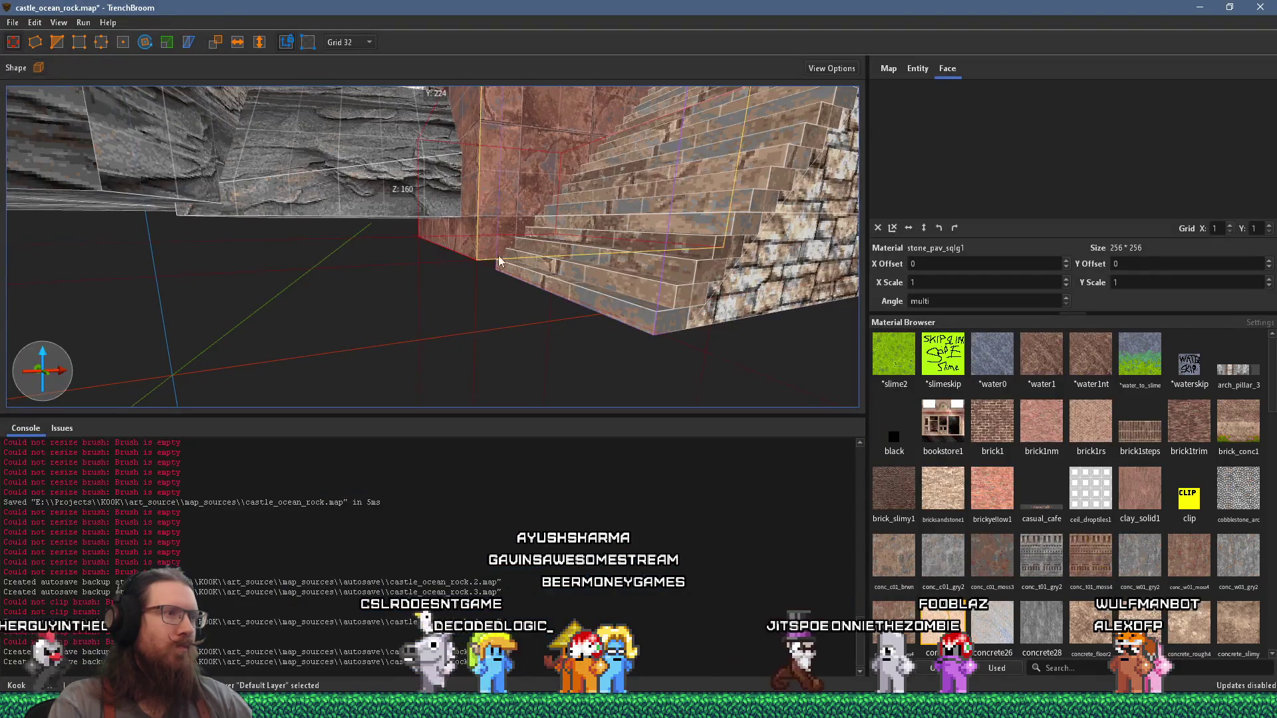
pyautogui.moveTo(500, 329); pyautogui.dragTo(448, 317)
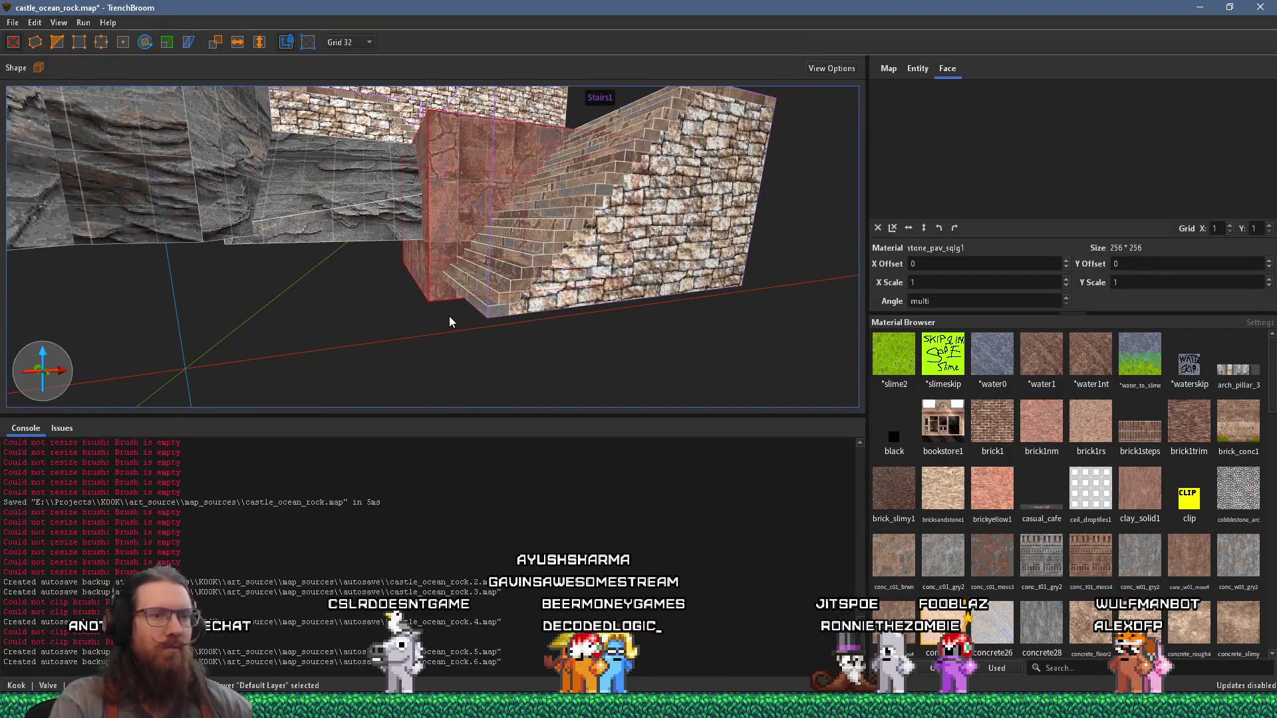
# Step: Draw a 96×96×32 concrete1 block on the floor, then select the stair brushes beside the wall
pyautogui.click(449, 318)
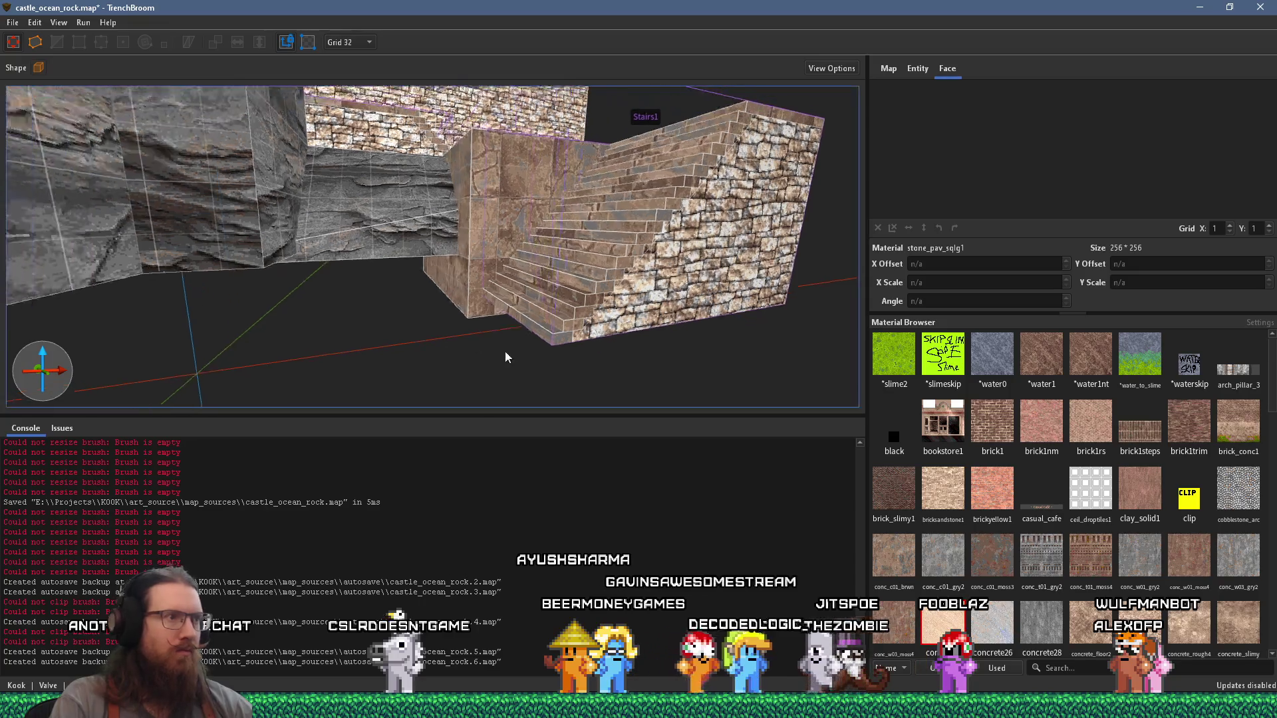
pyautogui.moveTo(528, 365)
pyautogui.mouseDown()
pyautogui.moveTo(593, 362)
pyautogui.moveTo(606, 401)
pyautogui.moveTo(585, 332)
pyautogui.moveTo(534, 261)
pyautogui.moveTo(393, 282)
pyautogui.moveTo(367, 397)
pyautogui.moveTo(388, 325)
pyautogui.moveTo(432, 306)
pyautogui.mouseUp()
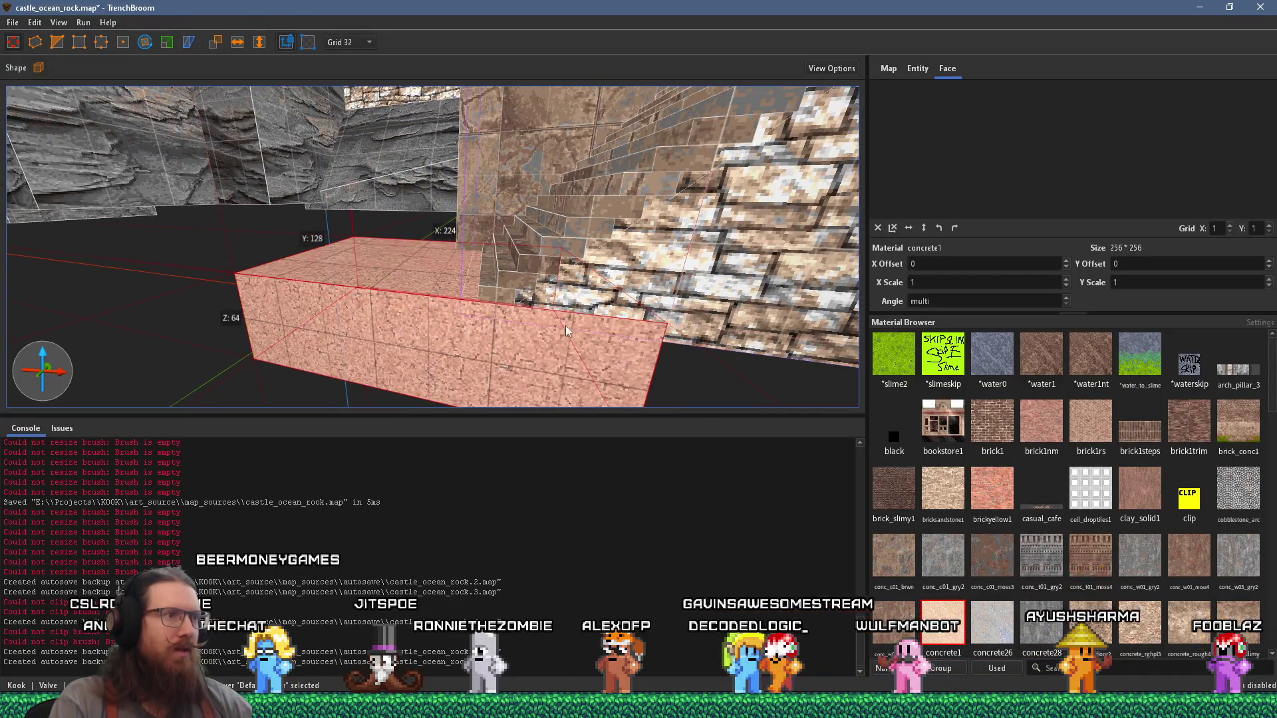
pyautogui.scroll(-3, 655, 367)
pyautogui.press('Escape')
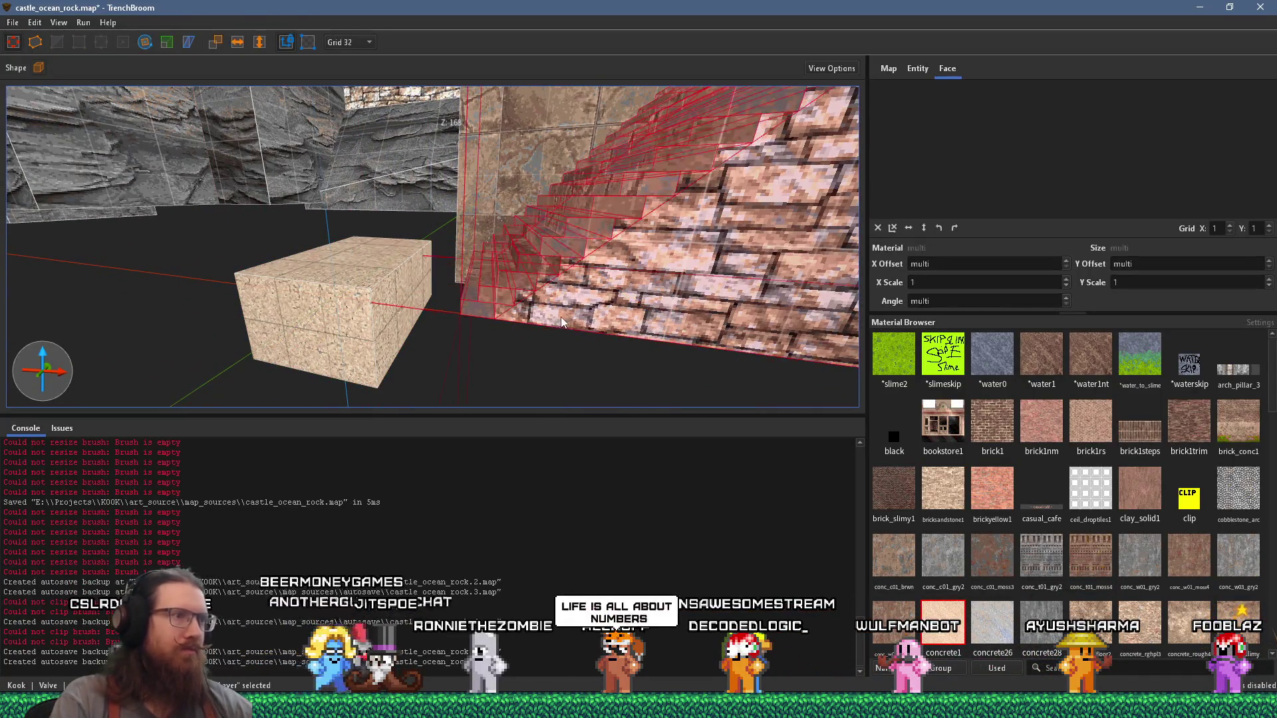
pyautogui.click(559, 316)
pyautogui.doubleClick(559, 316)
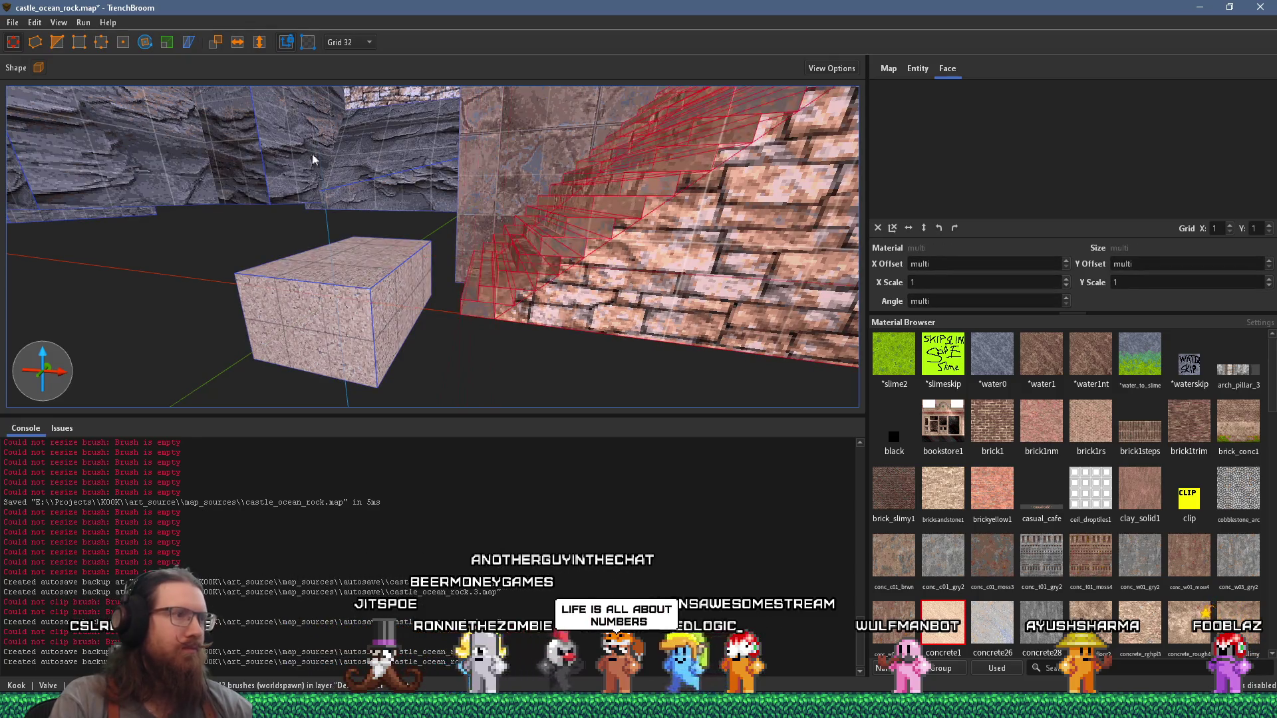
# Step: Change the grid size from 32 to 8 units, cancelling the clip on the stair brushes
pyautogui.click(347, 42)
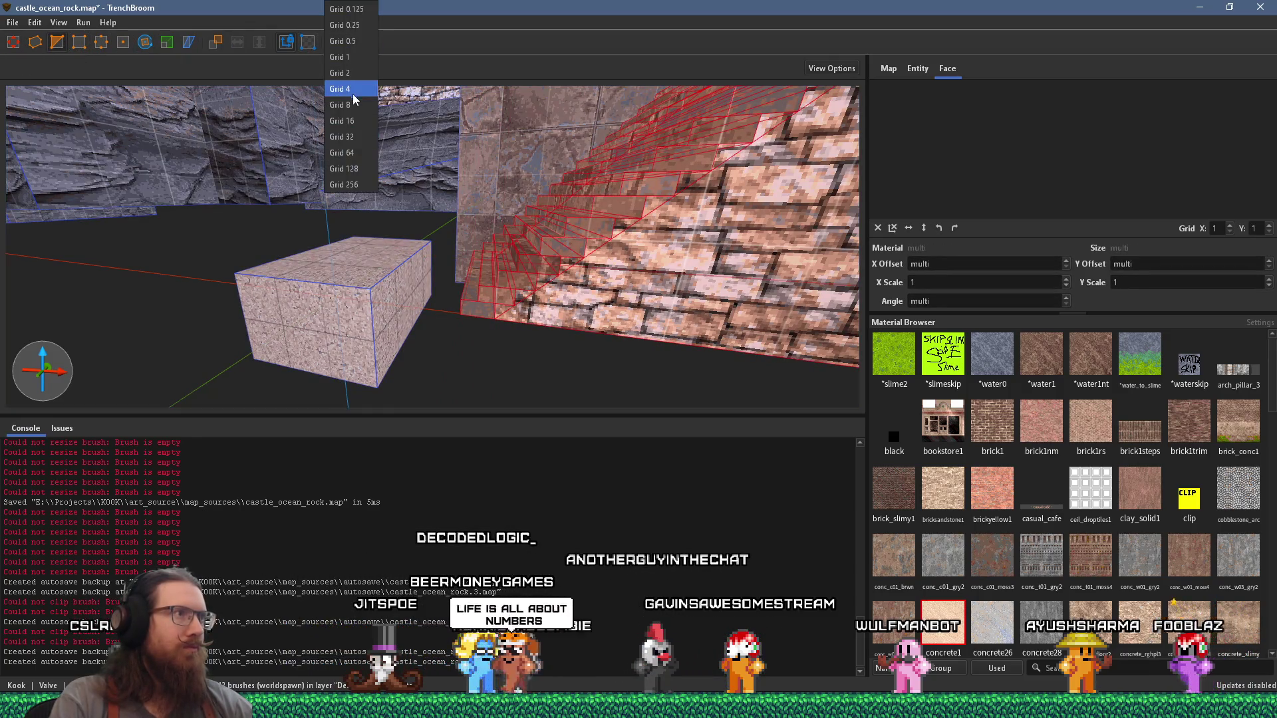
pyautogui.click(343, 20)
pyautogui.scroll(2, 556, 252)
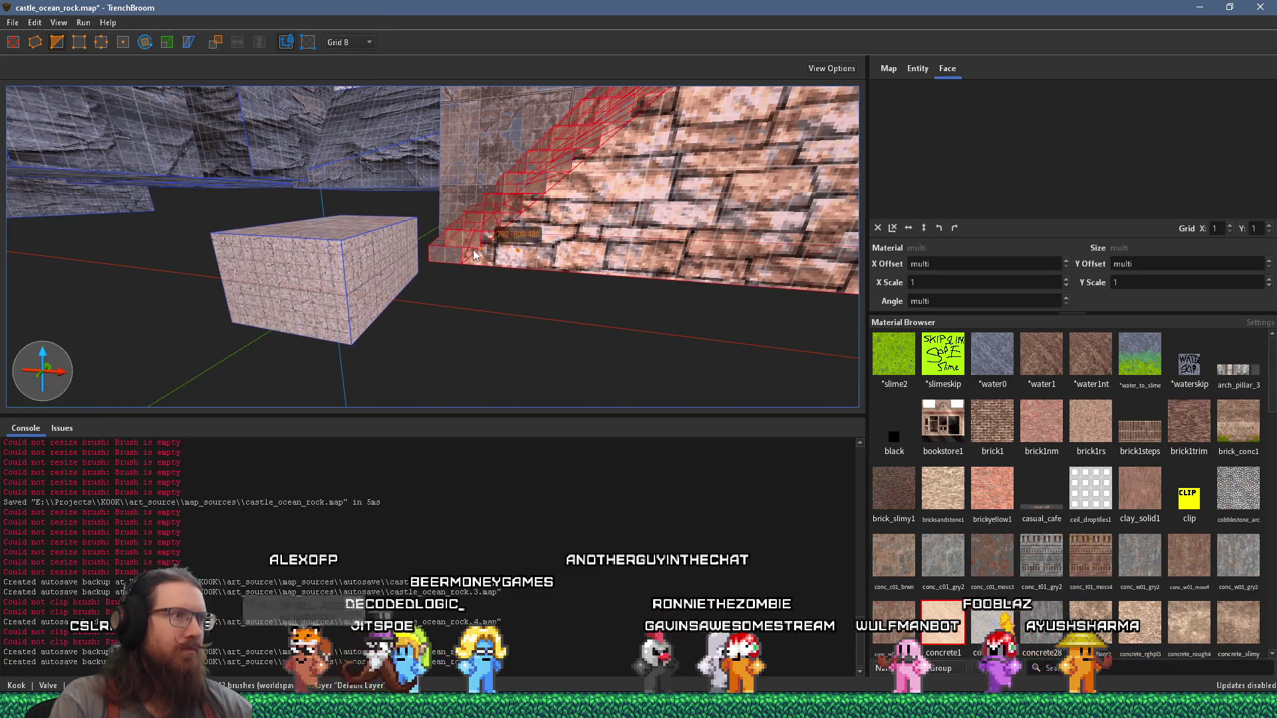
pyautogui.press('c')
pyautogui.press('Escape')
pyautogui.press('Escape')
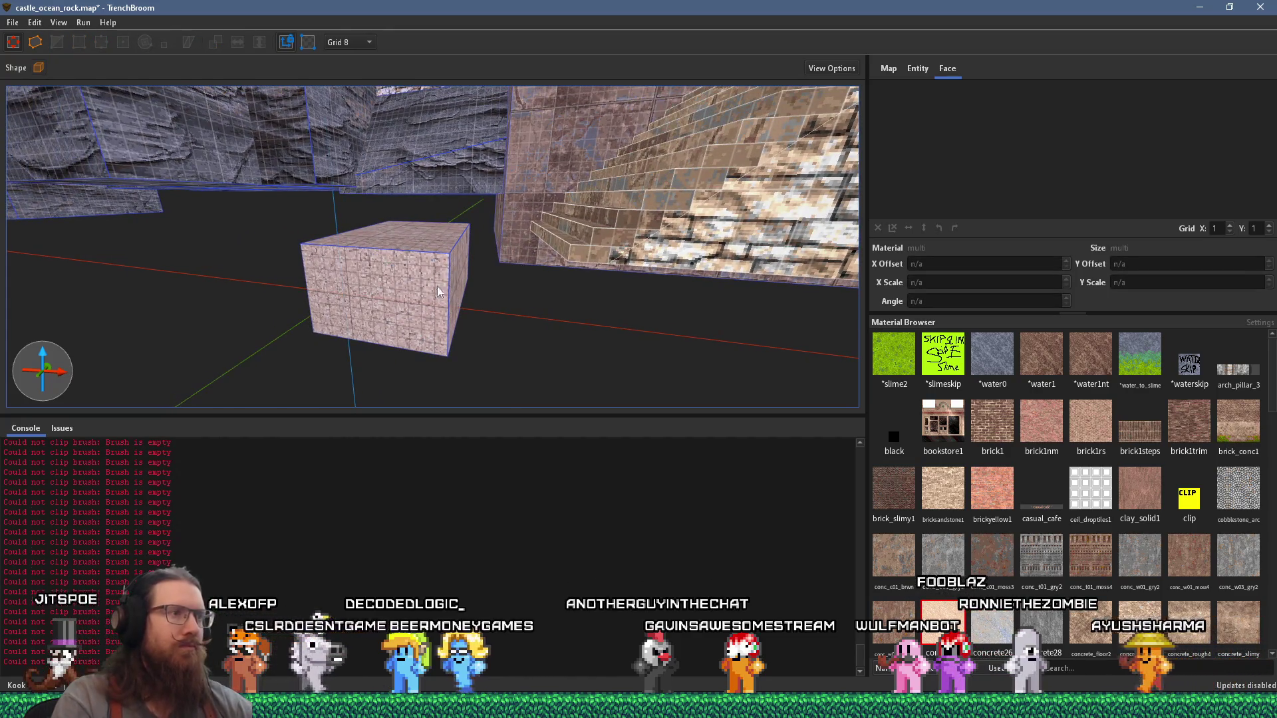
# Step: Stretch the concrete block to 200 units along X
pyautogui.click(425, 286)
pyautogui.moveTo(460, 283); pyautogui.dragTo(608, 299)
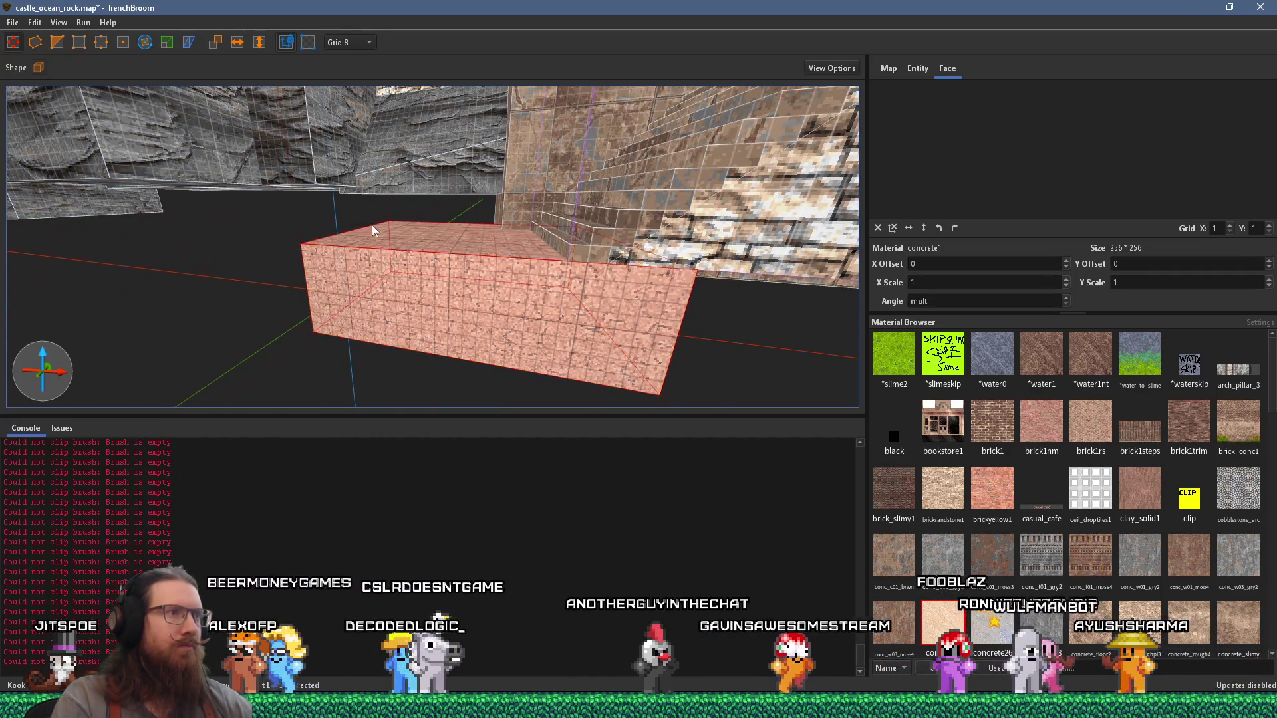
pyautogui.scroll(5, 536, 331)
pyautogui.scroll(-3, 560, 250)
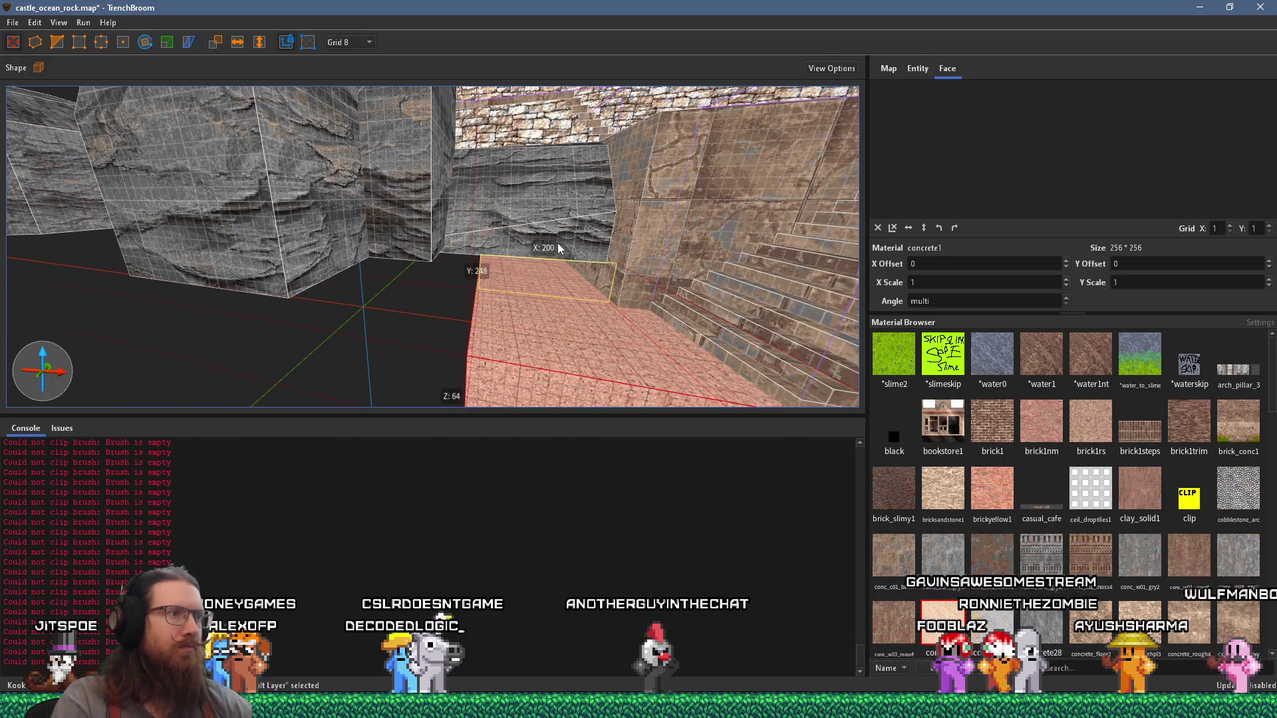
pyautogui.scroll(-1, 517, 239)
pyautogui.scroll(2, 525, 252)
# Step: Pull in a face of the rock cliff brush to shrink it
pyautogui.click(536, 265)
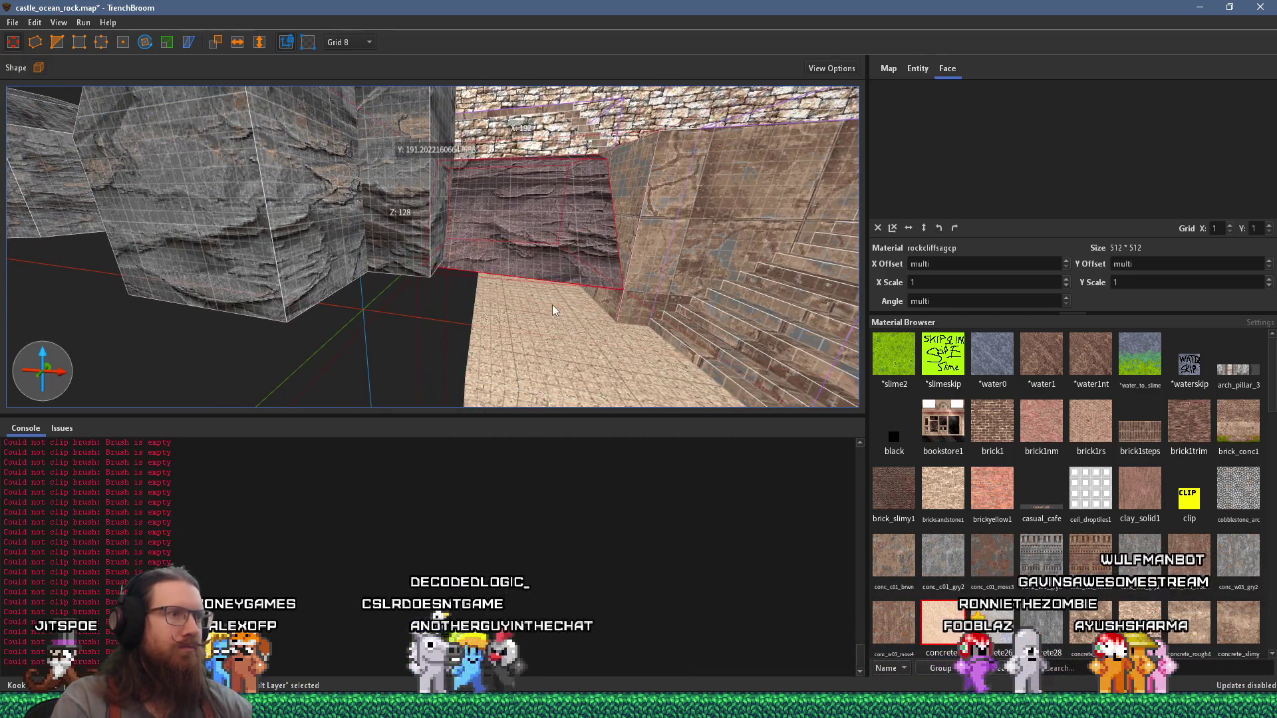
pyautogui.moveTo(550, 276); pyautogui.dragTo(558, 270)
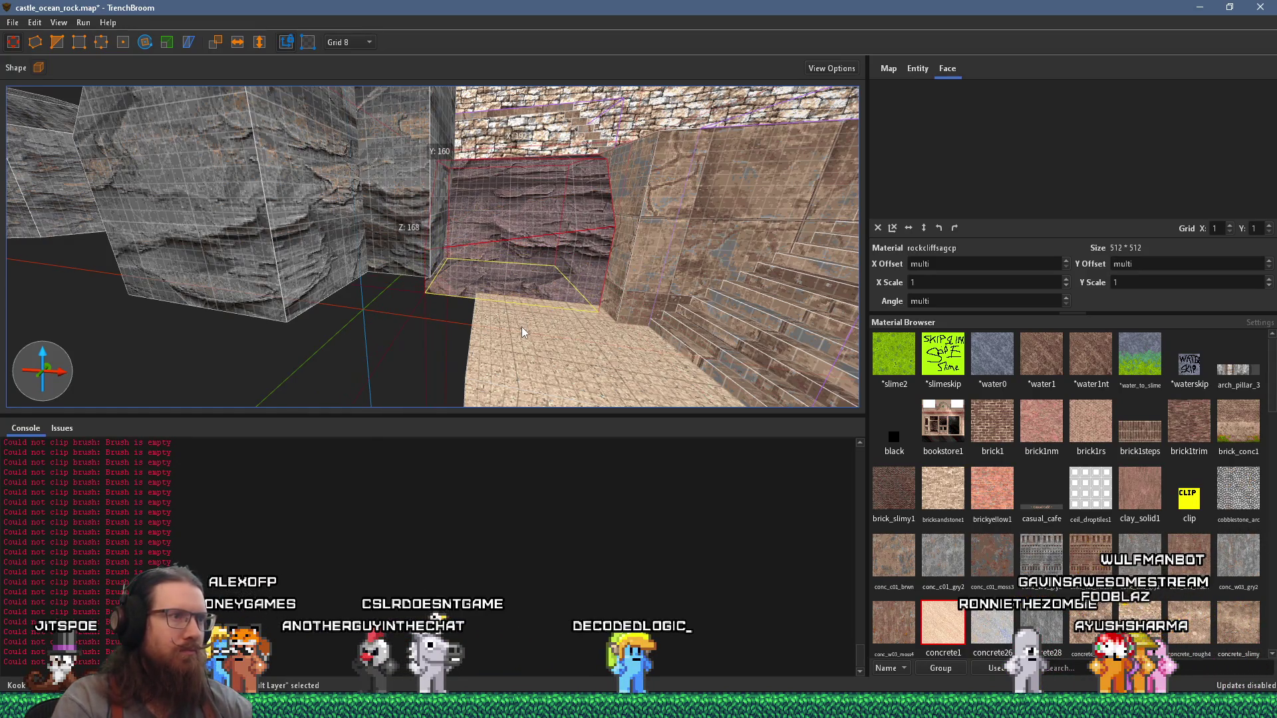
pyautogui.scroll(-4, 527, 320)
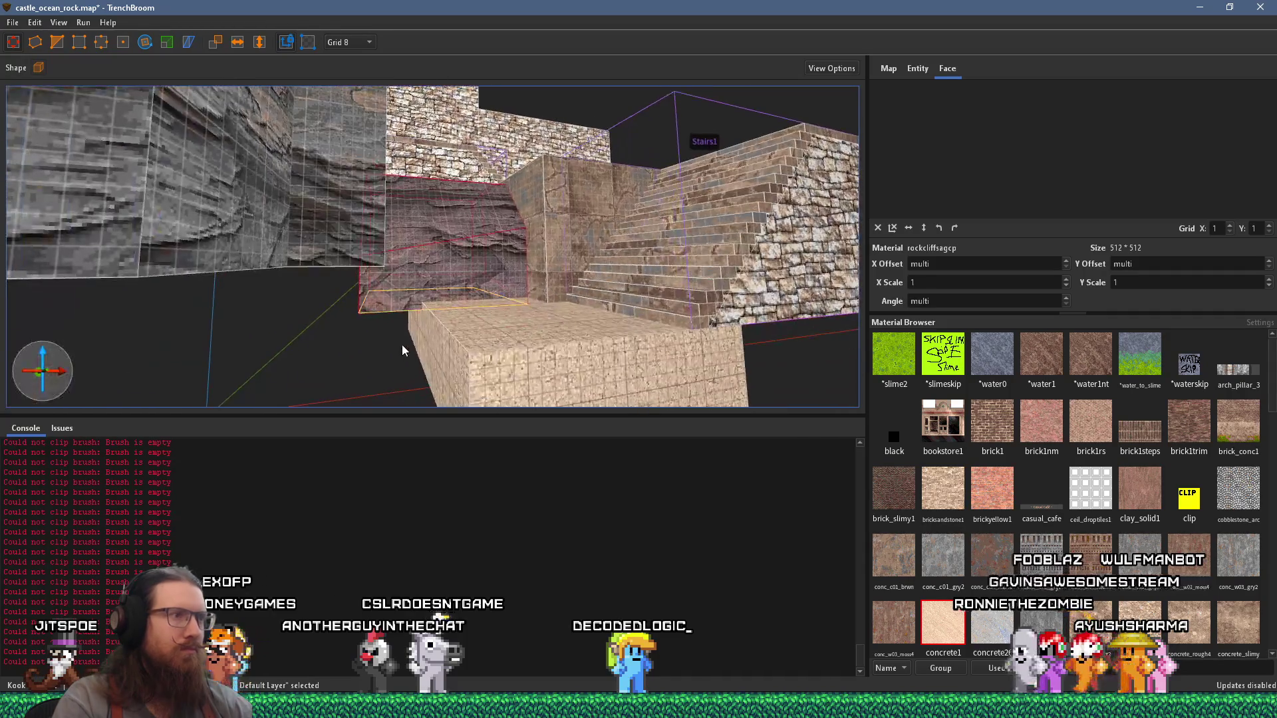
pyautogui.click(403, 340)
pyautogui.scroll(3, 322, 294)
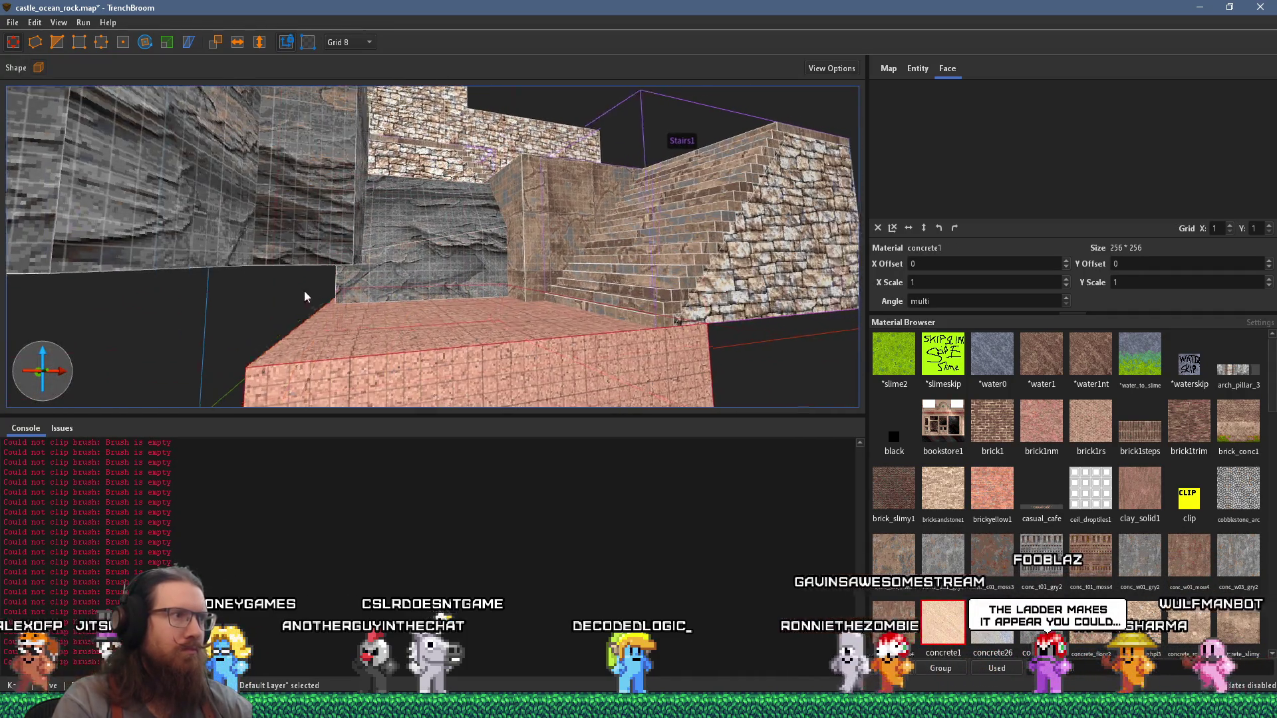
pyautogui.click(231, 234)
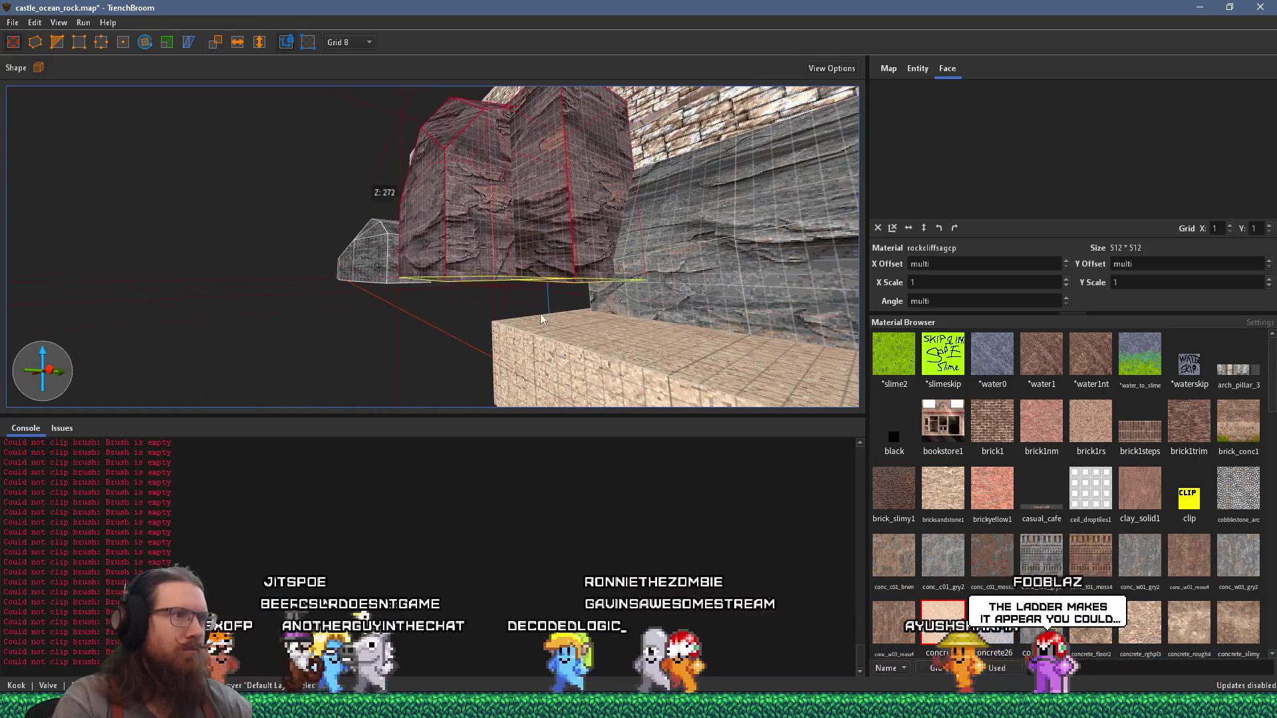
pyautogui.scroll(2, 525, 362)
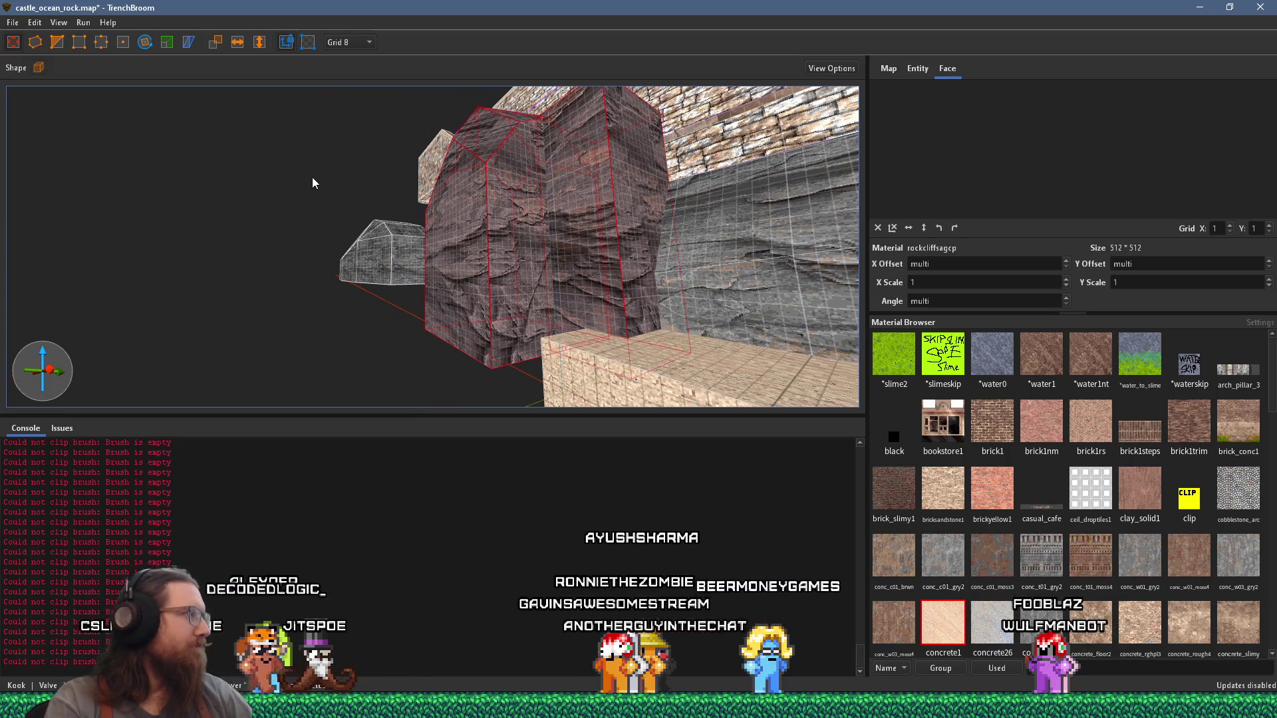
# Step: Save castle_ocean_rock.map and bring the PureRef reference board forward
pyautogui.click(12, 22)
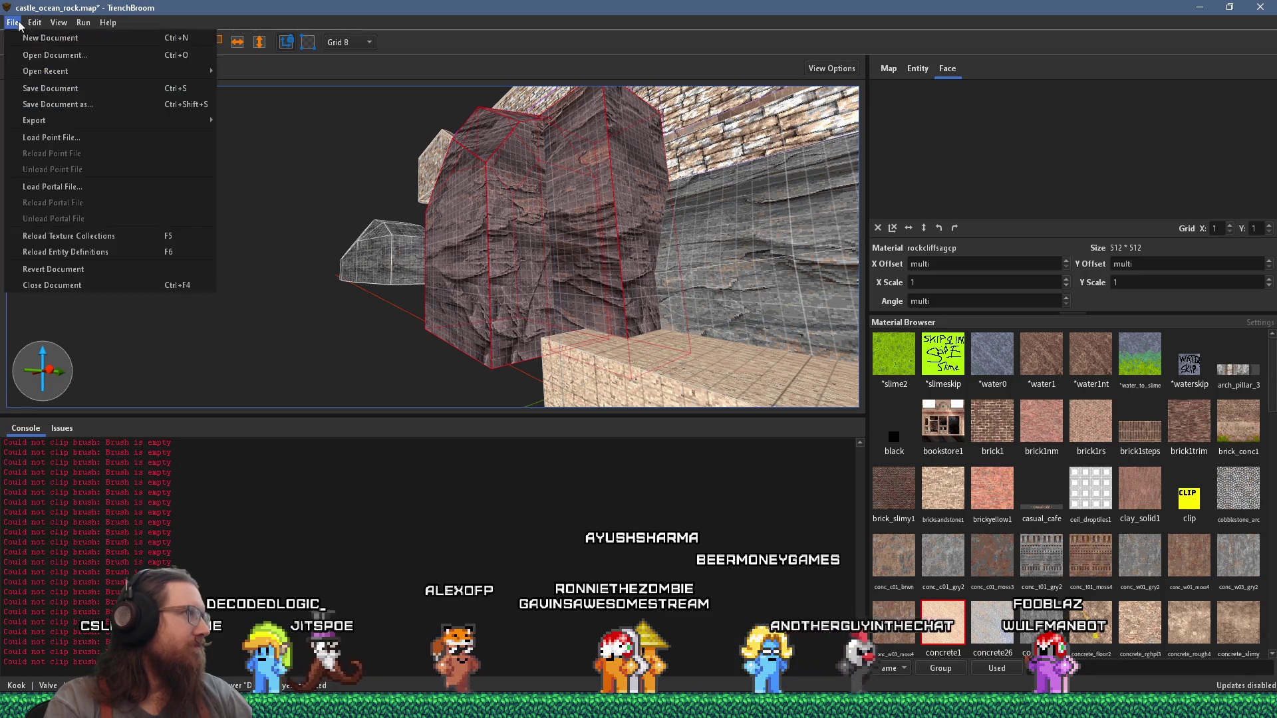
pyautogui.click(49, 94)
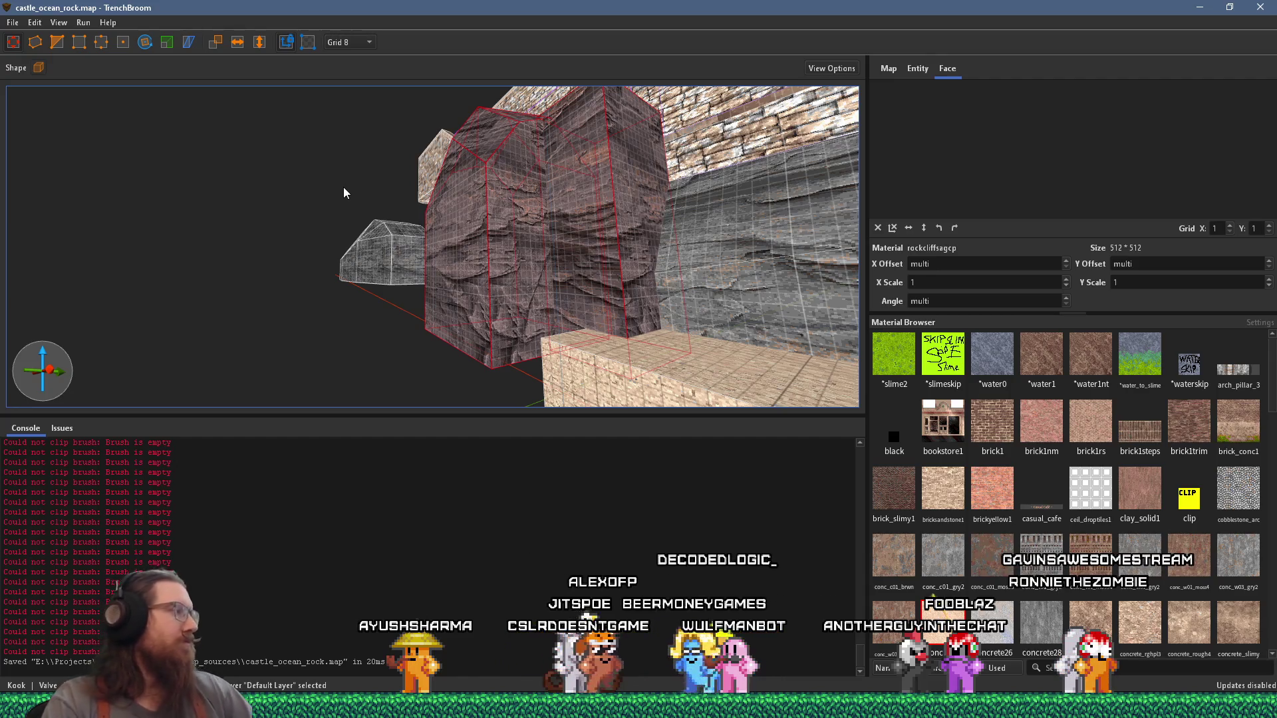
pyautogui.hotkey('alt', 'Tab')
pyautogui.click(516, 246)
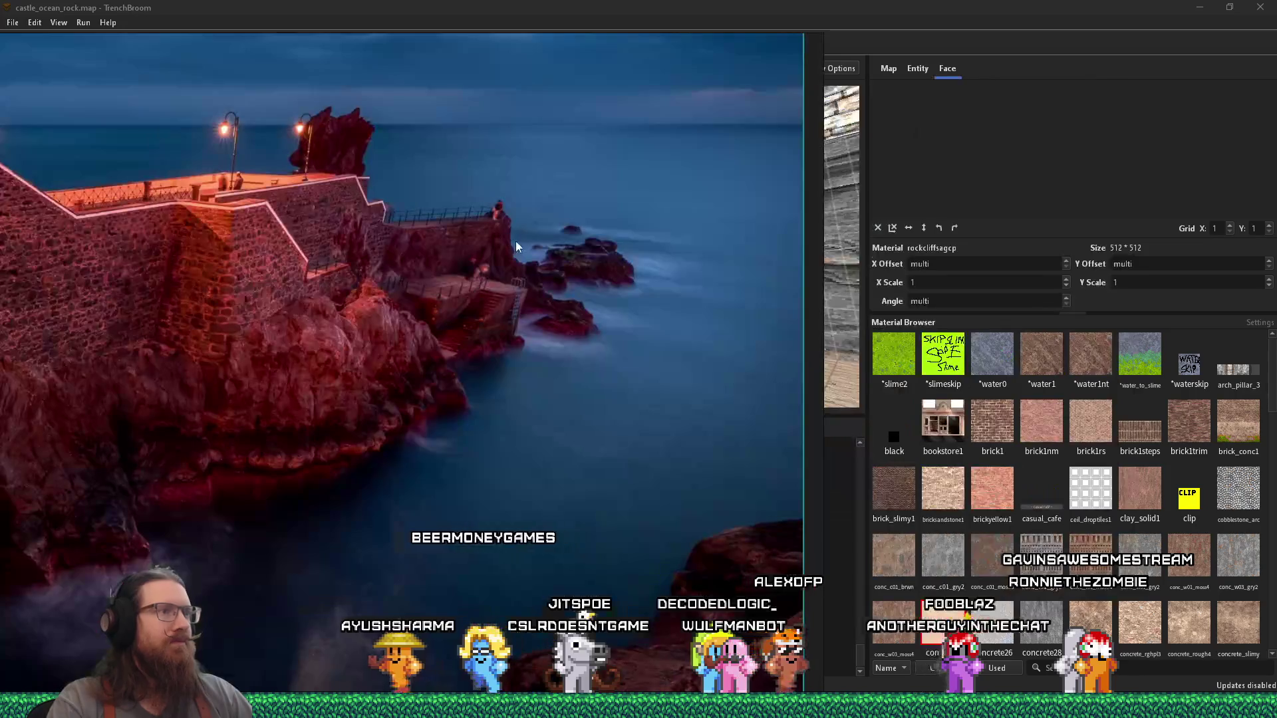
# Step: Zoom and pan across the Ponta do Sol pier photo, then choose Save from the board's menu
pyautogui.scroll(3, 532, 313)
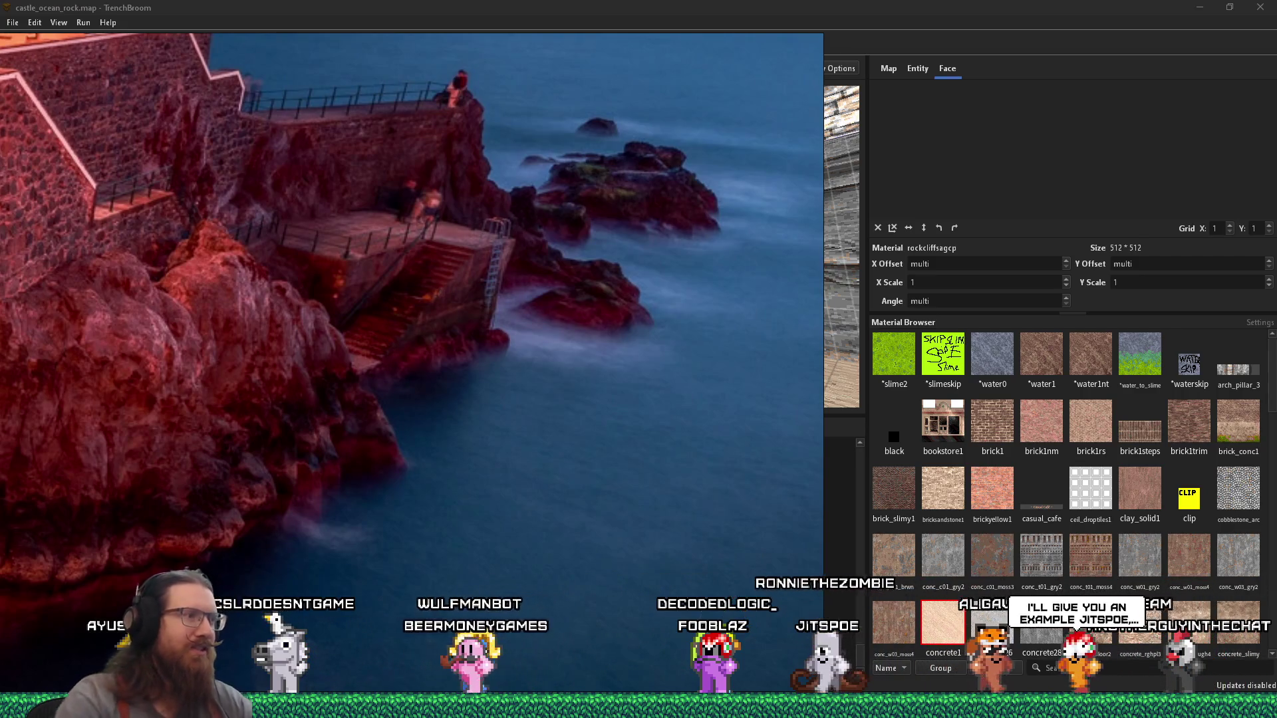
pyautogui.scroll(-5, 297, 343)
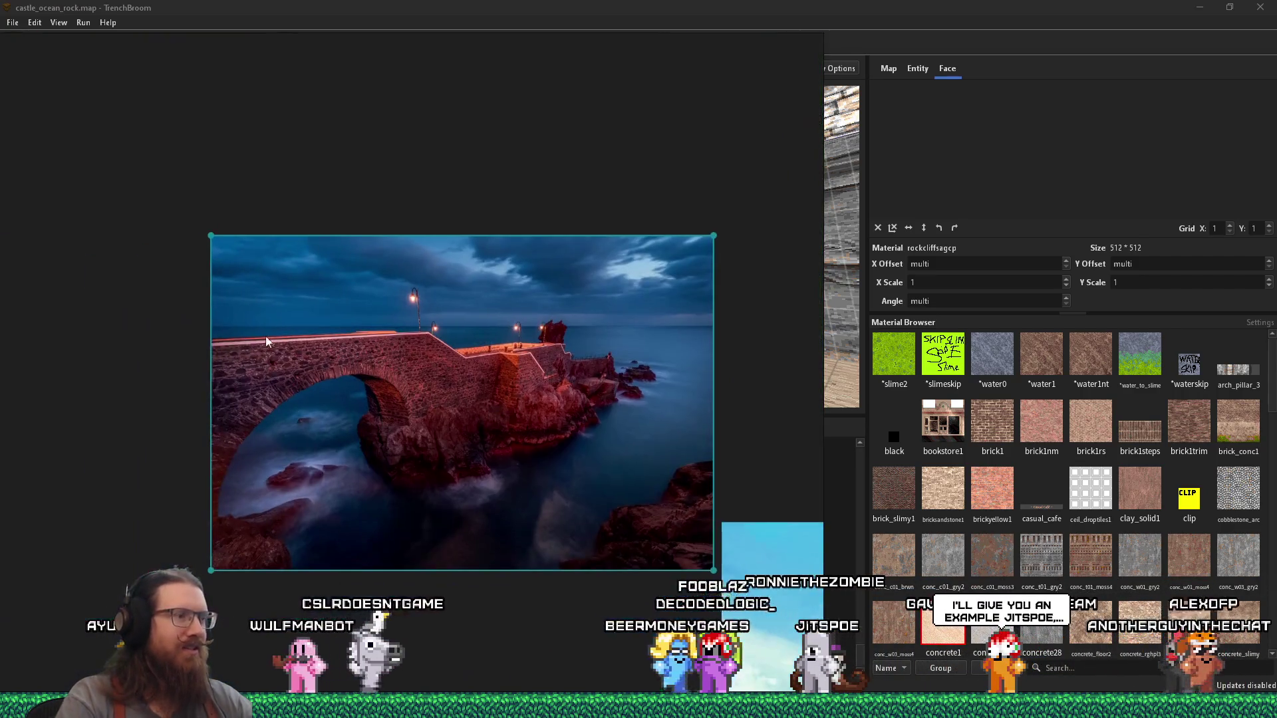
pyautogui.scroll(5, 488, 369)
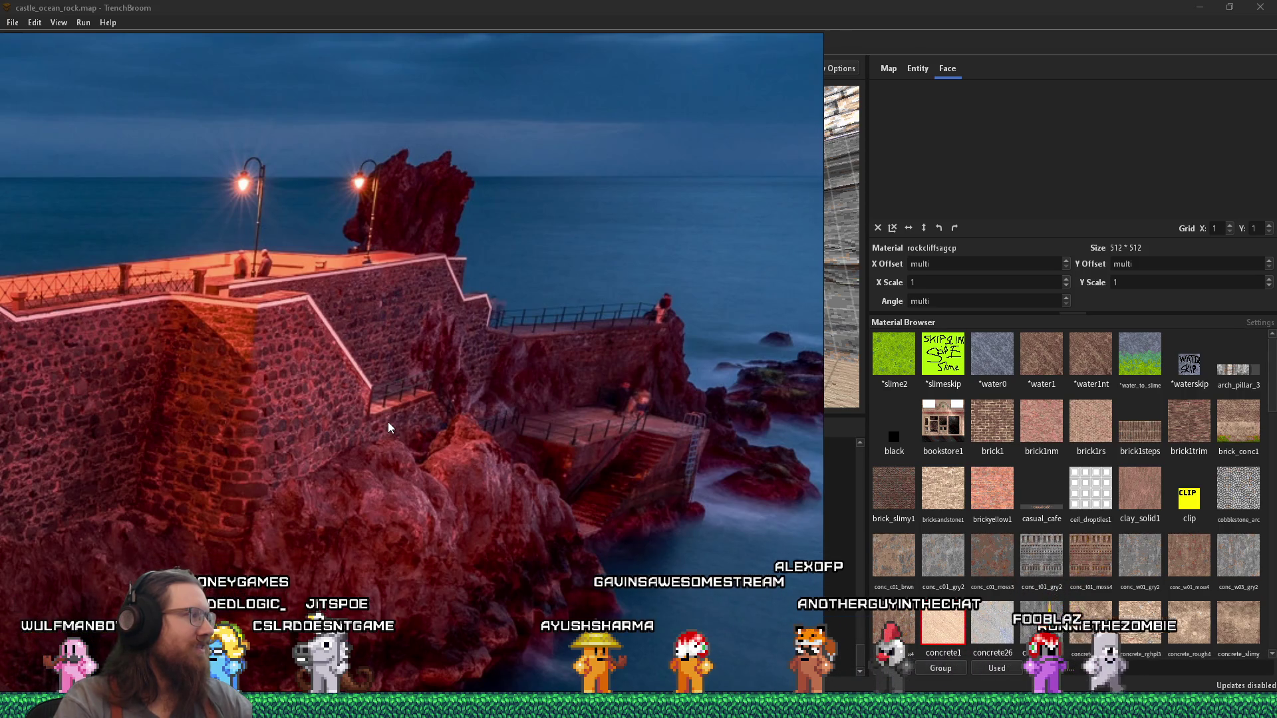
pyautogui.moveTo(500, 426); pyautogui.dragTo(449, 307)
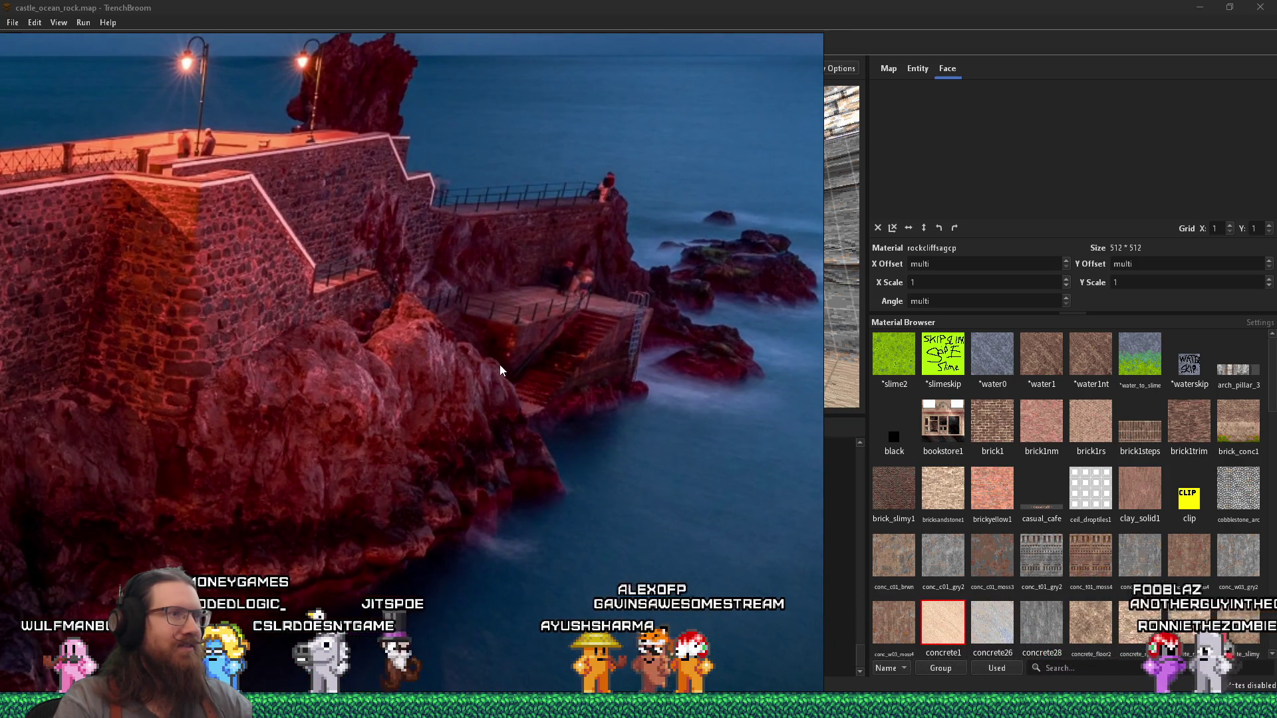
pyautogui.scroll(-5, 499, 369)
pyautogui.rightClick(613, 362)
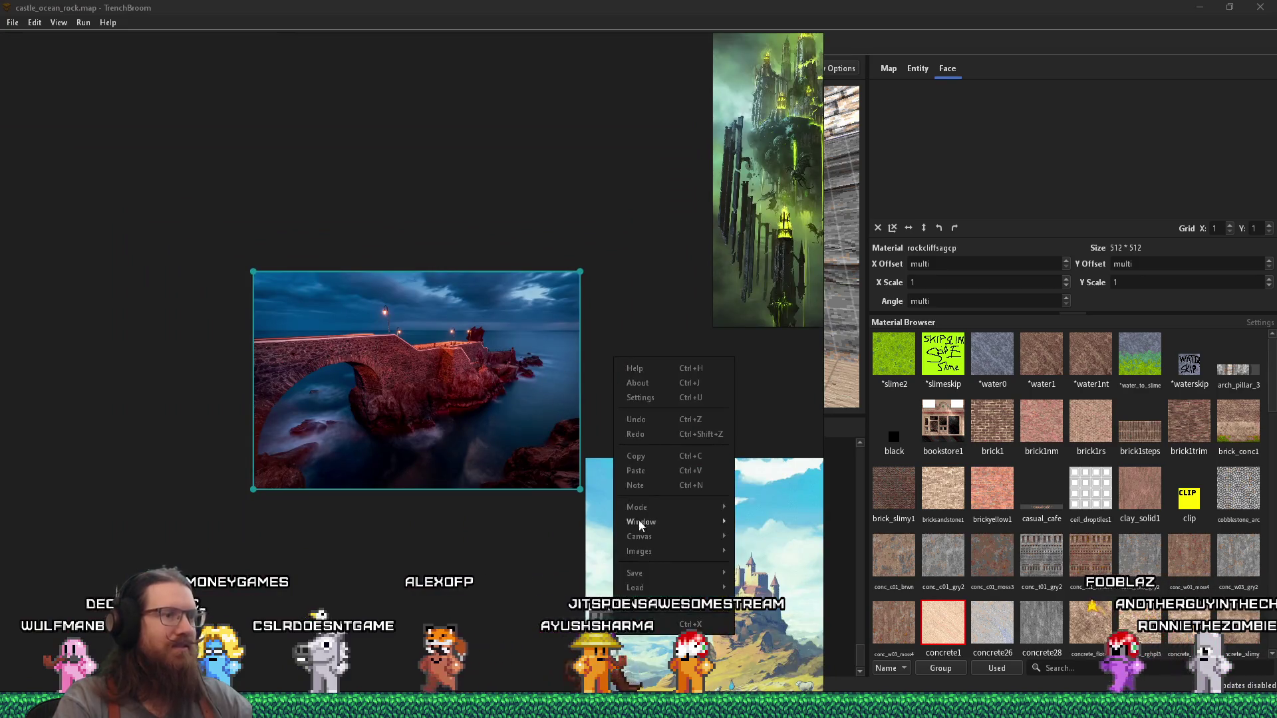
pyautogui.click(749, 574)
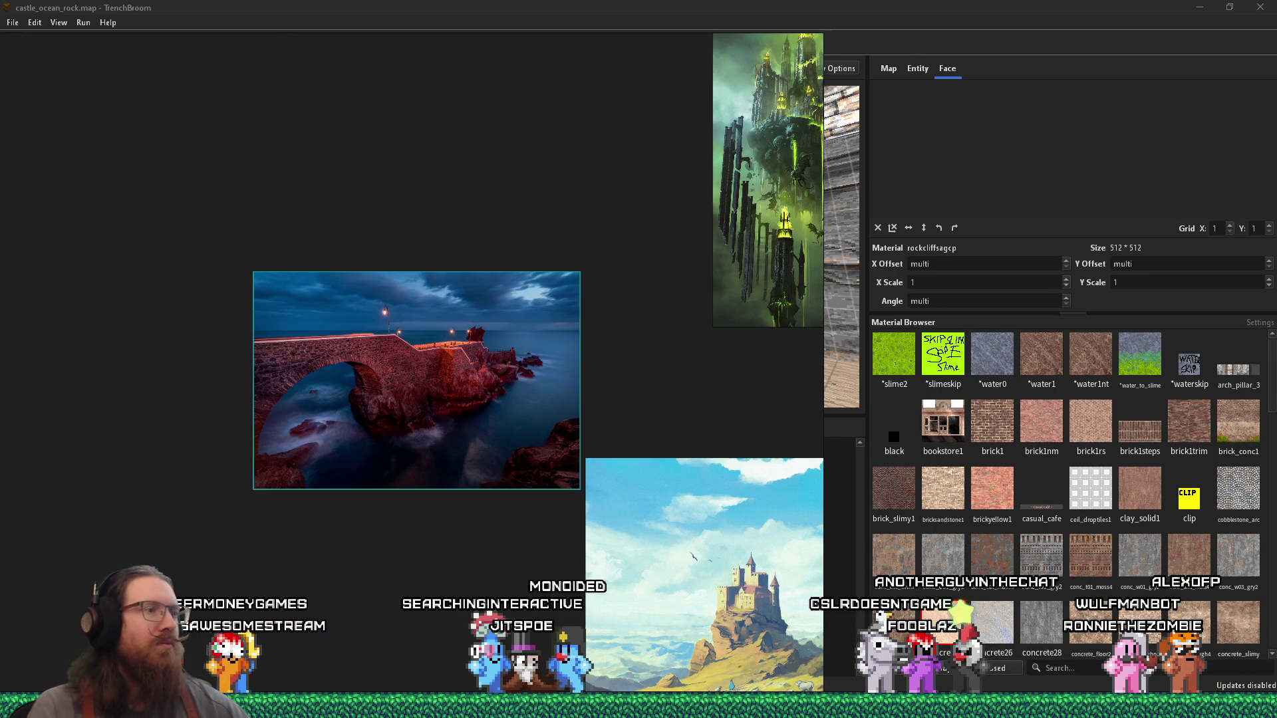
# Step: Switch from PureRef back to the TrenchBroom map editor
pyautogui.hotkey('alt', 'Tab')
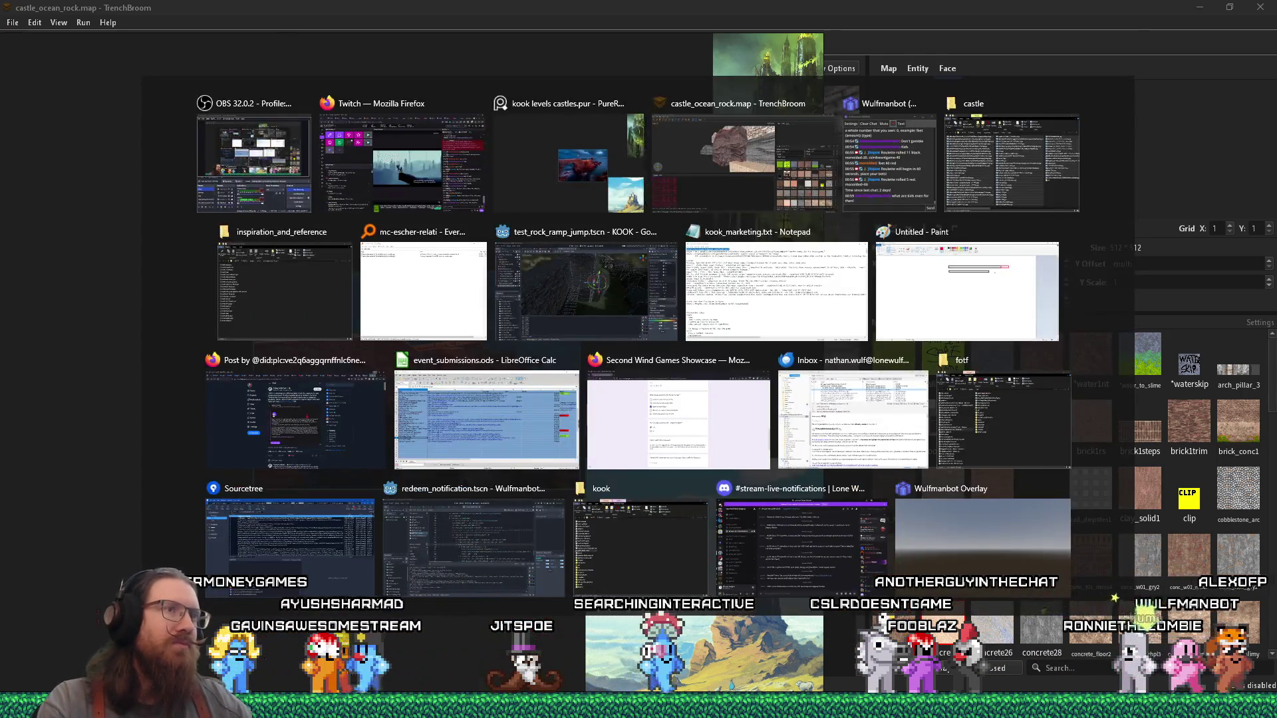
# Step: Select the grey rock brush and apply the pending clip to it
pyautogui.scroll(-10, 129, 353)
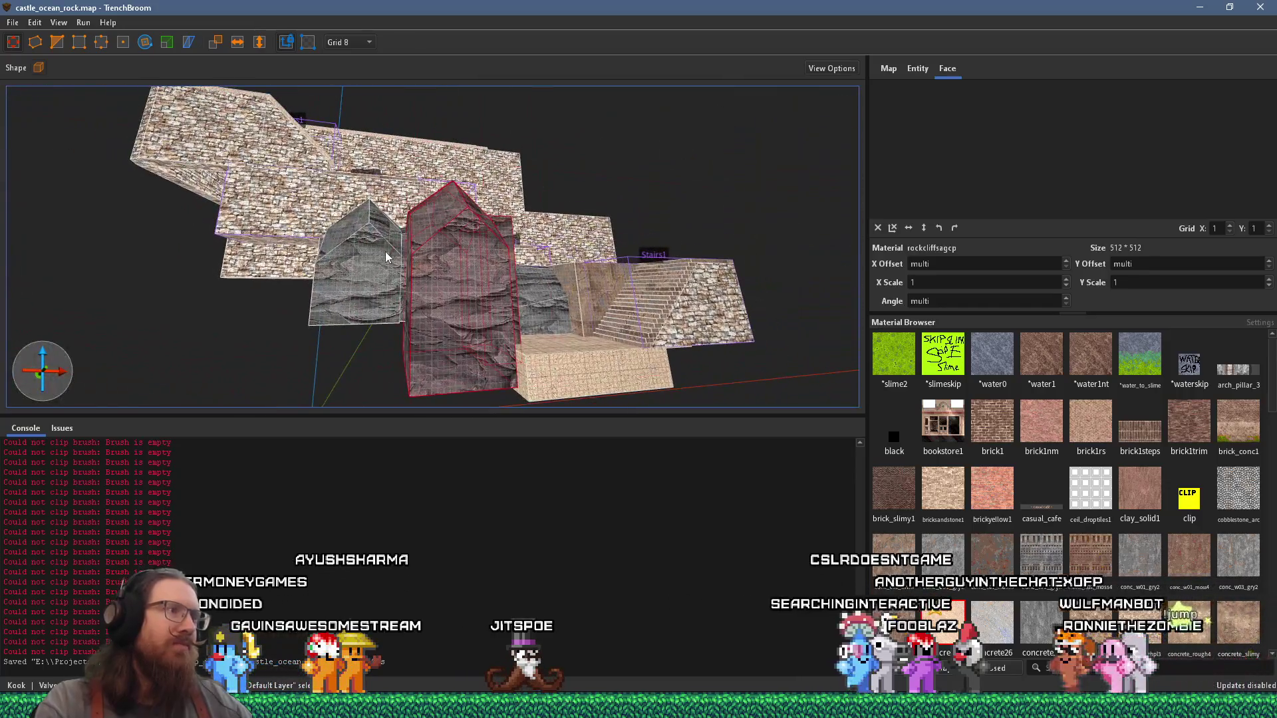
pyautogui.scroll(10, 386, 250)
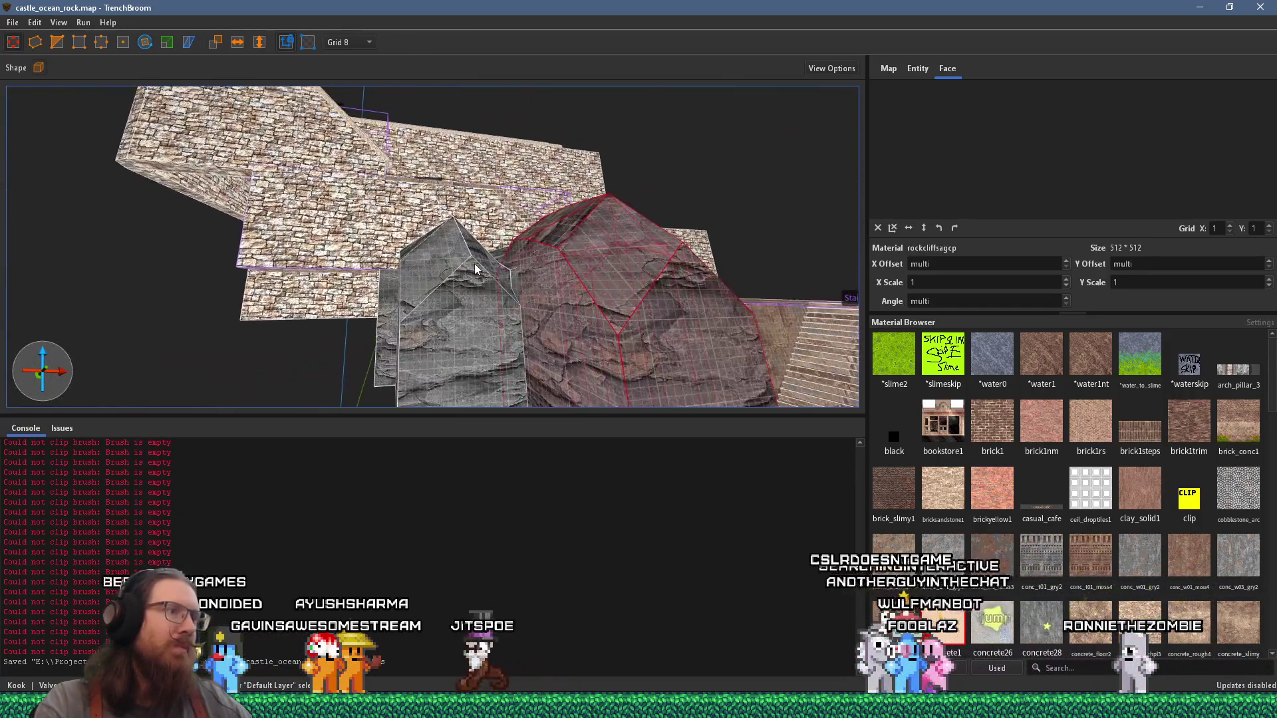
pyautogui.scroll(8, 474, 268)
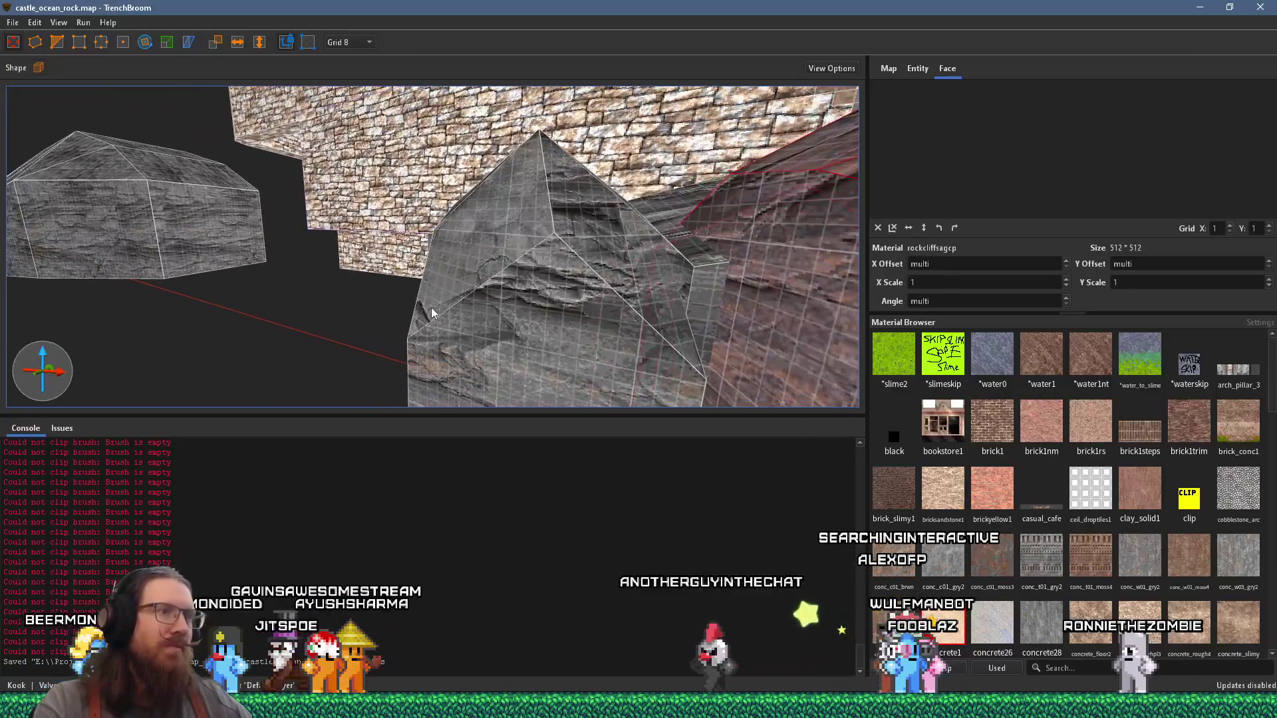
pyautogui.scroll(3, 432, 313)
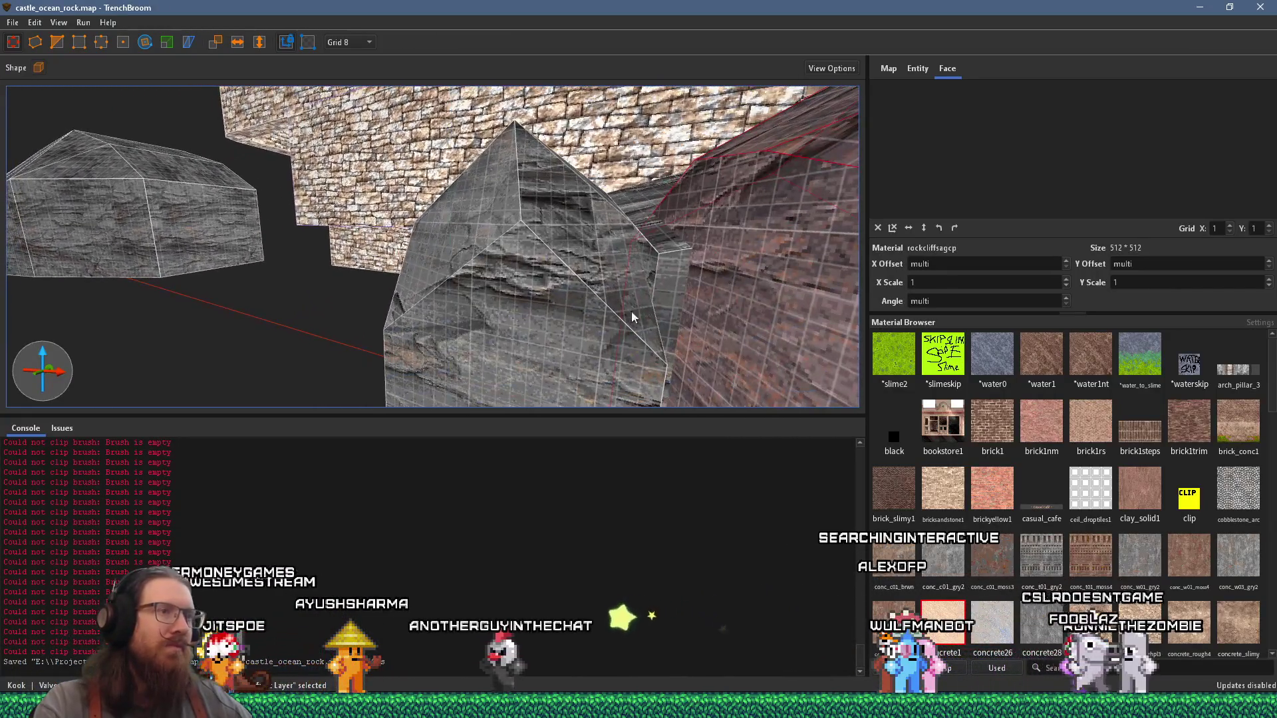
pyautogui.click(665, 299)
pyautogui.scroll(-4, 665, 299)
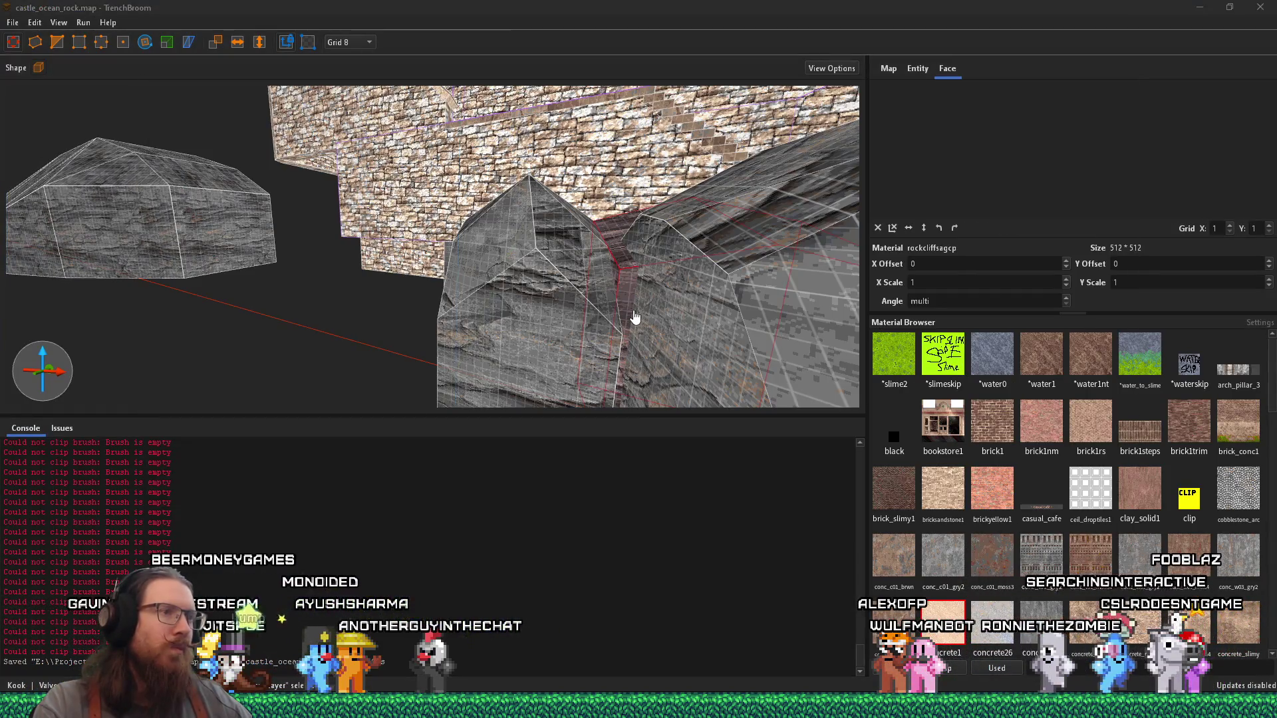
pyautogui.hotkey('alt', 'Tab')
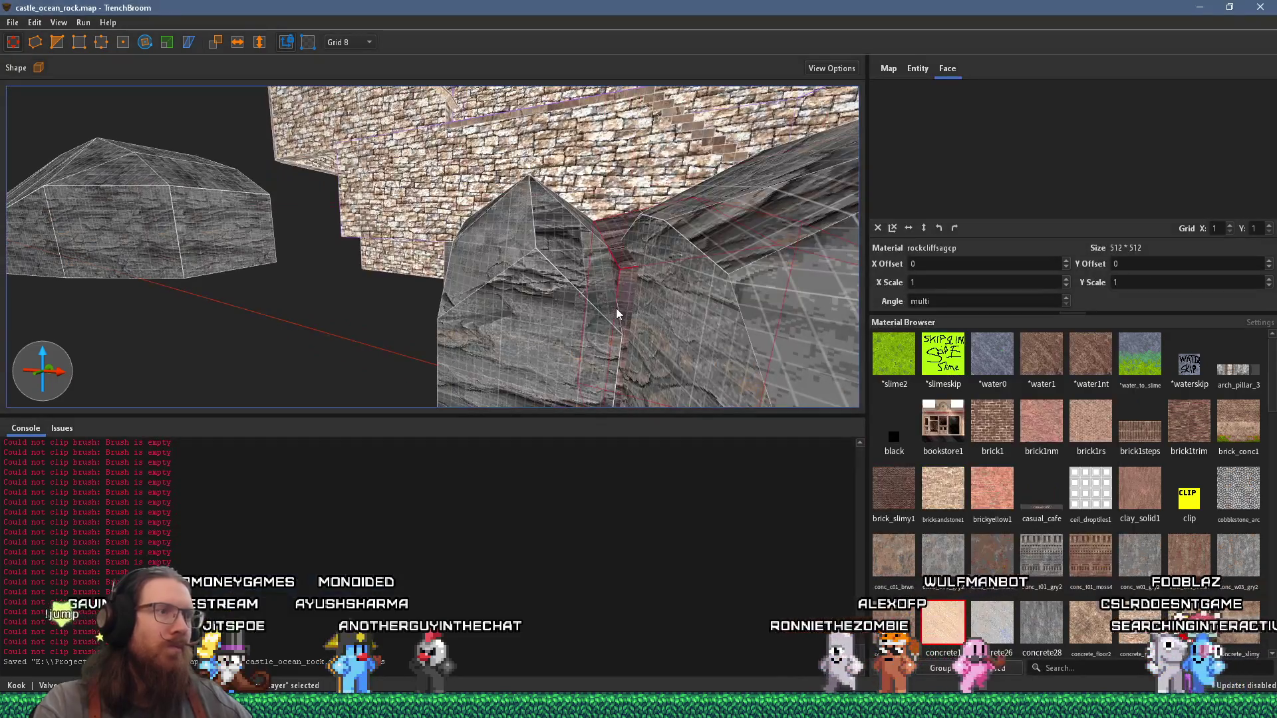
pyautogui.press('Return')
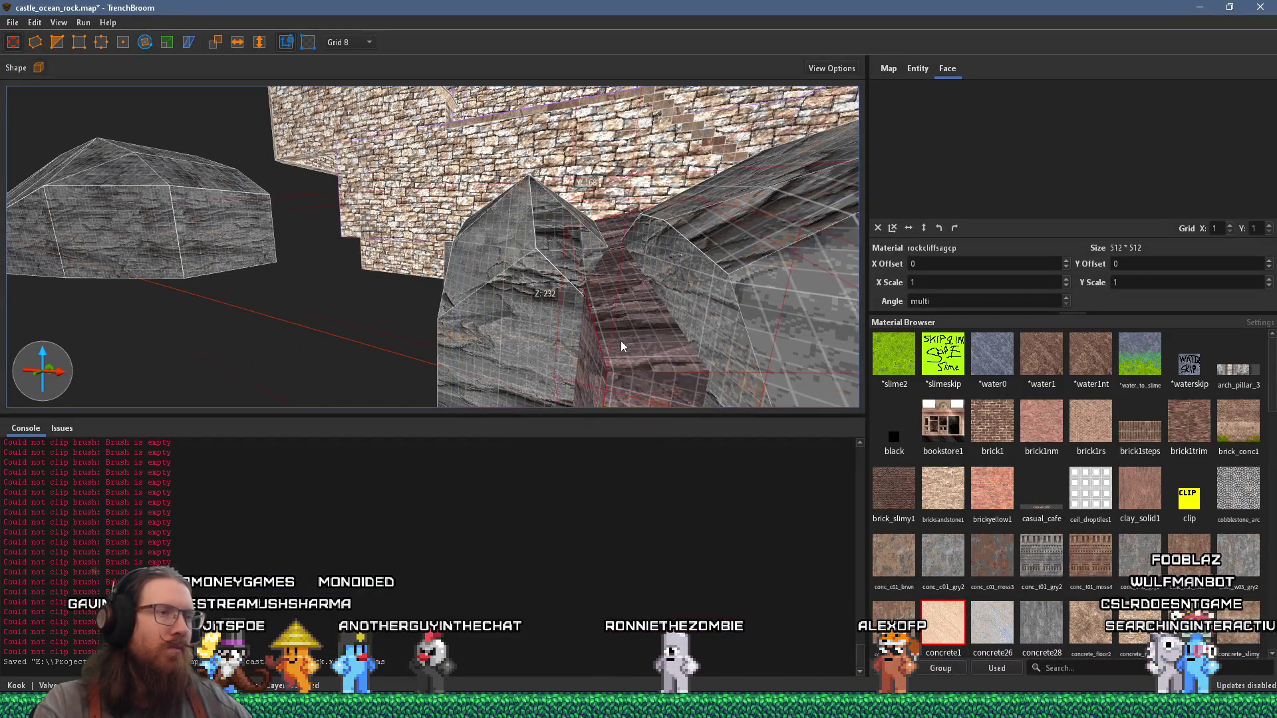
# Step: Clip the small rock wedge between the cliffs along a three-point plane
pyautogui.moveTo(623, 342); pyautogui.dragTo(500, 336)
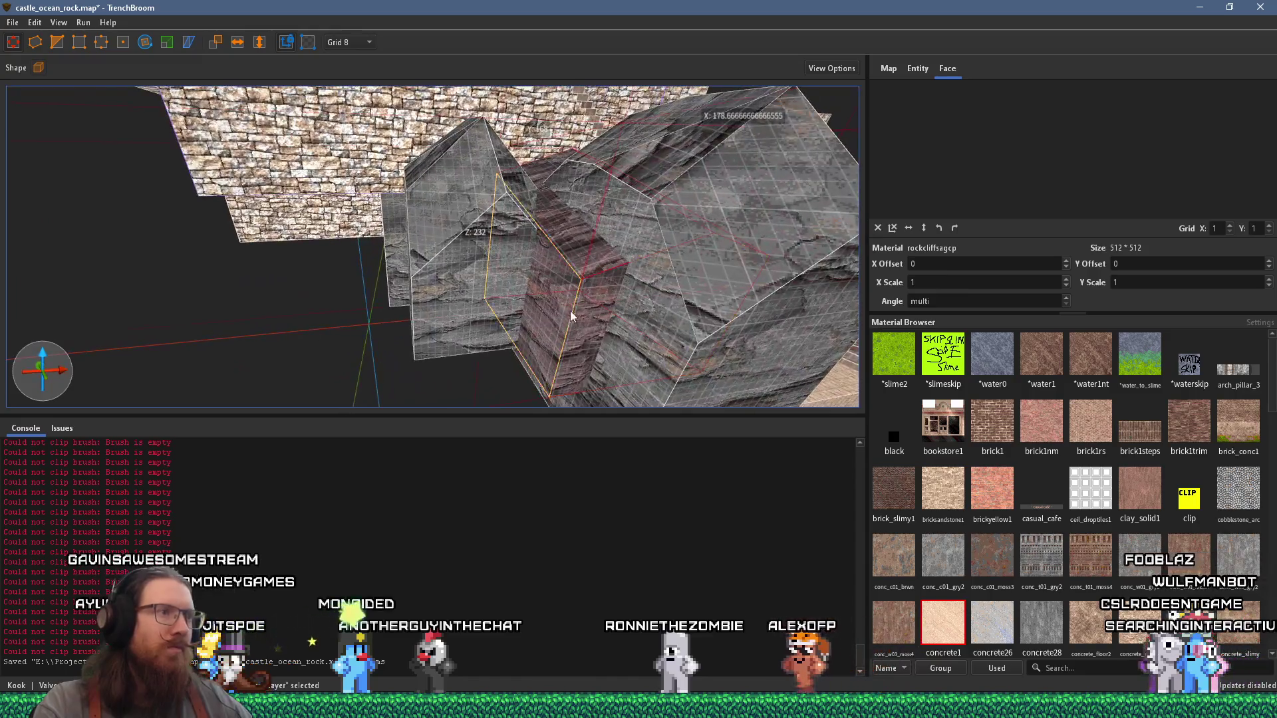
pyautogui.click(500, 336)
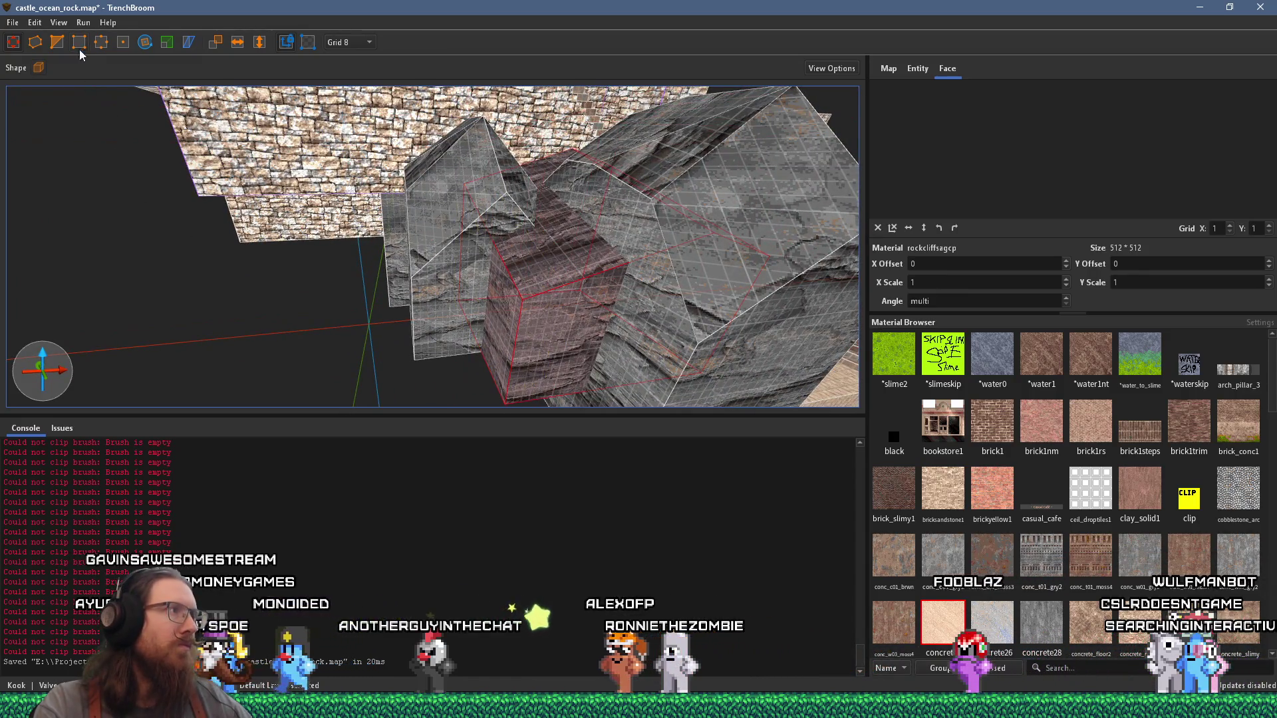
pyautogui.click(57, 41)
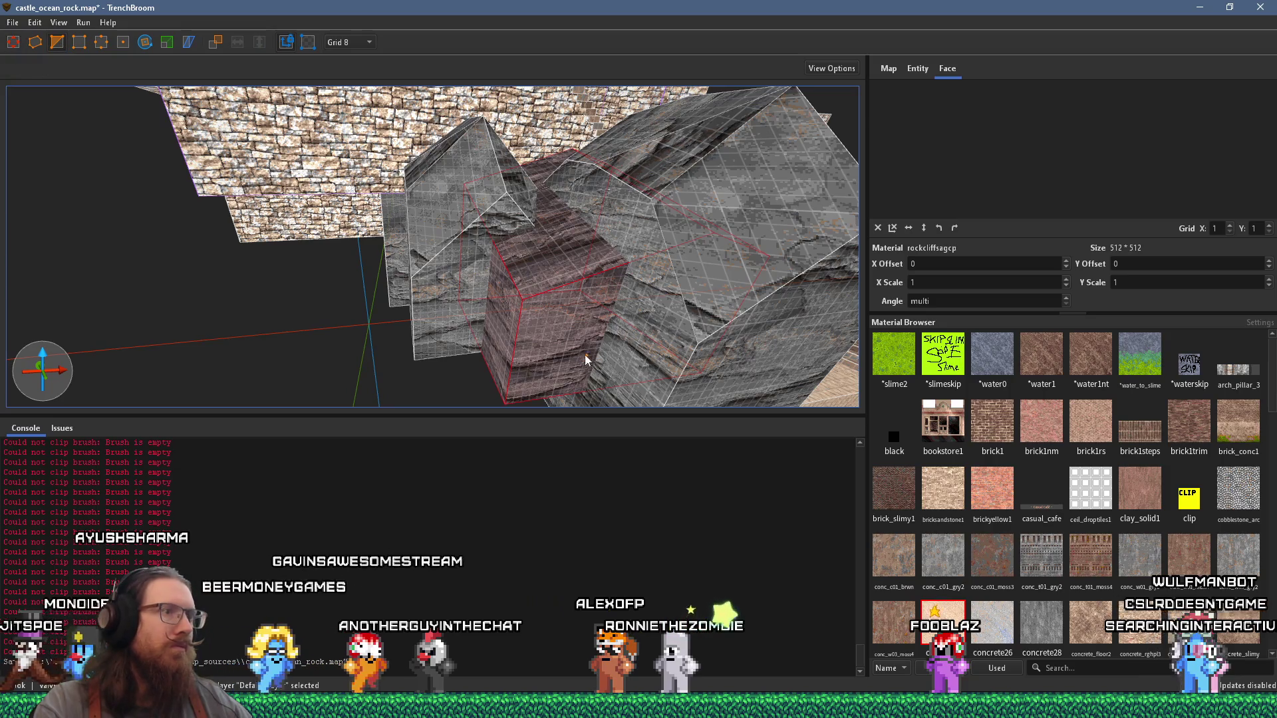
pyautogui.click(551, 340)
pyautogui.click(492, 333)
pyautogui.click(527, 250)
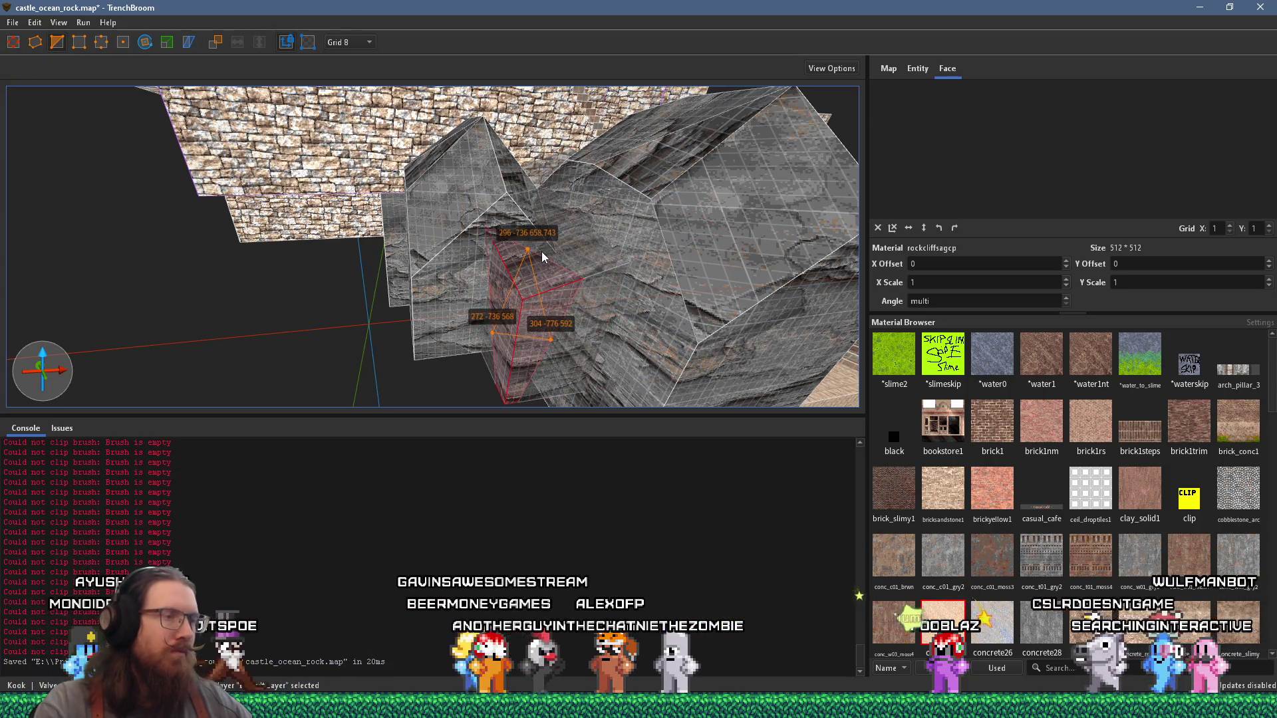
pyautogui.press('Return')
pyautogui.press('Escape')
pyautogui.press('Escape')
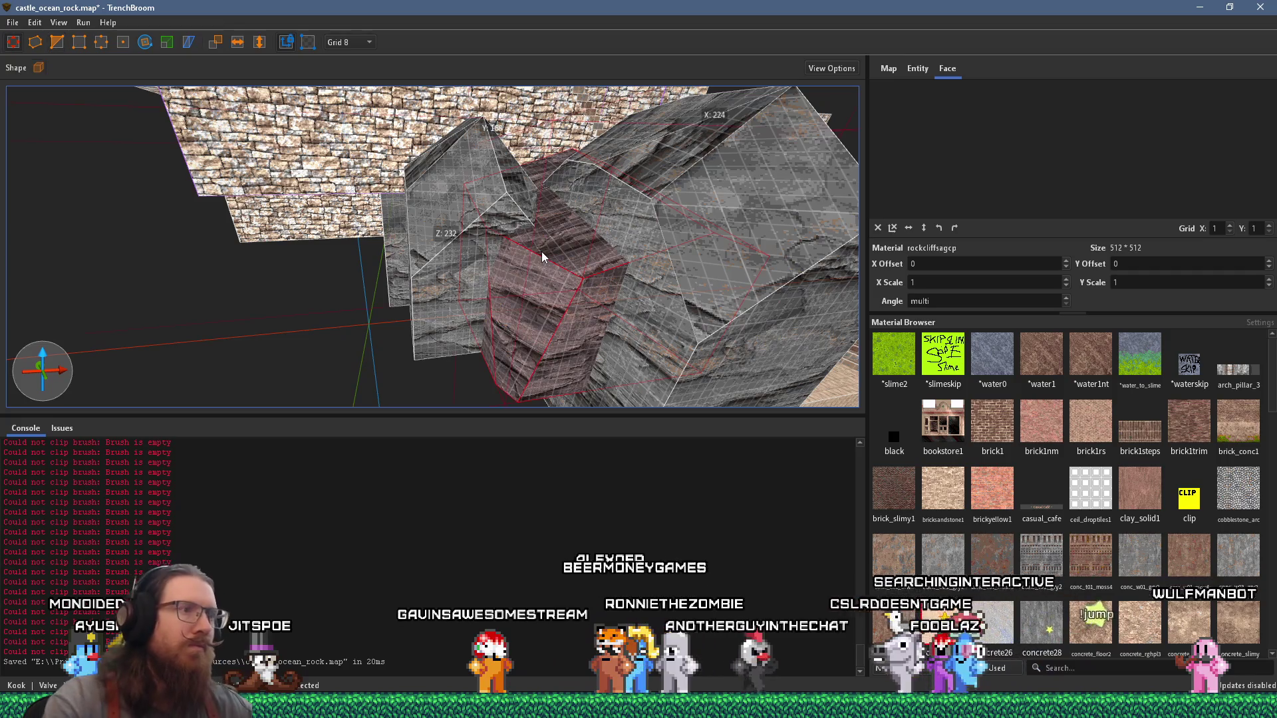
pyautogui.scroll(-5, 399, 253)
pyautogui.scroll(10, 256, 248)
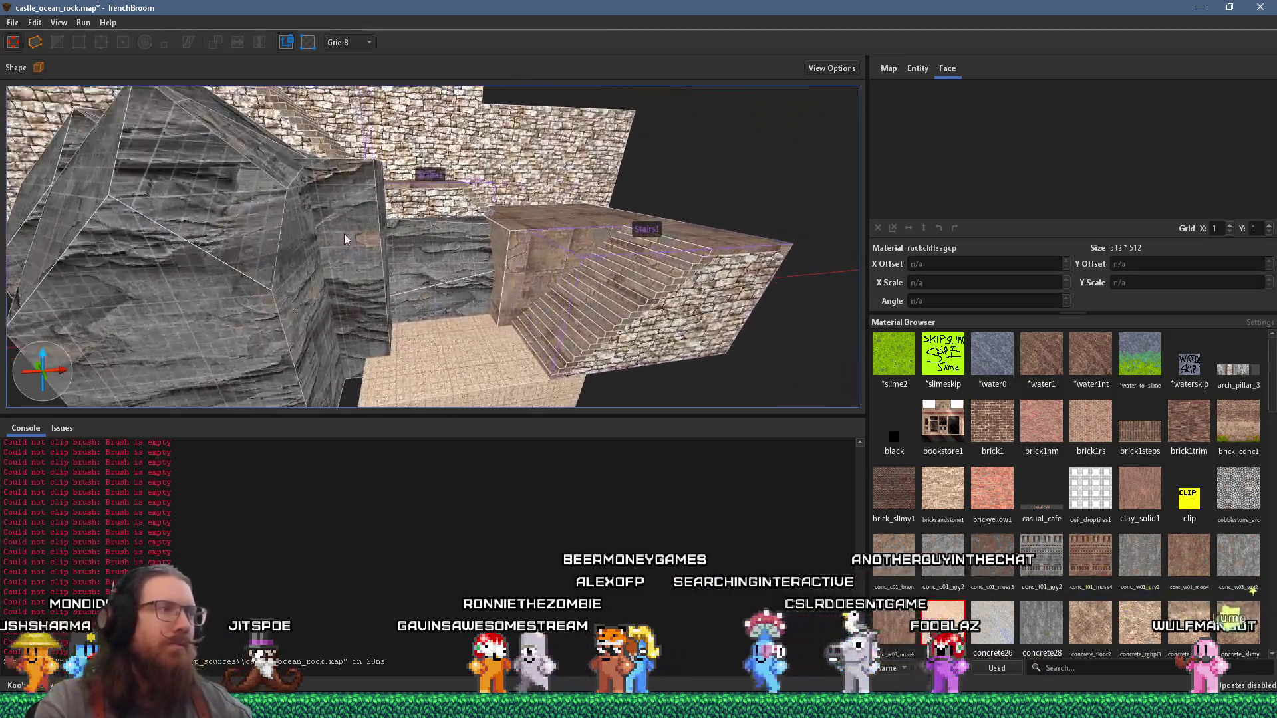
# Step: Clip an angled facet off the grey cube brush beside the stairs using two clip points
pyautogui.scroll(6, 338, 273)
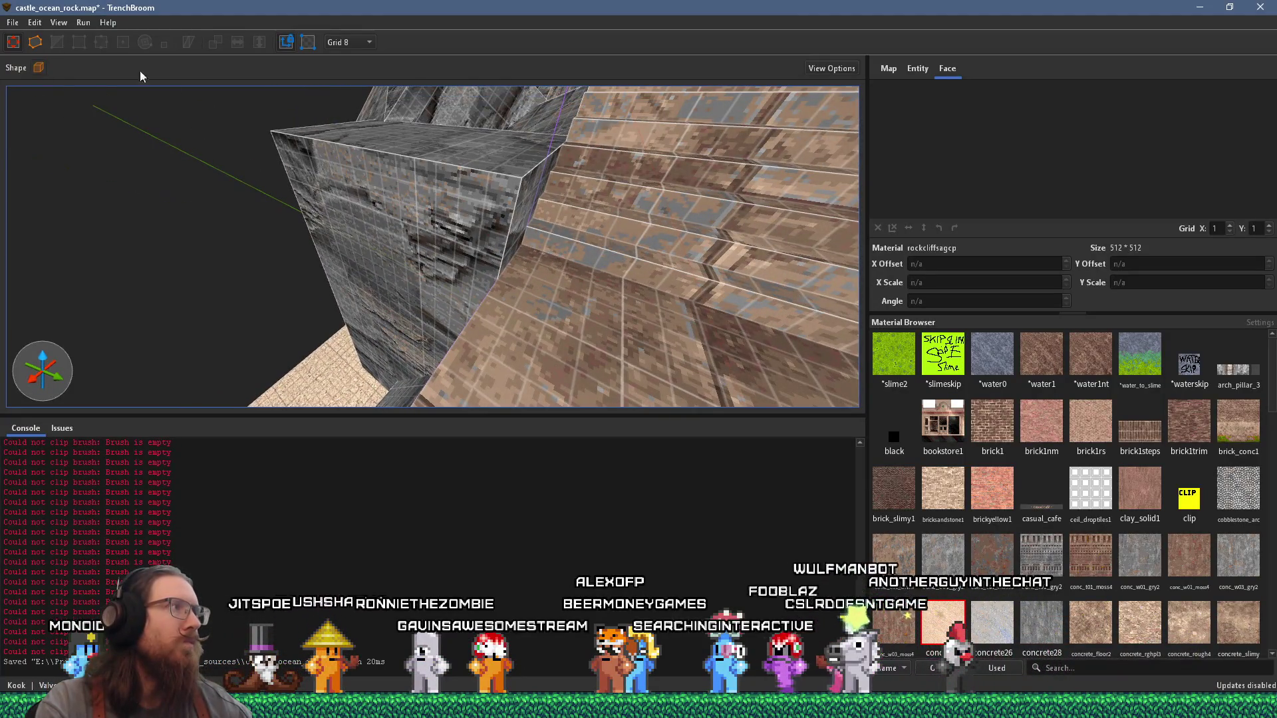
pyautogui.click(382, 175)
pyautogui.scroll(5, 354, 209)
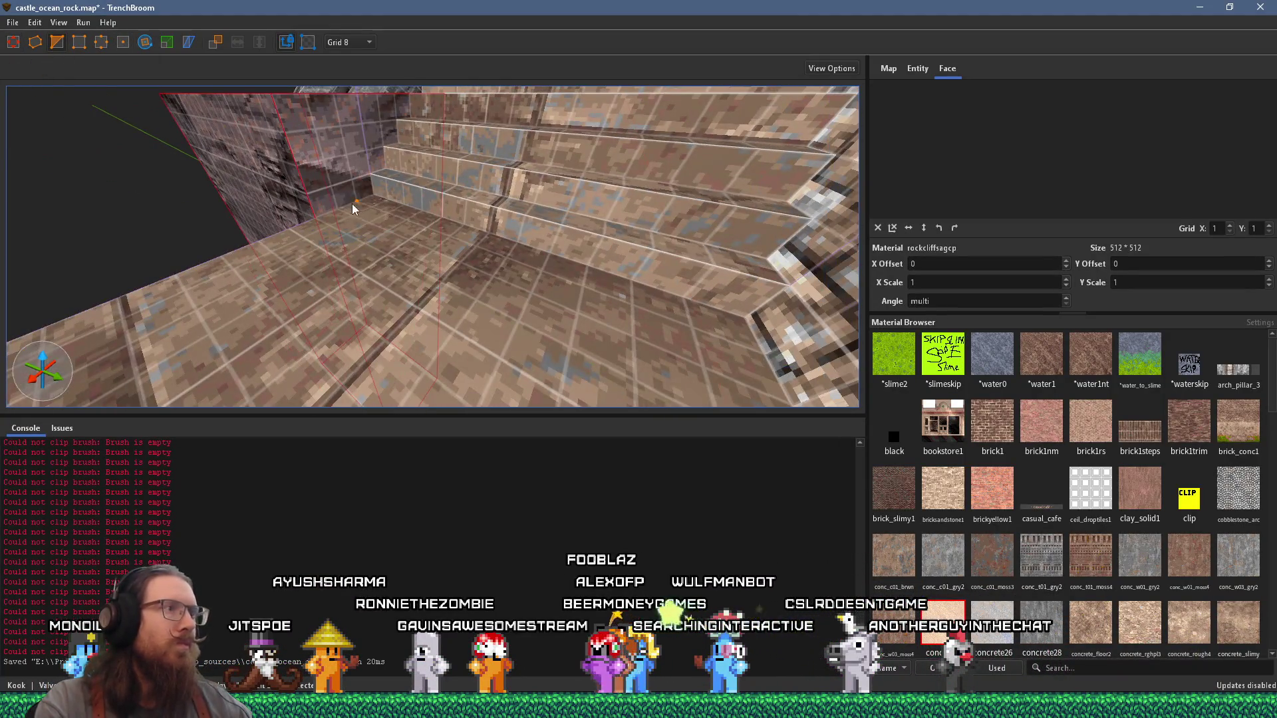
pyautogui.click(397, 122)
pyautogui.scroll(-3, 345, 146)
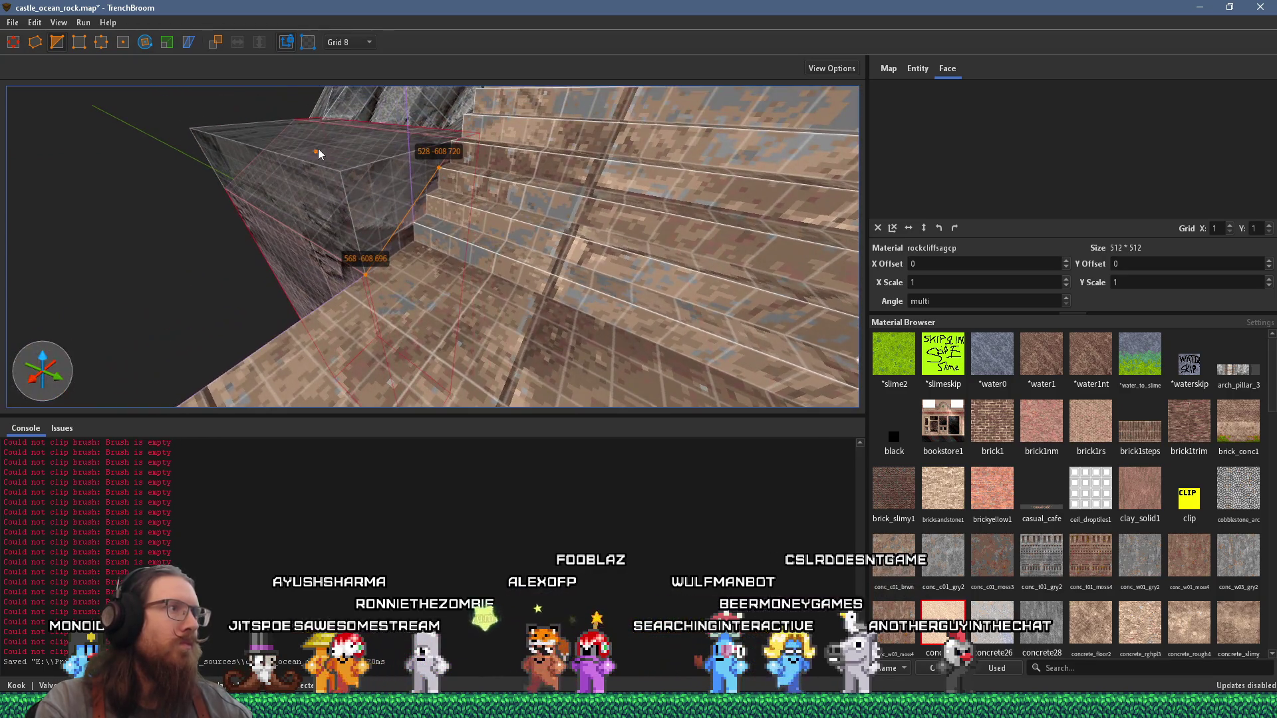
pyautogui.click(313, 143)
pyautogui.press('Return')
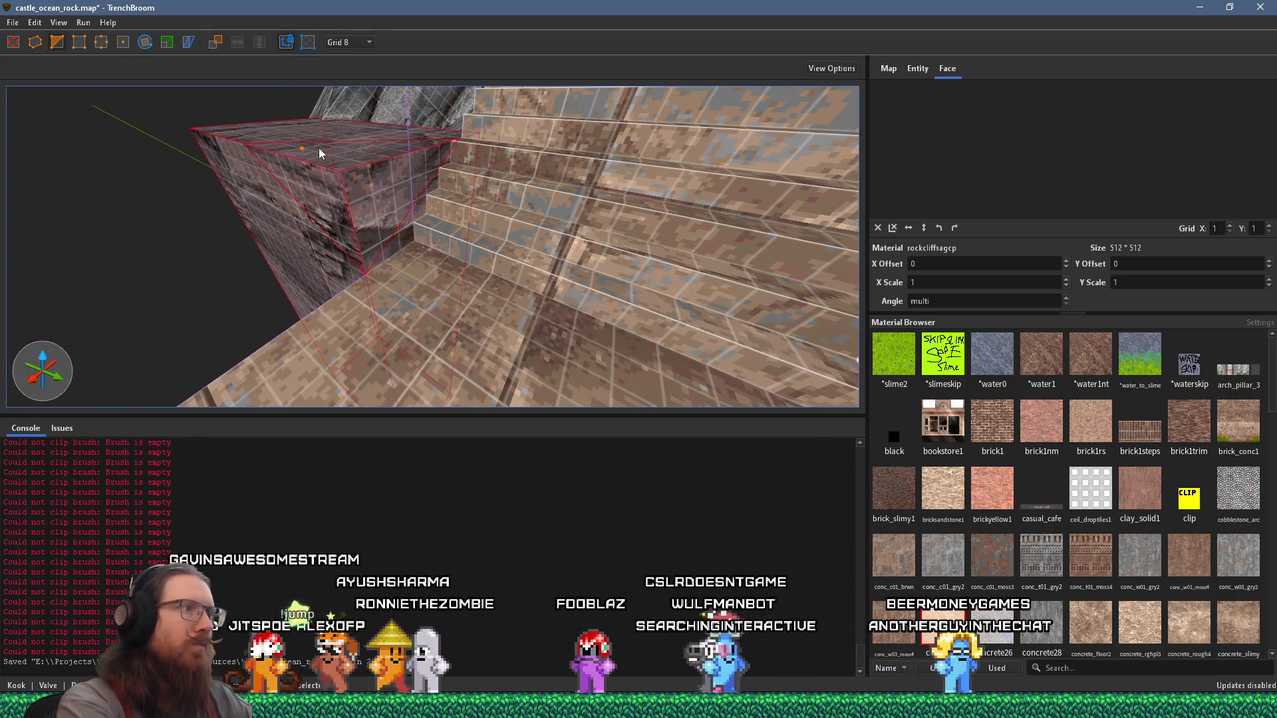
pyautogui.press('Escape')
# Step: Cut a slanted facet off the central rock pillar with a three-point clip plane
pyautogui.click(321, 149)
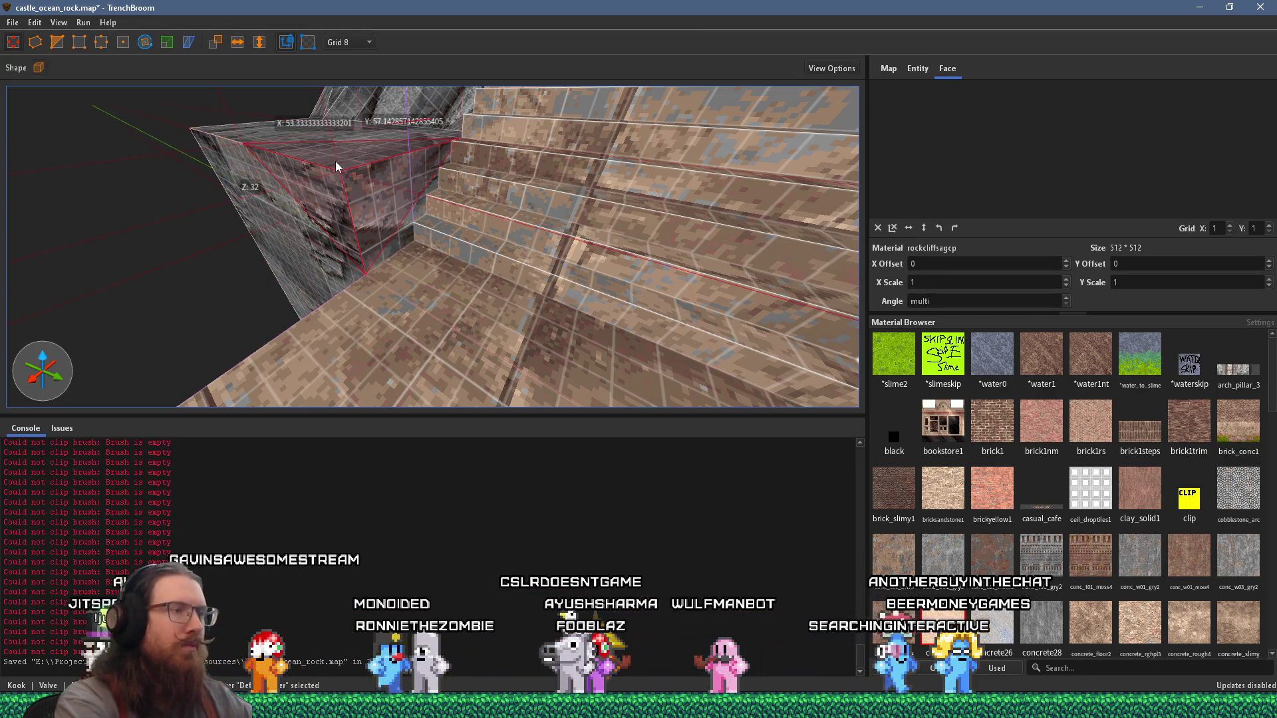
pyautogui.press('Escape')
pyautogui.scroll(3, 432, 213)
pyautogui.moveTo(432, 215)
pyautogui.mouseDown()
pyautogui.moveTo(321, 229)
pyautogui.moveTo(569, 262)
pyautogui.moveTo(512, 272)
pyautogui.moveTo(648, 392)
pyautogui.moveTo(615, 376)
pyautogui.moveTo(642, 372)
pyautogui.mouseUp()
pyautogui.click(537, 273)
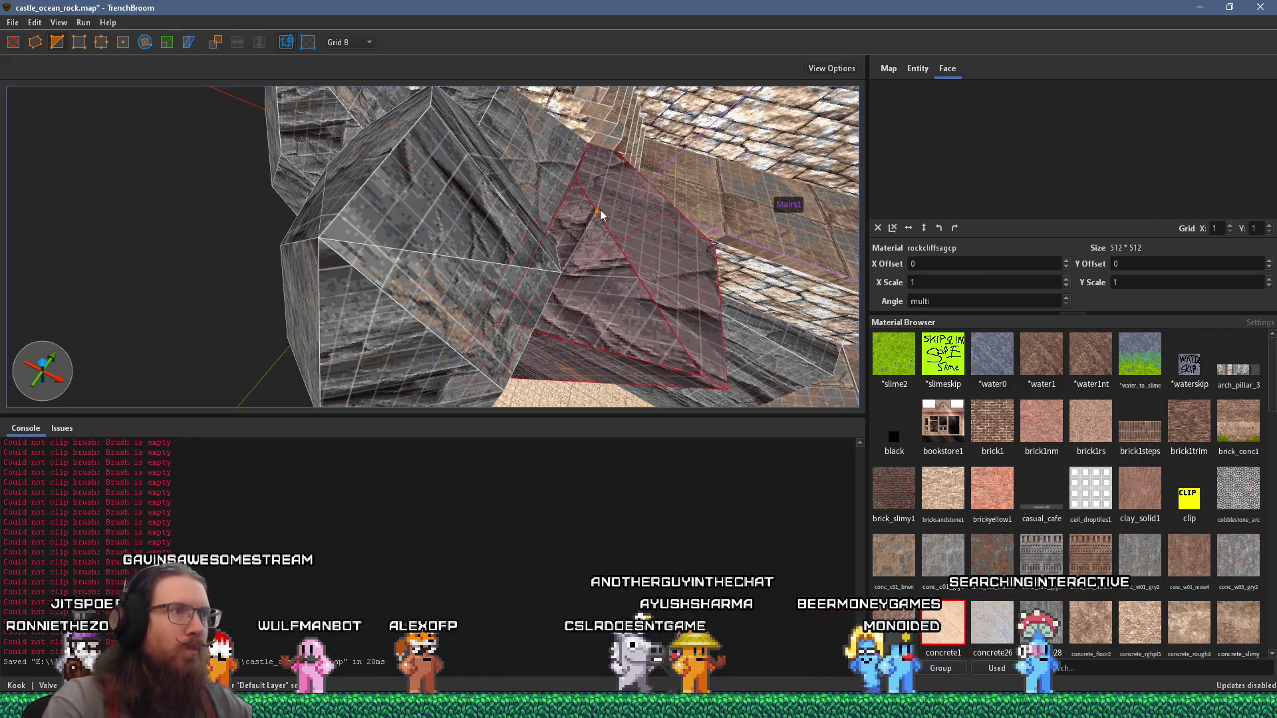
pyautogui.press('Escape')
pyautogui.press('Escape')
pyautogui.moveTo(629, 217)
pyautogui.mouseDown()
pyautogui.moveTo(466, 196)
pyautogui.moveTo(393, 146)
pyautogui.moveTo(502, 131)
pyautogui.moveTo(377, 168)
pyautogui.mouseUp()
pyautogui.click(459, 200)
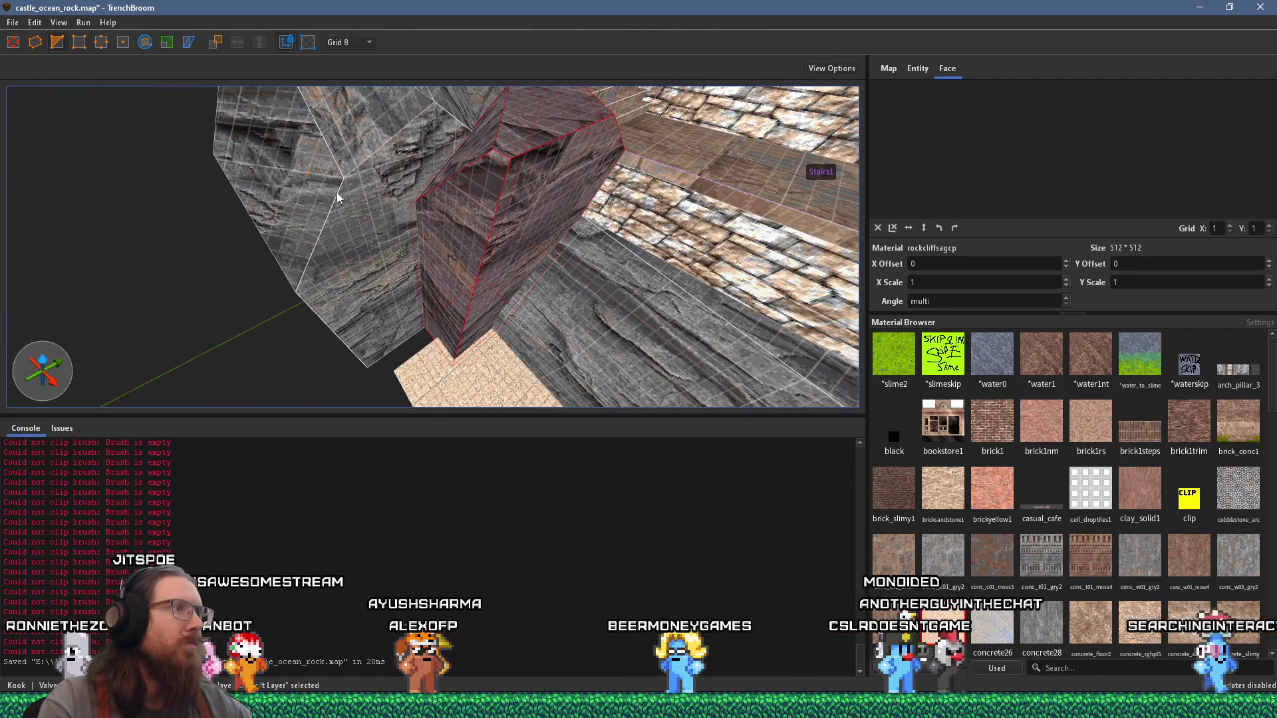
pyautogui.click(517, 246)
pyautogui.click(462, 234)
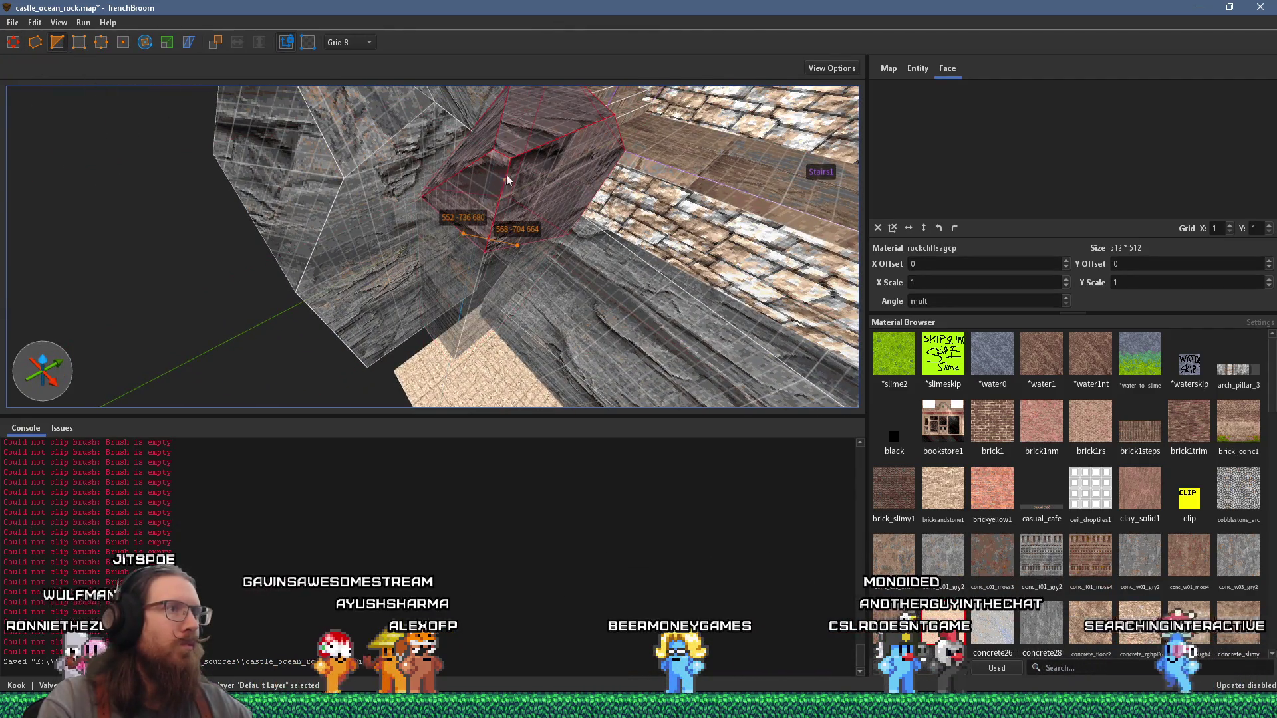
pyautogui.click(521, 126)
pyautogui.press('Return')
pyautogui.press('Escape')
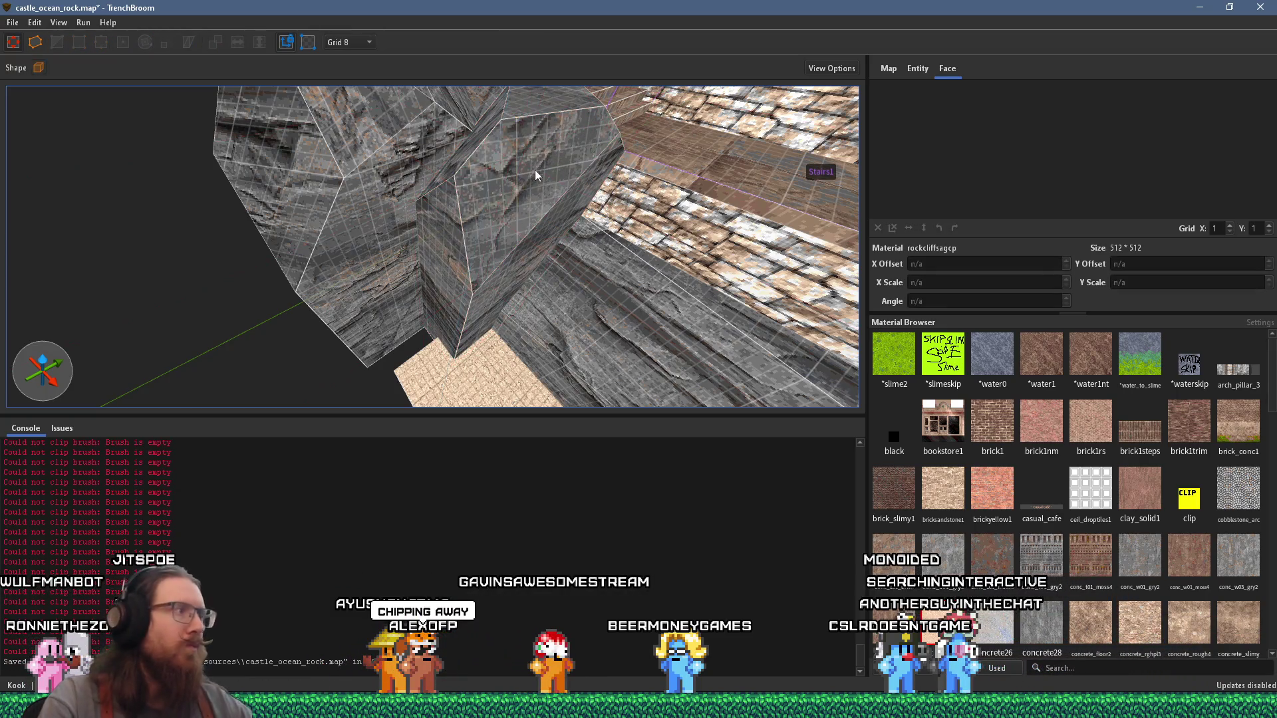
# Step: Reshape another rock brush with a two-point clip along its lower side
pyautogui.scroll(3, 425, 263)
pyautogui.scroll(5, 376, 249)
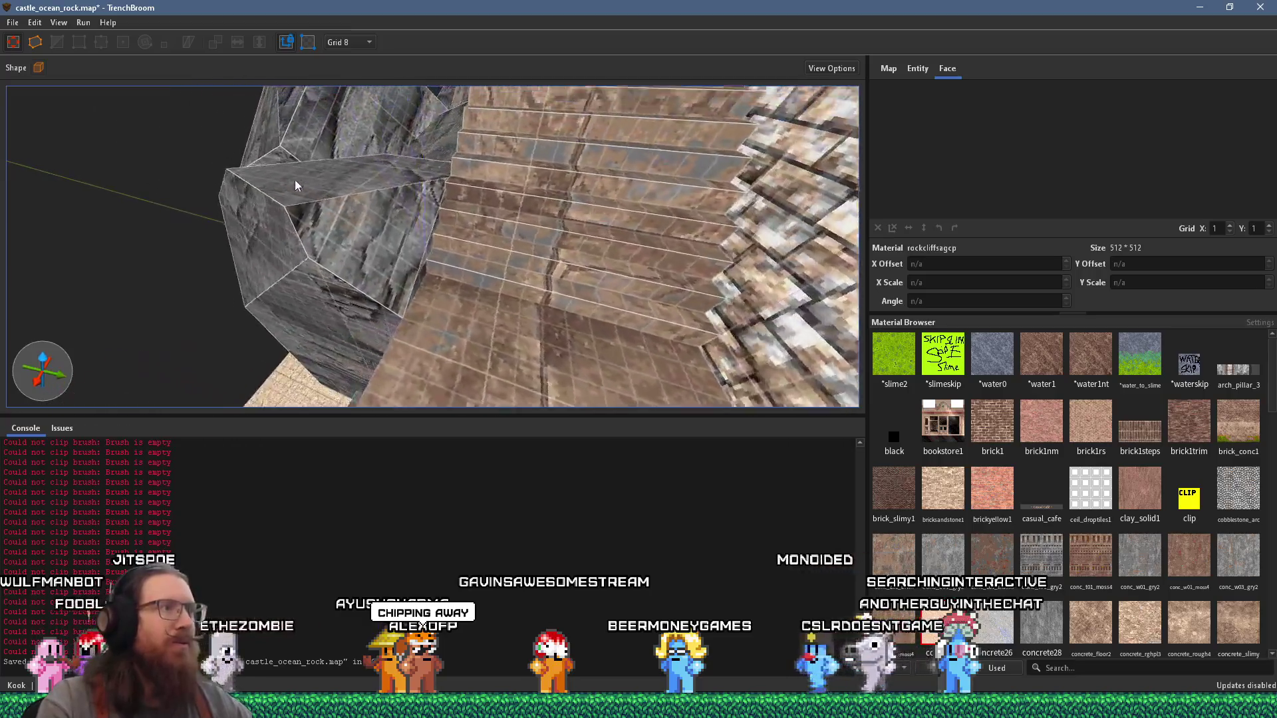
pyautogui.click(396, 211)
pyautogui.press('c')
pyautogui.click(468, 311)
pyautogui.click(357, 314)
pyautogui.press('Return')
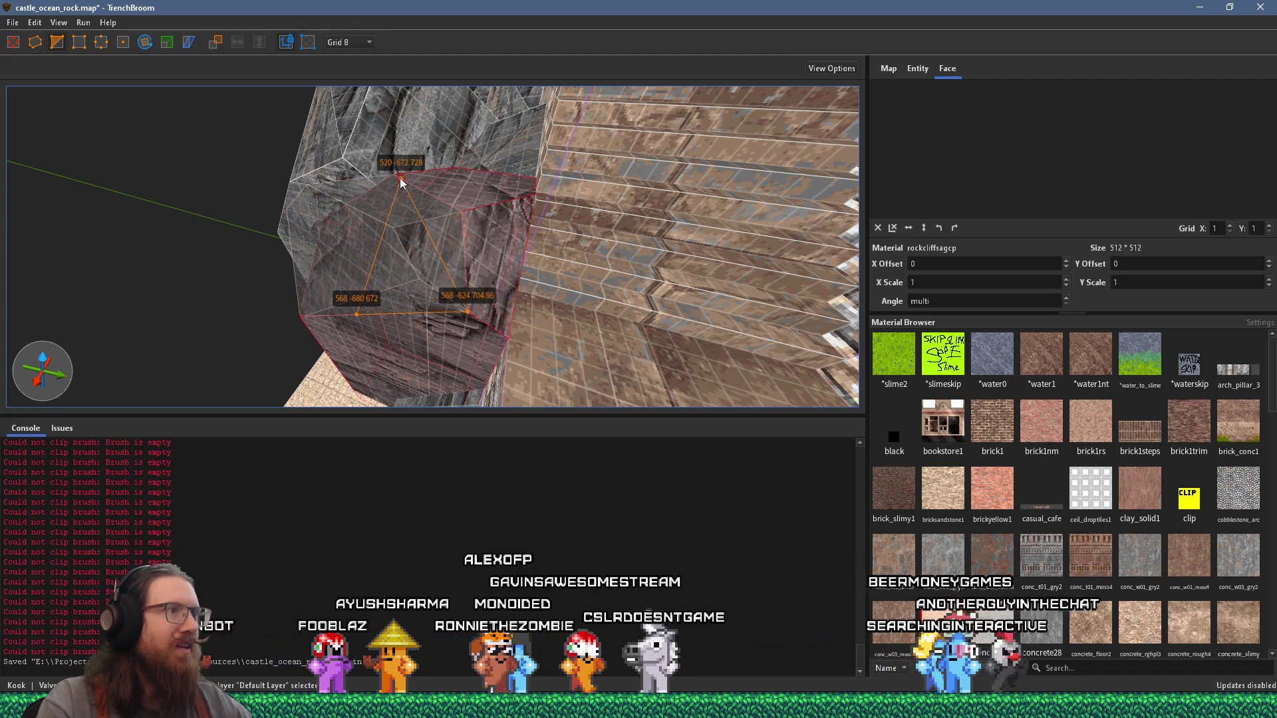
pyautogui.press('Escape')
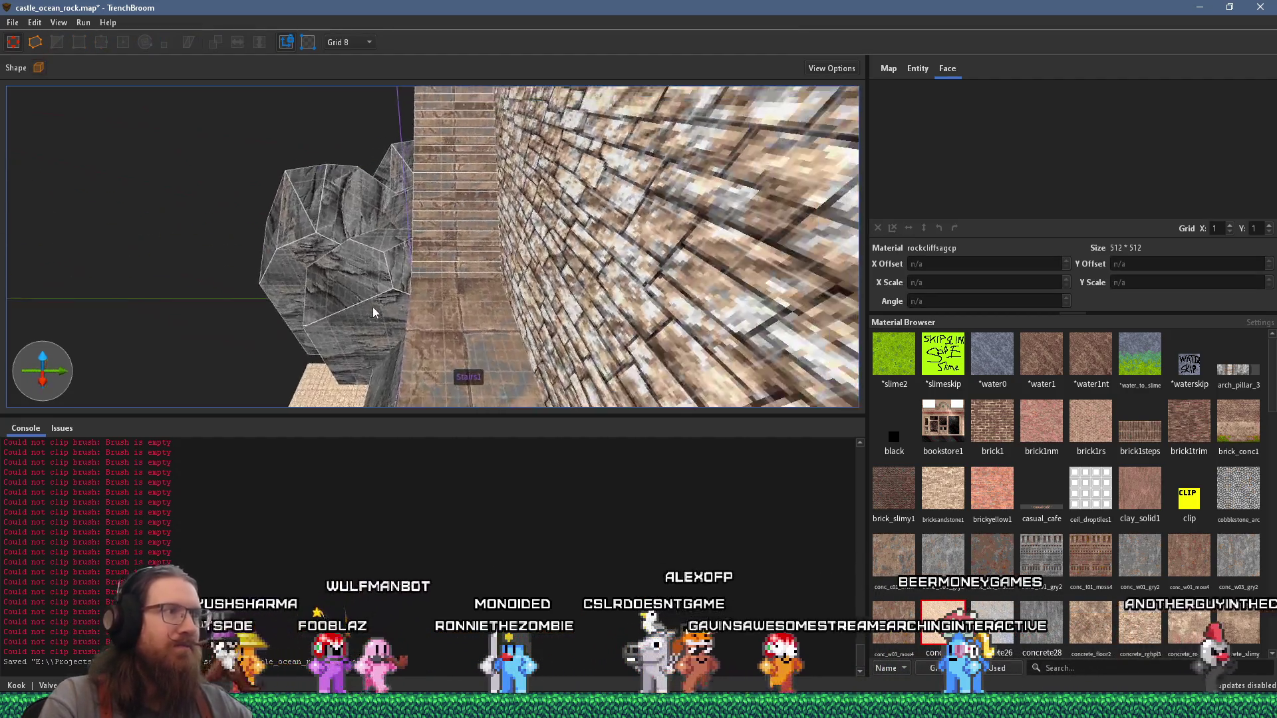
# Step: Place clip points on a further rock brush from lower edge to top, then cancel the clip
pyautogui.scroll(2, 482, 275)
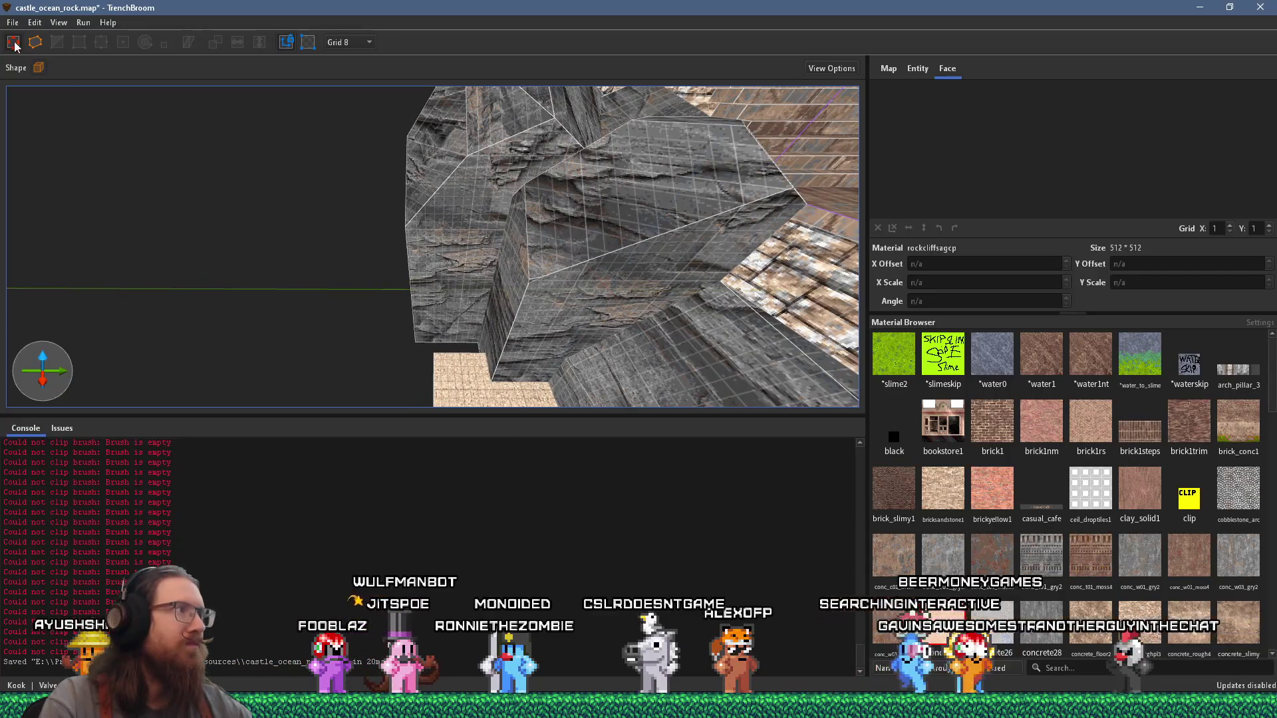
pyautogui.click(528, 200)
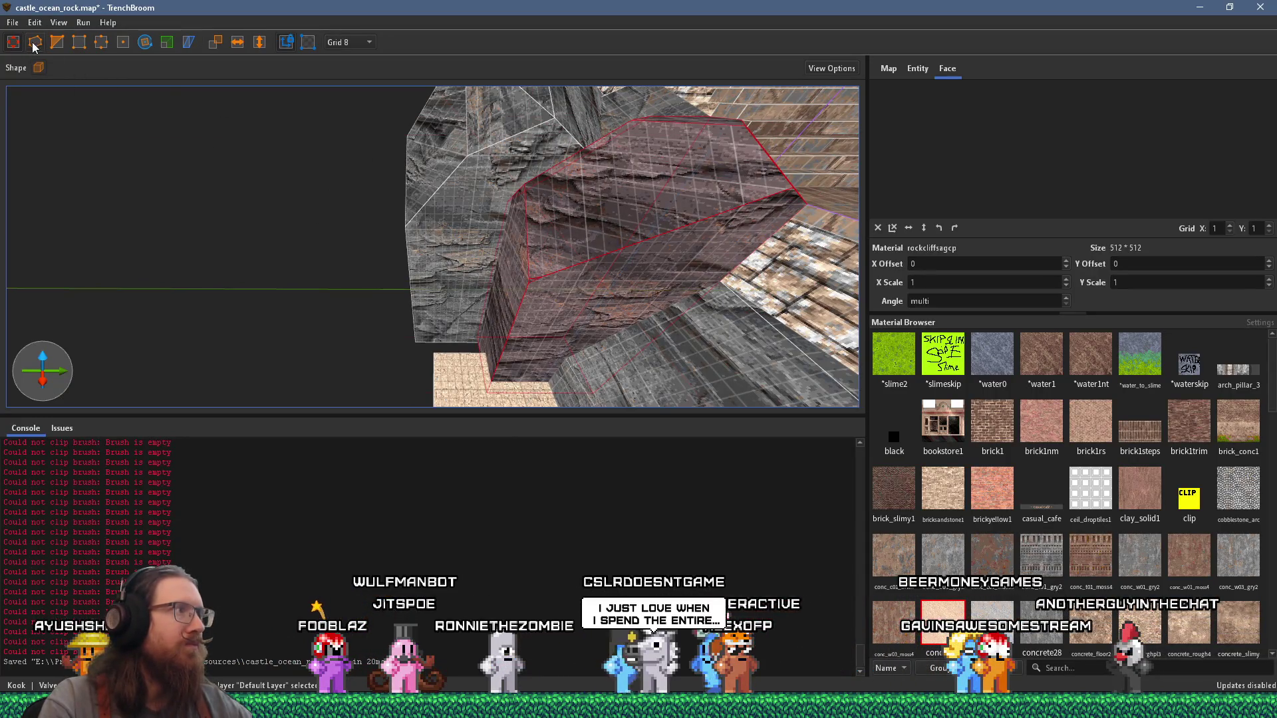
pyautogui.click(485, 335)
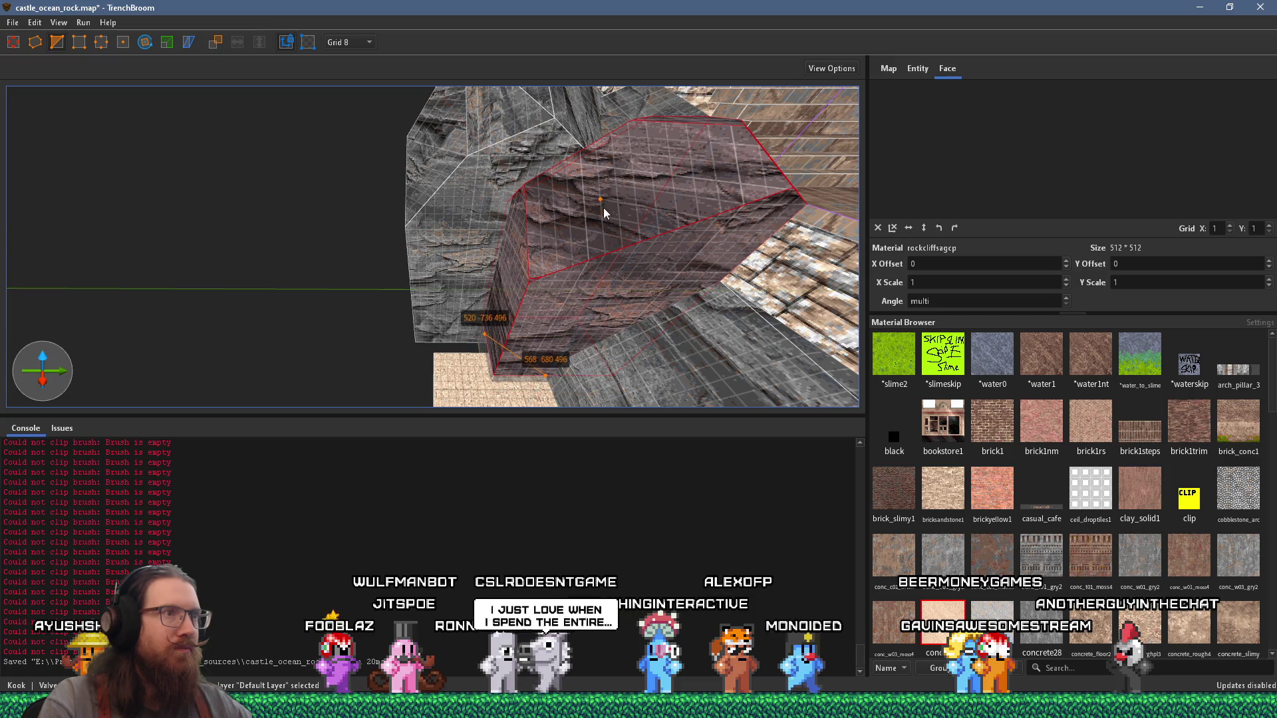
pyautogui.click(613, 169)
pyautogui.press('Escape')
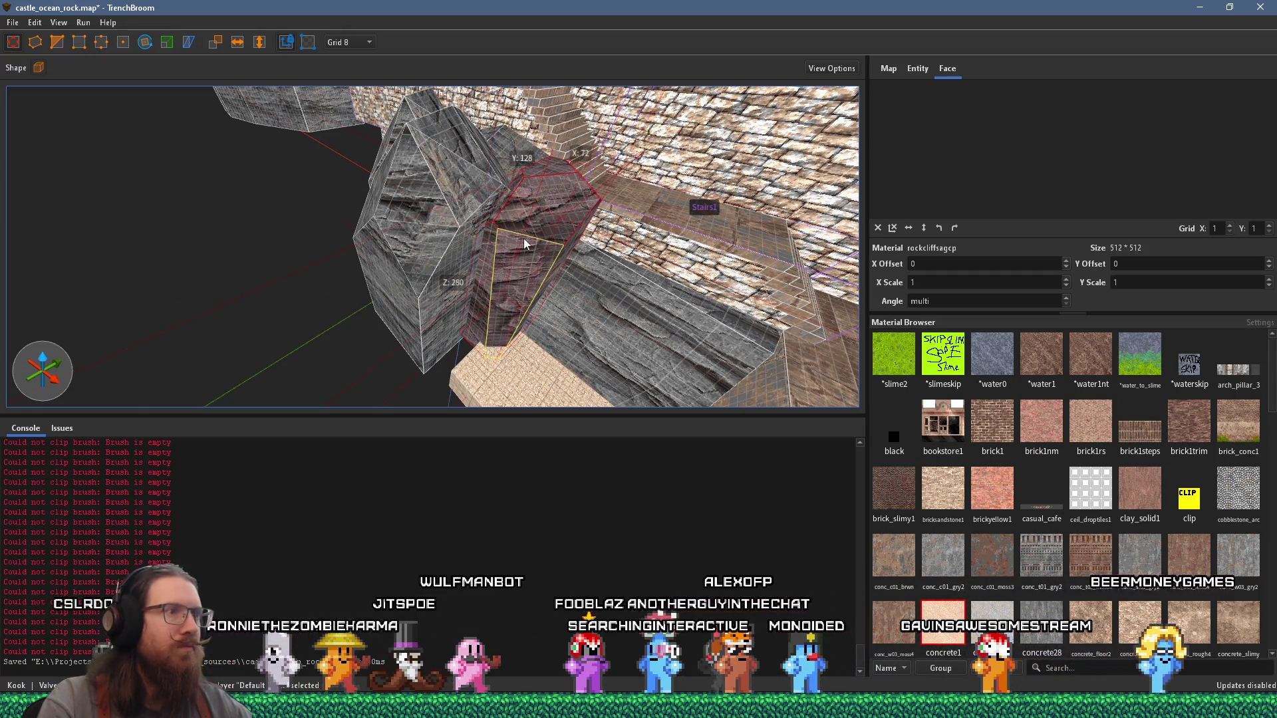
# Step: Widen one rock chunk by pushing its face outward, then select the tall rock brush
pyautogui.moveTo(526, 249); pyautogui.dragTo(371, 177)
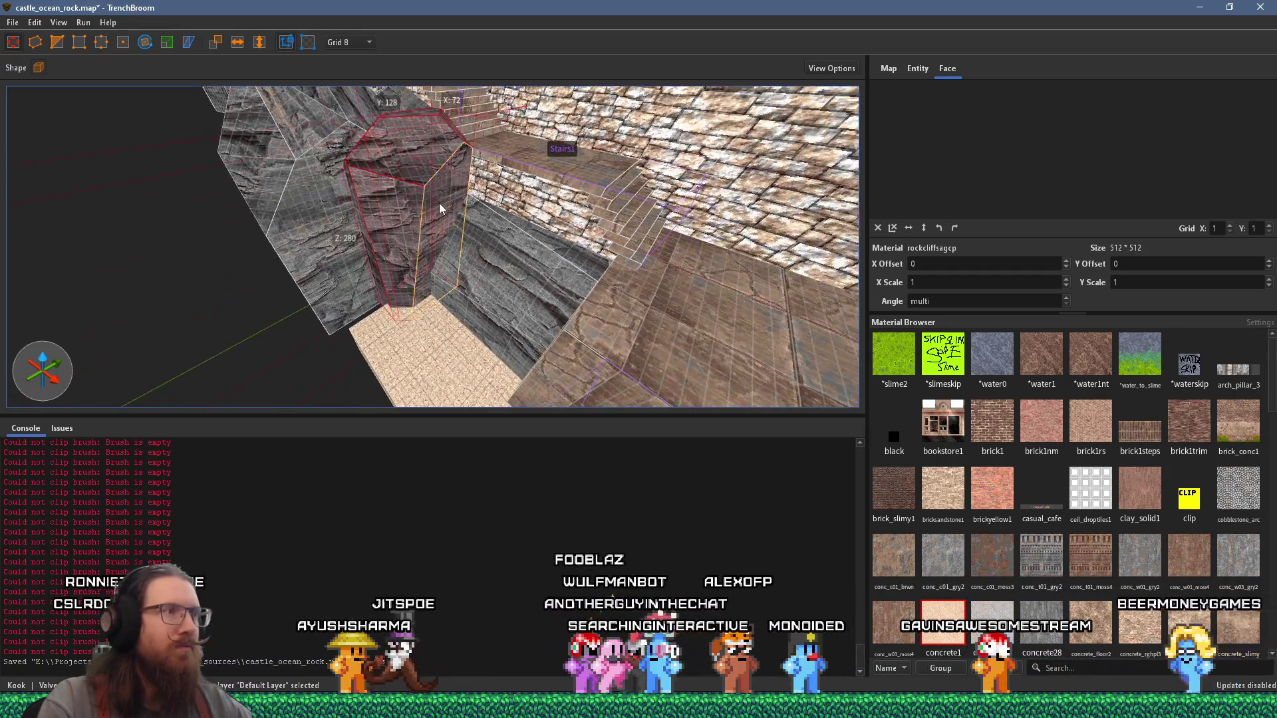
pyautogui.moveTo(439, 209)
pyautogui.mouseDown()
pyautogui.moveTo(451, 215)
pyautogui.moveTo(342, 305)
pyautogui.moveTo(293, 251)
pyautogui.moveTo(206, 220)
pyautogui.moveTo(436, 288)
pyautogui.moveTo(422, 270)
pyautogui.mouseUp()
pyautogui.press('Escape')
pyautogui.click(439, 271)
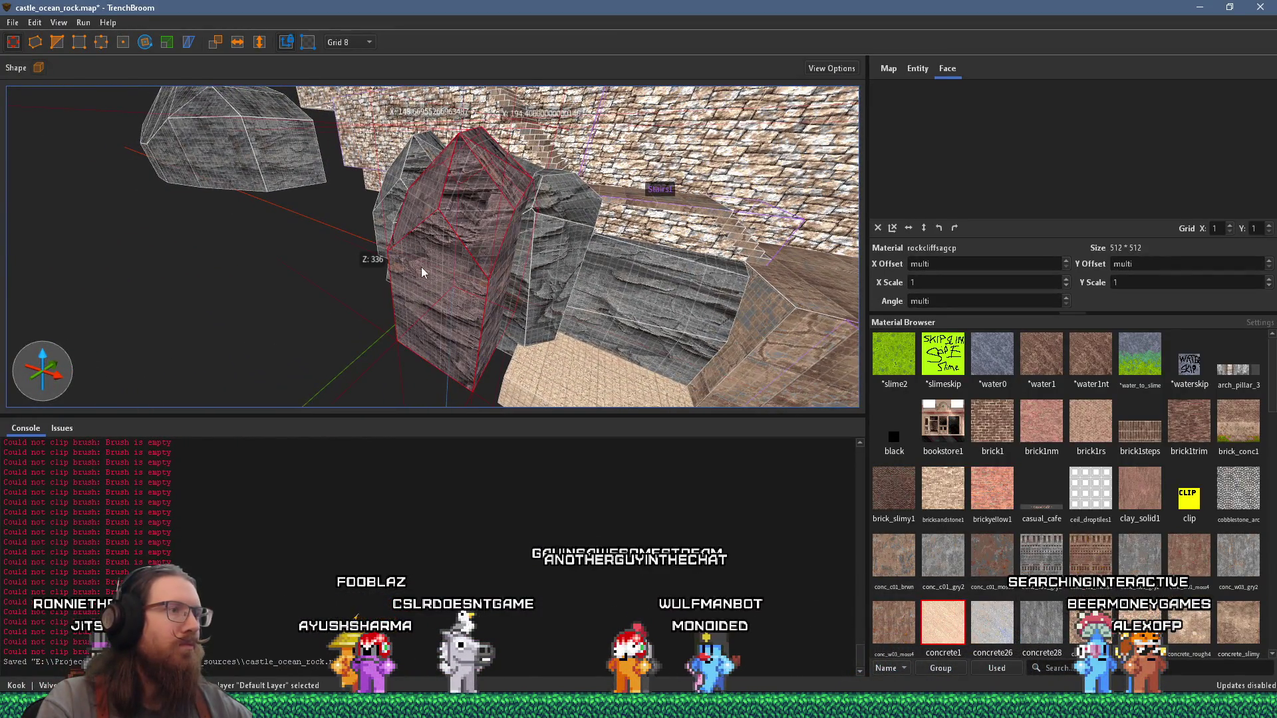
# Step: Place base and top clip points on the selected tall rock brush
pyautogui.moveTo(98, 88); pyautogui.dragTo(223, 229)
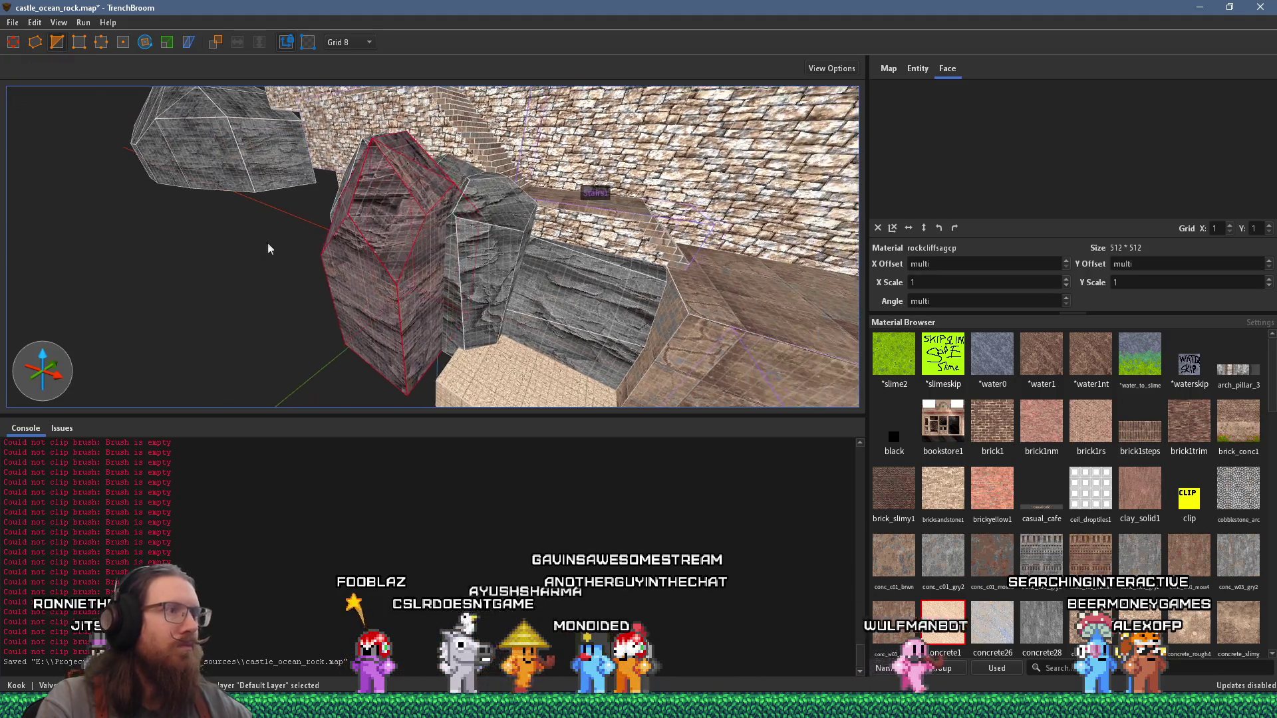
pyautogui.click(358, 340)
pyautogui.click(359, 192)
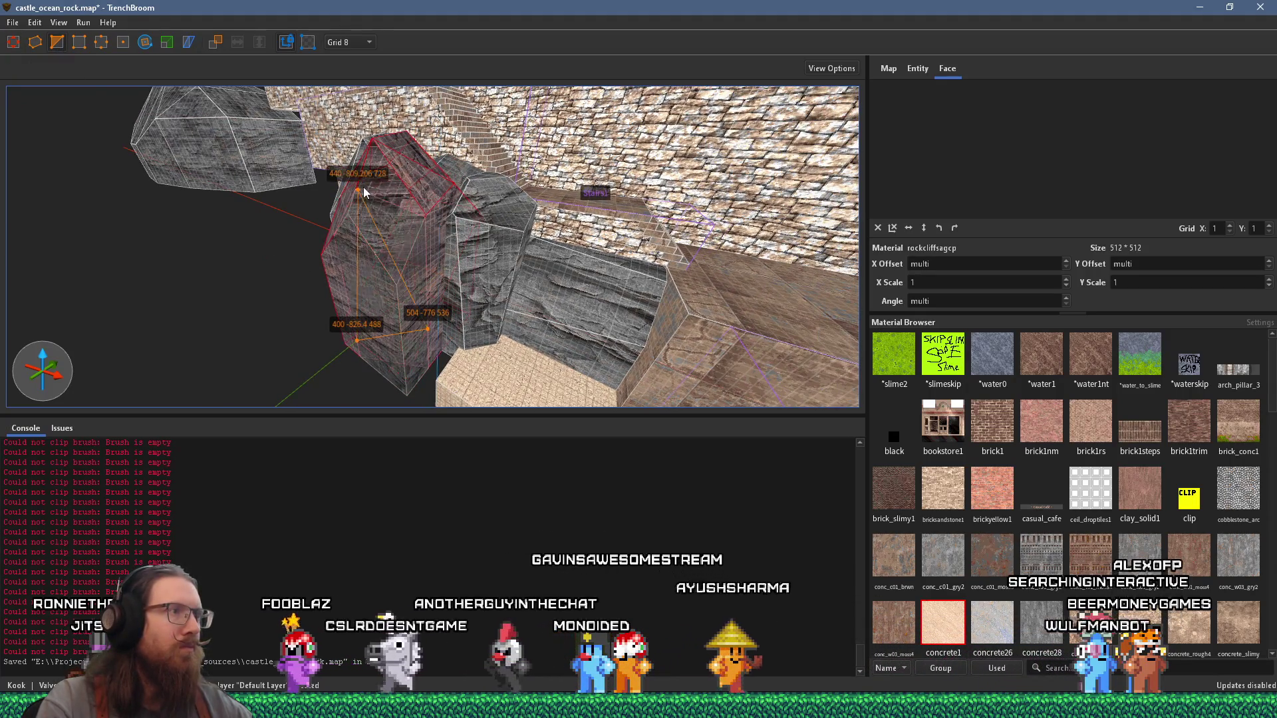
pyautogui.press('Escape')
pyautogui.press('Escape')
# Step: Cut the next rock brush along a three-point slanted clip plane
pyautogui.moveTo(403, 194); pyautogui.dragTo(447, 313)
pyautogui.click(346, 253)
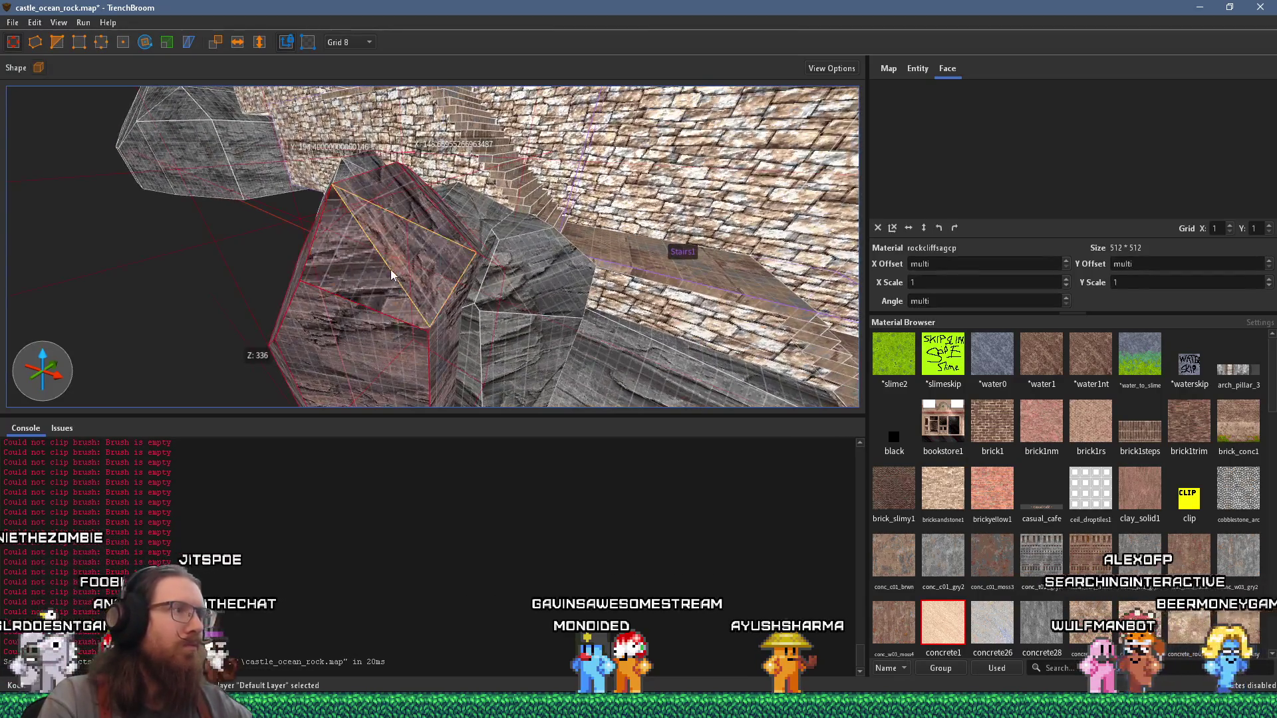
pyautogui.moveTo(345, 252)
pyautogui.mouseDown()
pyautogui.moveTo(538, 236)
pyautogui.moveTo(541, 213)
pyautogui.moveTo(690, 222)
pyautogui.moveTo(509, 268)
pyautogui.moveTo(333, 365)
pyautogui.moveTo(519, 407)
pyautogui.moveTo(433, 243)
pyautogui.moveTo(568, 231)
pyautogui.moveTo(347, 237)
pyautogui.mouseUp()
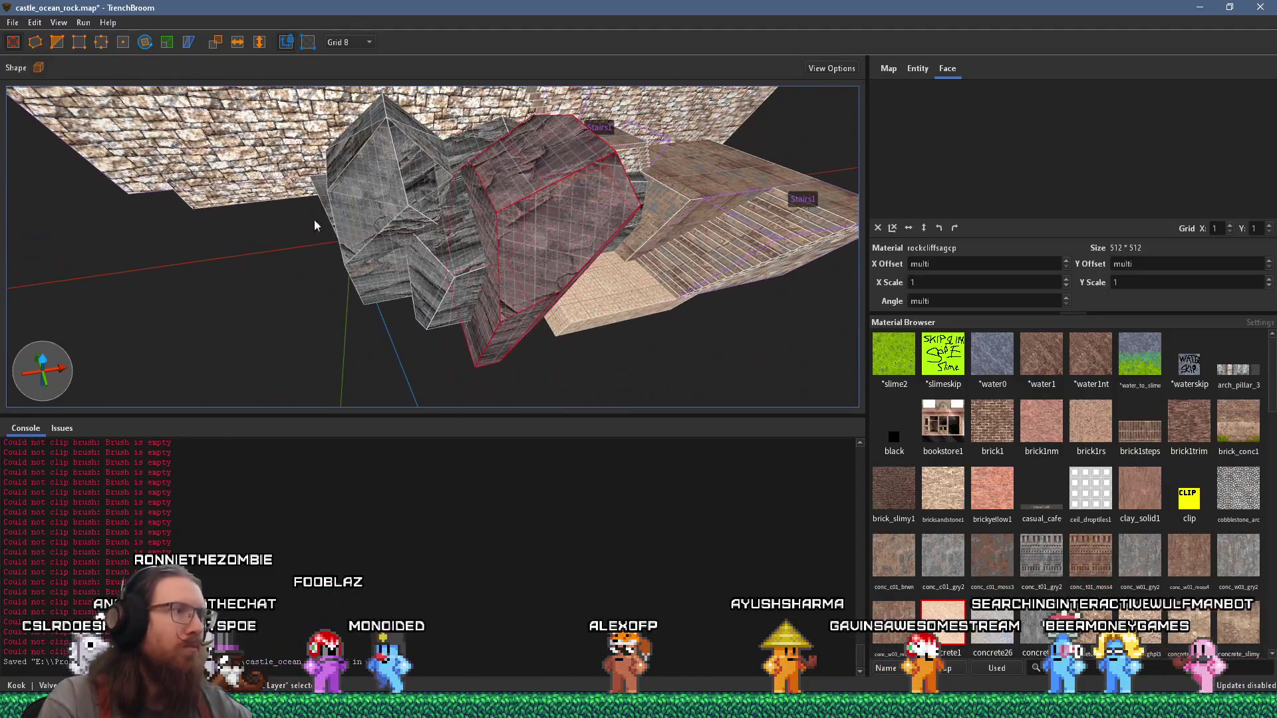
pyautogui.moveTo(420, 210); pyautogui.dragTo(501, 237)
pyautogui.moveTo(525, 301)
pyautogui.mouseDown()
pyautogui.moveTo(477, 271)
pyautogui.moveTo(520, 190)
pyautogui.moveTo(505, 186)
pyautogui.moveTo(168, 265)
pyautogui.moveTo(257, 228)
pyautogui.moveTo(639, 237)
pyautogui.moveTo(516, 237)
pyautogui.mouseUp()
pyautogui.click(508, 162)
pyautogui.press('Return')
pyautogui.press('Escape')
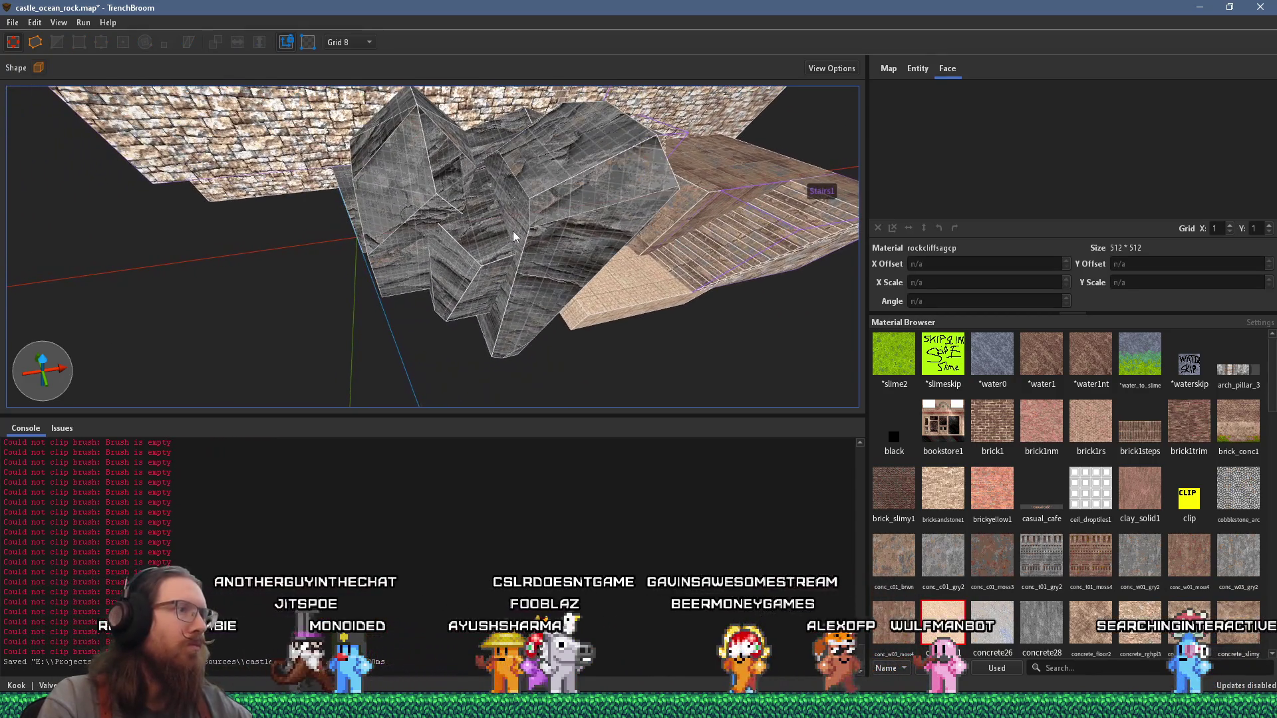
# Step: Clip a slanted face off the large rock in front of the brick wall
pyautogui.click(519, 224)
pyautogui.scroll(5, 536, 223)
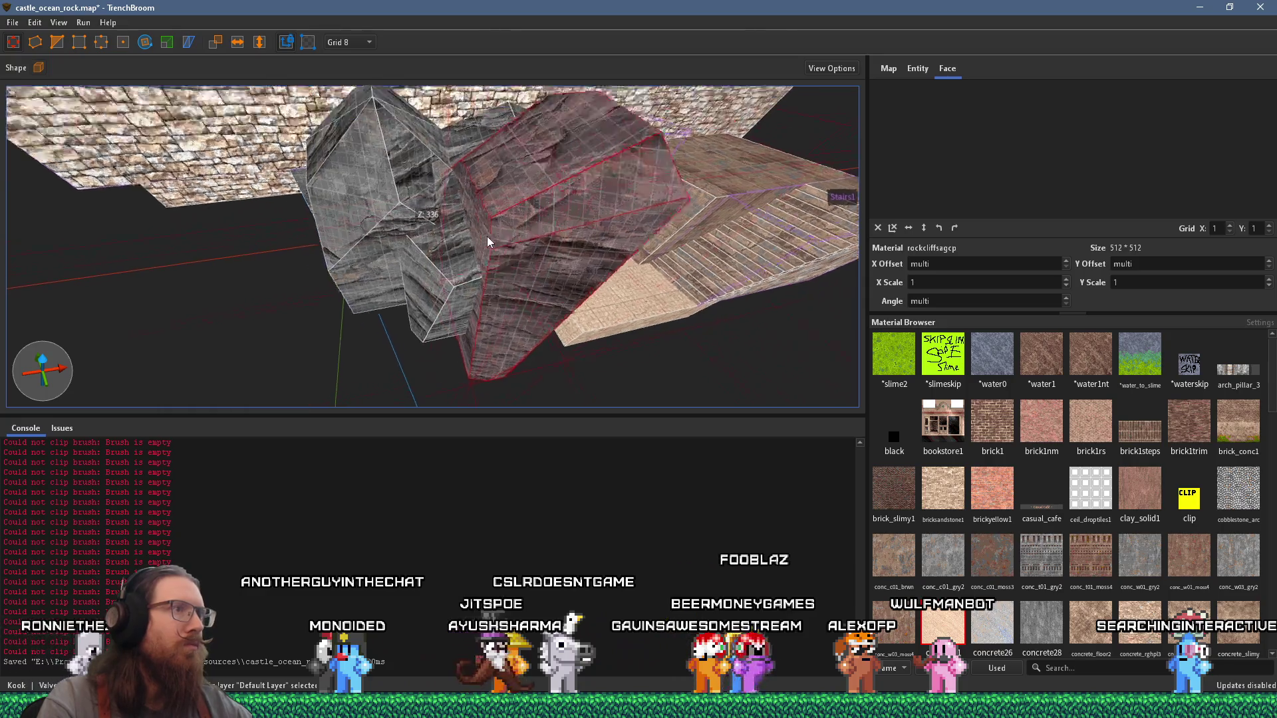
pyautogui.moveTo(333, 133); pyautogui.dragTo(456, 175)
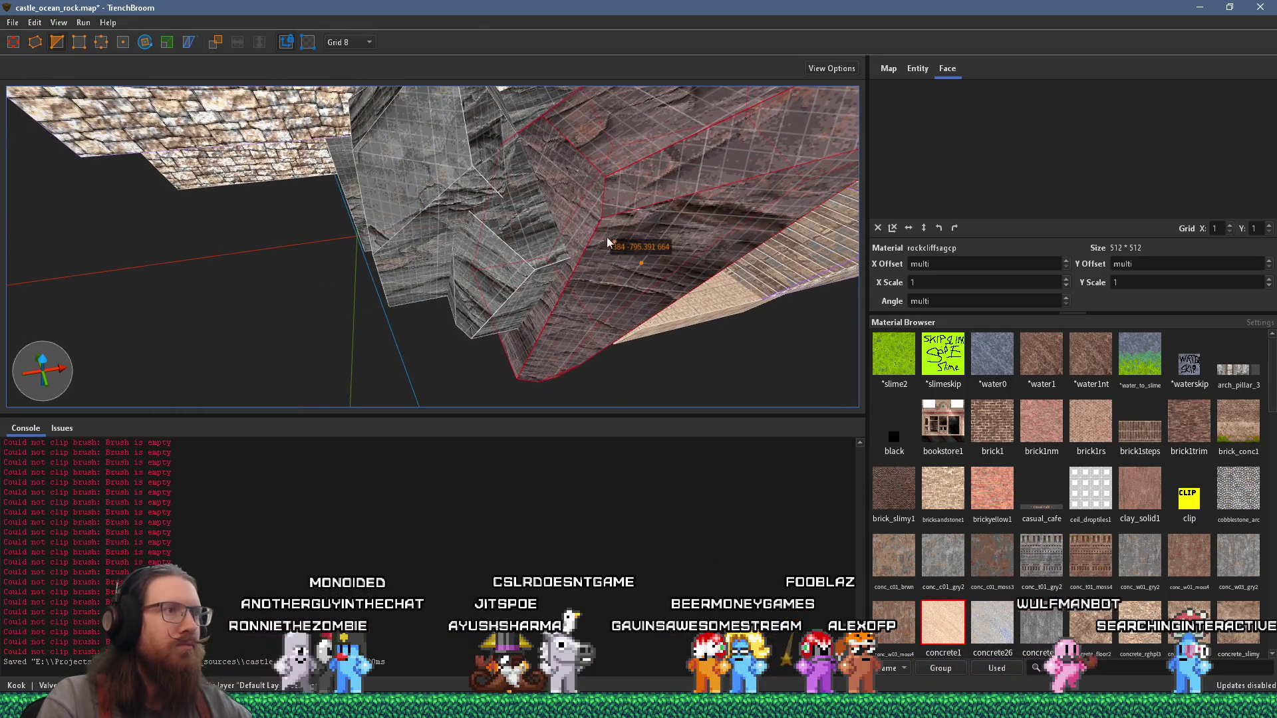
pyautogui.click(569, 205)
pyautogui.moveTo(831, 200)
pyautogui.mouseDown()
pyautogui.moveTo(701, 165)
pyautogui.moveTo(723, 248)
pyautogui.mouseUp()
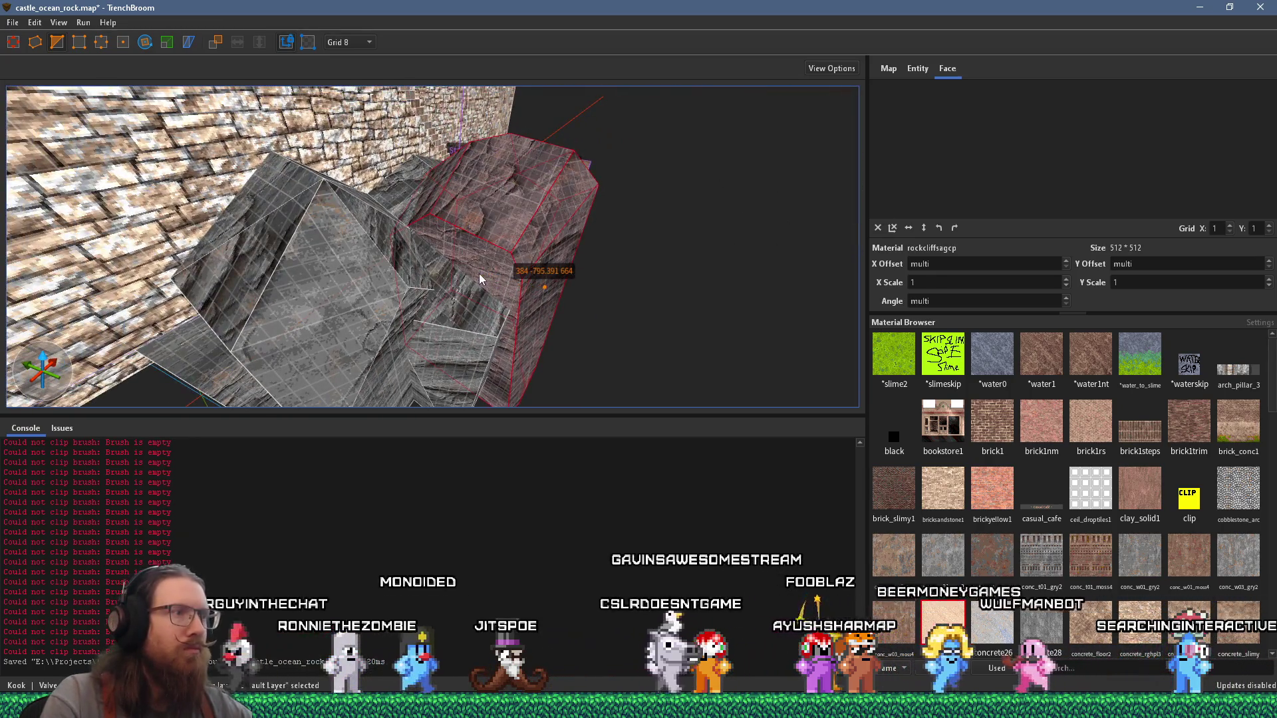
pyautogui.click(529, 293)
pyautogui.click(482, 271)
pyautogui.click(501, 191)
pyautogui.press('Return')
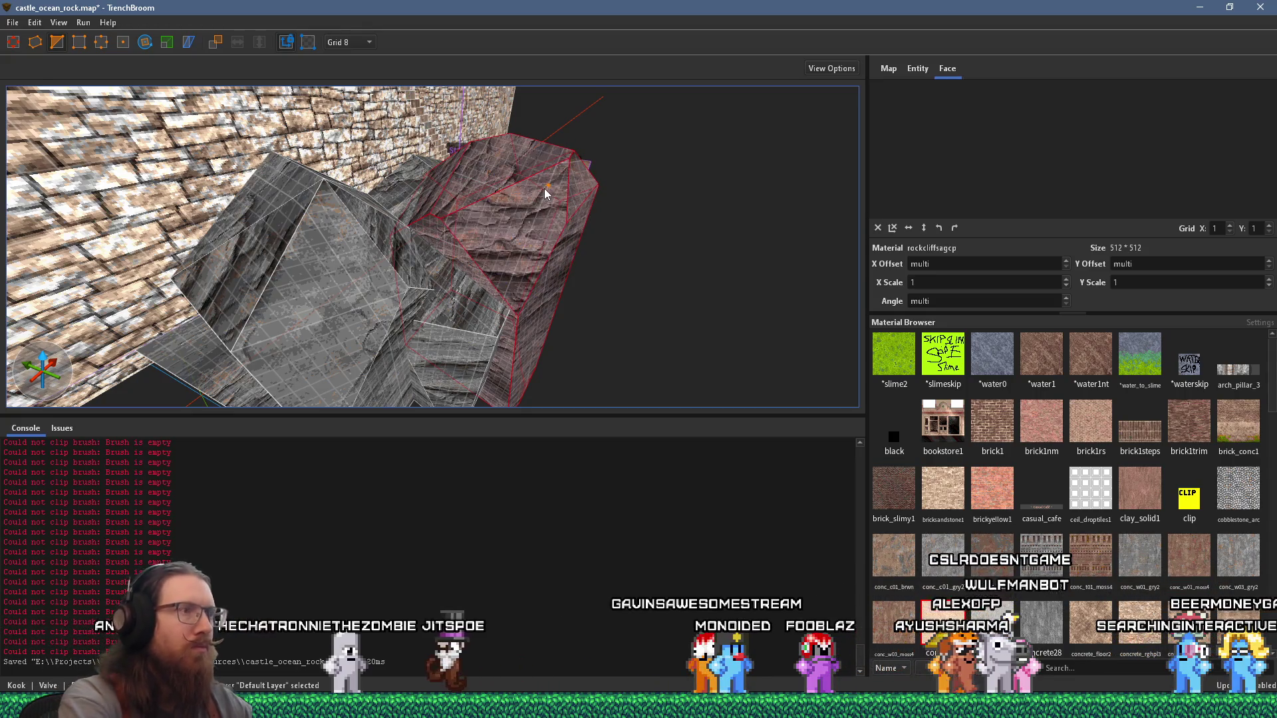
pyautogui.press('Escape')
pyautogui.moveTo(280, 132); pyautogui.dragTo(306, 141)
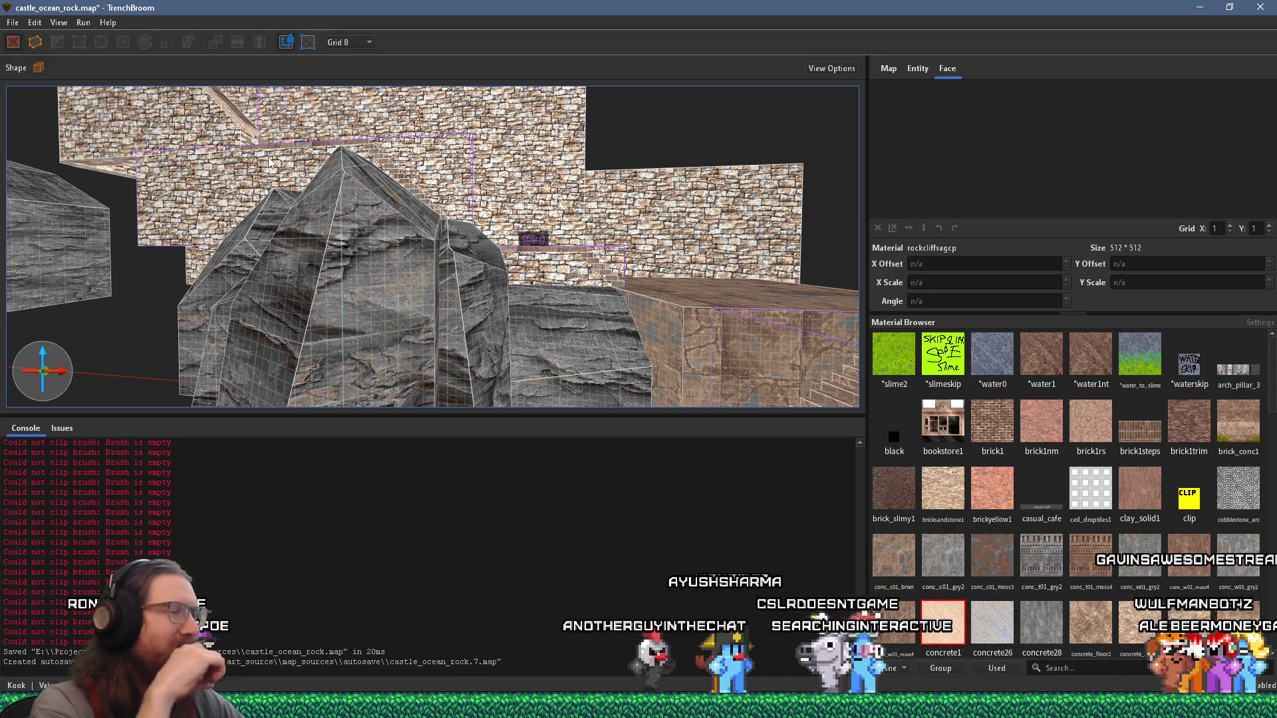
pyautogui.moveTo(538, 226)
pyautogui.mouseDown()
pyautogui.moveTo(308, 263)
pyautogui.moveTo(319, 206)
pyautogui.moveTo(297, 121)
pyautogui.mouseUp()
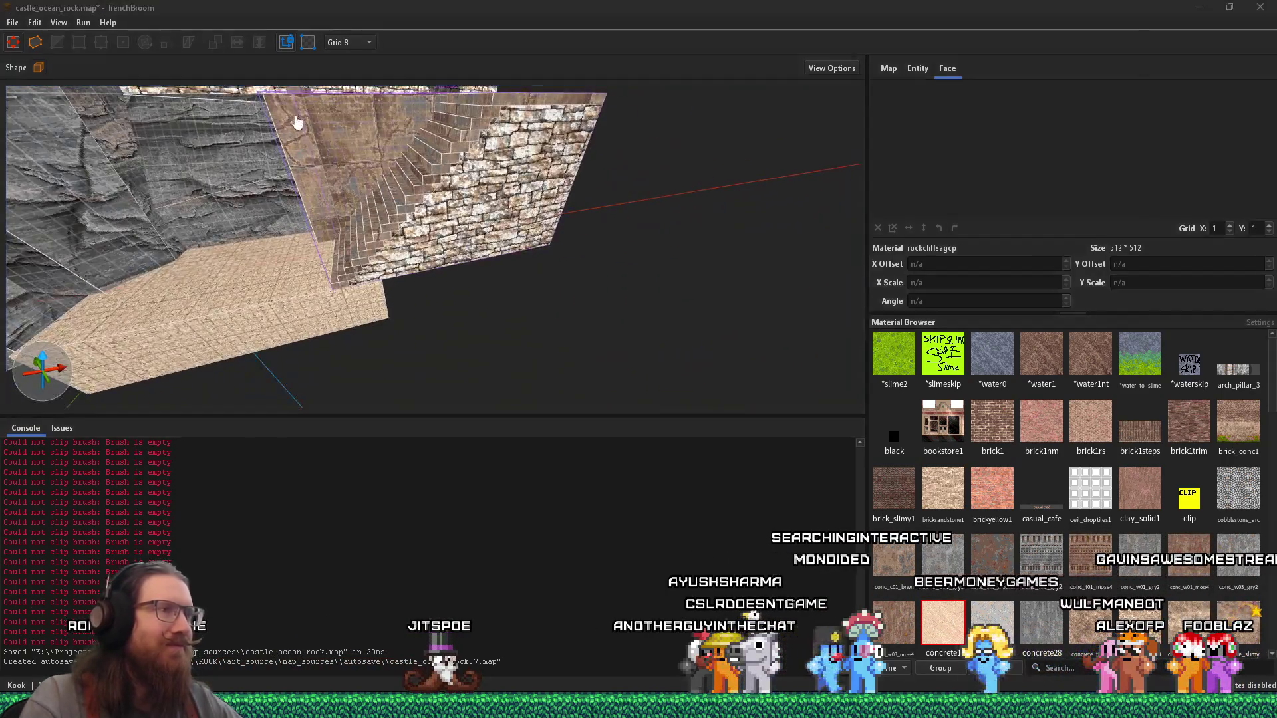
pyautogui.hotkey('alt', 'Tab')
pyautogui.click(397, 194)
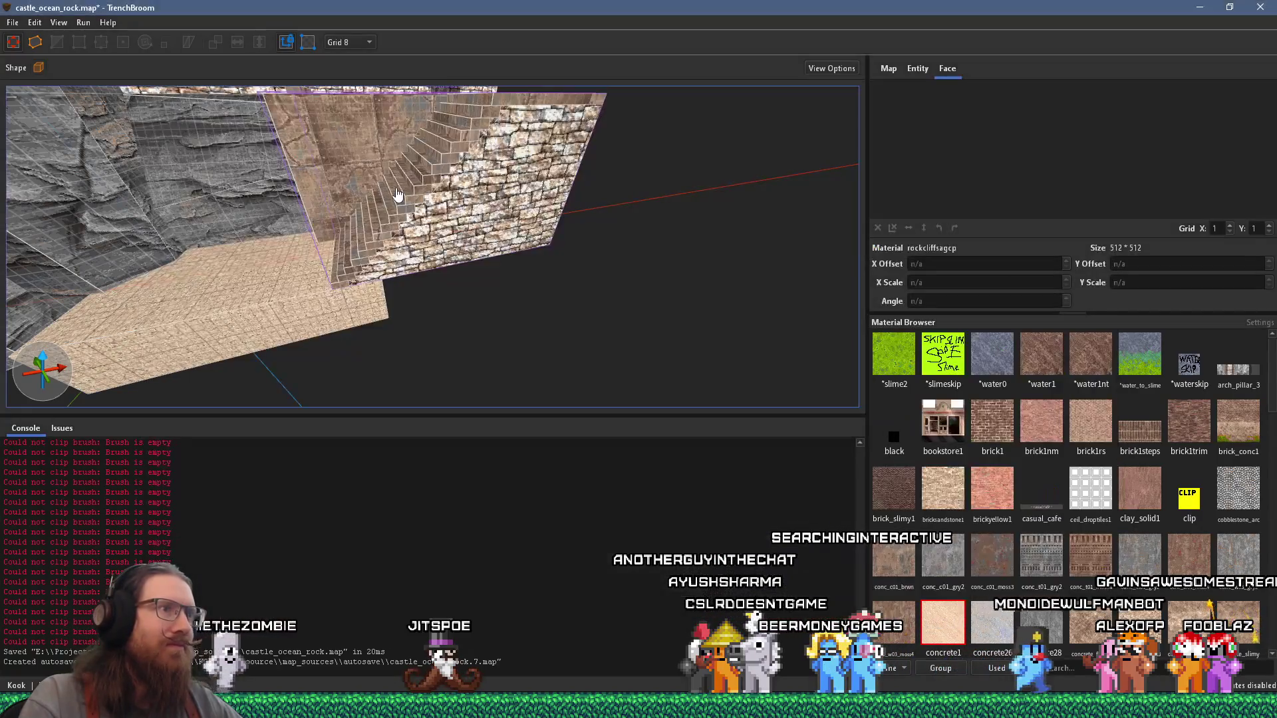
pyautogui.moveTo(386, 193); pyautogui.dragTo(242, 216)
pyautogui.hotkey('alt', 'Tab')
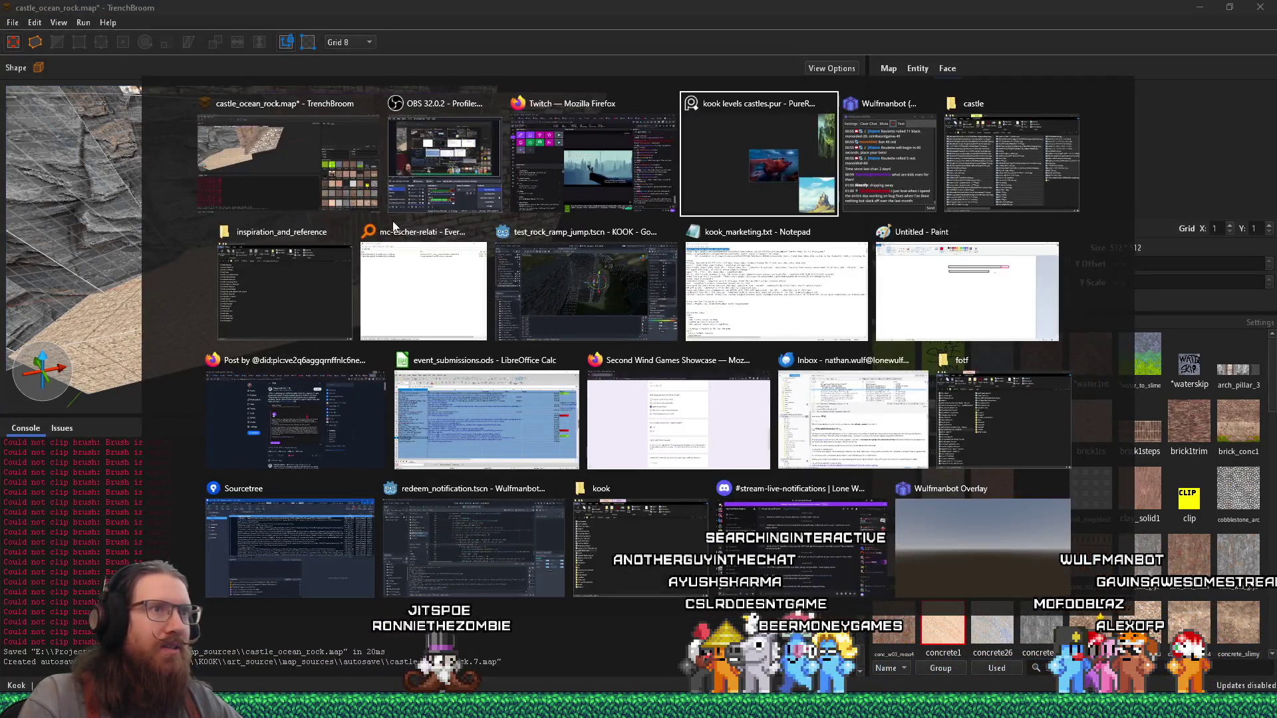
pyautogui.scroll(5, 469, 272)
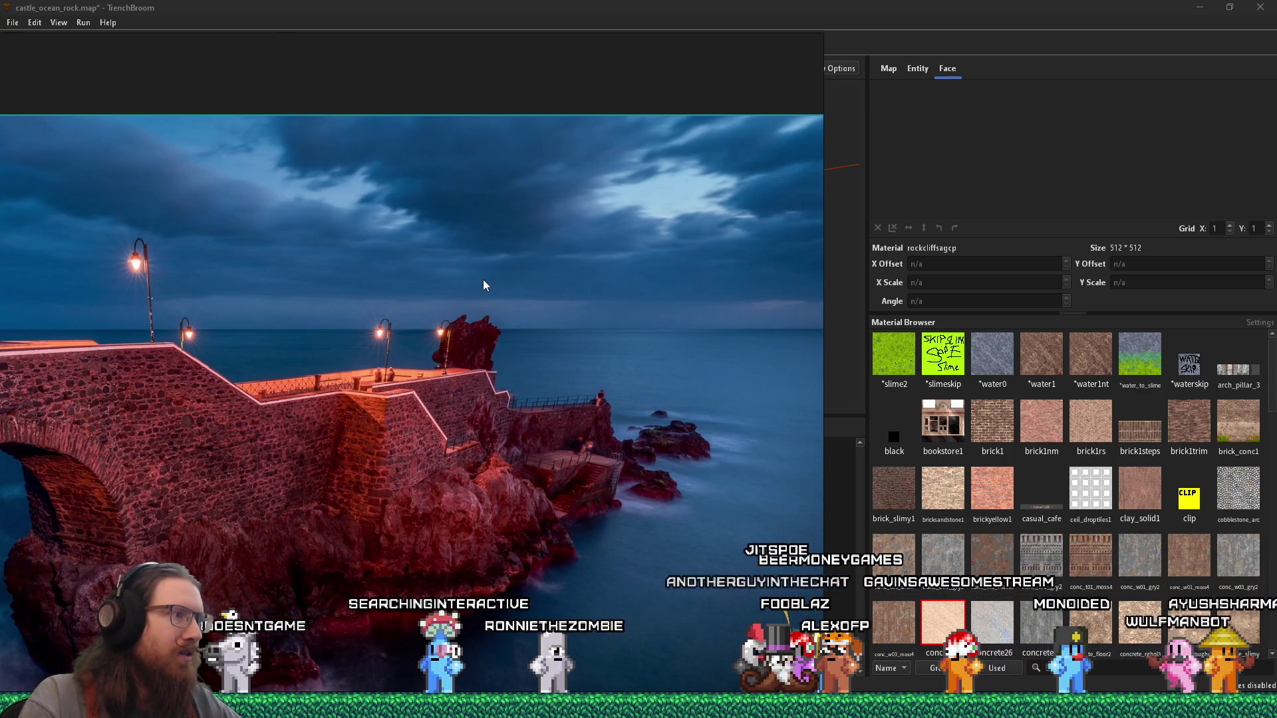
pyautogui.hotkey('alt', 'Tab')
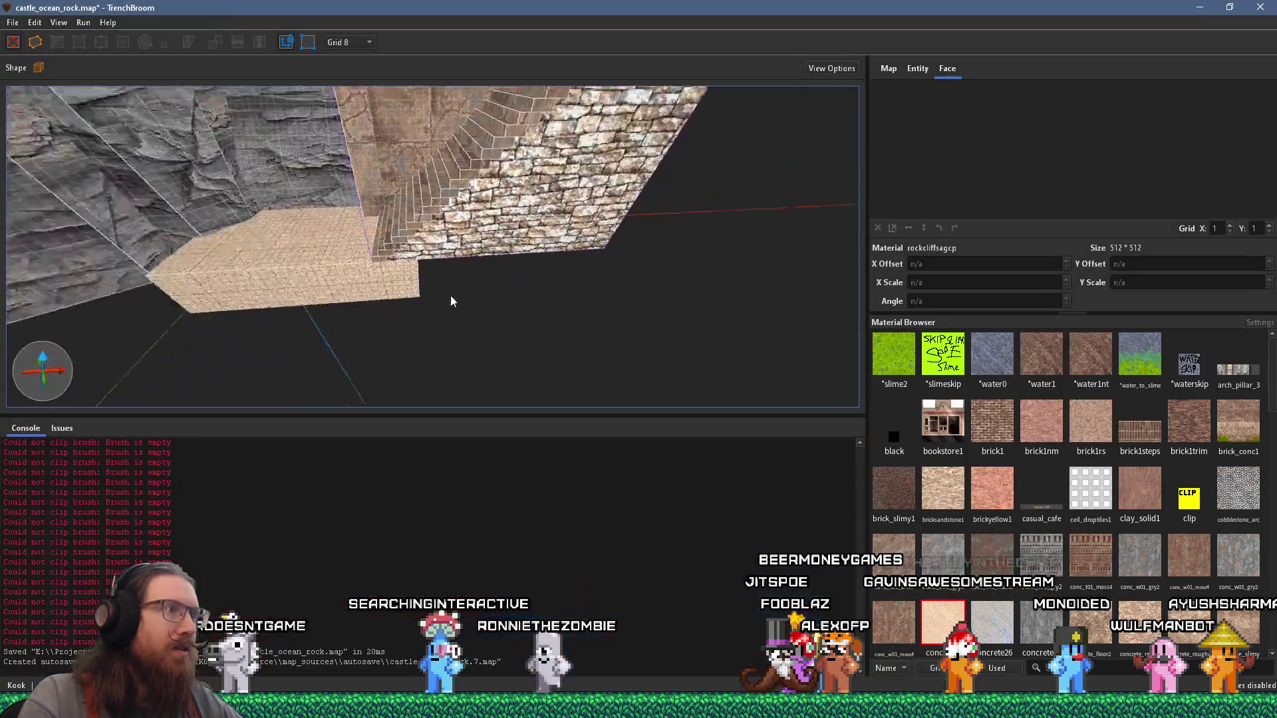
pyautogui.moveTo(598, 333)
pyautogui.mouseDown()
pyautogui.moveTo(560, 219)
pyautogui.moveTo(413, 293)
pyautogui.mouseUp()
pyautogui.scroll(-5, 559, 219)
pyautogui.hotkey('alt', 'Tab')
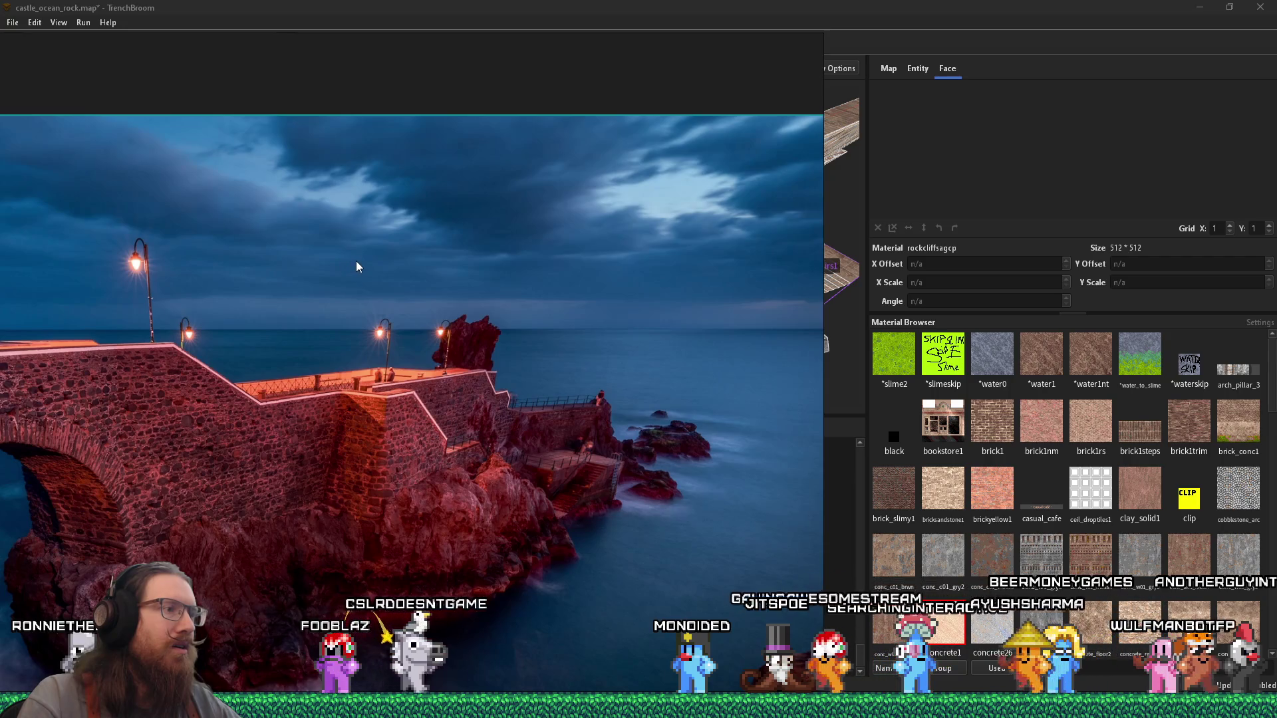
pyautogui.hotkey('alt', 'Tab')
pyautogui.moveTo(389, 314); pyautogui.dragTo(490, 288)
pyautogui.click(480, 340)
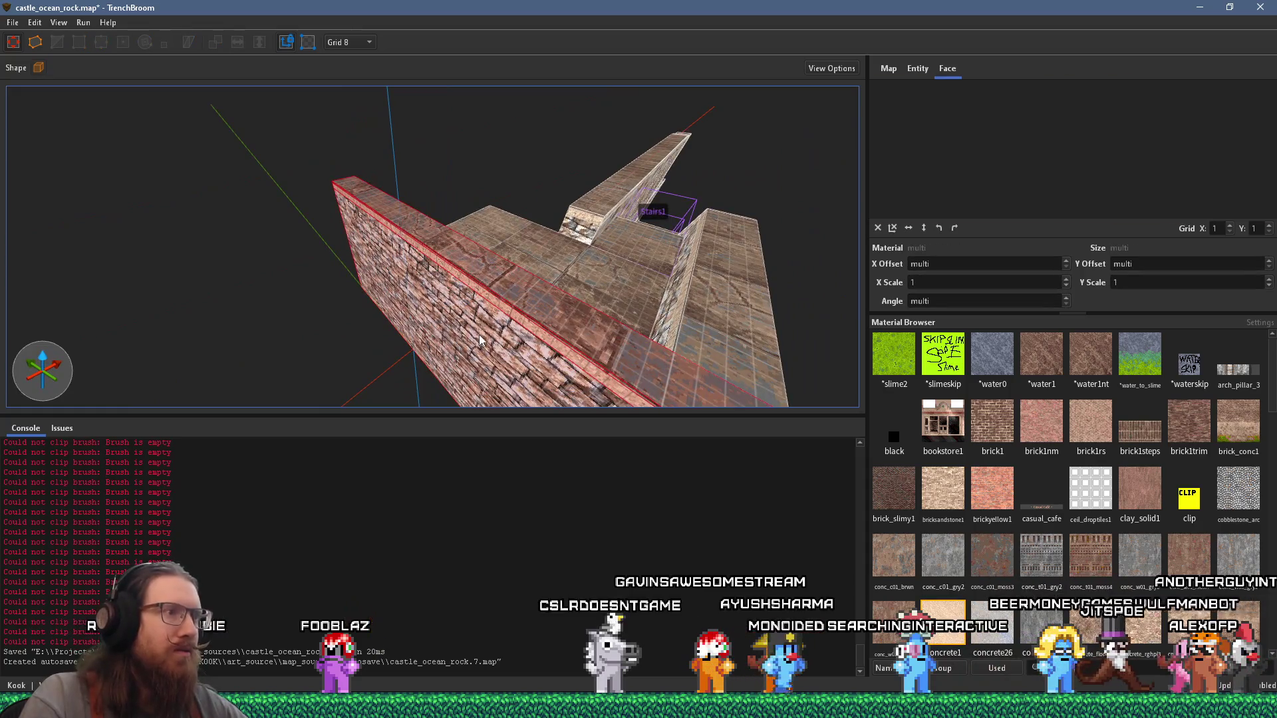
pyautogui.click(389, 267)
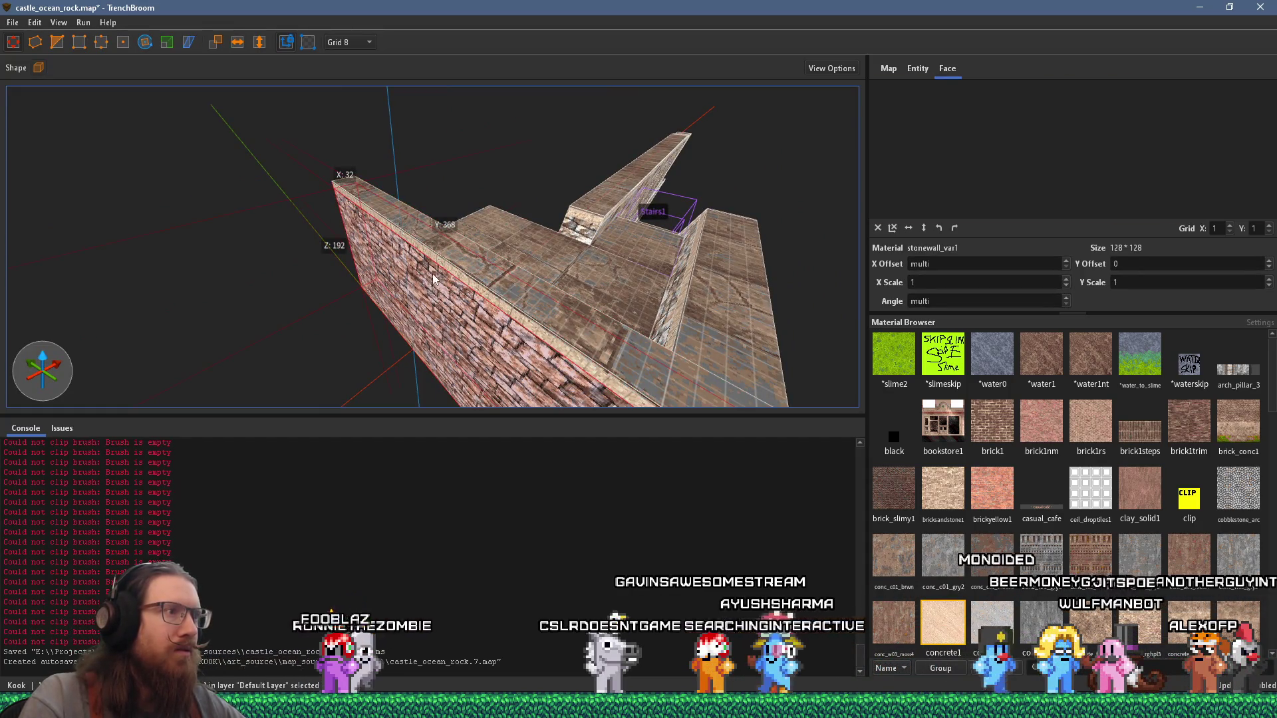
pyautogui.press('Escape')
pyautogui.click(457, 328)
pyautogui.moveTo(259, 208); pyautogui.dragTo(428, 290)
pyautogui.hotkey('ctrl', 'z')
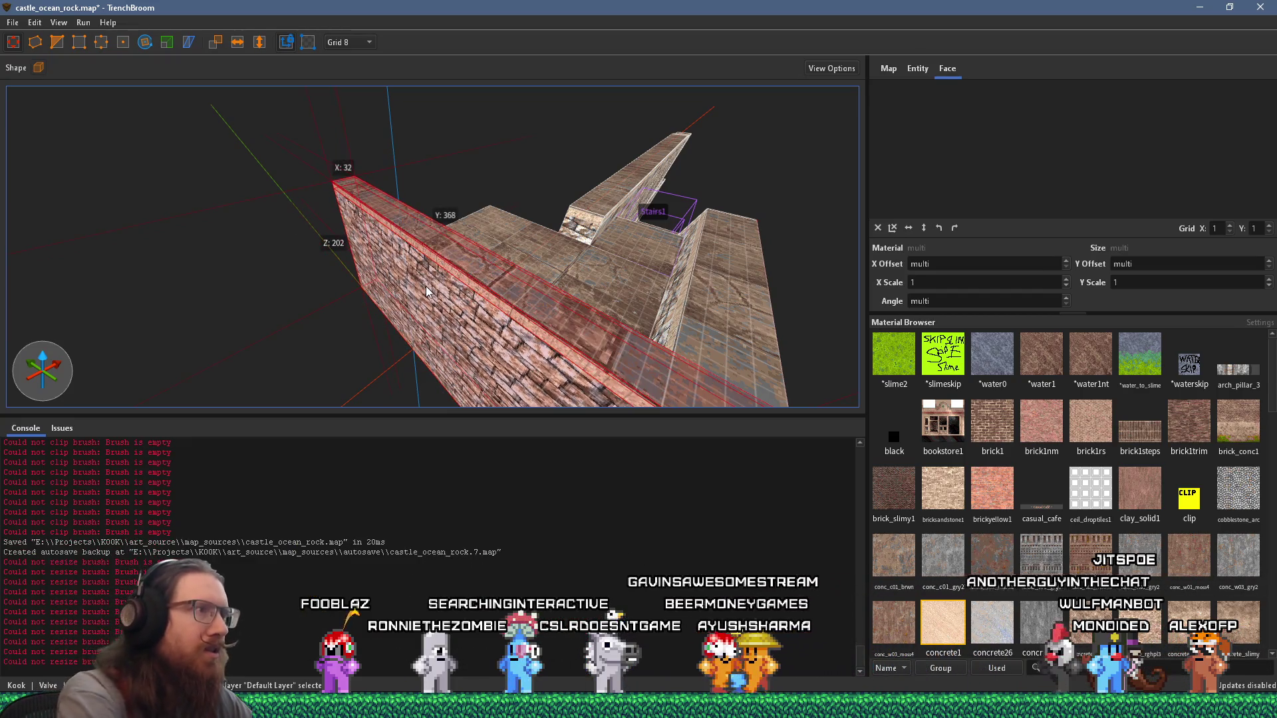
pyautogui.moveTo(286, 199)
pyautogui.mouseDown()
pyautogui.moveTo(441, 290)
pyautogui.moveTo(562, 256)
pyautogui.moveTo(533, 260)
pyautogui.moveTo(536, 331)
pyautogui.moveTo(490, 327)
pyautogui.moveTo(471, 357)
pyautogui.moveTo(533, 302)
pyautogui.moveTo(478, 266)
pyautogui.moveTo(351, 264)
pyautogui.moveTo(499, 199)
pyautogui.moveTo(517, 129)
pyautogui.moveTo(605, 319)
pyautogui.moveTo(546, 324)
pyautogui.moveTo(513, 346)
pyautogui.moveTo(405, 318)
pyautogui.moveTo(384, 270)
pyautogui.moveTo(362, 302)
pyautogui.moveTo(323, 318)
pyautogui.mouseUp()
pyautogui.moveTo(412, 292)
pyautogui.mouseDown()
pyautogui.moveTo(483, 248)
pyautogui.moveTo(513, 289)
pyautogui.moveTo(497, 305)
pyautogui.moveTo(548, 305)
pyautogui.moveTo(421, 266)
pyautogui.moveTo(578, 260)
pyautogui.moveTo(402, 305)
pyautogui.moveTo(357, 348)
pyautogui.mouseUp()
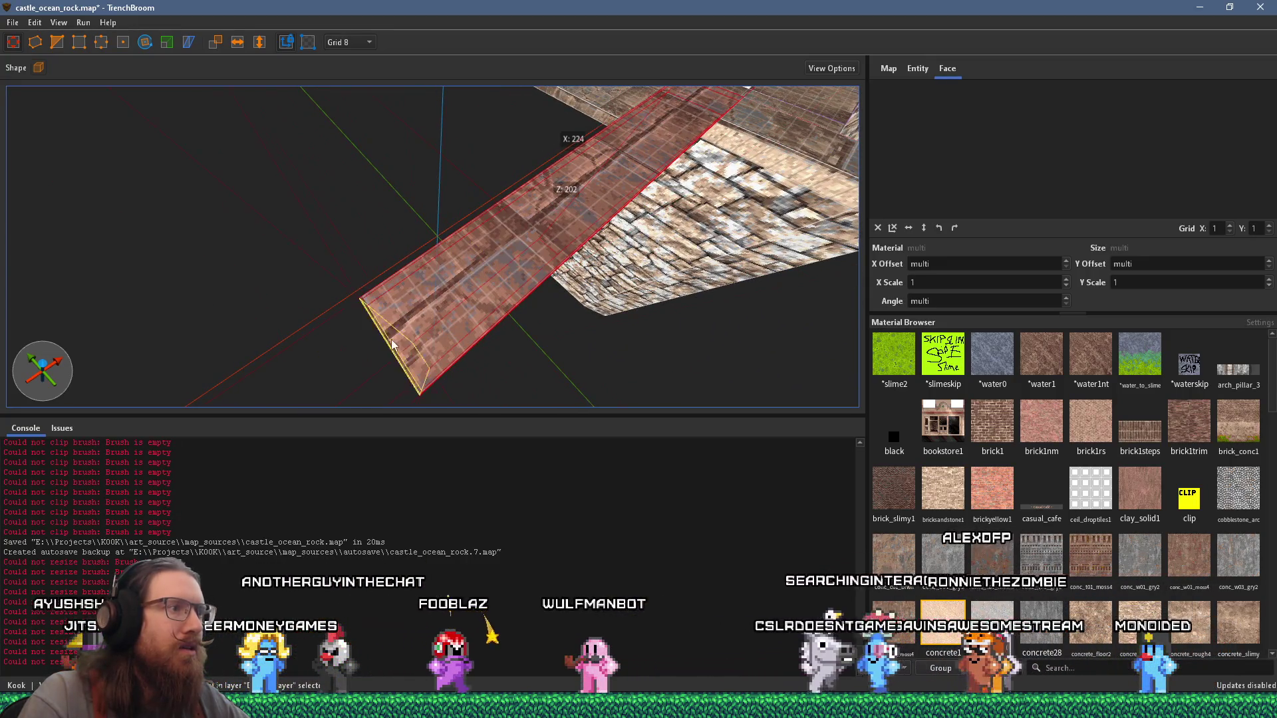
pyautogui.moveTo(467, 307)
pyautogui.mouseDown()
pyautogui.moveTo(306, 293)
pyautogui.moveTo(290, 272)
pyautogui.moveTo(357, 261)
pyautogui.moveTo(249, 284)
pyautogui.mouseUp()
pyautogui.click(249, 284)
pyautogui.moveTo(395, 246)
pyautogui.mouseDown()
pyautogui.moveTo(425, 281)
pyautogui.moveTo(306, 162)
pyautogui.moveTo(596, 177)
pyautogui.moveTo(569, 232)
pyautogui.moveTo(524, 257)
pyautogui.moveTo(393, 159)
pyautogui.moveTo(253, 17)
pyautogui.mouseUp()
# Step: Save castle_ocean_rock, compile it to a BSP with exit code 0, then switch to Godot
pyautogui.click(11, 24)
pyautogui.click(39, 87)
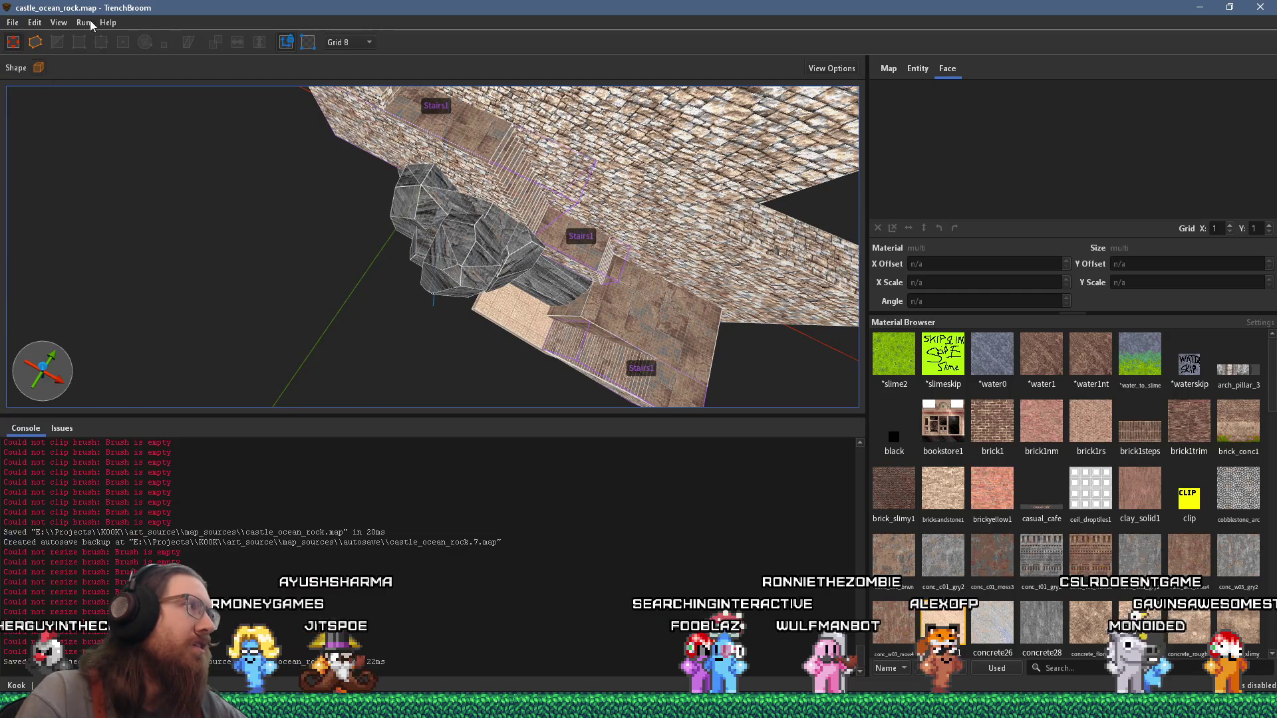
pyautogui.click(97, 39)
pyautogui.click(796, 535)
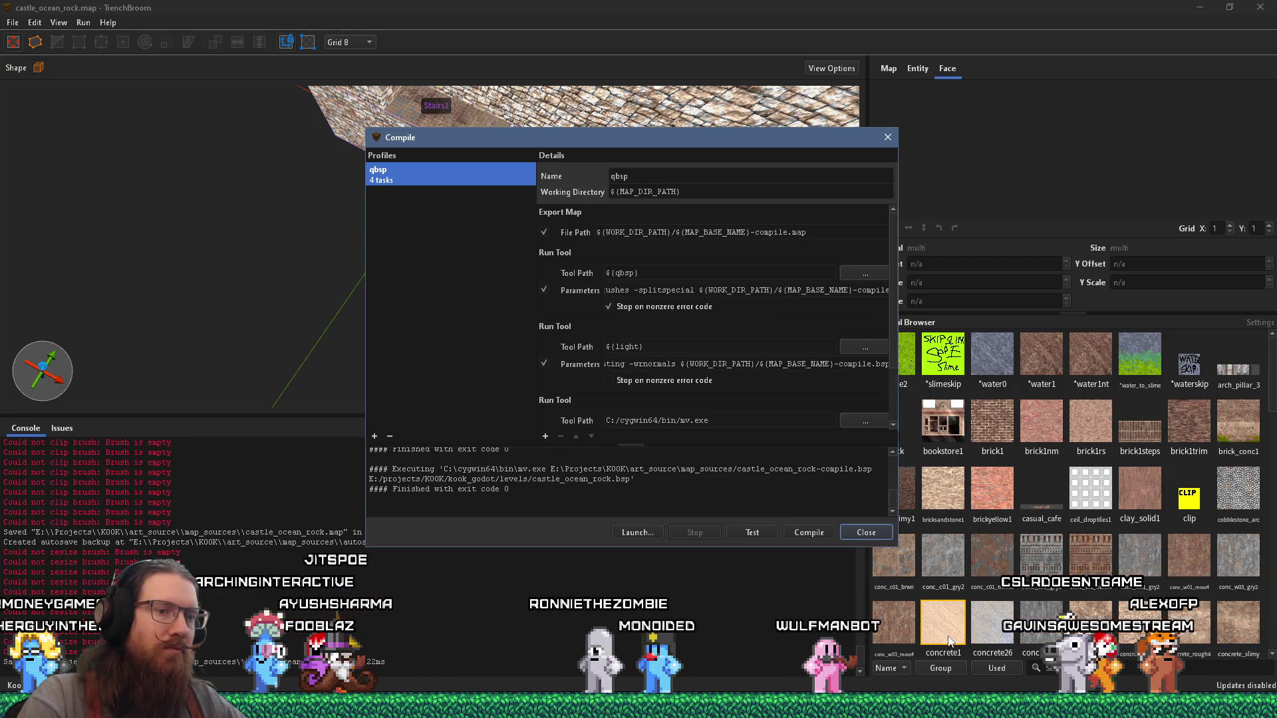
pyautogui.press('Escape')
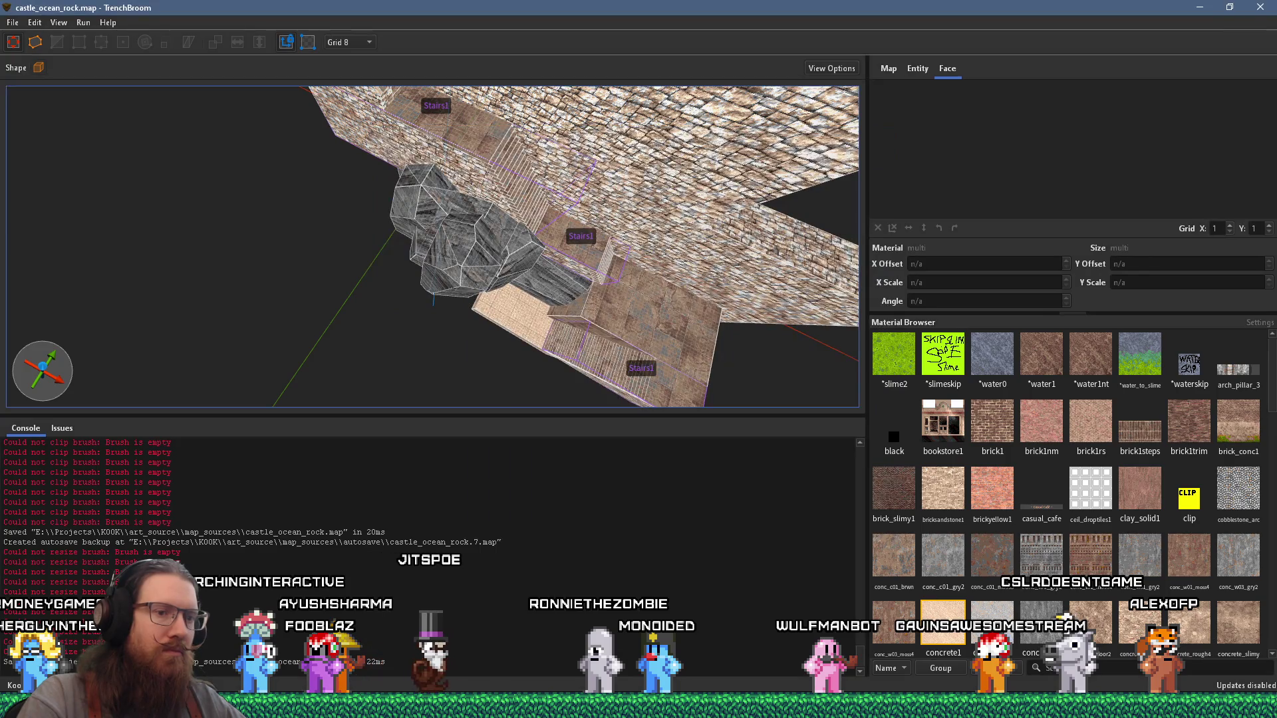
pyautogui.hotkey('alt', 'Tab')
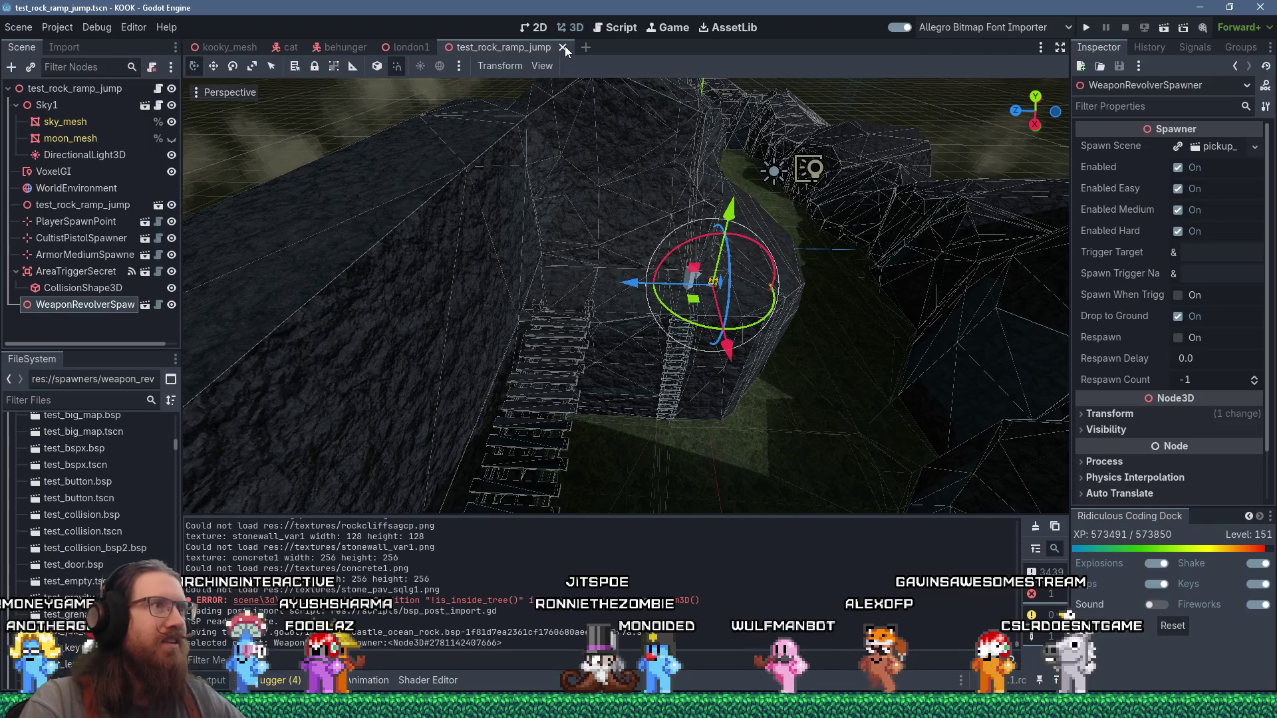
# Step: Close the test_rock_ramp_jump, behunger and cat scene tabs, leaving kooky_mesh open
pyautogui.click(408, 43)
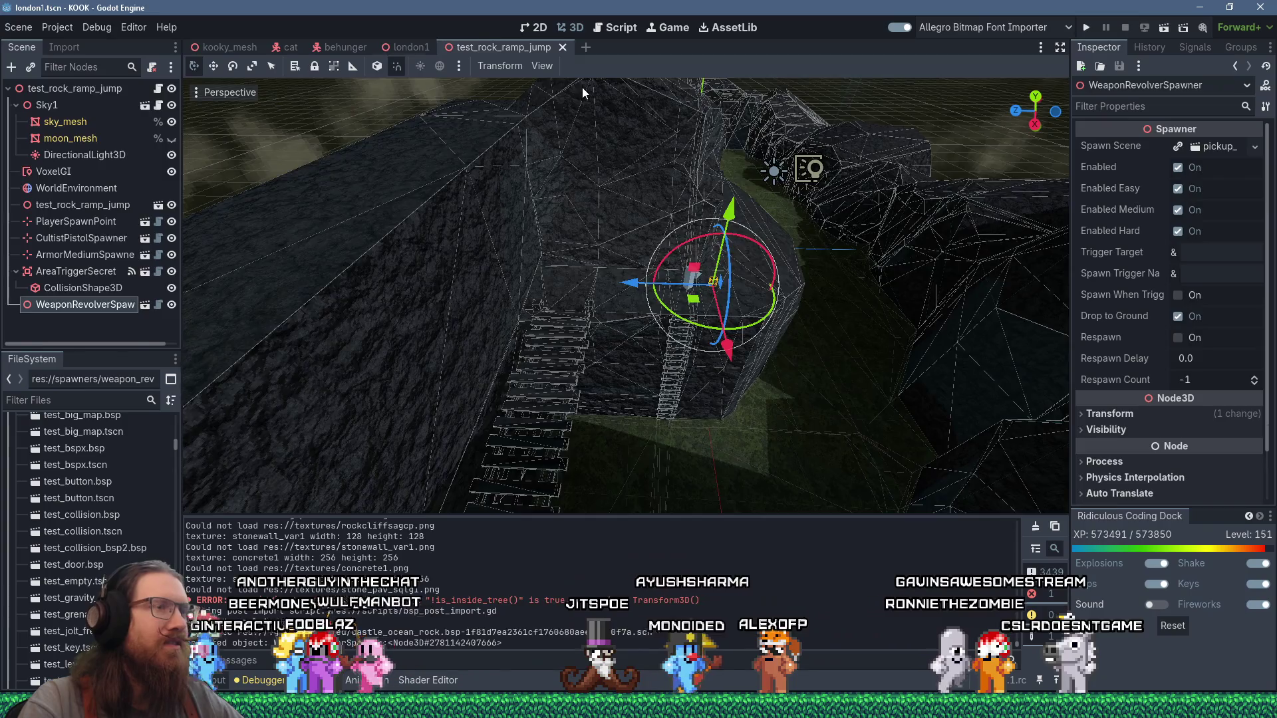
pyautogui.hotkey('ctrl', 'shift', 'w')
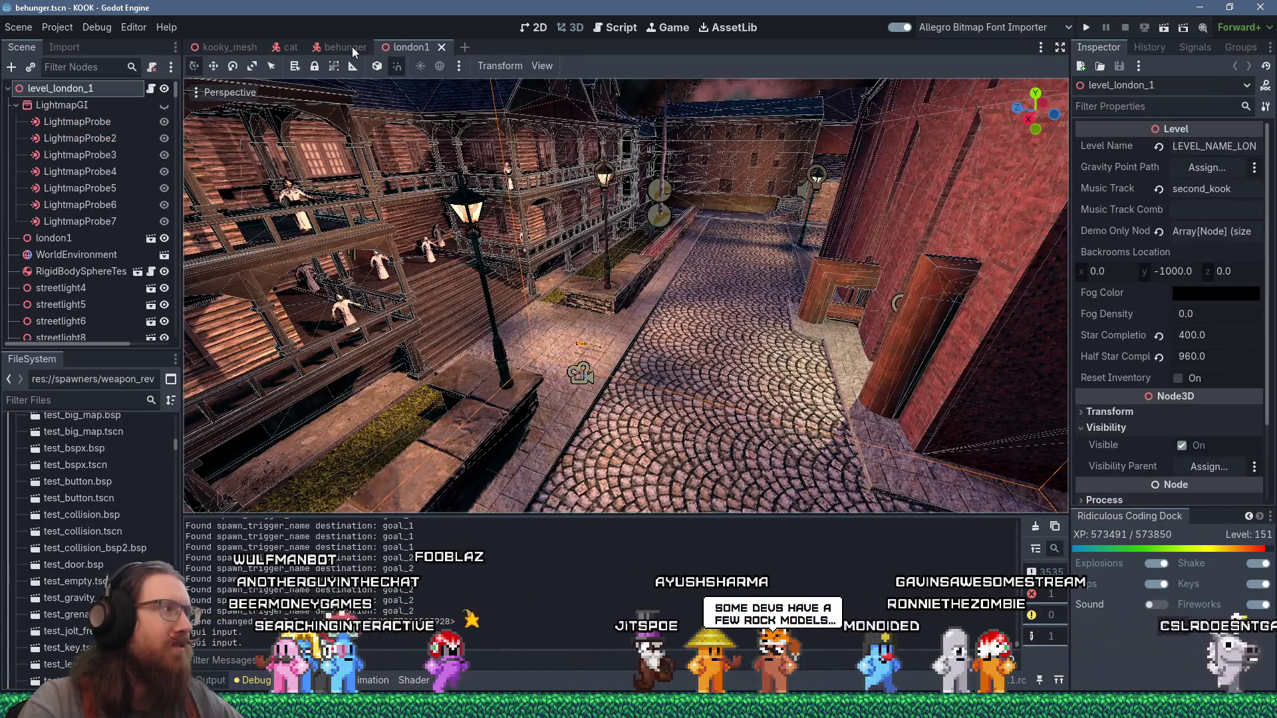
pyautogui.click(352, 47)
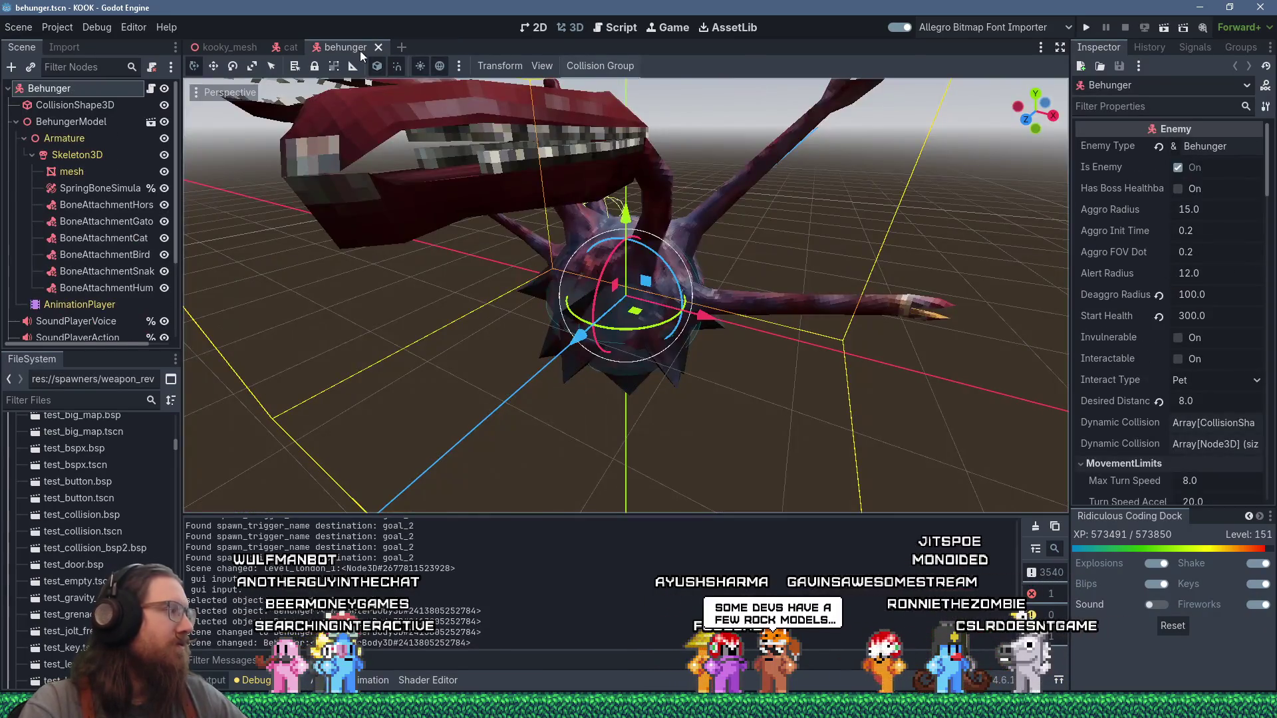
pyautogui.hotkey('ctrl', 'shift', 'w')
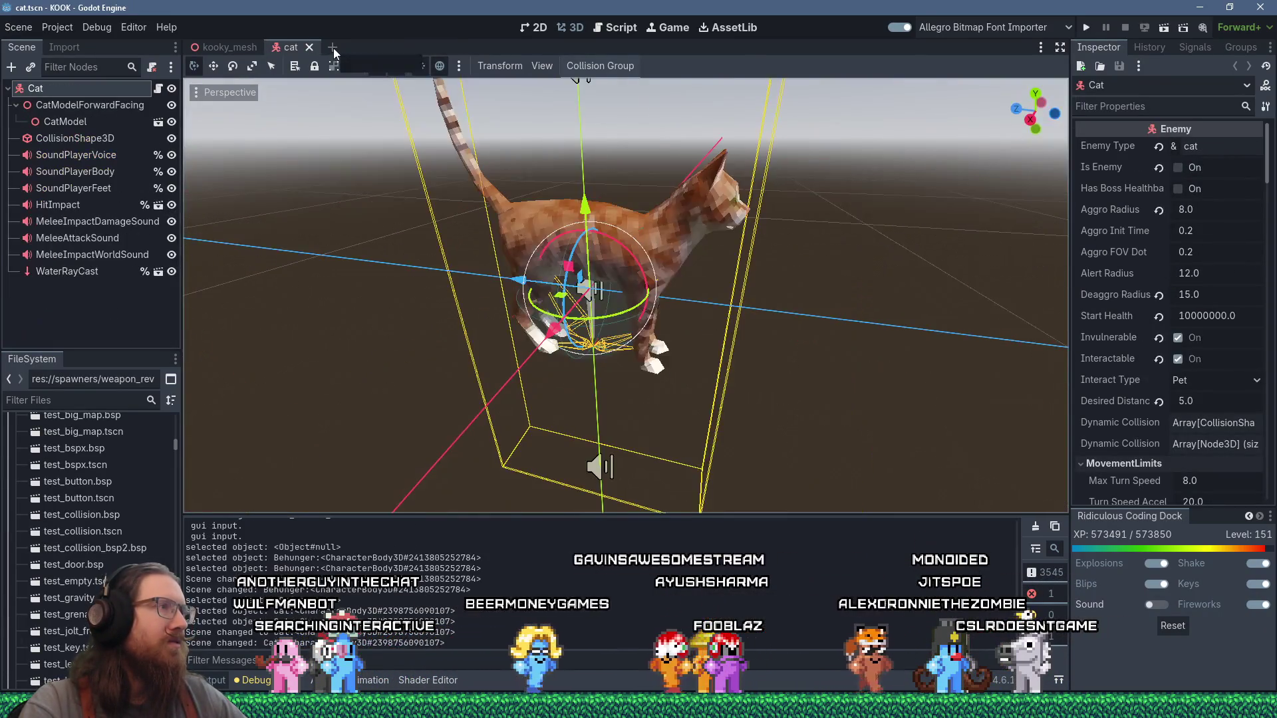
pyautogui.hotkey('ctrl', 'shift', 'w')
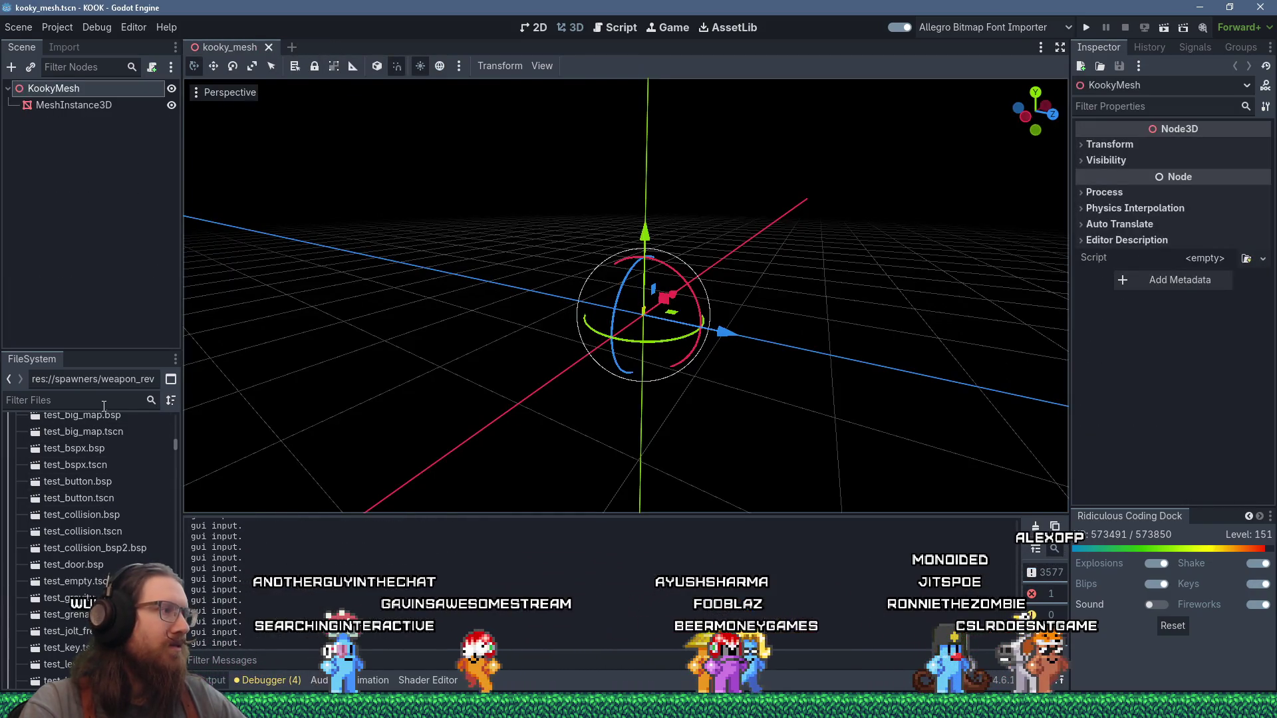
pyautogui.click(66, 400)
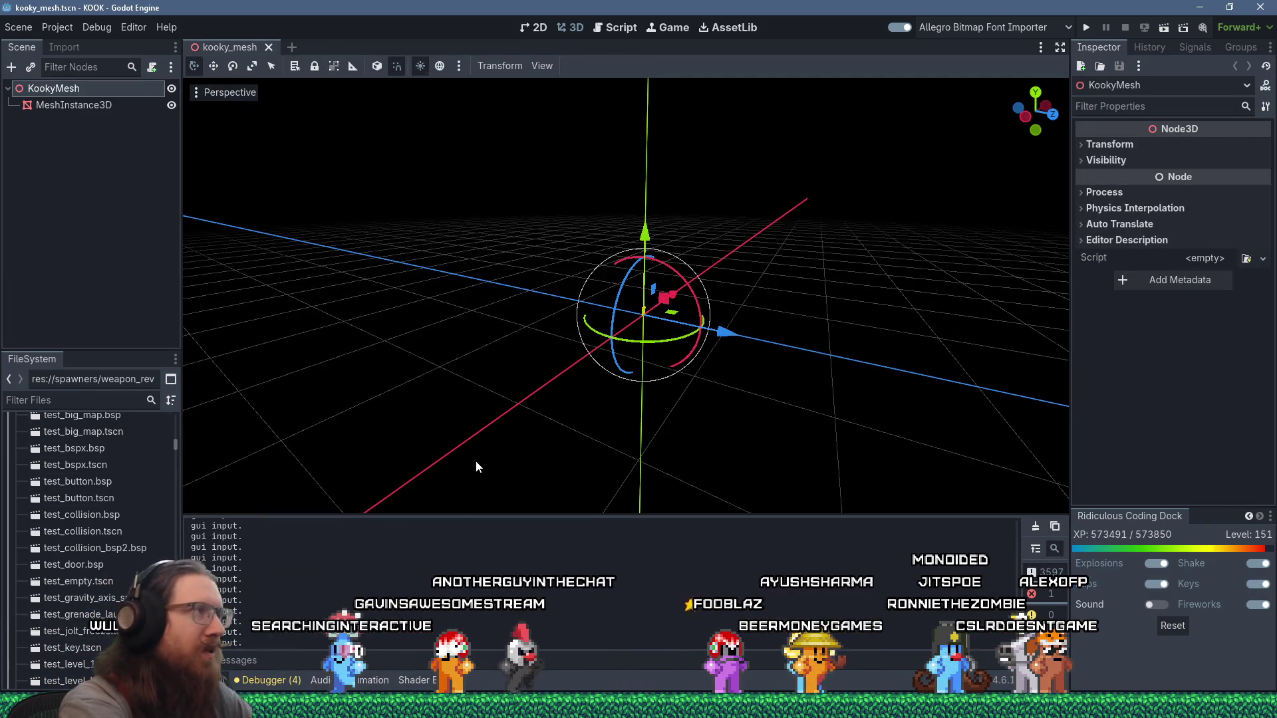
pyautogui.hotkey('alt', 'Tab')
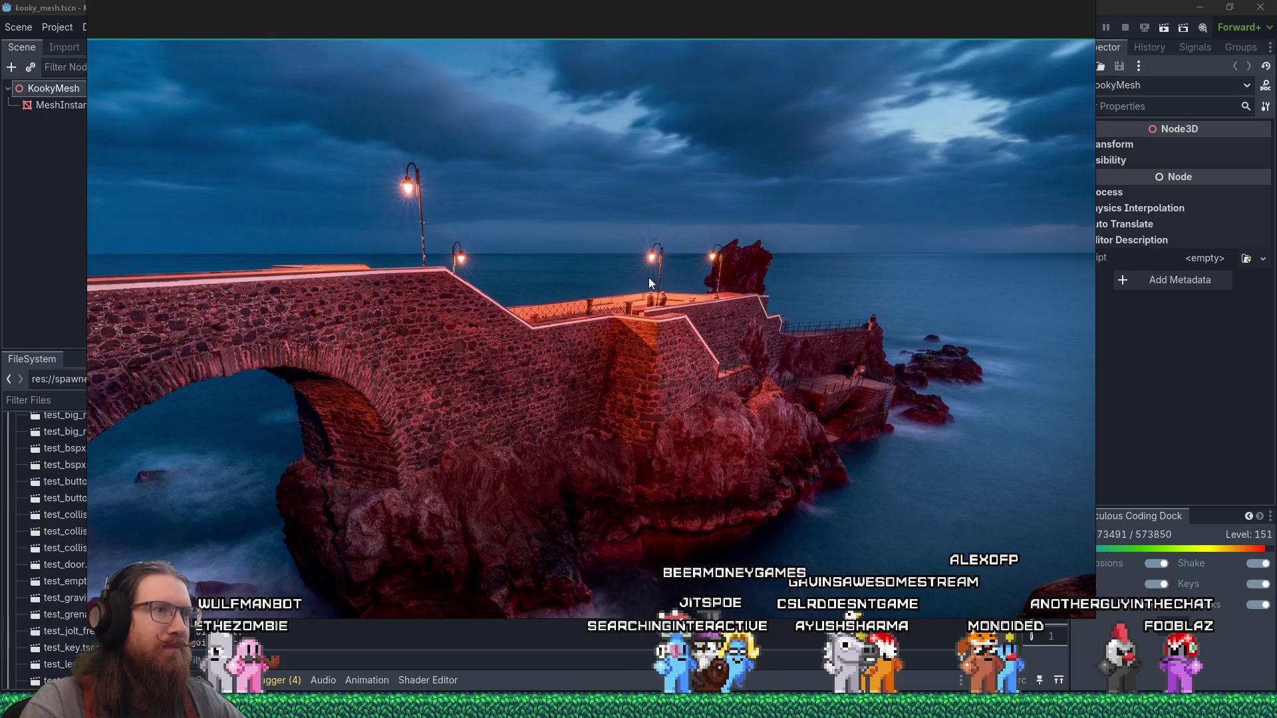
# Step: Zoom around the stone-arch pier photo and reveal its file in the castle folder
pyautogui.scroll(4, 782, 239)
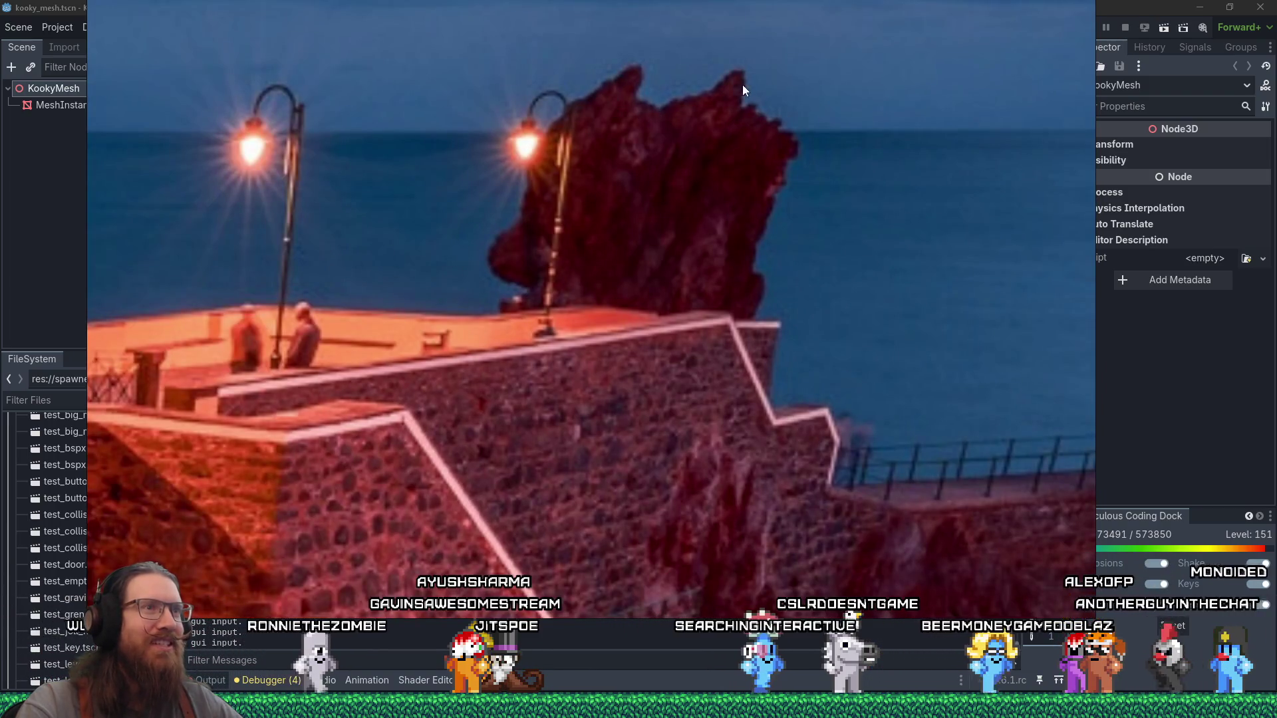
pyautogui.scroll(-3, 709, 378)
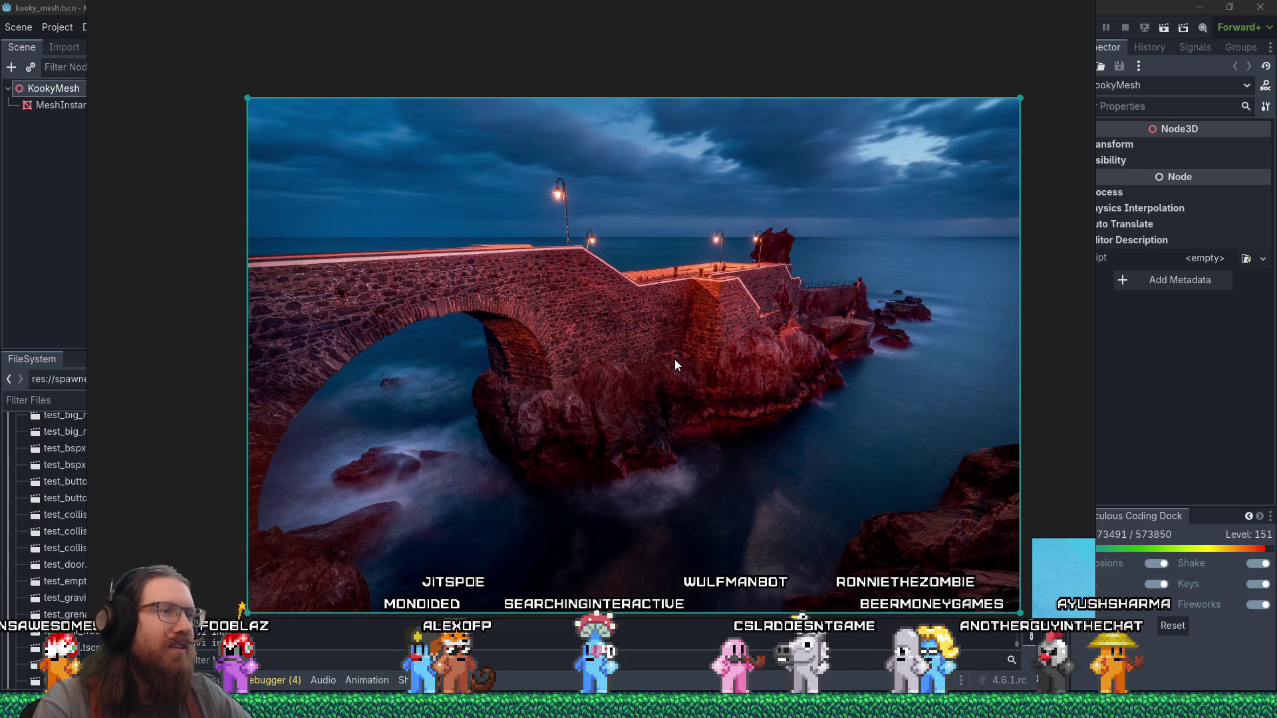
pyautogui.doubleClick(669, 353)
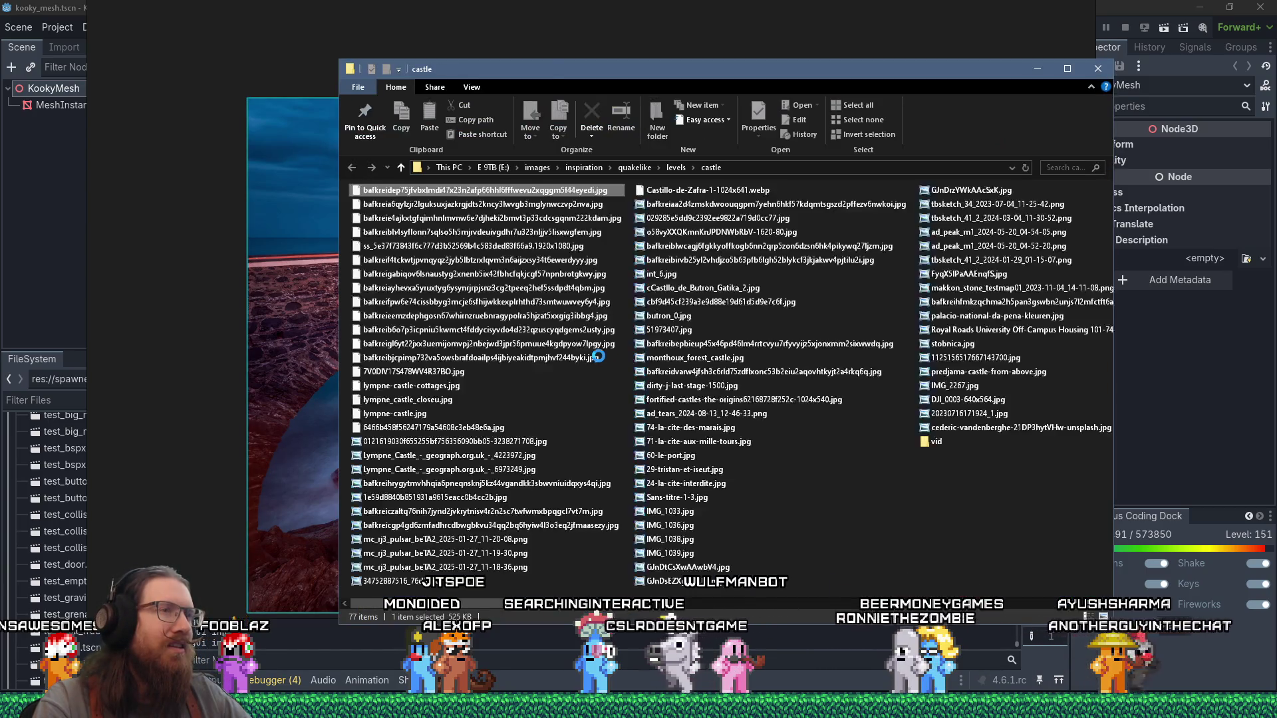
# Step: Open a new Firefox tab and load the Google homepage
pyautogui.moveTo(100, 705)
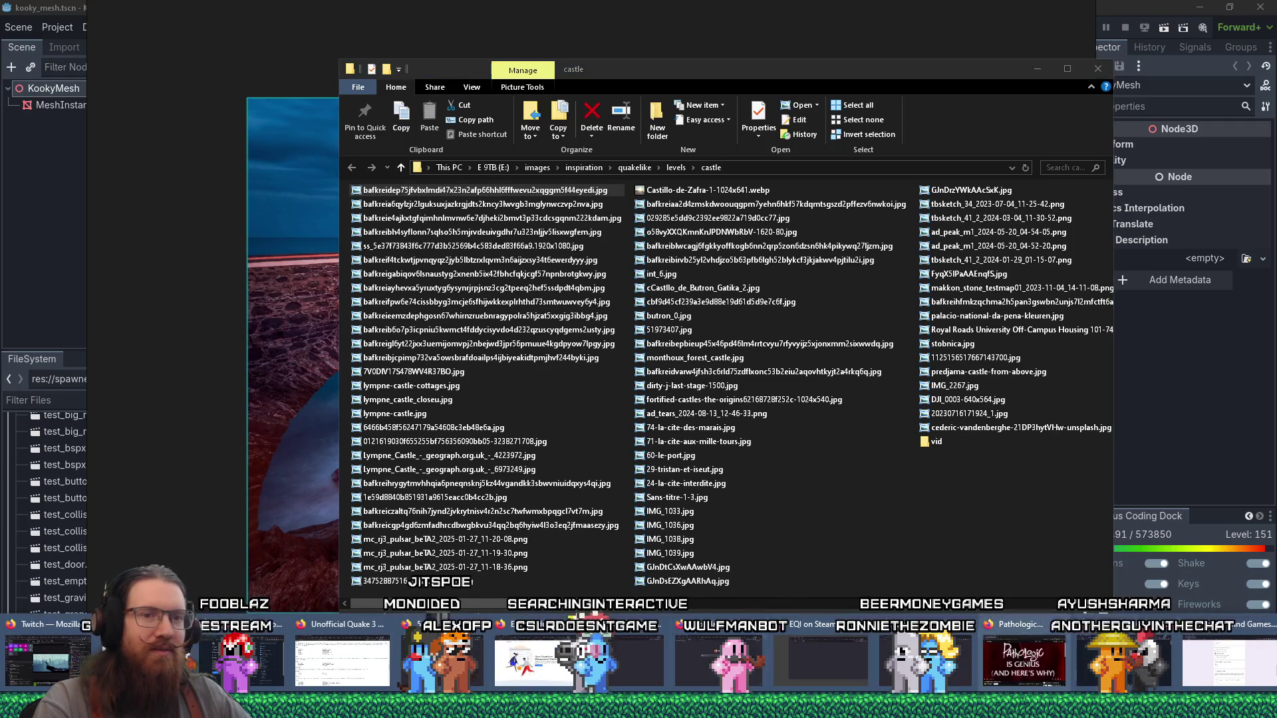
pyautogui.click(1184, 648)
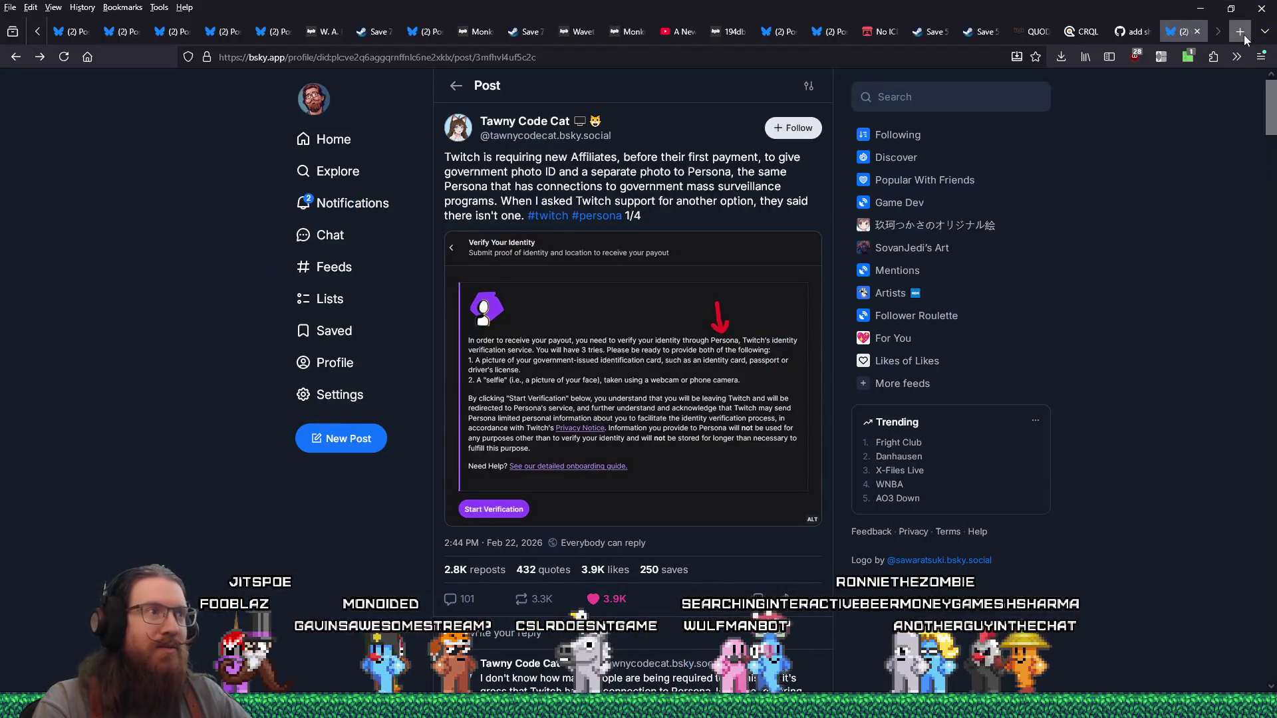
pyautogui.click(1241, 34)
pyautogui.write('google')
pyautogui.press('Return')
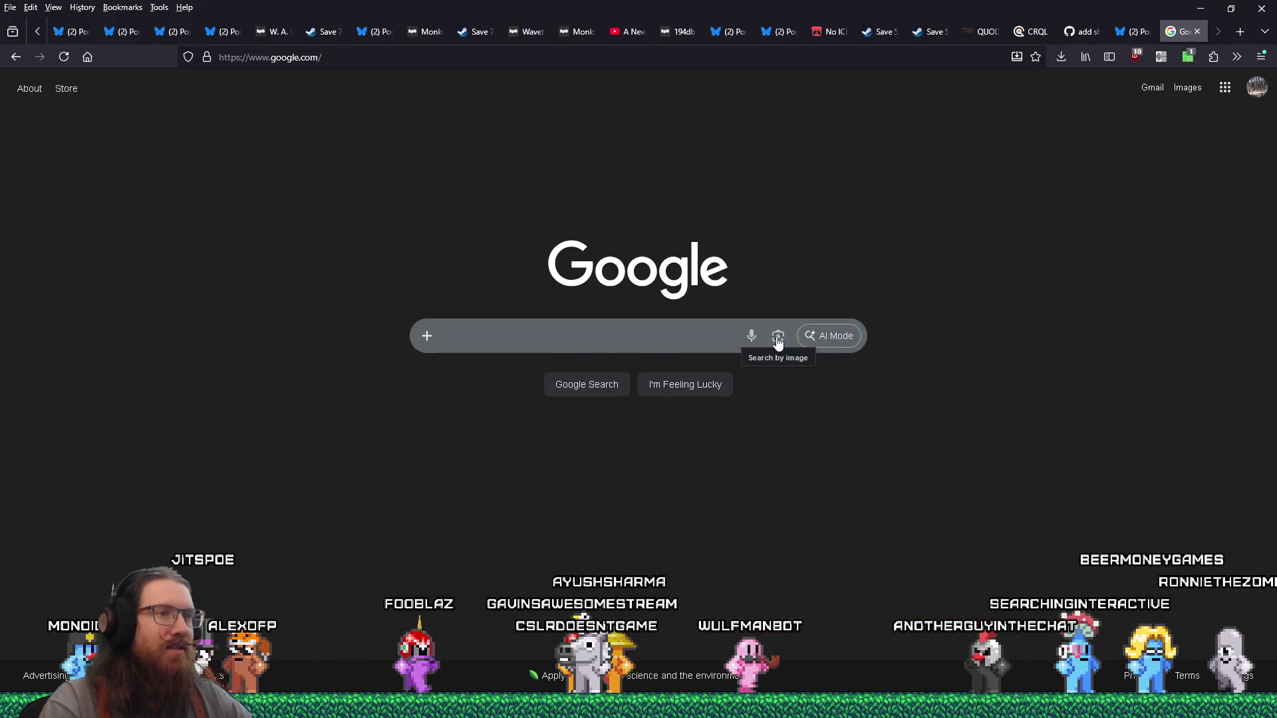
# Step: Run a Google image search by dragging in the pier photo from the castle folder
pyautogui.click(778, 339)
pyautogui.hotkey('alt', 'Tab')
pyautogui.moveTo(437, 193)
pyautogui.mouseDown()
pyautogui.moveTo(528, 180)
pyautogui.moveTo(615, 404)
pyautogui.mouseUp()
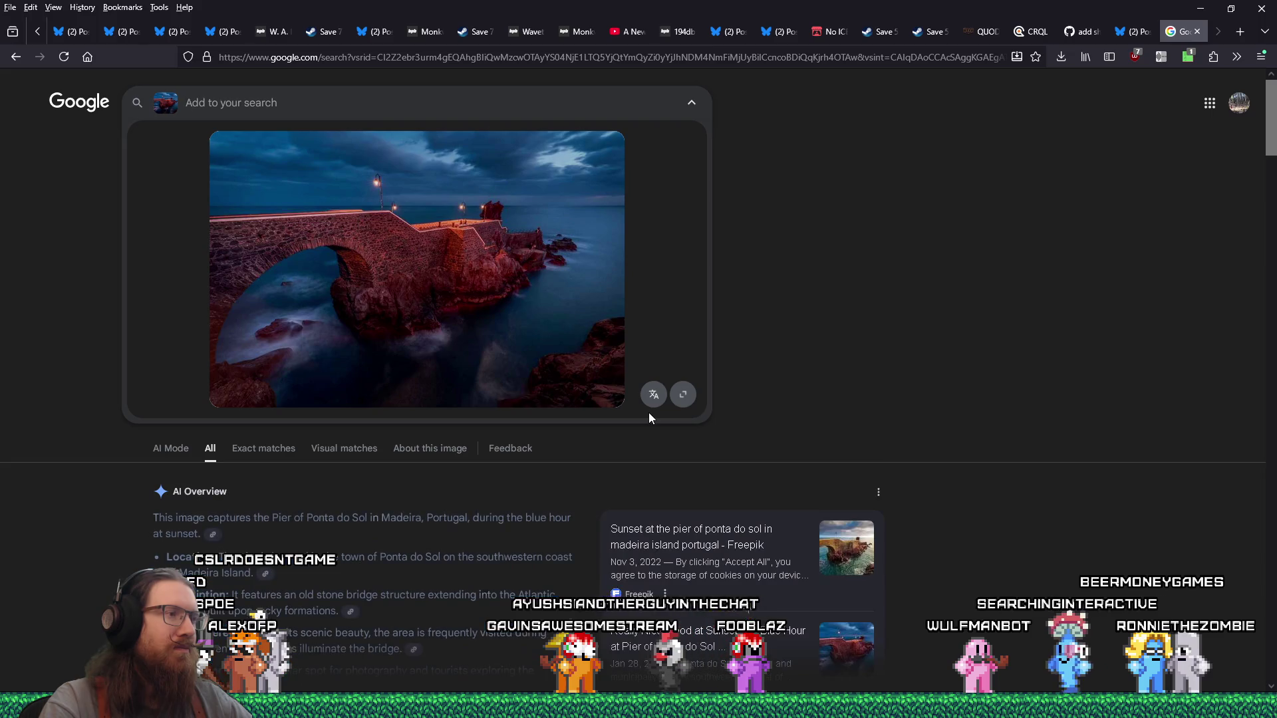
# Step: Browse the visual matches and preview the Poster Lounge pier print
pyautogui.scroll(-5, 625, 505)
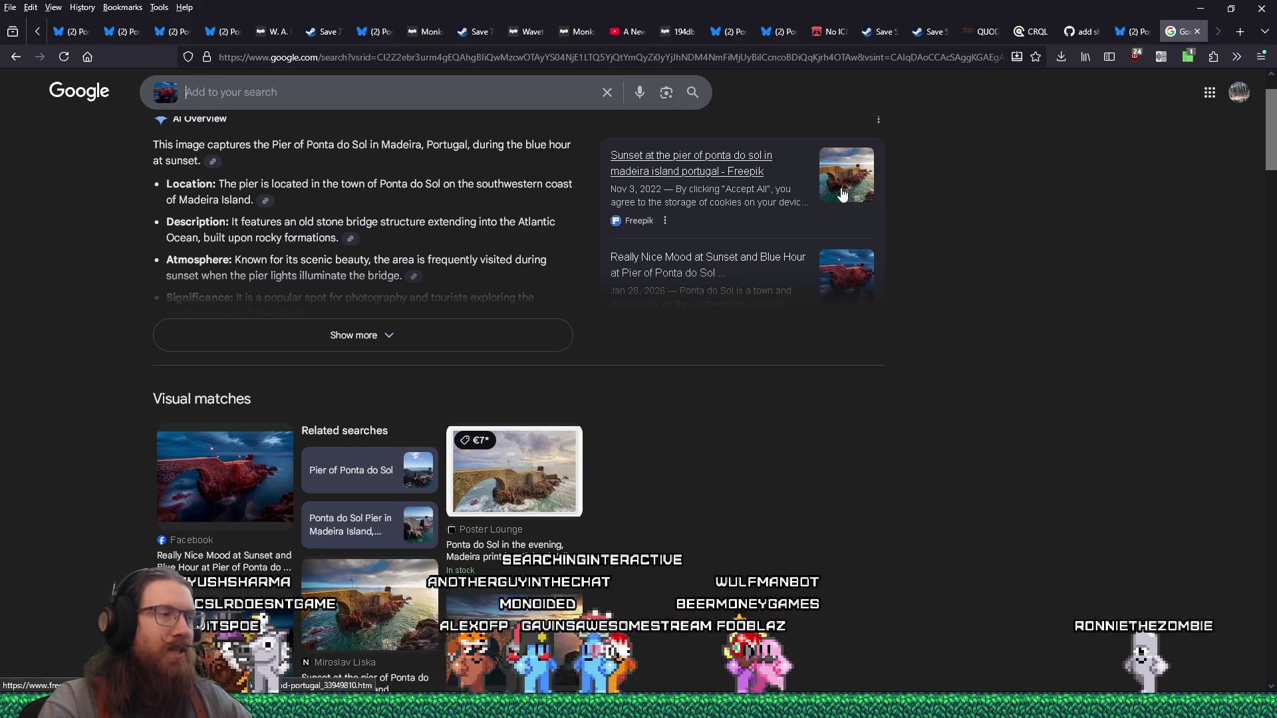
pyautogui.click(552, 484)
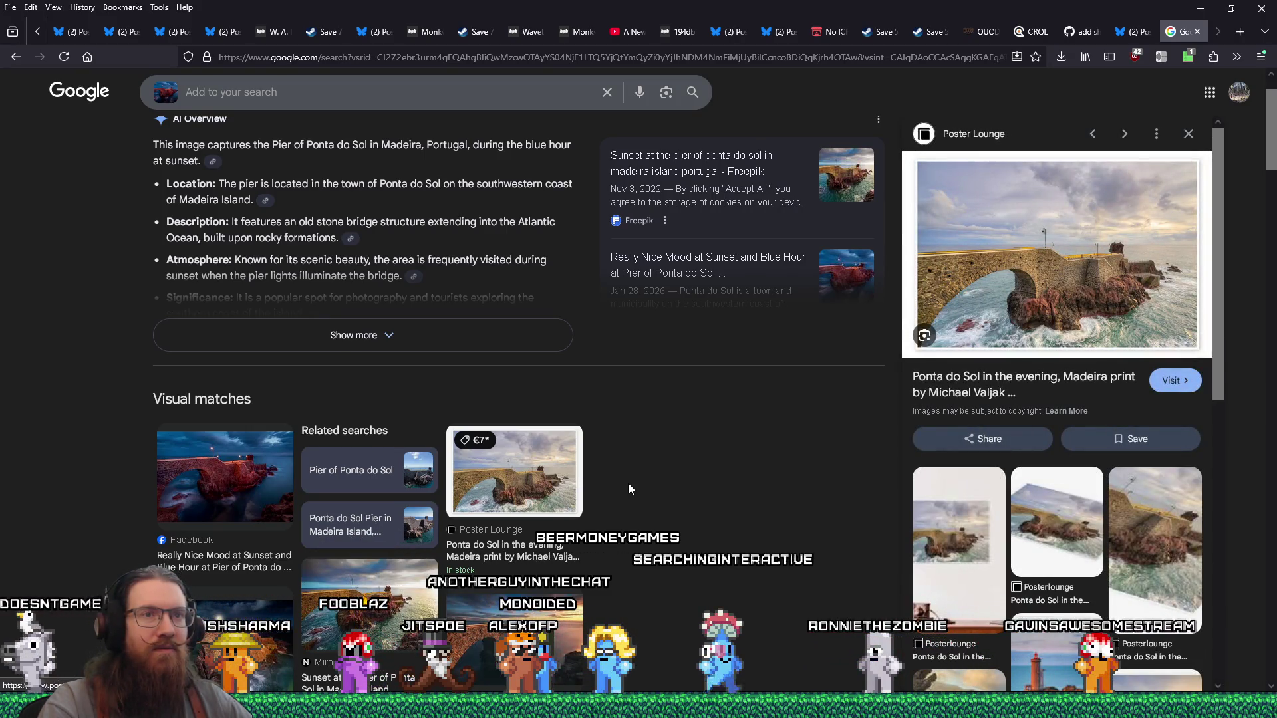
pyautogui.scroll(-3, 627, 482)
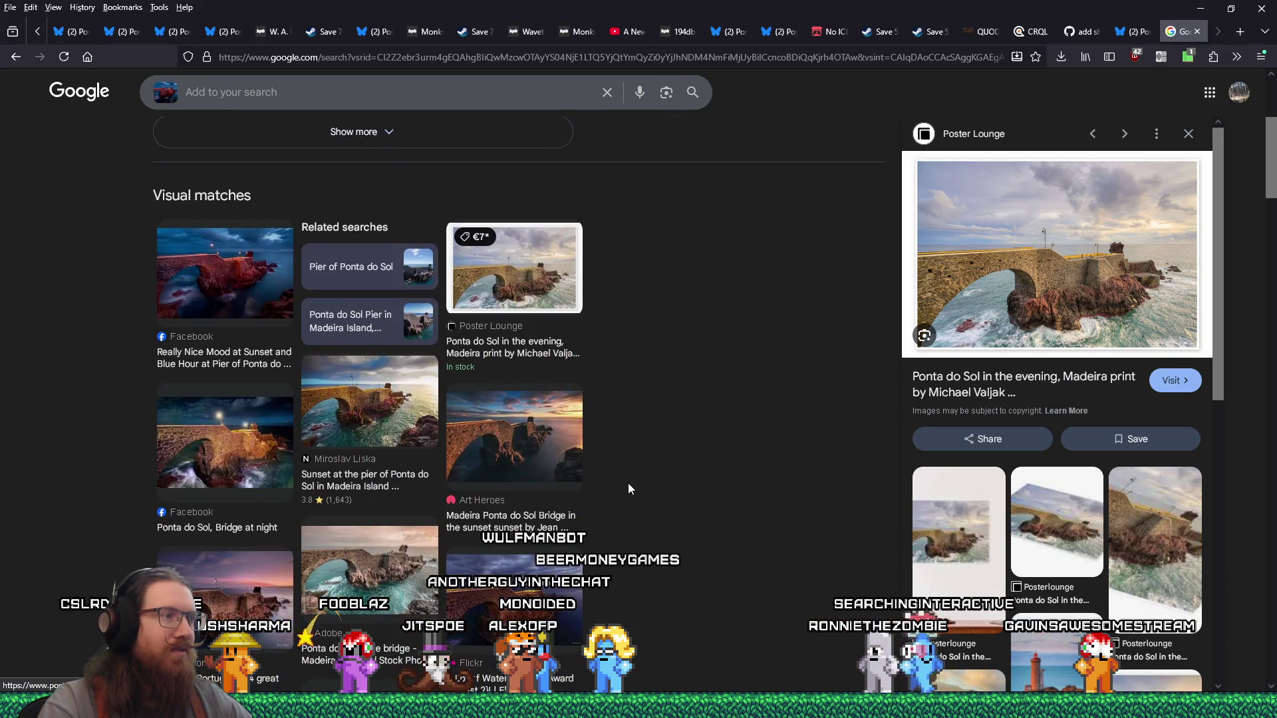
pyautogui.scroll(-2, 628, 488)
pyautogui.scroll(-5, 629, 488)
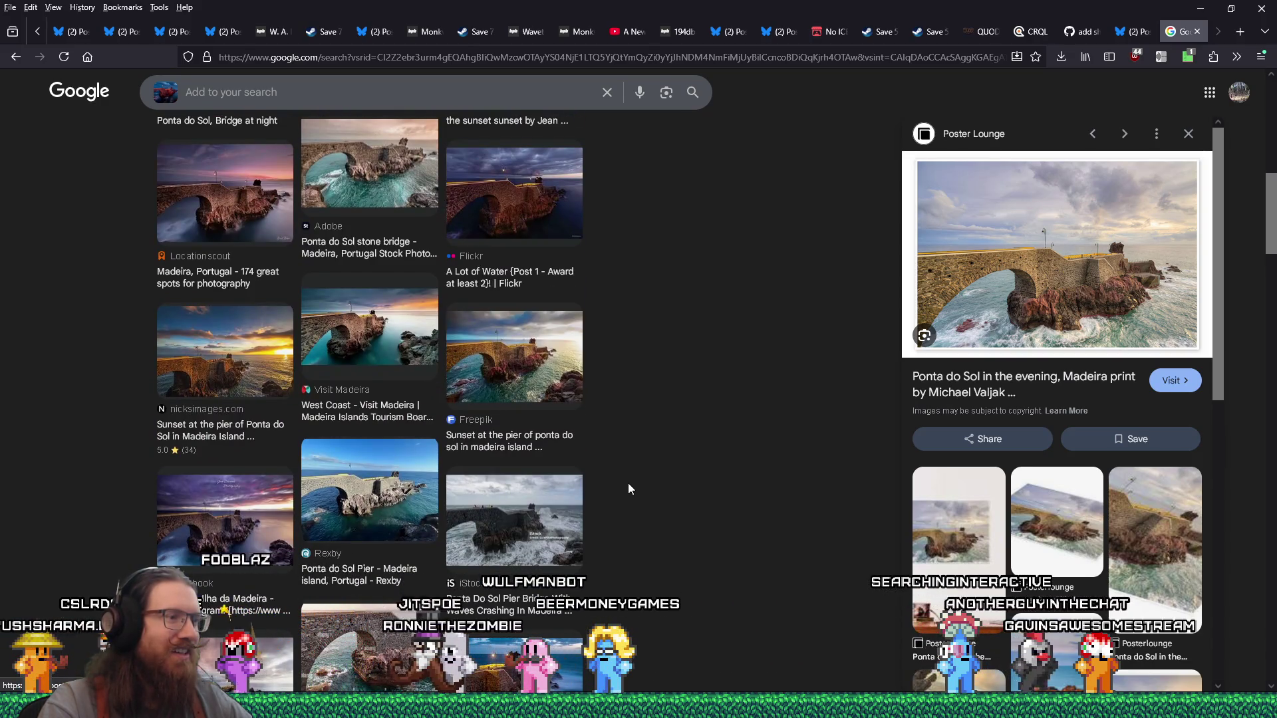
pyautogui.scroll(-5, 629, 488)
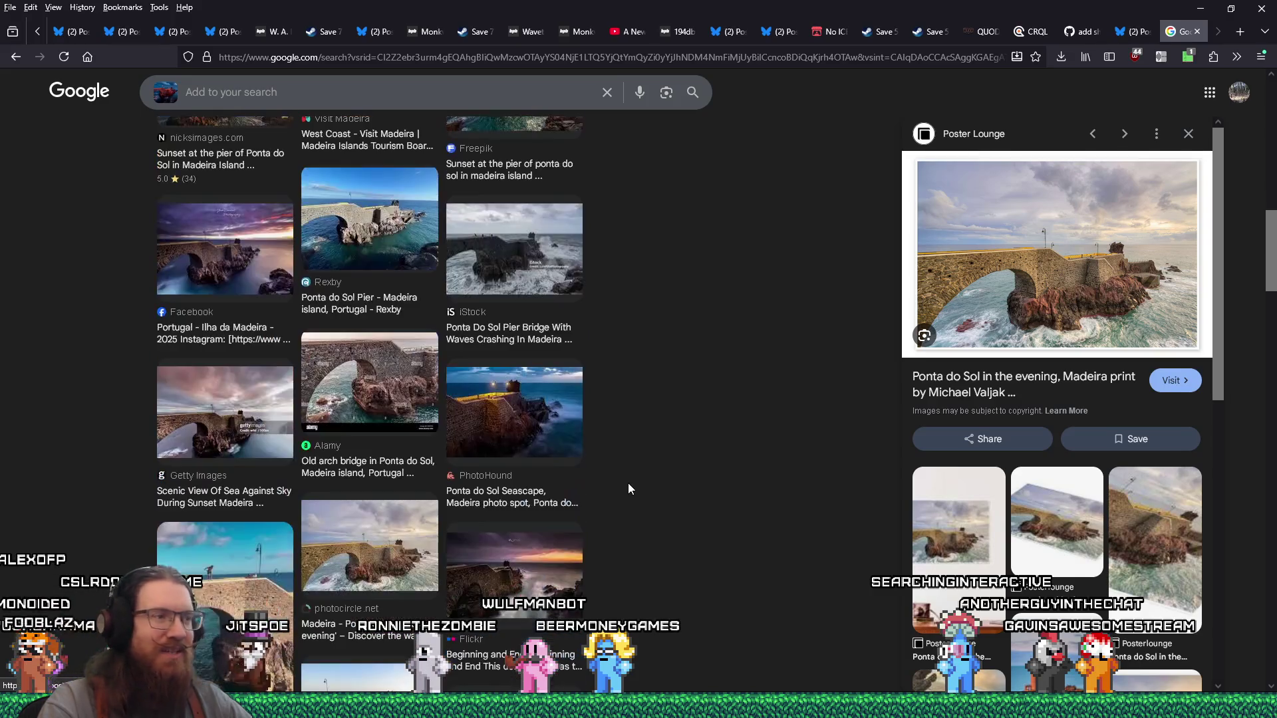
pyautogui.scroll(-7, 628, 485)
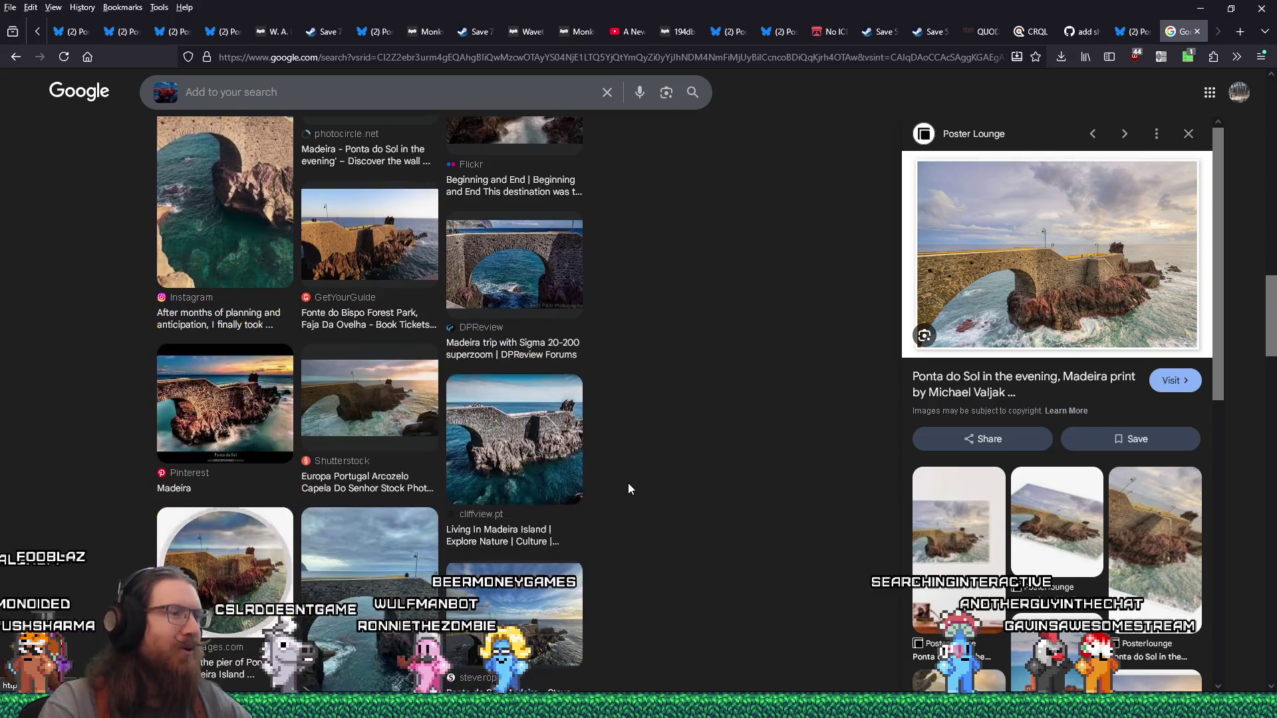
pyautogui.scroll(2, 629, 489)
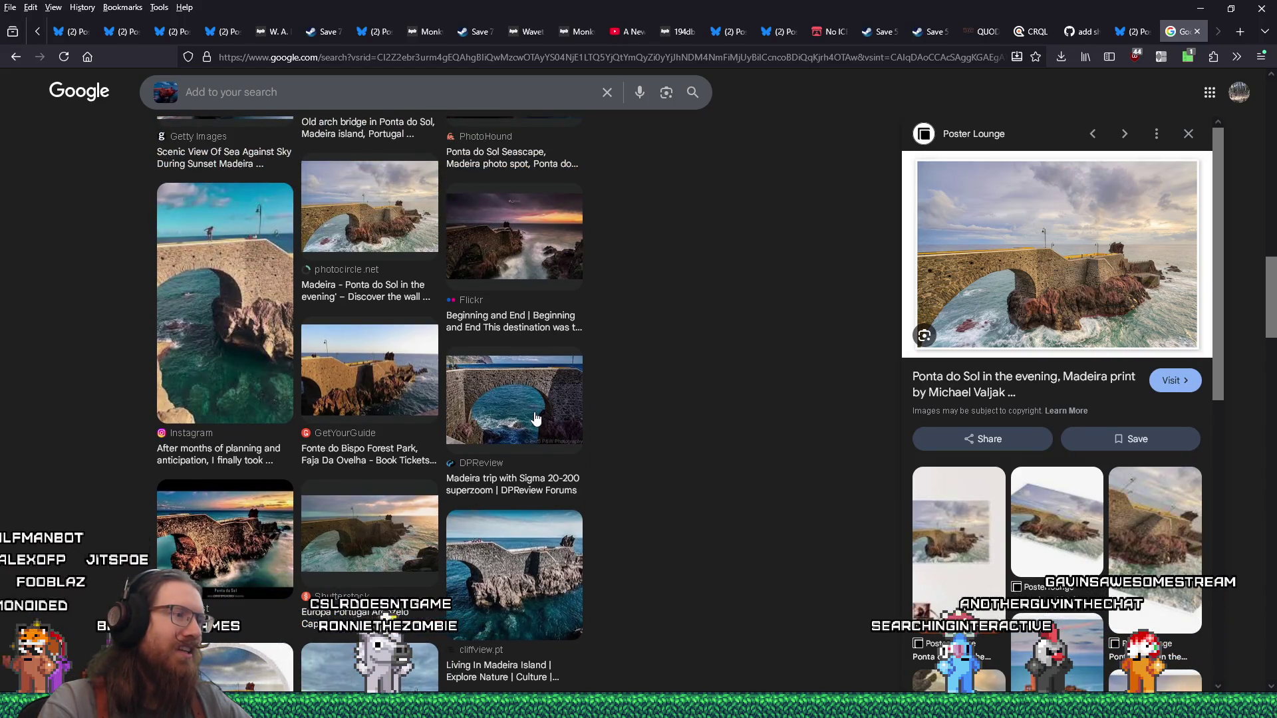
# Step: Preview the DPReview and Instagram matches, then open the 'Pier of Ponta do Sol' search
pyautogui.click(535, 418)
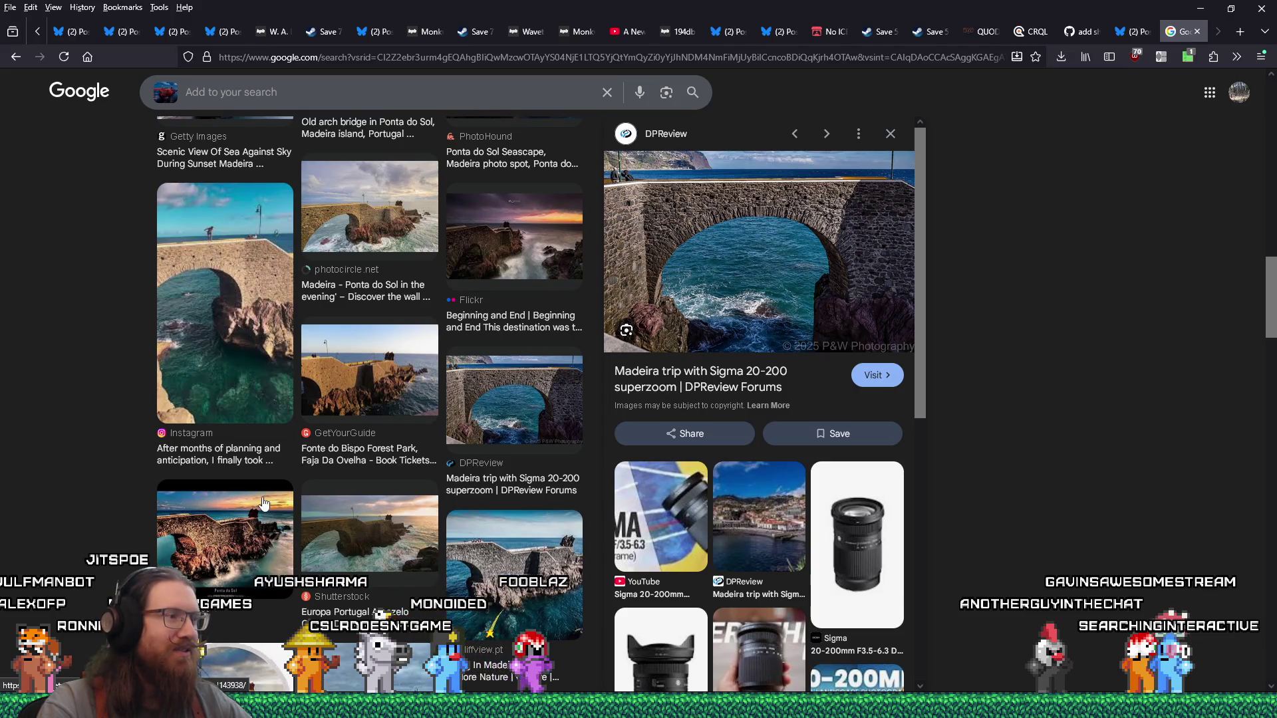
pyautogui.scroll(-3, 263, 503)
pyautogui.scroll(-3, 318, 494)
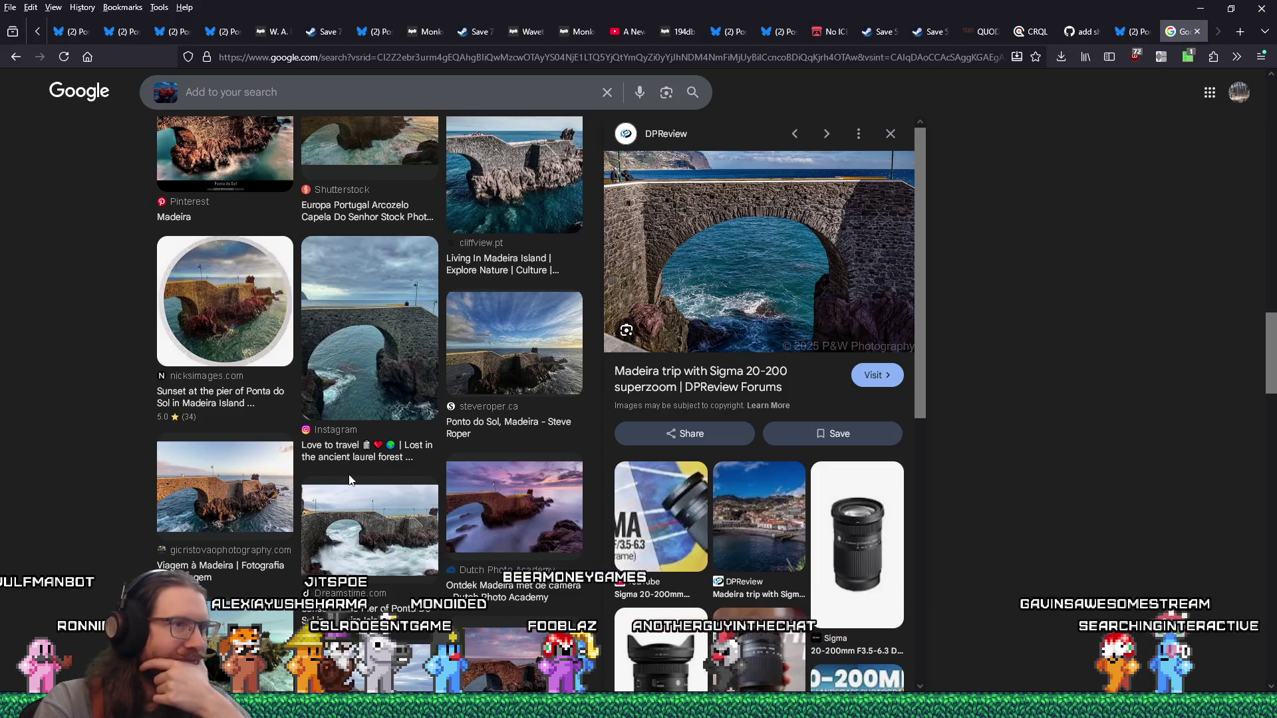
pyautogui.scroll(4, 350, 479)
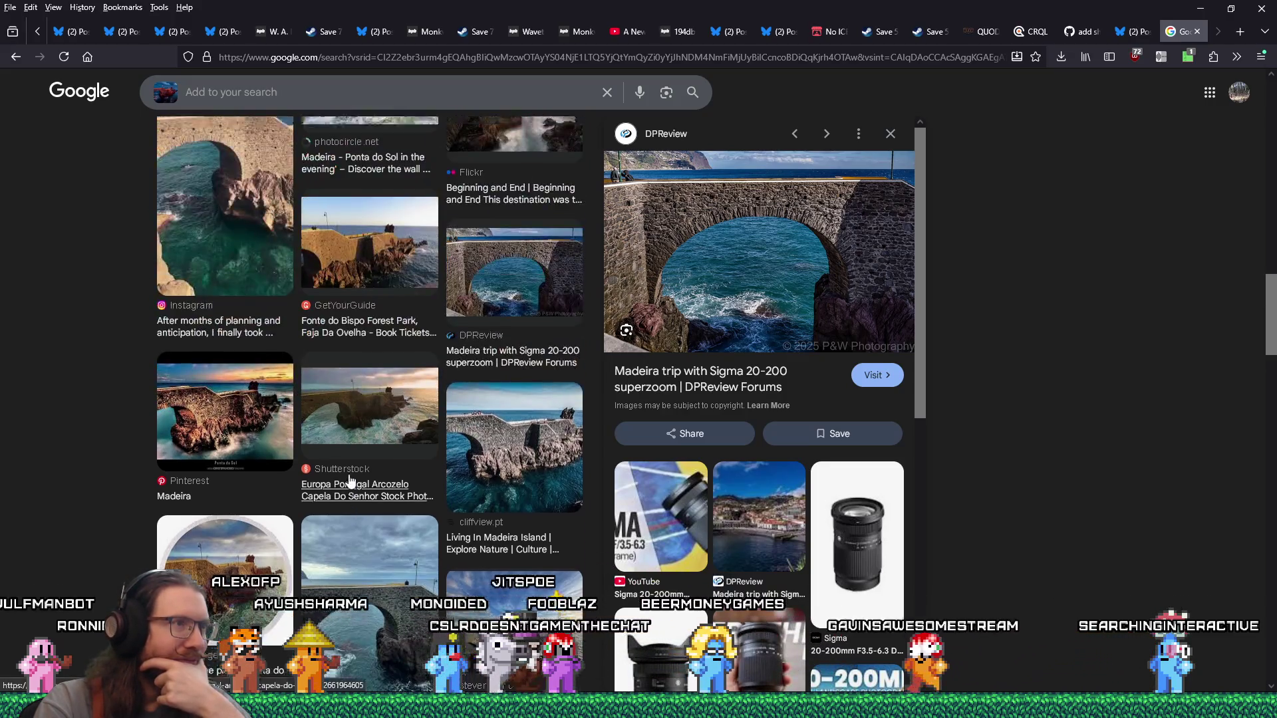
pyautogui.scroll(8, 351, 479)
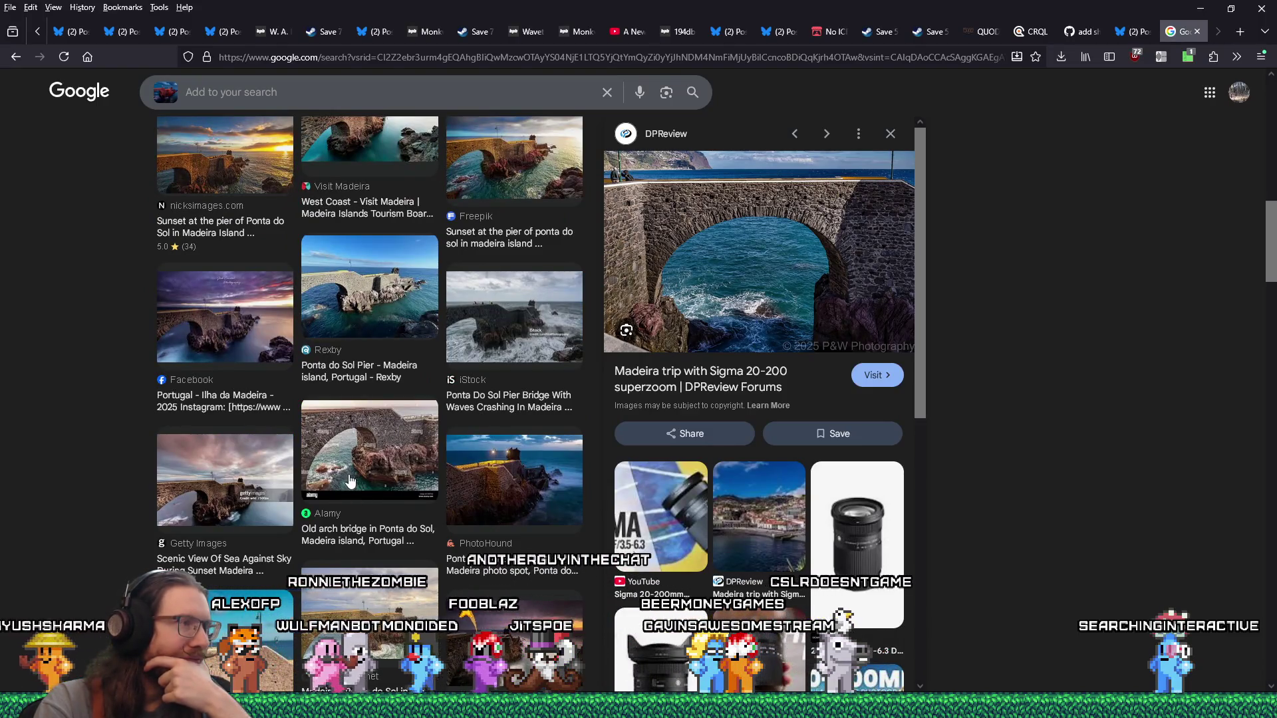
pyautogui.scroll(-2, 350, 480)
pyautogui.click(236, 492)
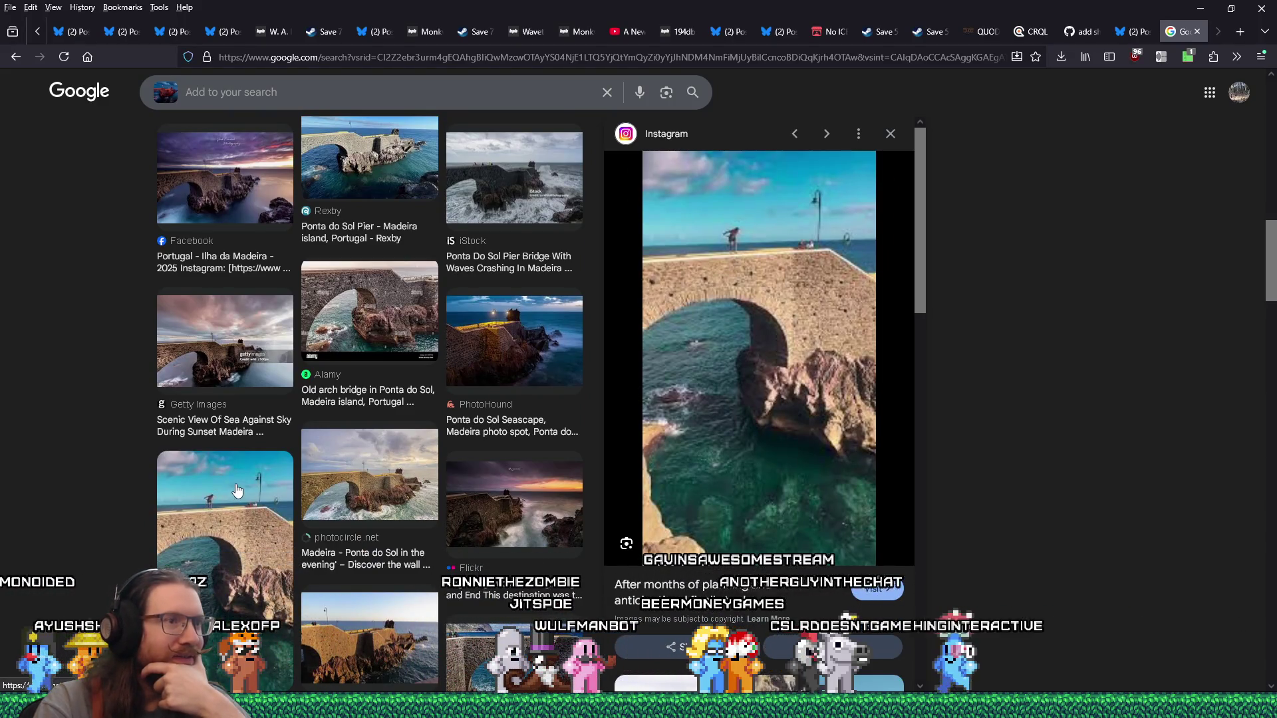
pyautogui.scroll(6, 359, 500)
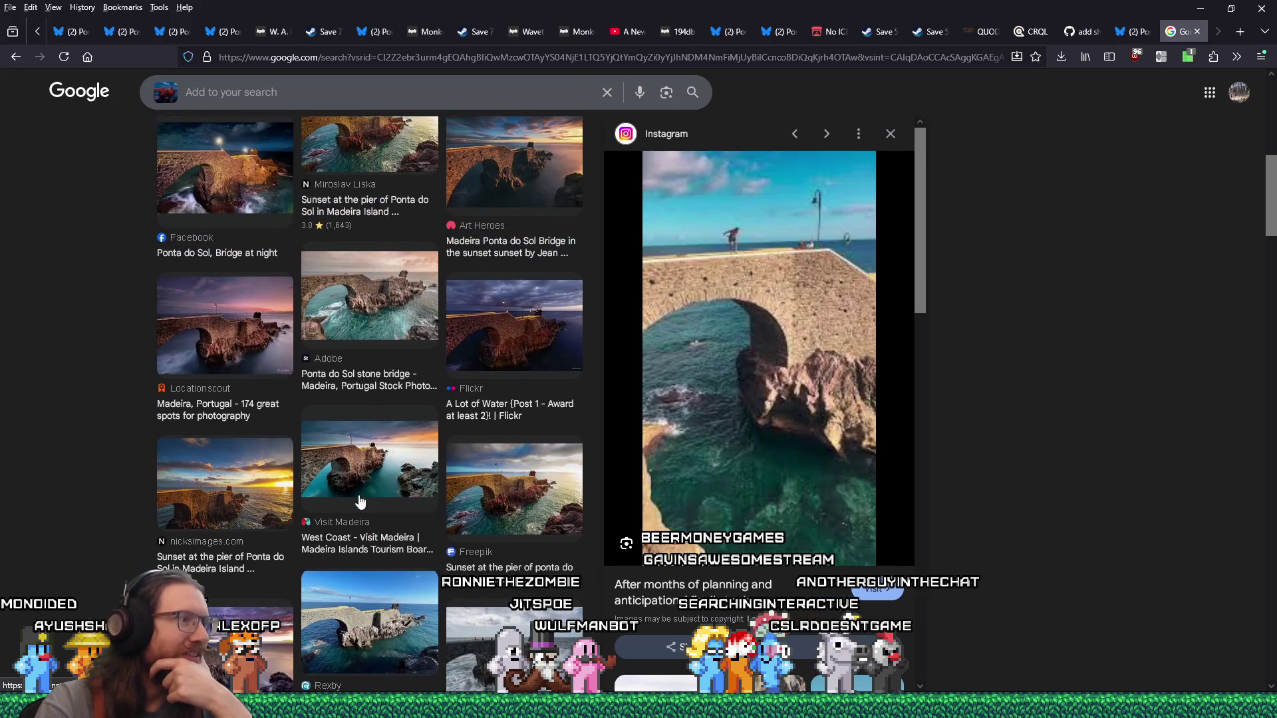
pyautogui.scroll(4, 359, 500)
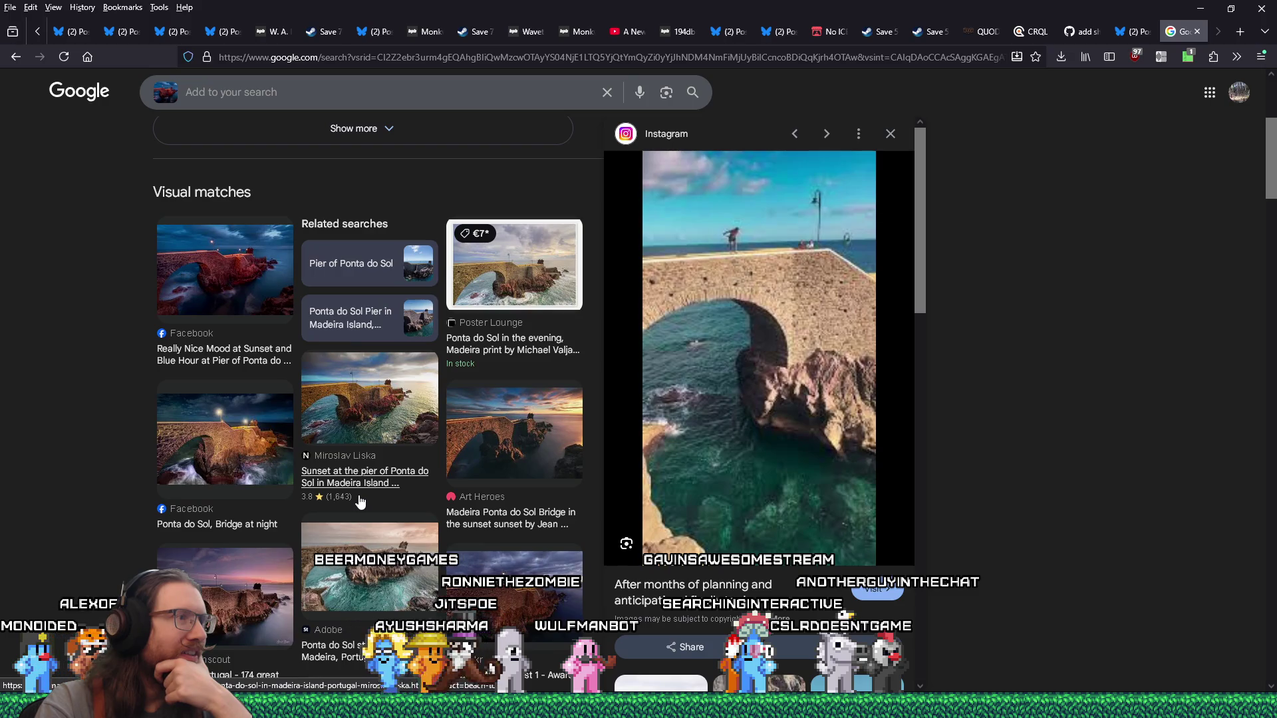
pyautogui.click(383, 278)
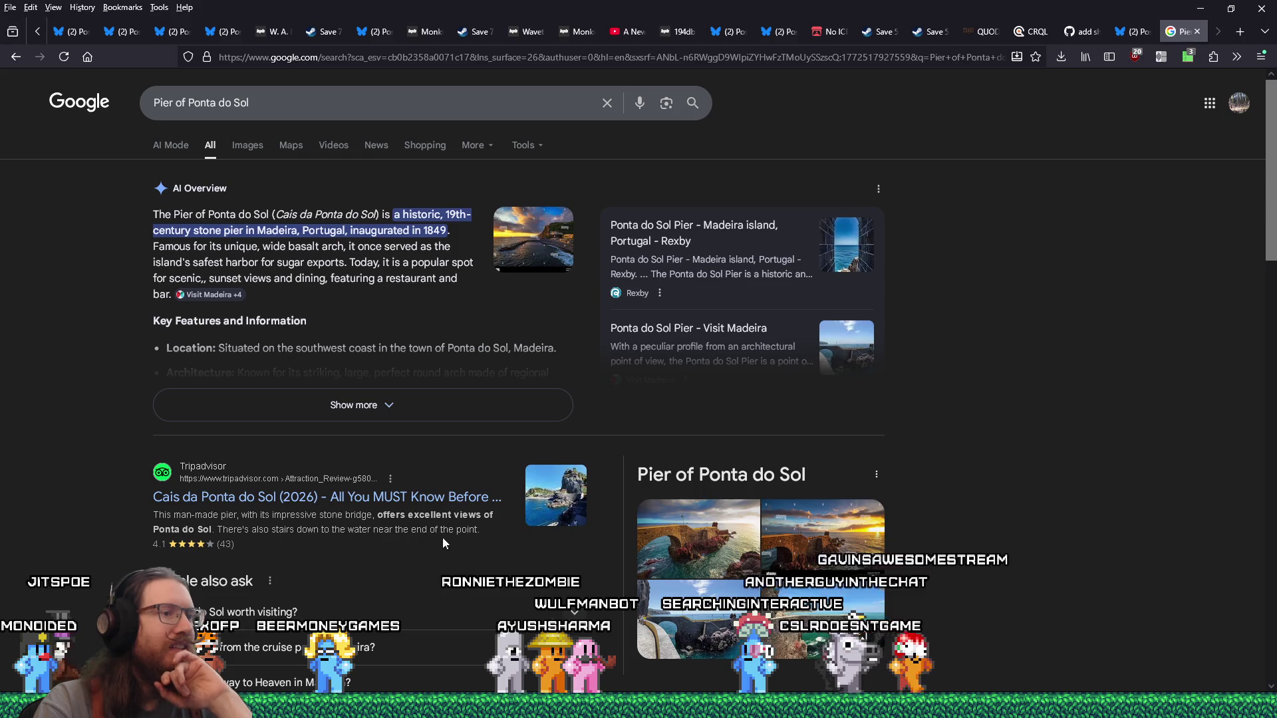
# Step: Open visitmadeira.com's Ponta do Sol Pier page from a knowledge-panel photo and scroll through it
pyautogui.click(659, 612)
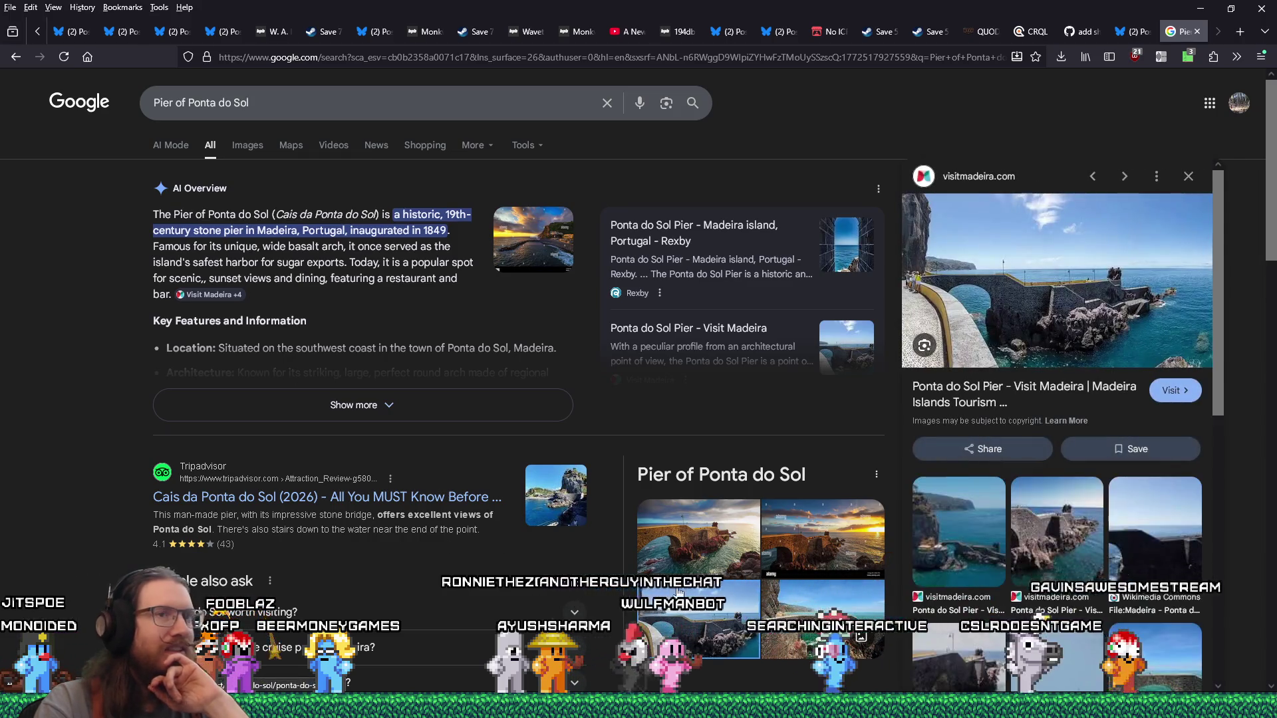
pyautogui.click(1040, 341)
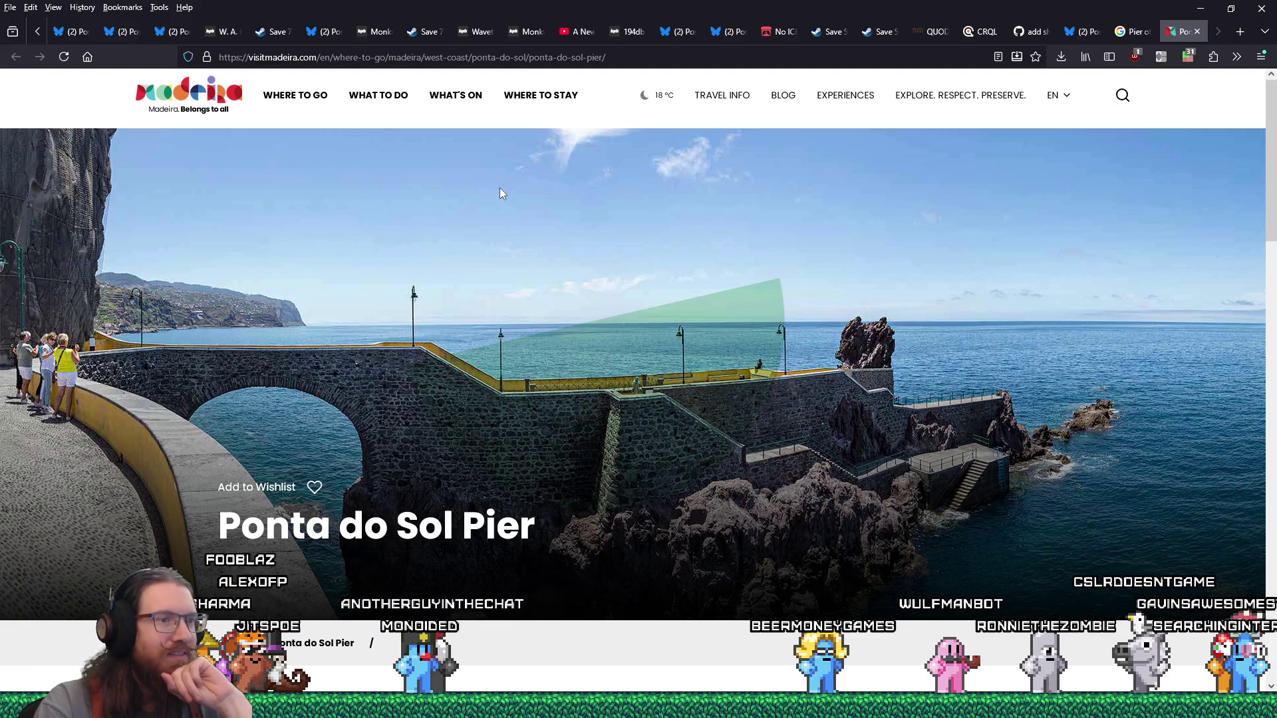
pyautogui.scroll(-2, 843, 578)
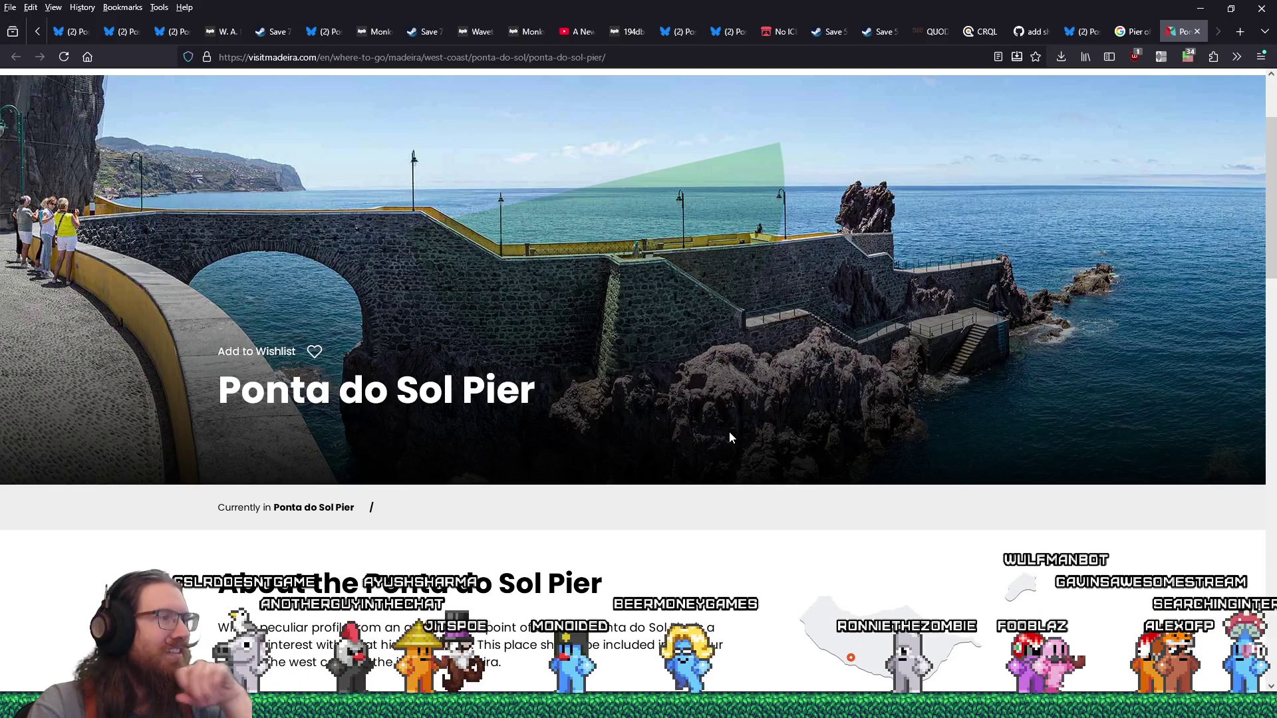
pyautogui.scroll(-4, 475, 397)
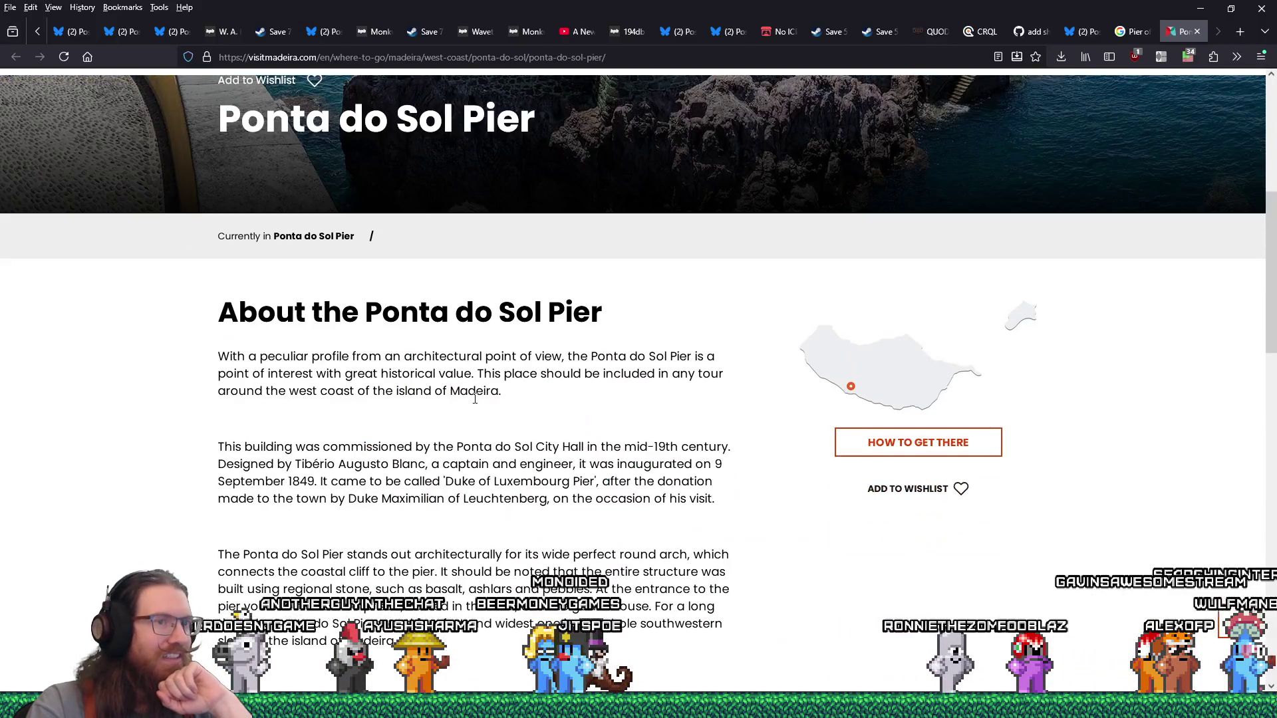
pyautogui.scroll(6, 474, 397)
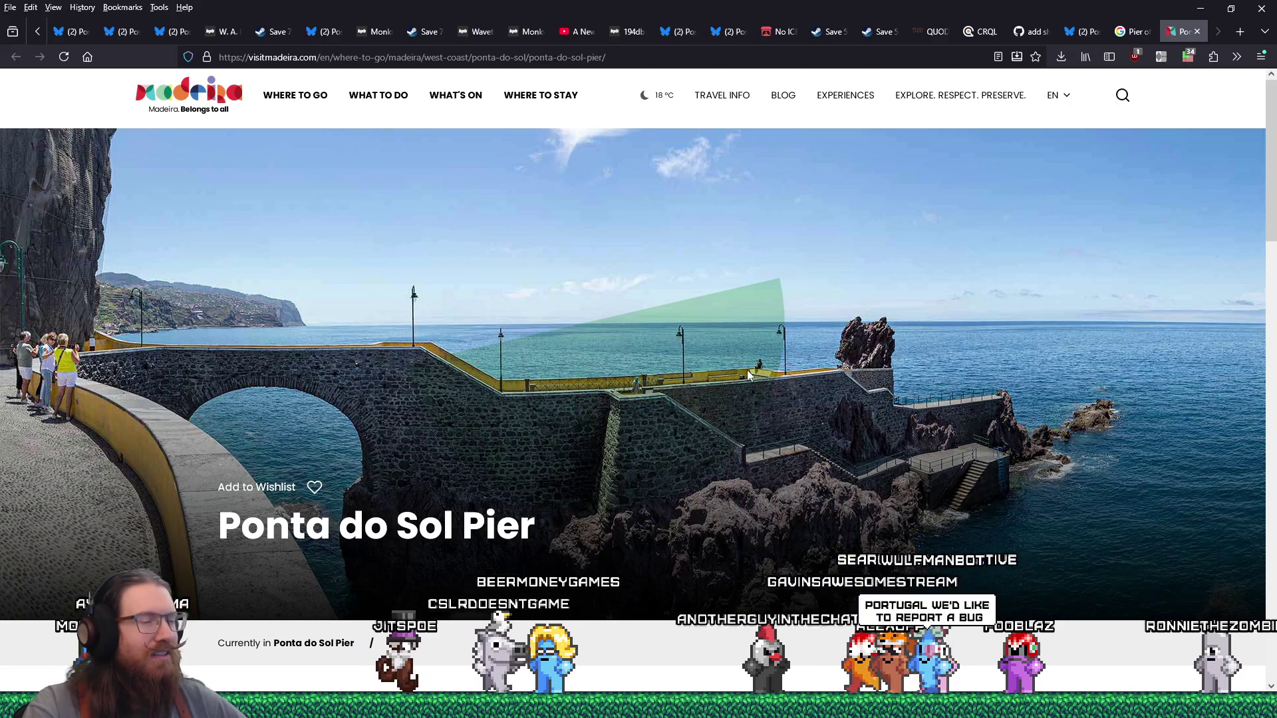
pyautogui.hotkey('alt', 'Tab')
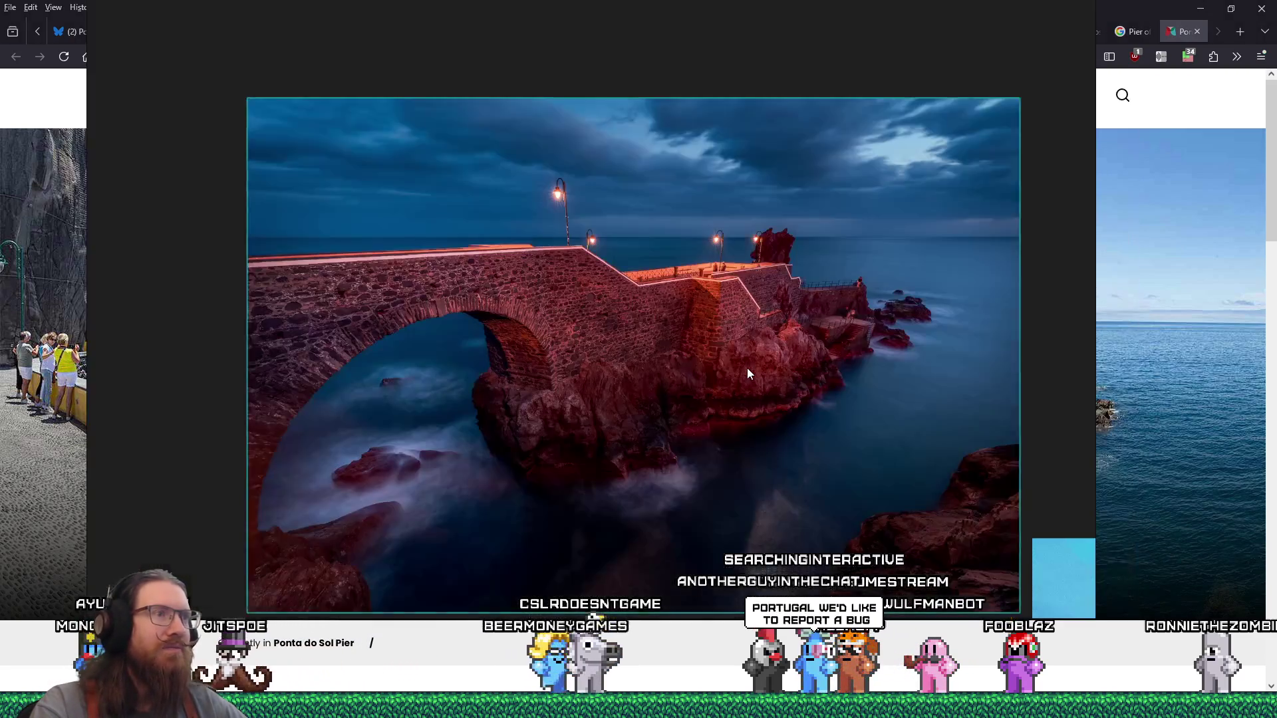
pyautogui.scroll(5, 694, 286)
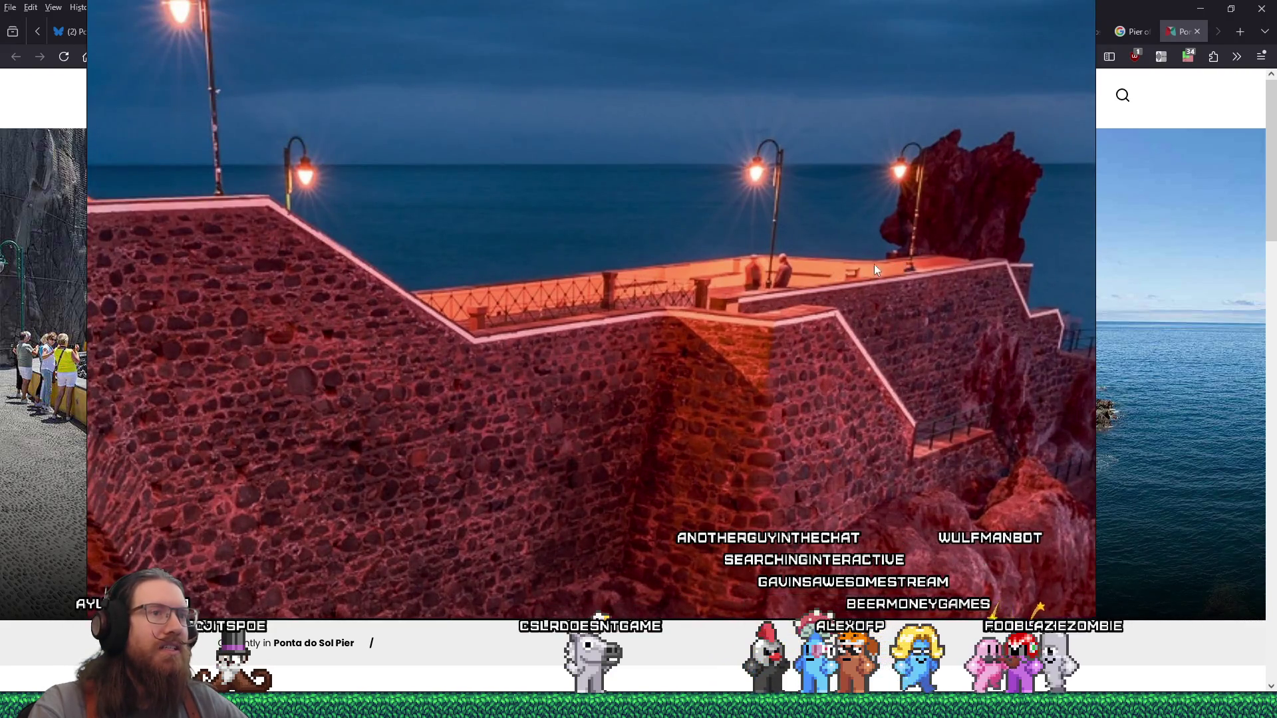
pyautogui.scroll(-5, 664, 278)
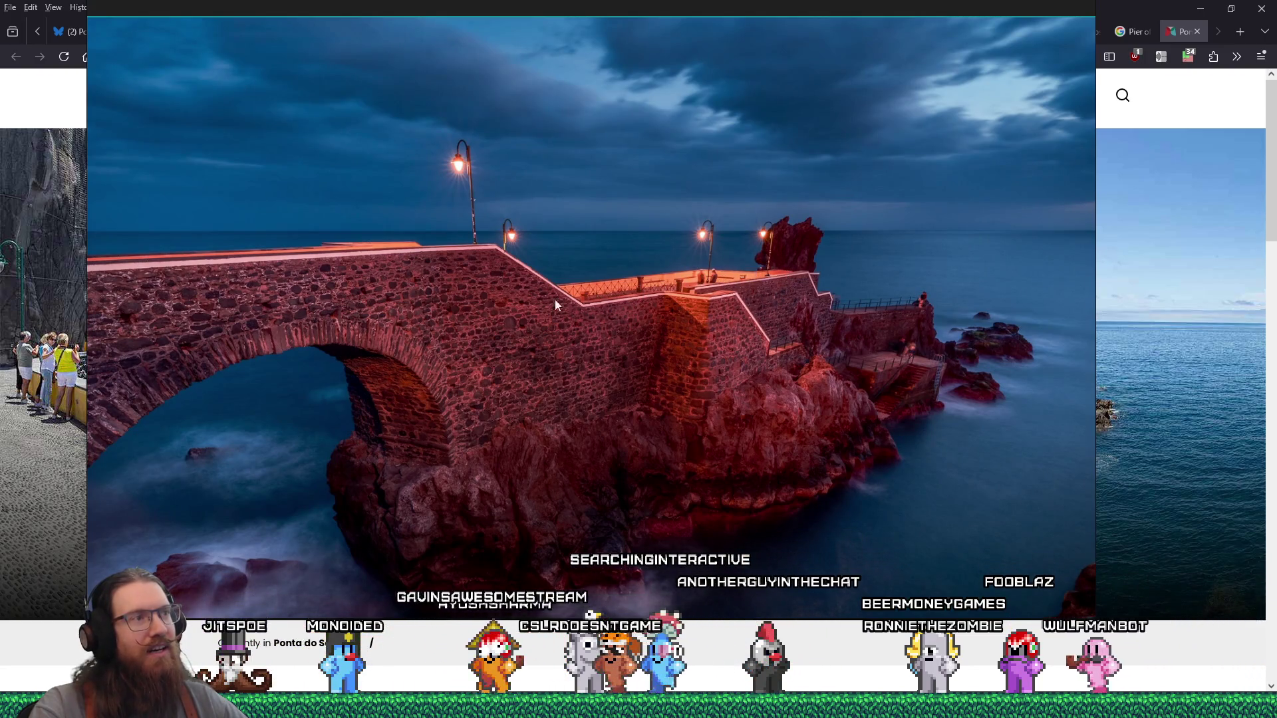
pyautogui.scroll(4, 629, 276)
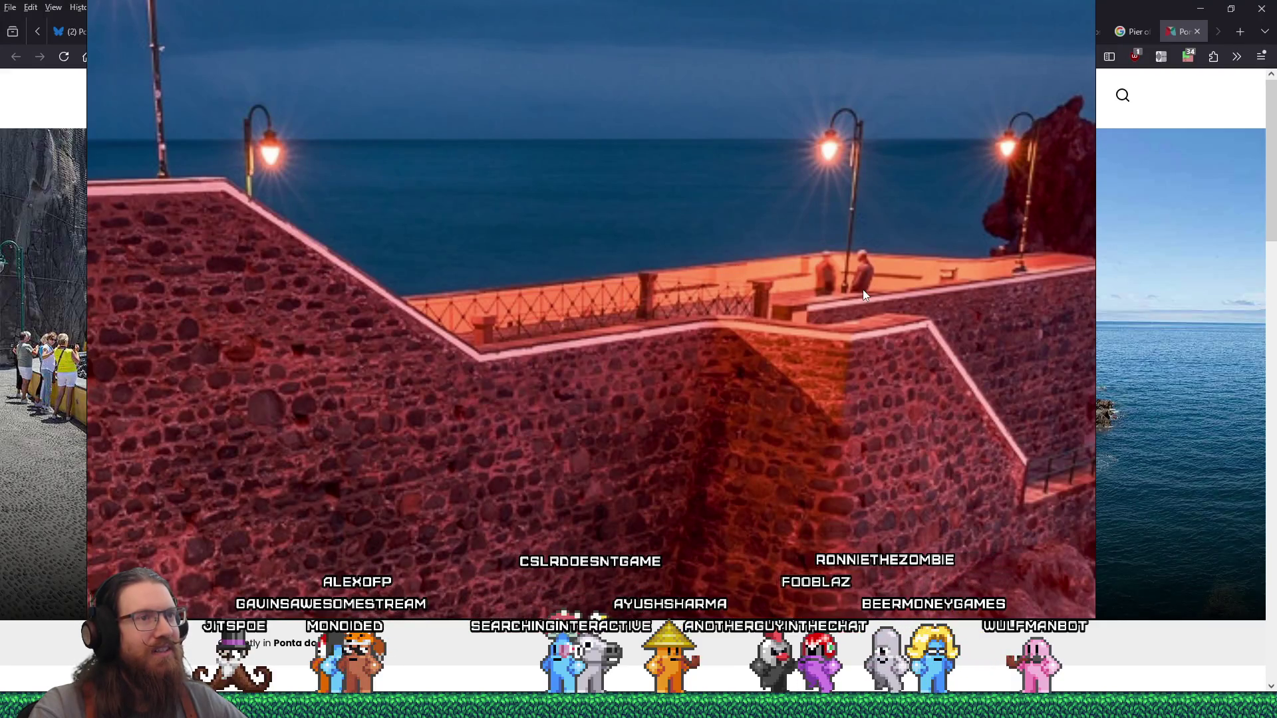
pyautogui.hotkey('alt', 'Tab')
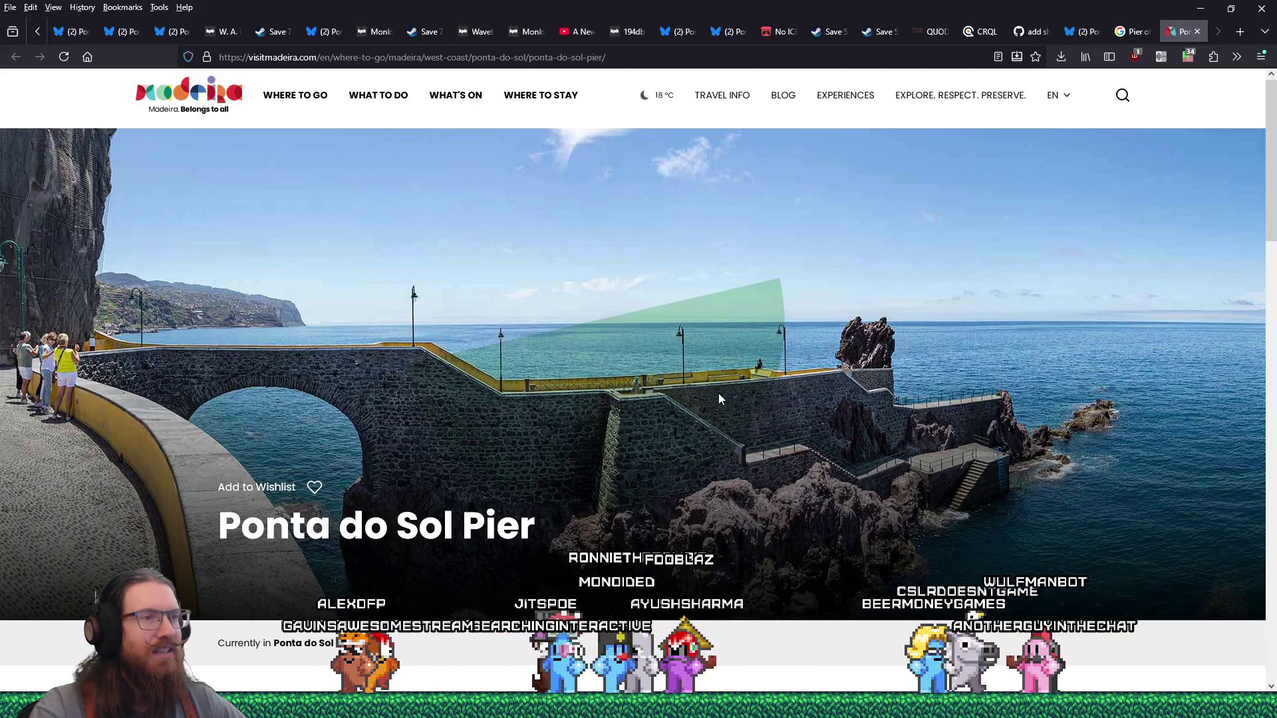
pyautogui.hotkey('alt', 'Tab')
pyautogui.scroll(-5, 718, 398)
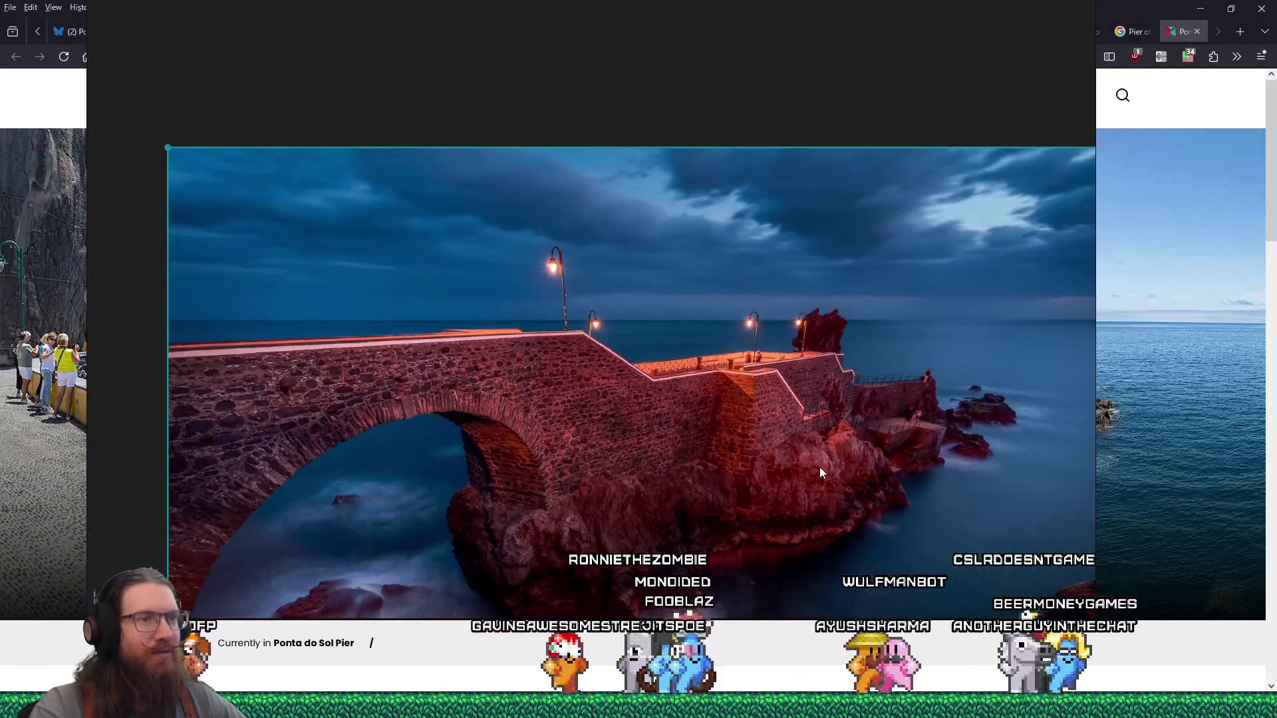
pyautogui.hotkey('alt', 'Tab')
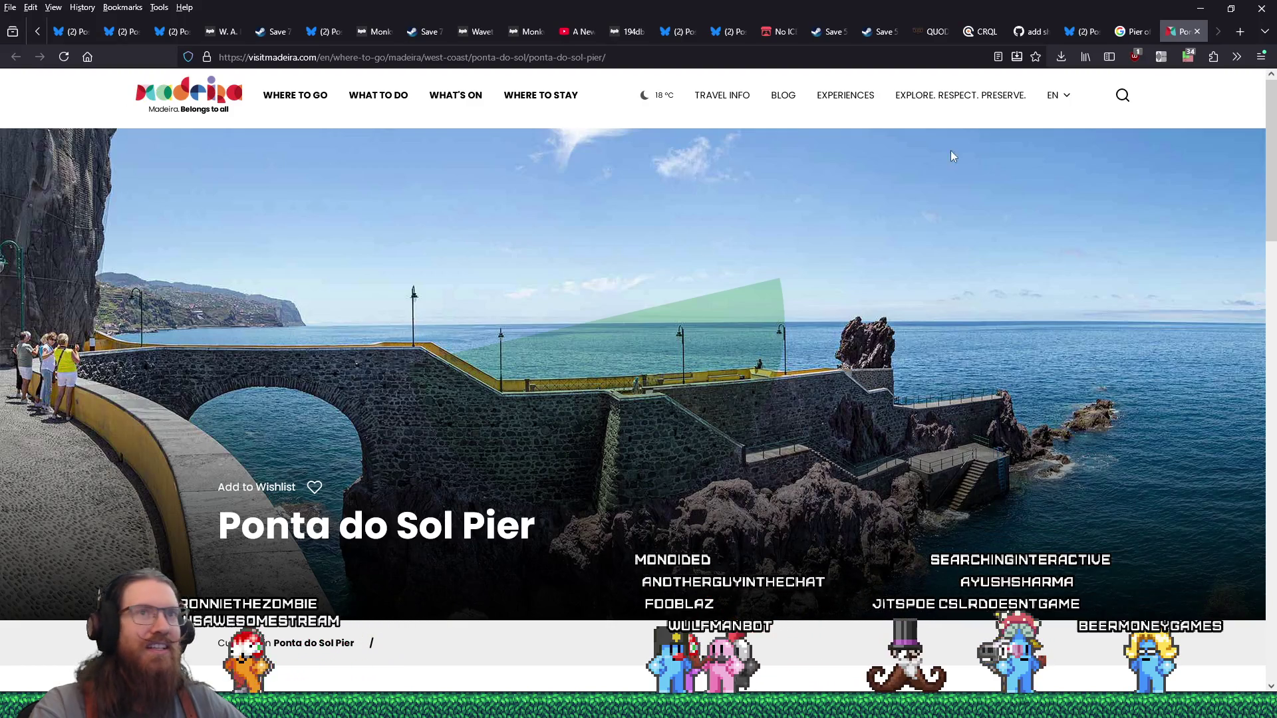
pyautogui.click(1198, 32)
# Step: Show image results, preview the Dreamstime night shot, then open the visitmadeira.com beach photo's page
pyautogui.scroll(-4, 900, 508)
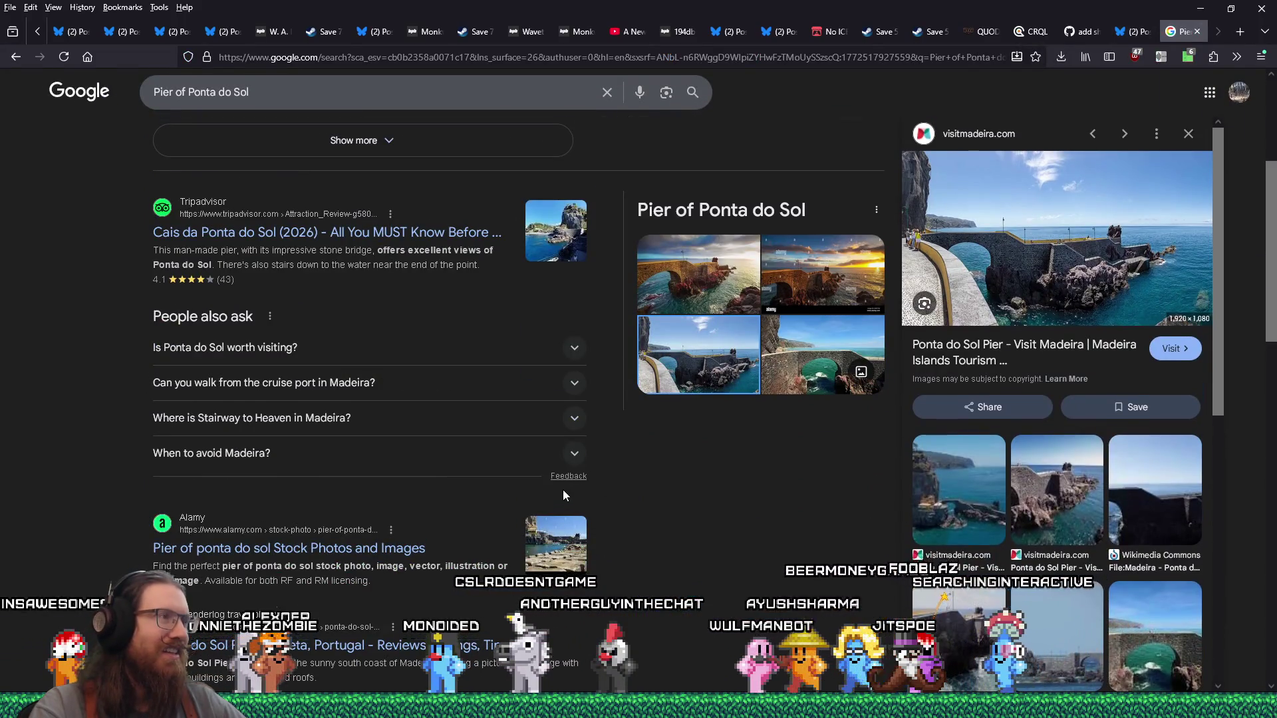
pyautogui.scroll(4, 563, 489)
pyautogui.click(247, 145)
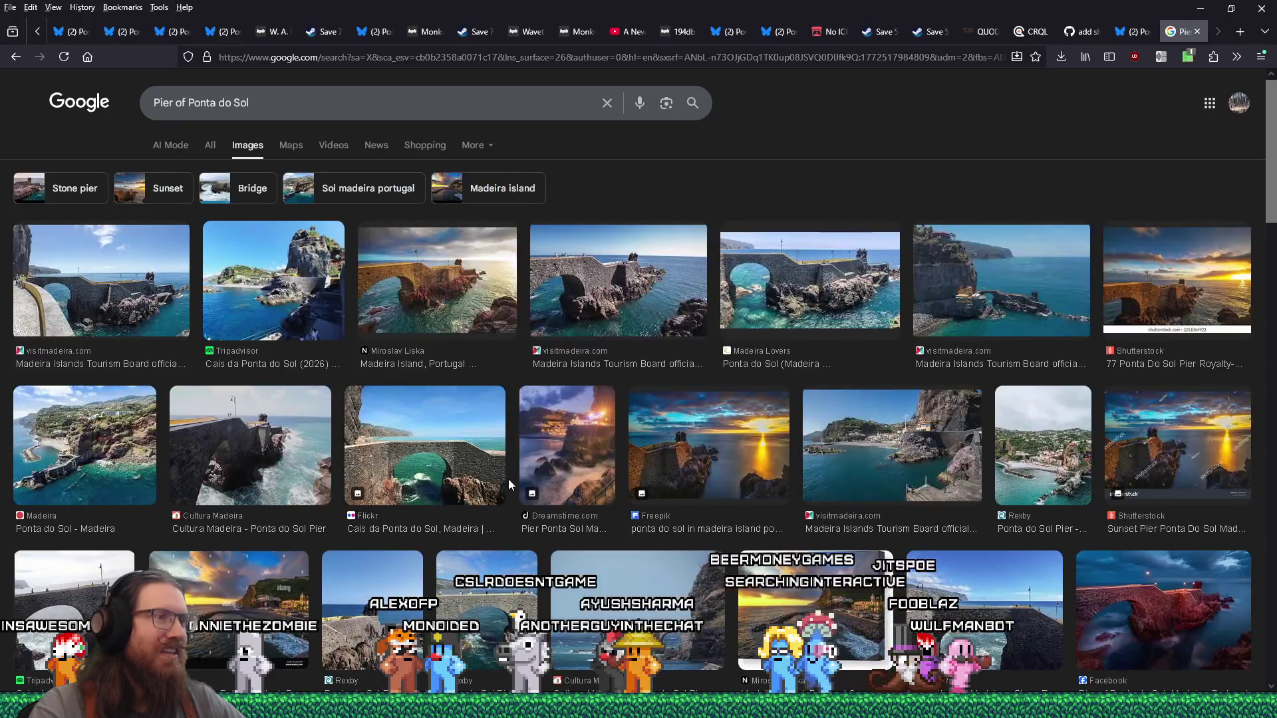
pyautogui.click(572, 459)
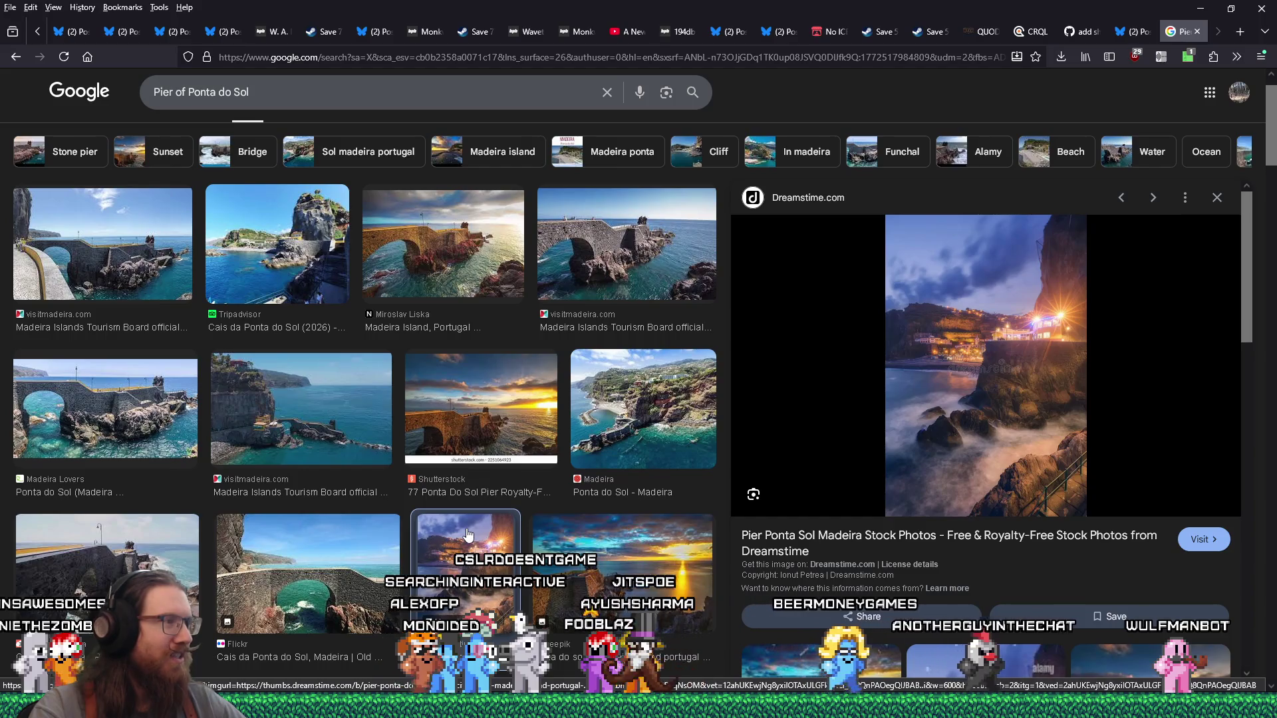
pyautogui.scroll(-1, 469, 531)
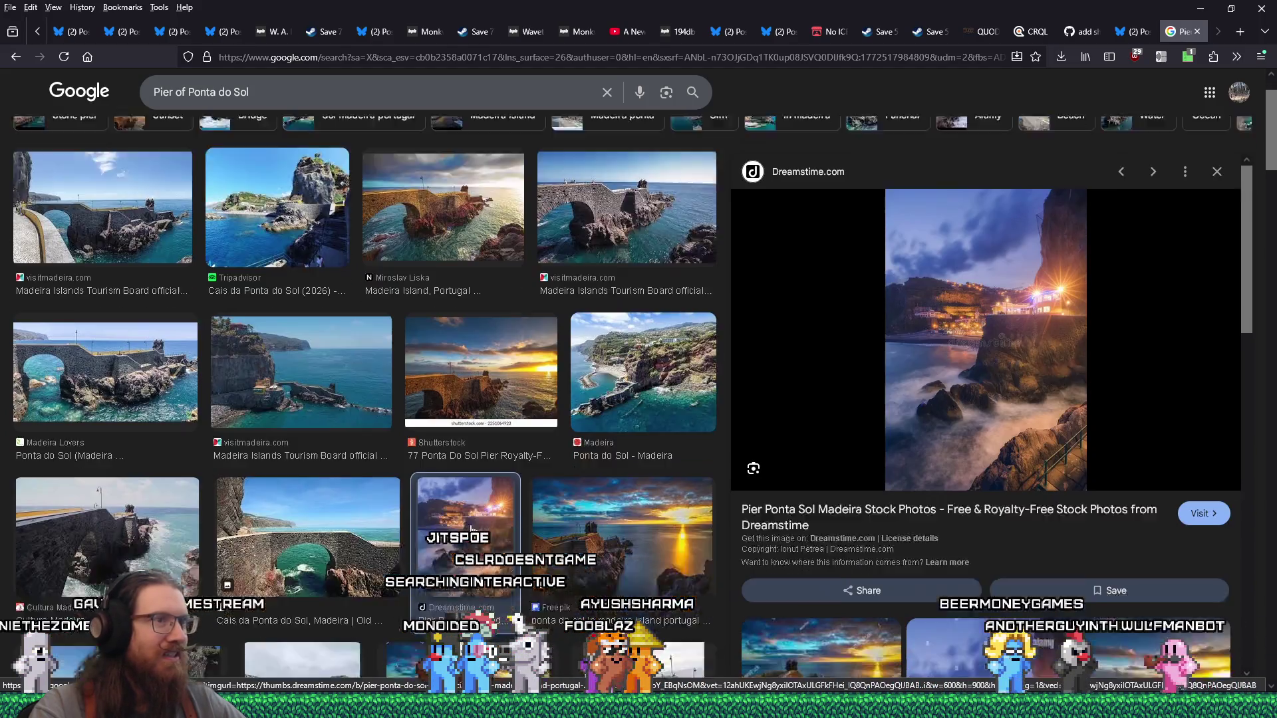
pyautogui.scroll(-5, 471, 529)
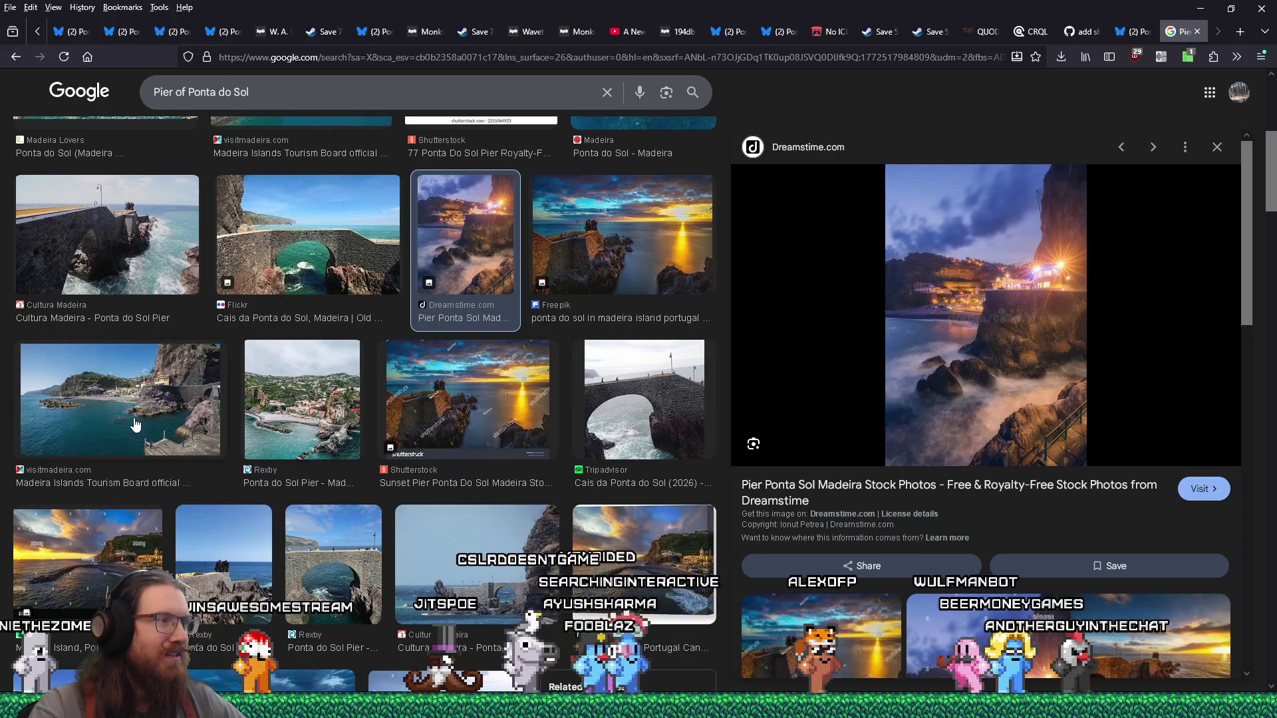
pyautogui.click(135, 424)
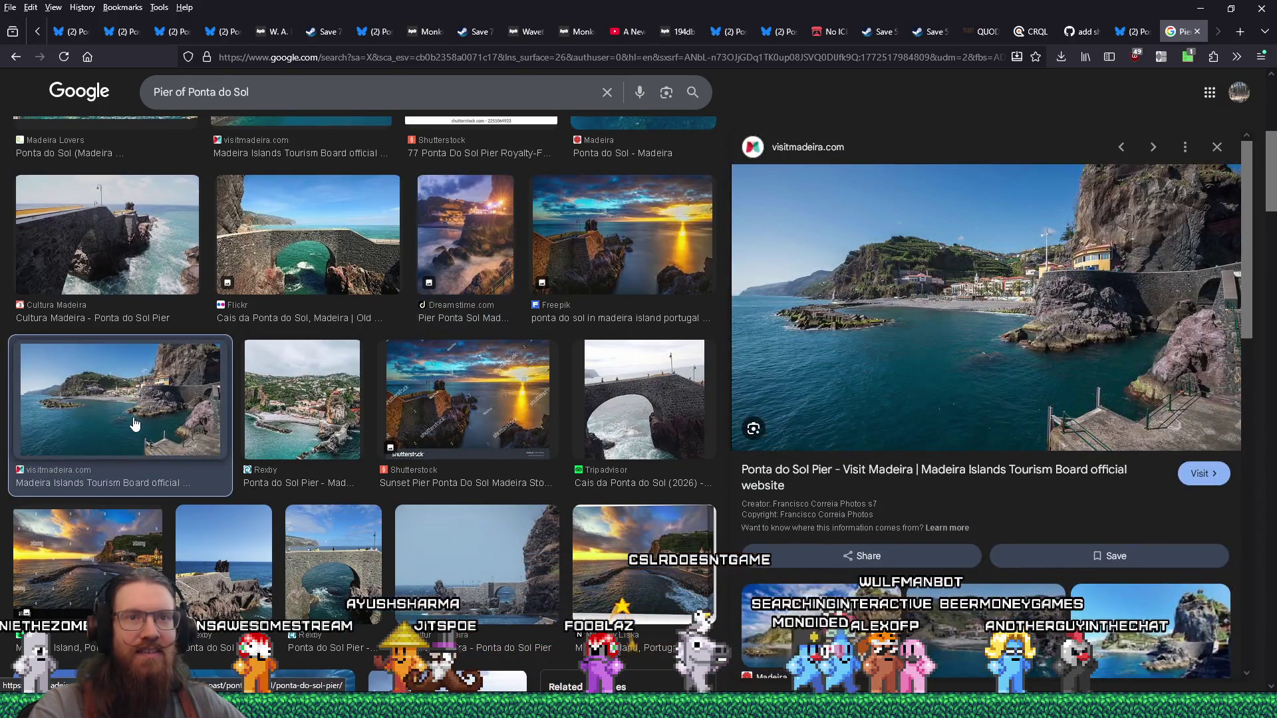
pyautogui.click(1013, 403)
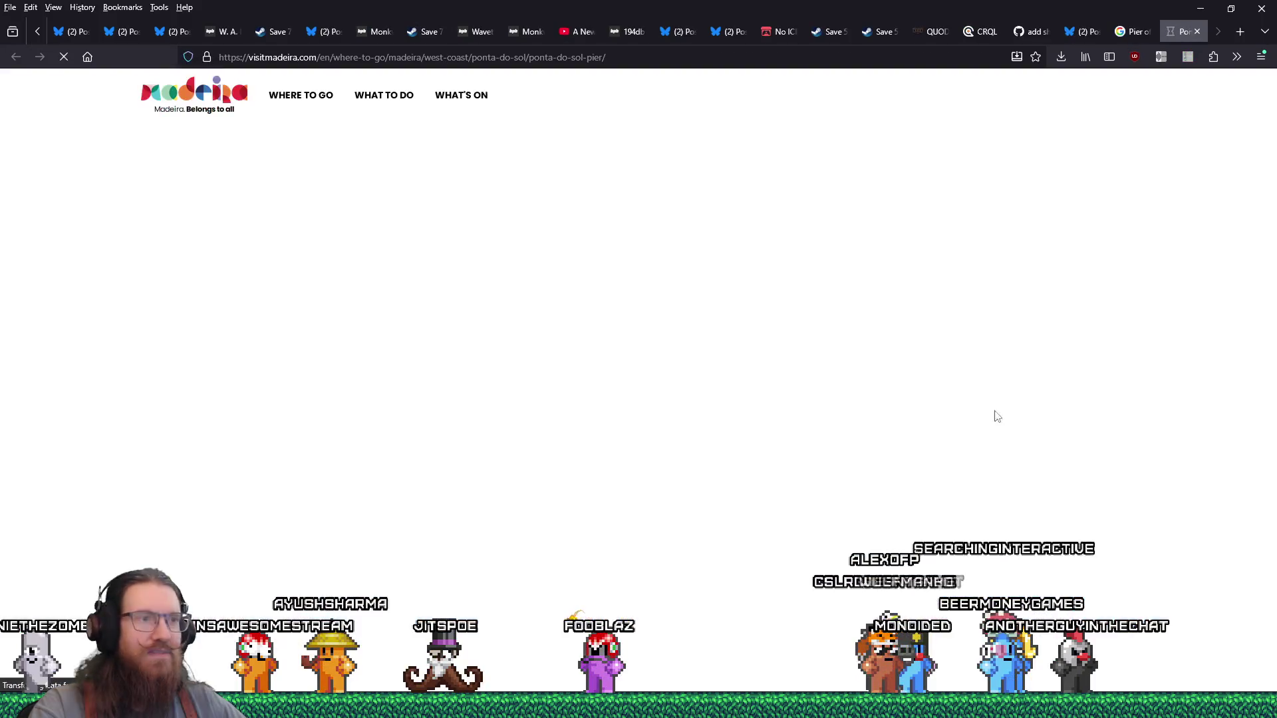
# Step: Advance the page gallery to the beach slide and open that image in a new tab
pyautogui.scroll(-15, 851, 458)
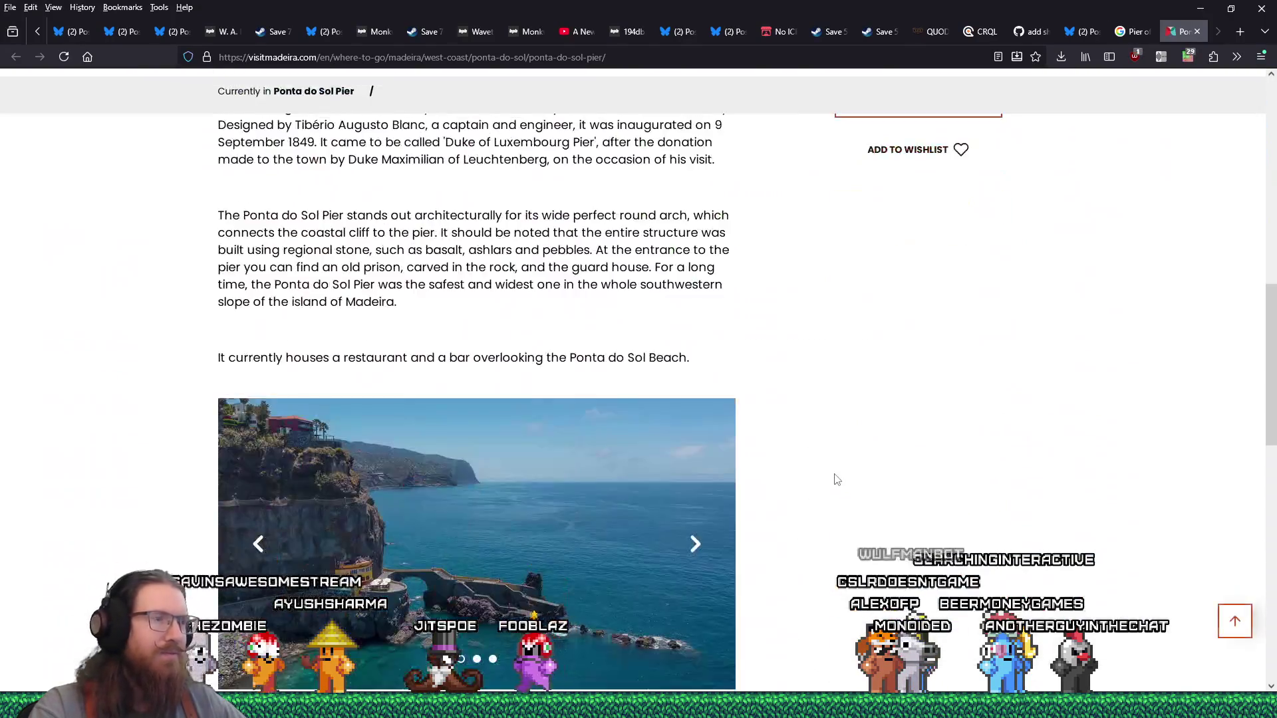
pyautogui.scroll(3, 834, 485)
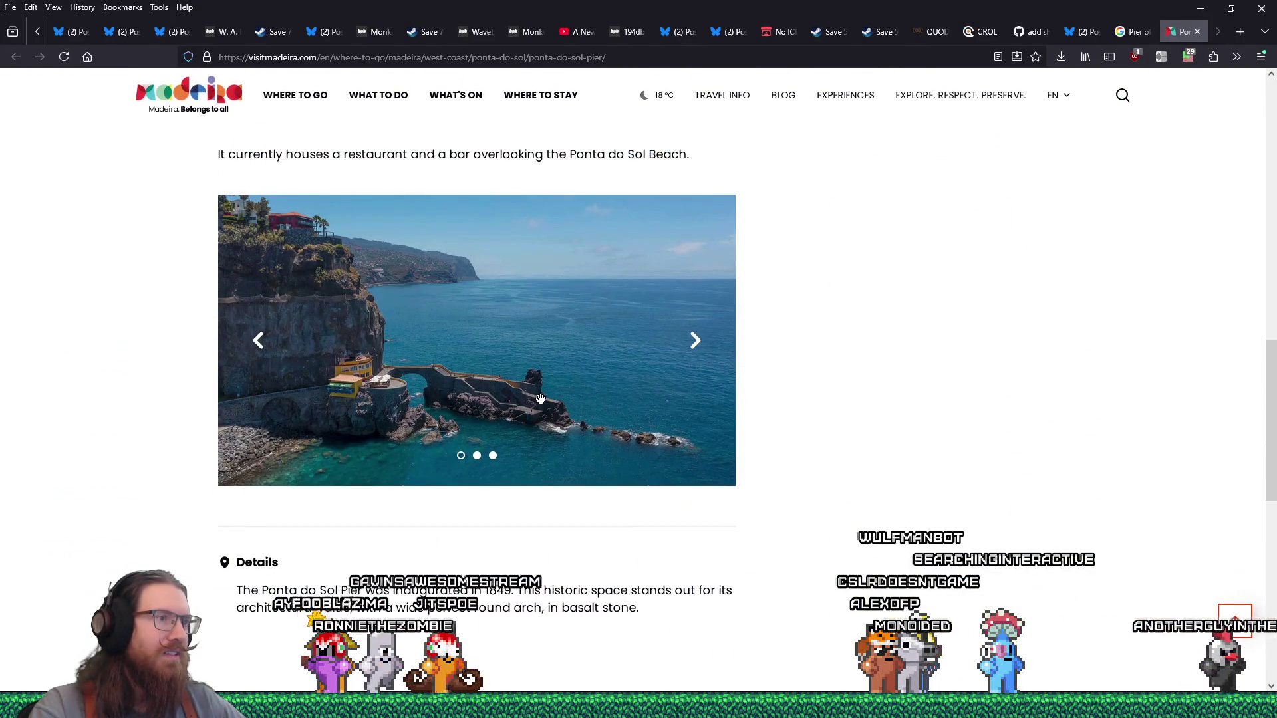
pyautogui.click(693, 342)
pyautogui.click(692, 342)
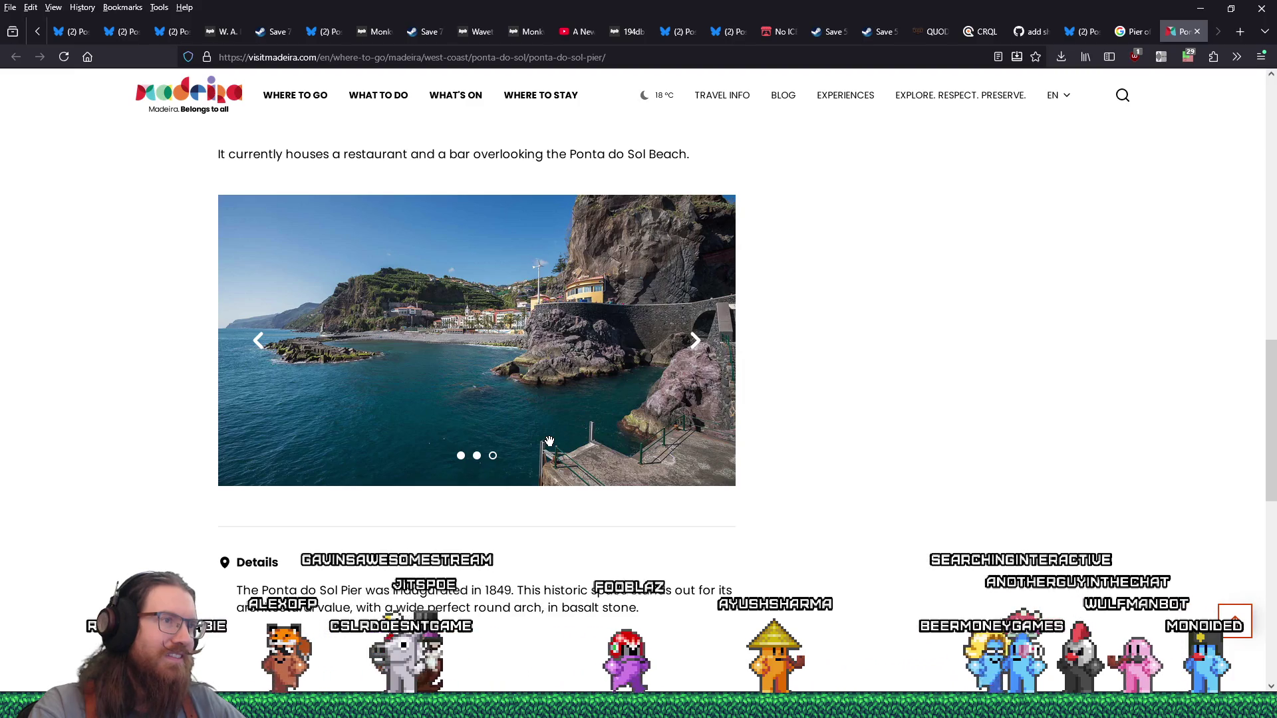
pyautogui.rightClick(532, 363)
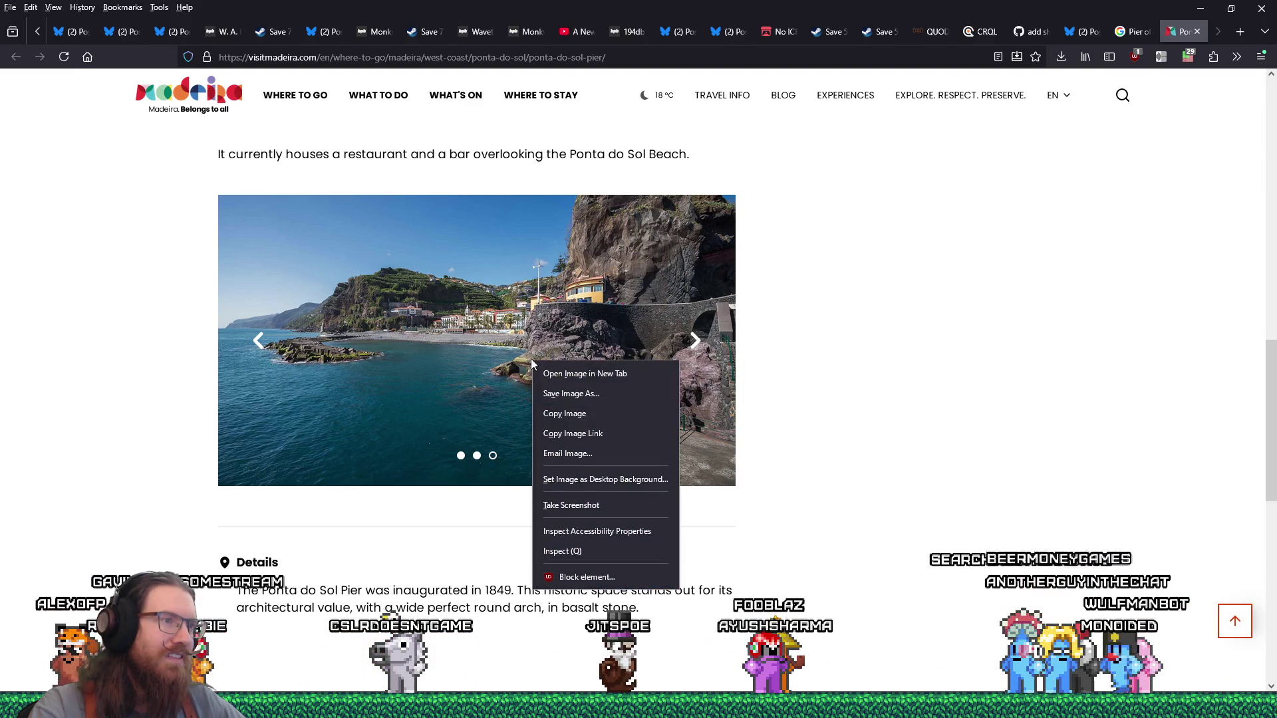
pyautogui.click(543, 371)
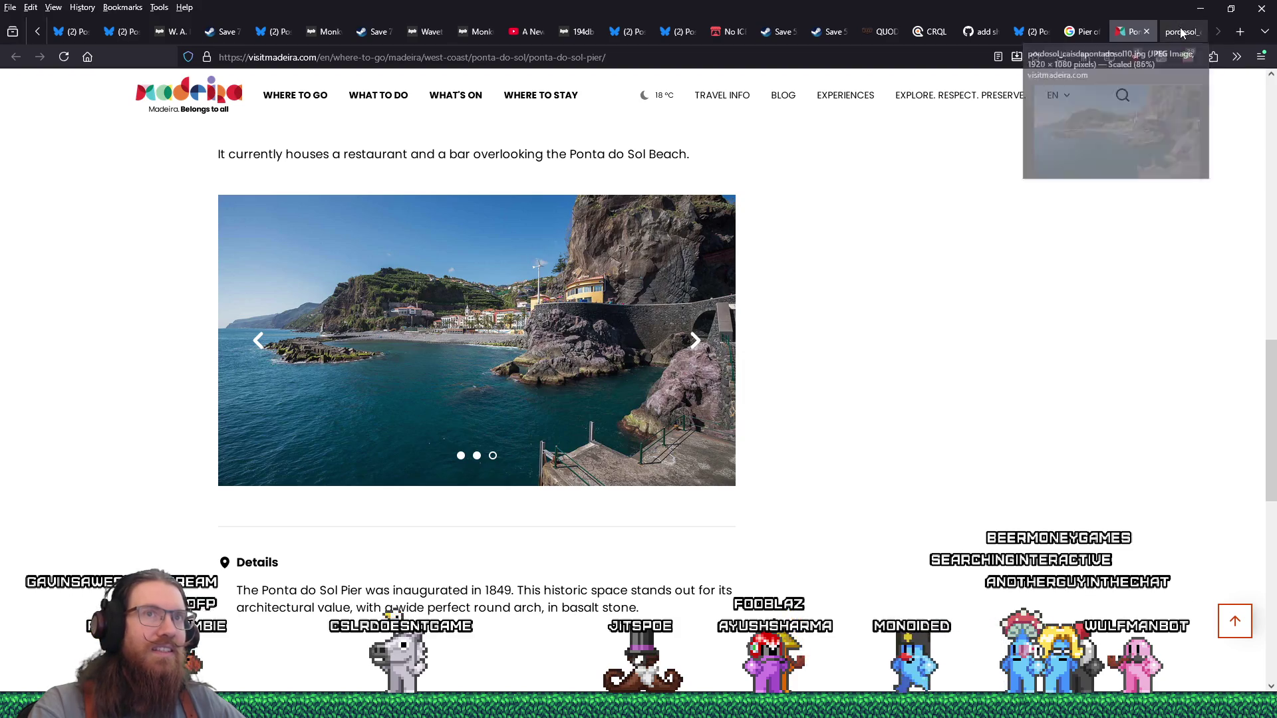
# Step: Switch to the beach photo tab and toggle it between full size and fit-to-window
pyautogui.click(1189, 31)
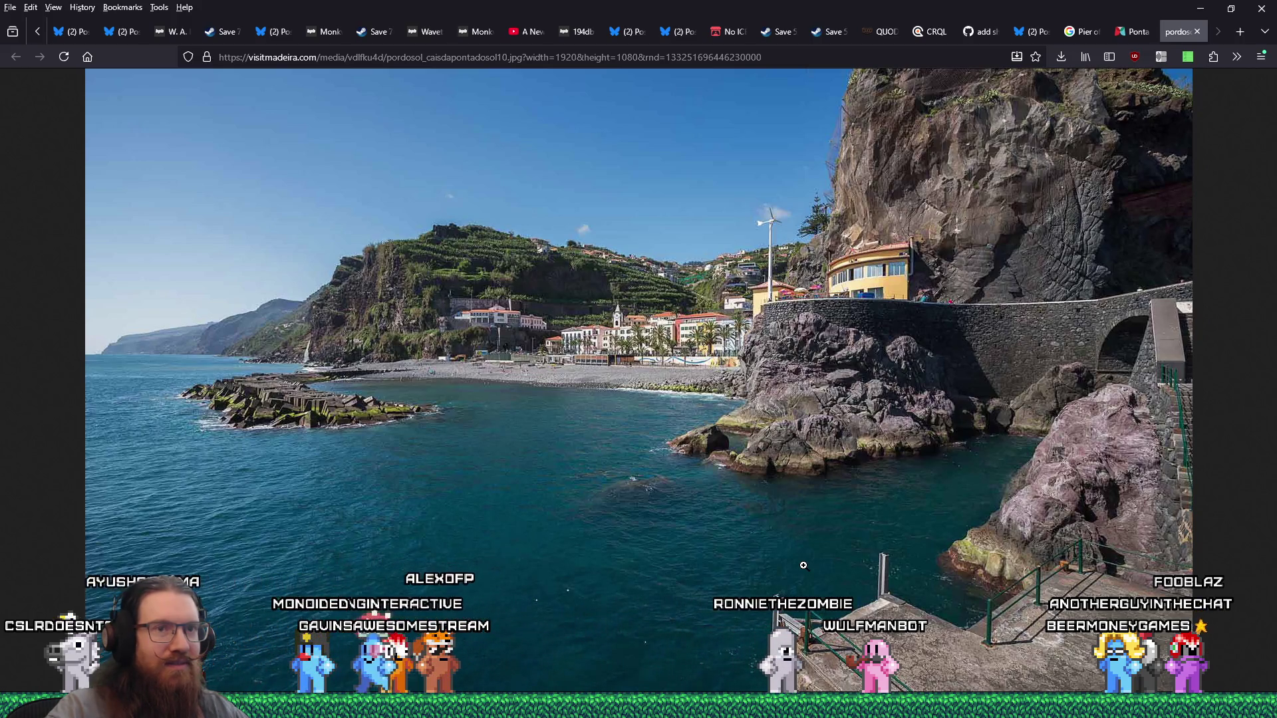
pyautogui.click(768, 536)
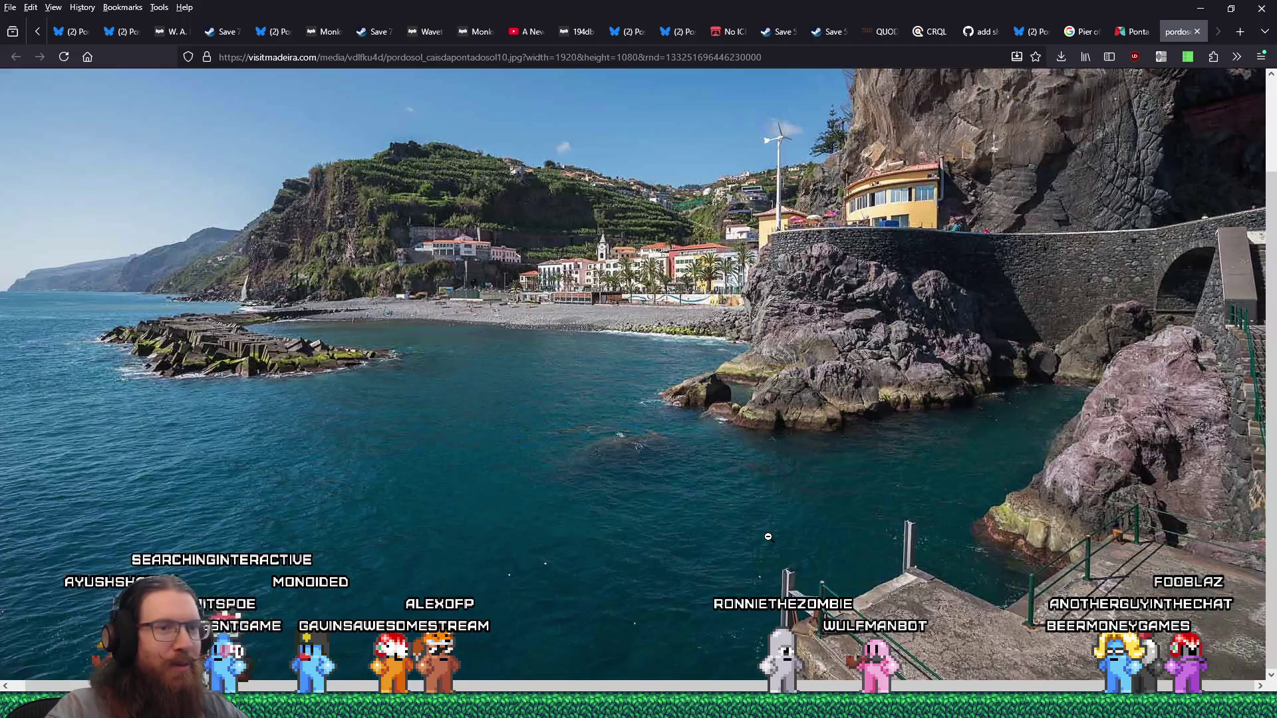
pyautogui.click(767, 535)
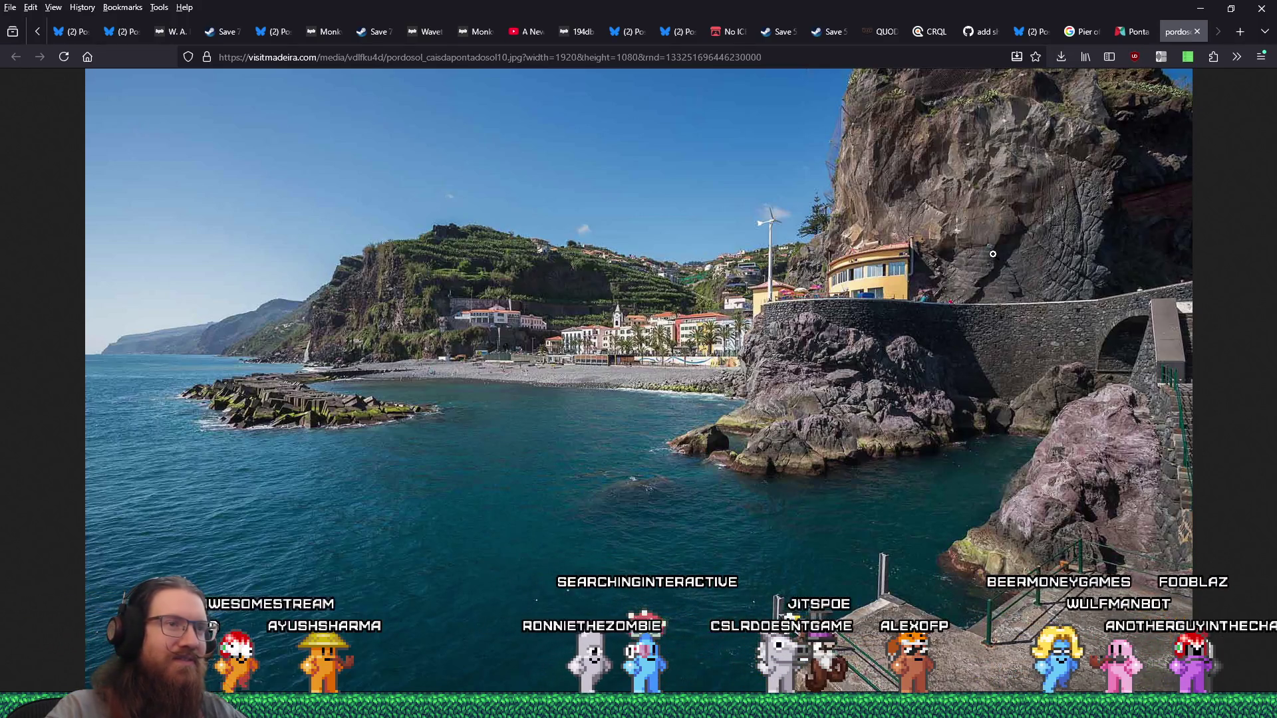
# Step: Save the photo via Save Image As into the e:\images\inspiration\quakelike castle folder
pyautogui.rightClick(904, 340)
pyautogui.click(934, 353)
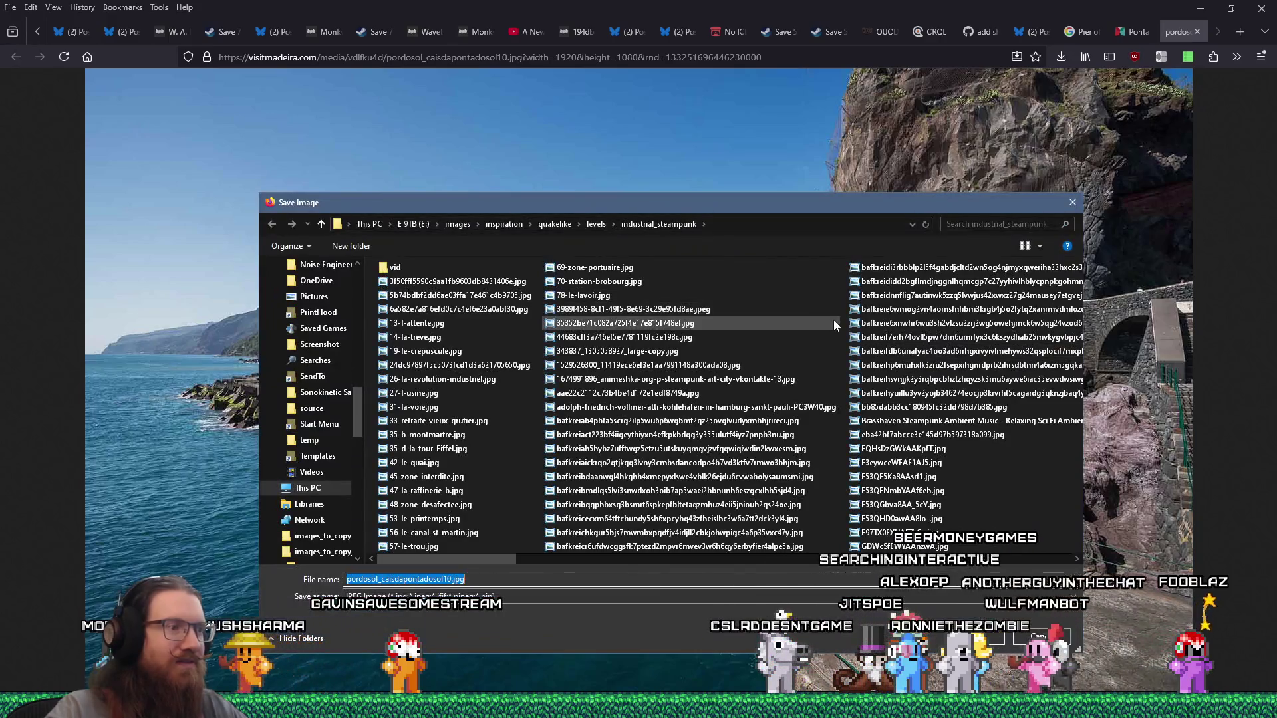
pyautogui.write('e:\\images\\inspir')
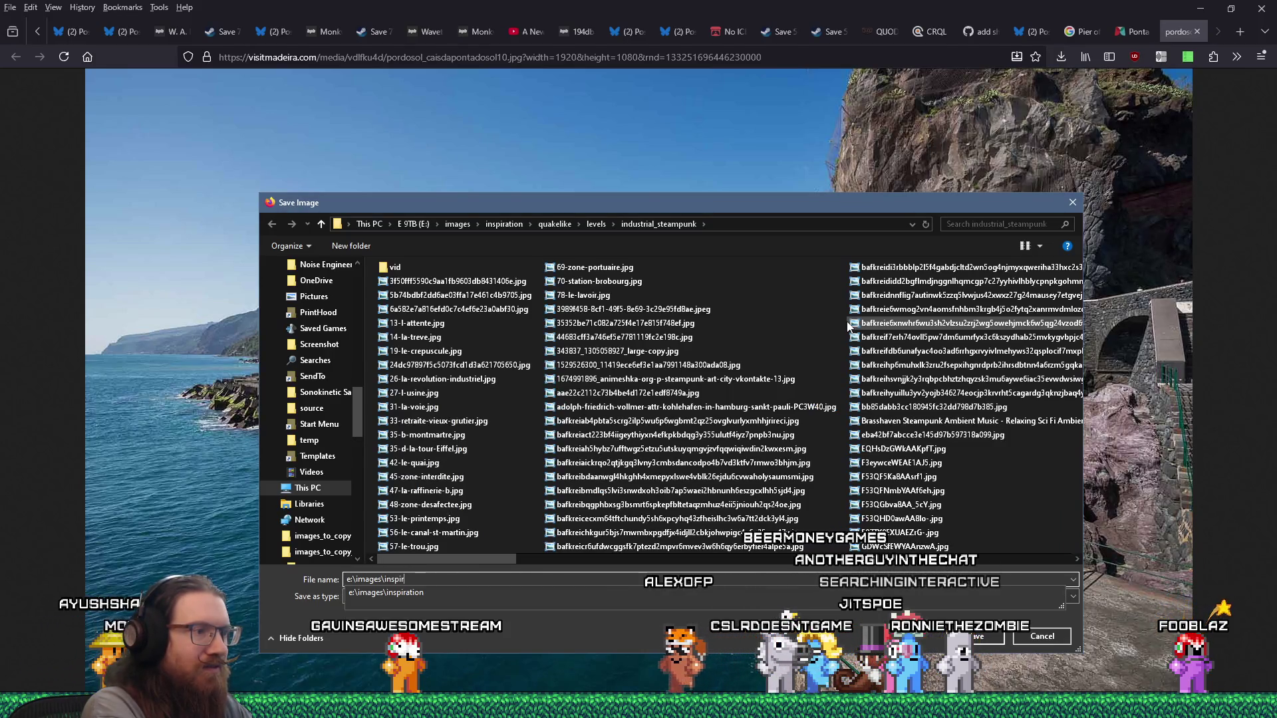
pyautogui.write('ation\\quakelike\\')
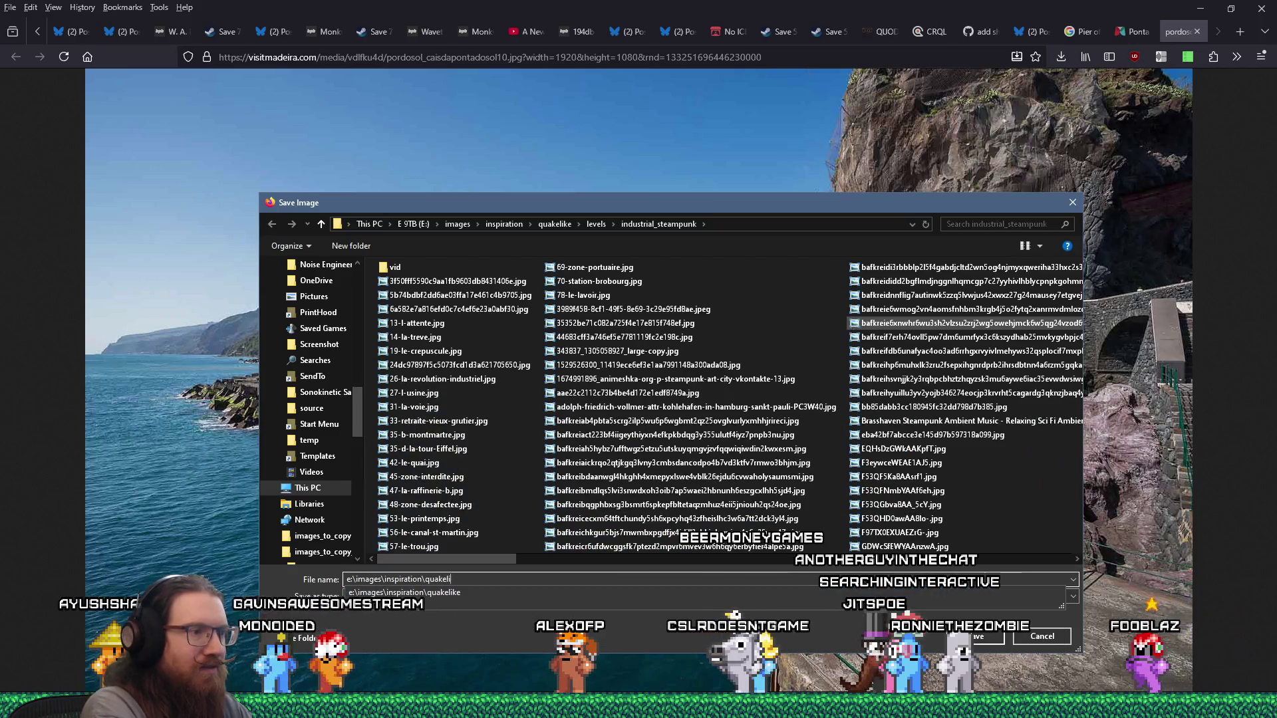
pyautogui.press('Return')
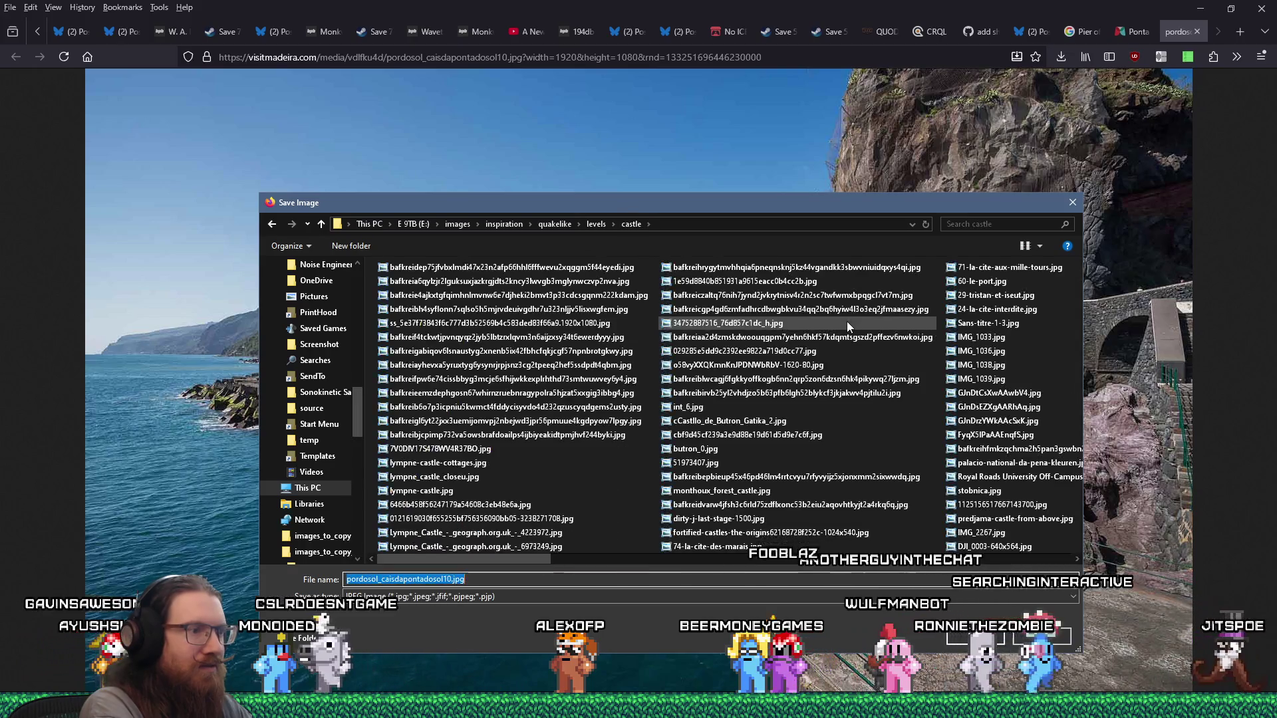
pyautogui.press('Return')
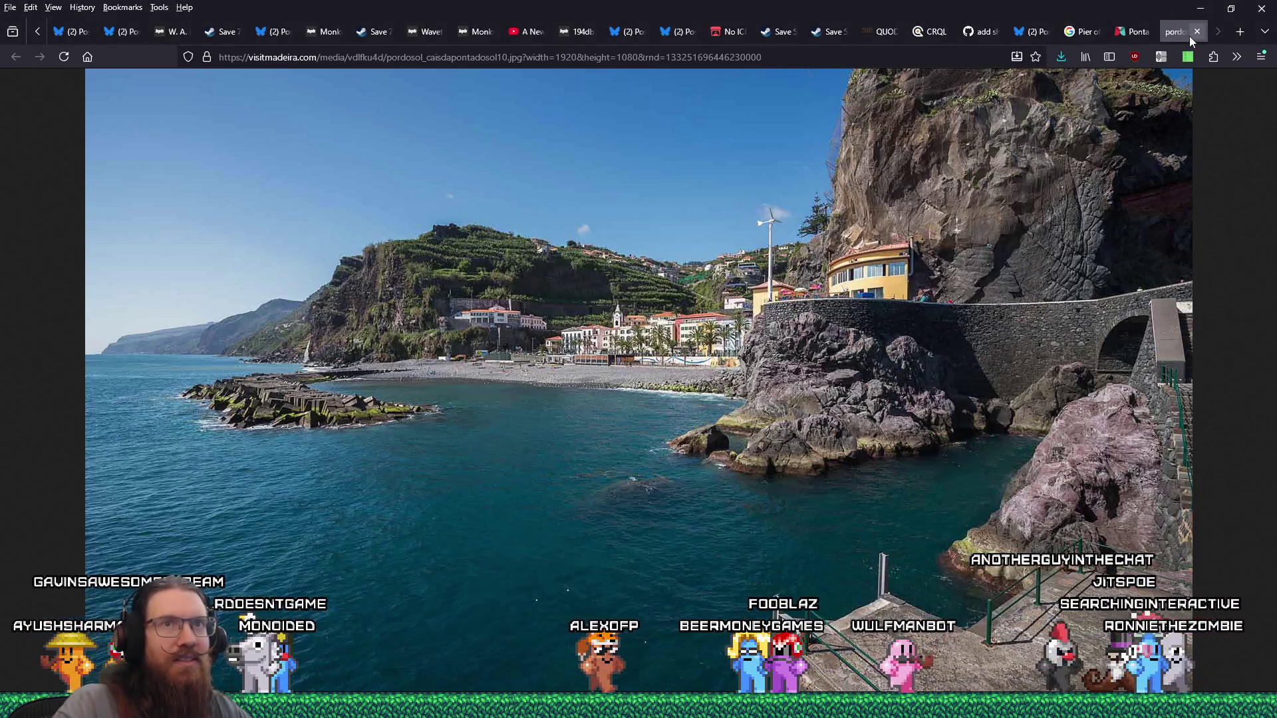
# Step: Save the stone arch pier photo from the Visit Madeira gallery to the castle folder
pyautogui.click(1191, 35)
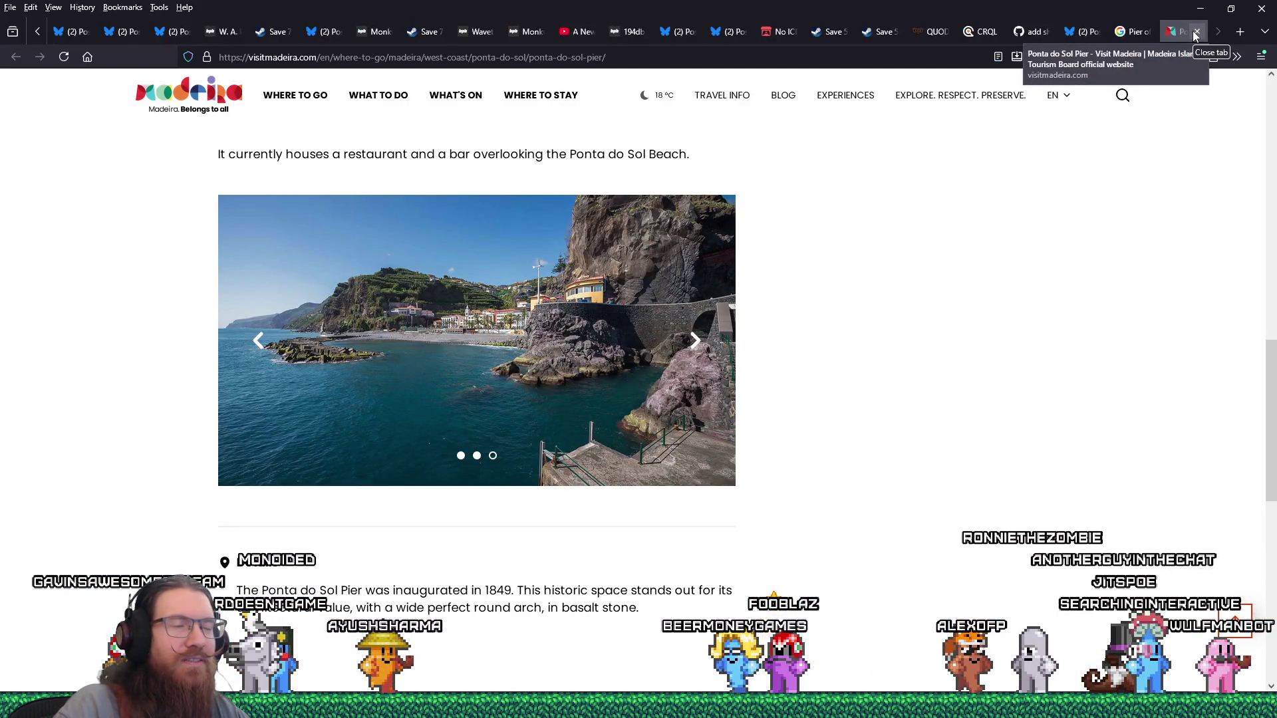
pyautogui.click(265, 346)
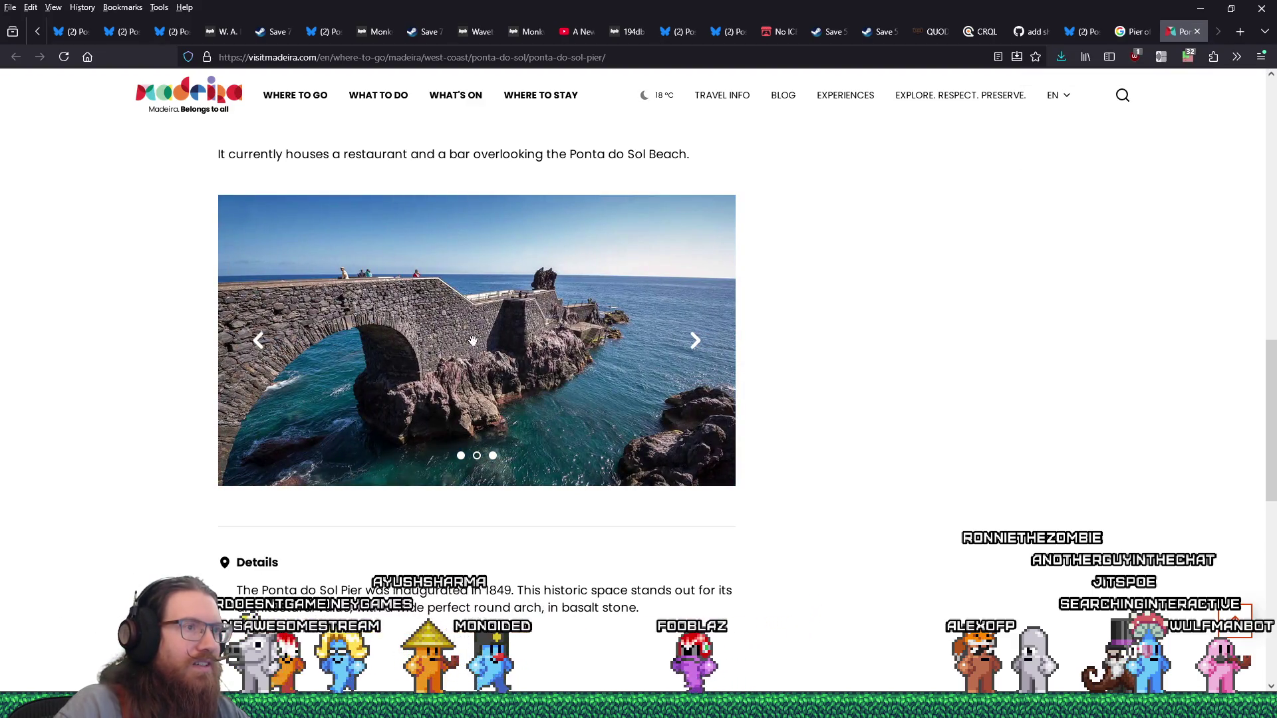
pyautogui.rightClick(518, 338)
pyautogui.click(583, 377)
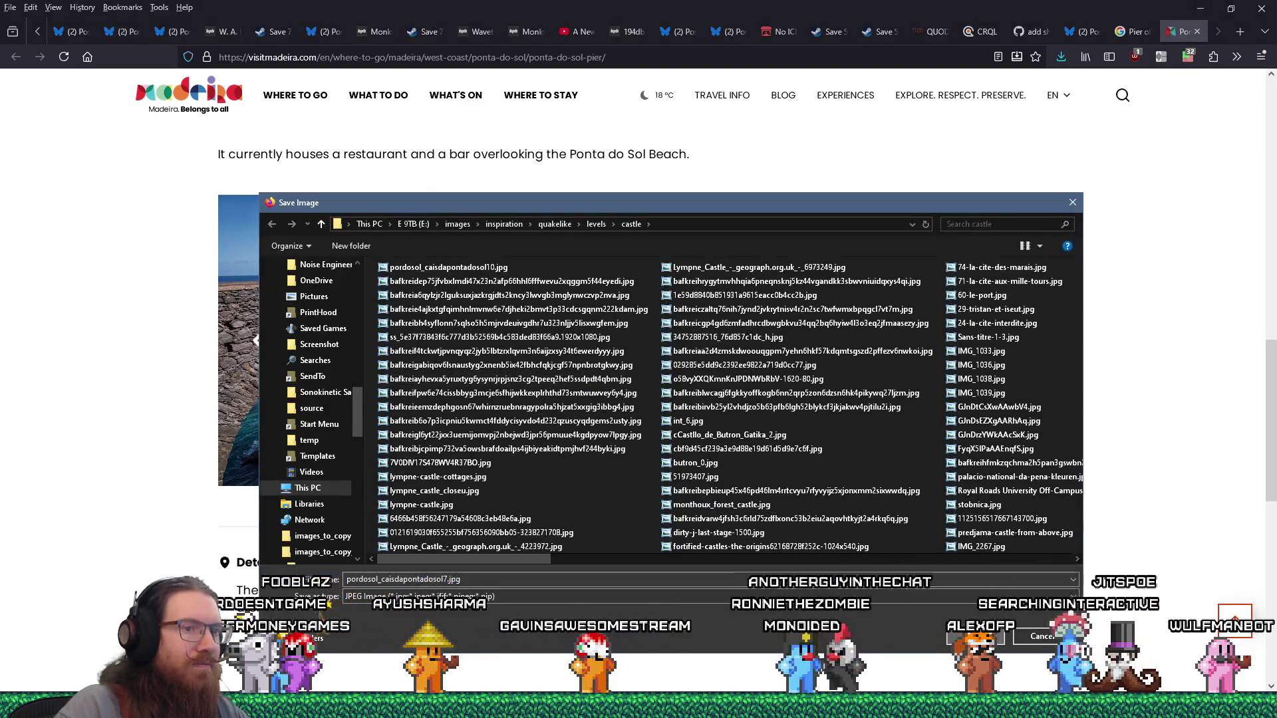
pyautogui.press('Return')
# Step: Save the aerial cliff-and-pier photo to the castle folder and close the Visit Madeira page
pyautogui.click(253, 346)
pyautogui.rightClick(458, 365)
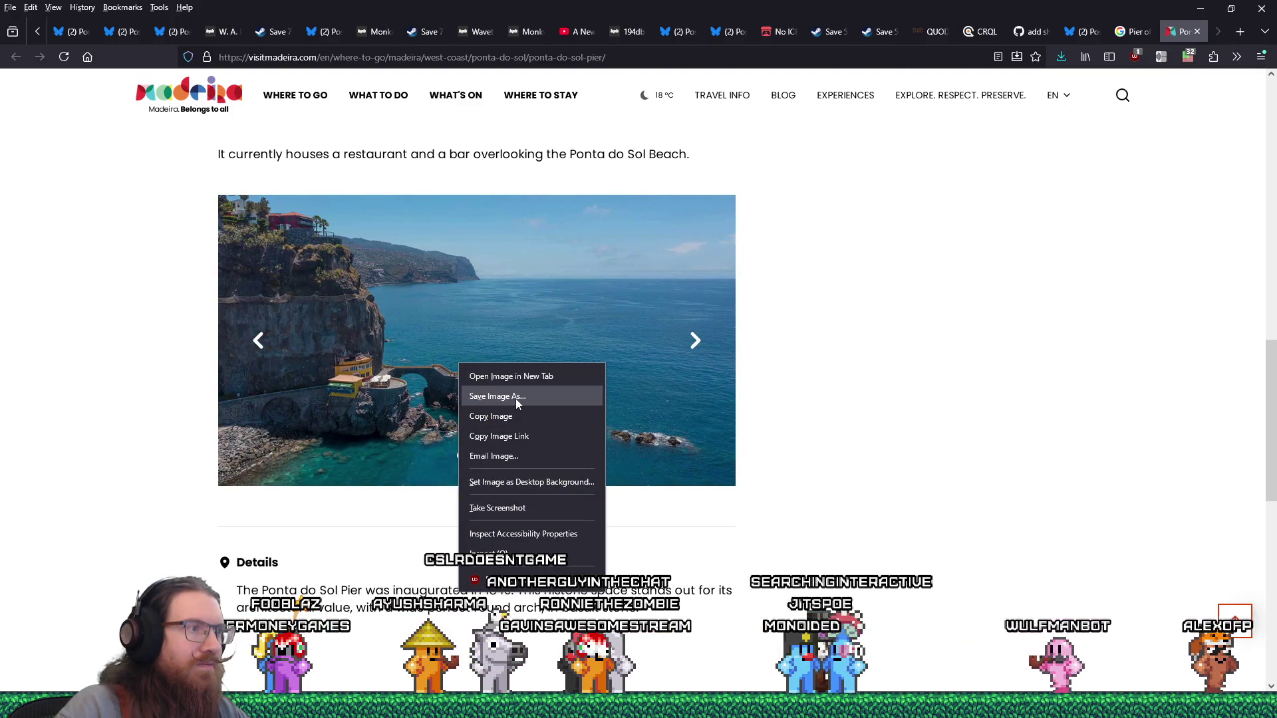
pyautogui.click(439, 374)
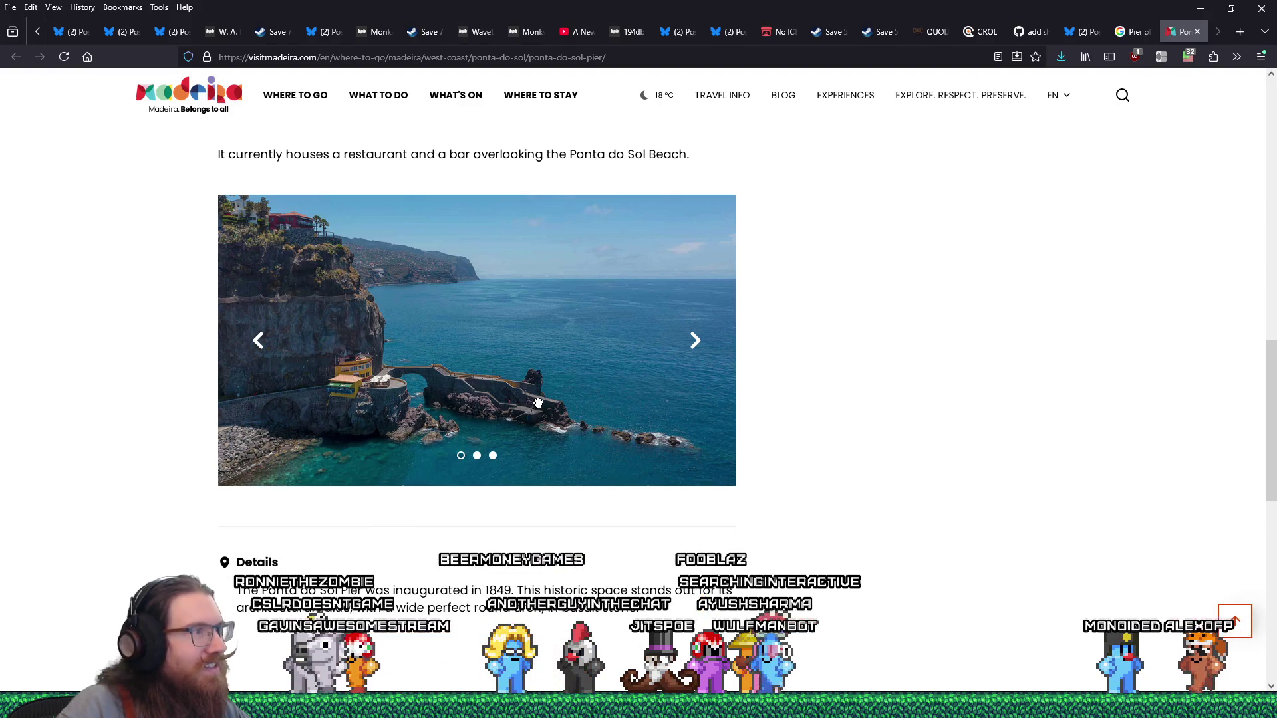
pyautogui.rightClick(506, 363)
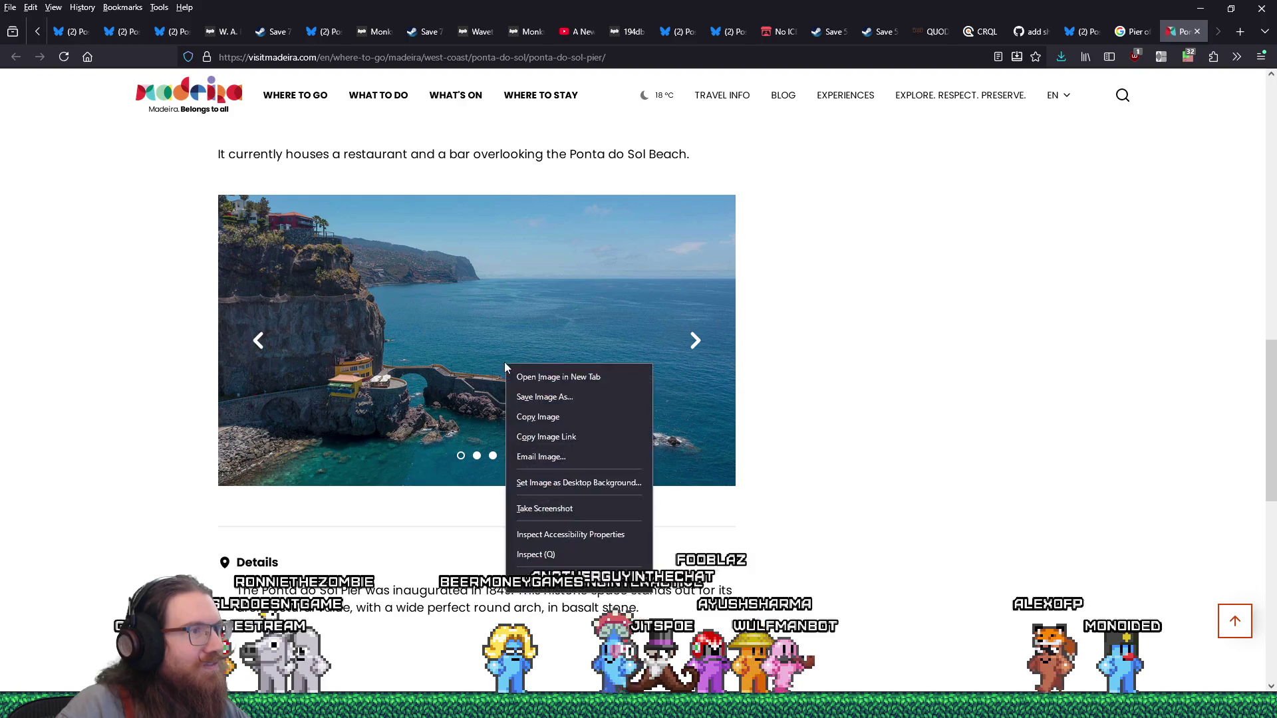
pyautogui.click(543, 396)
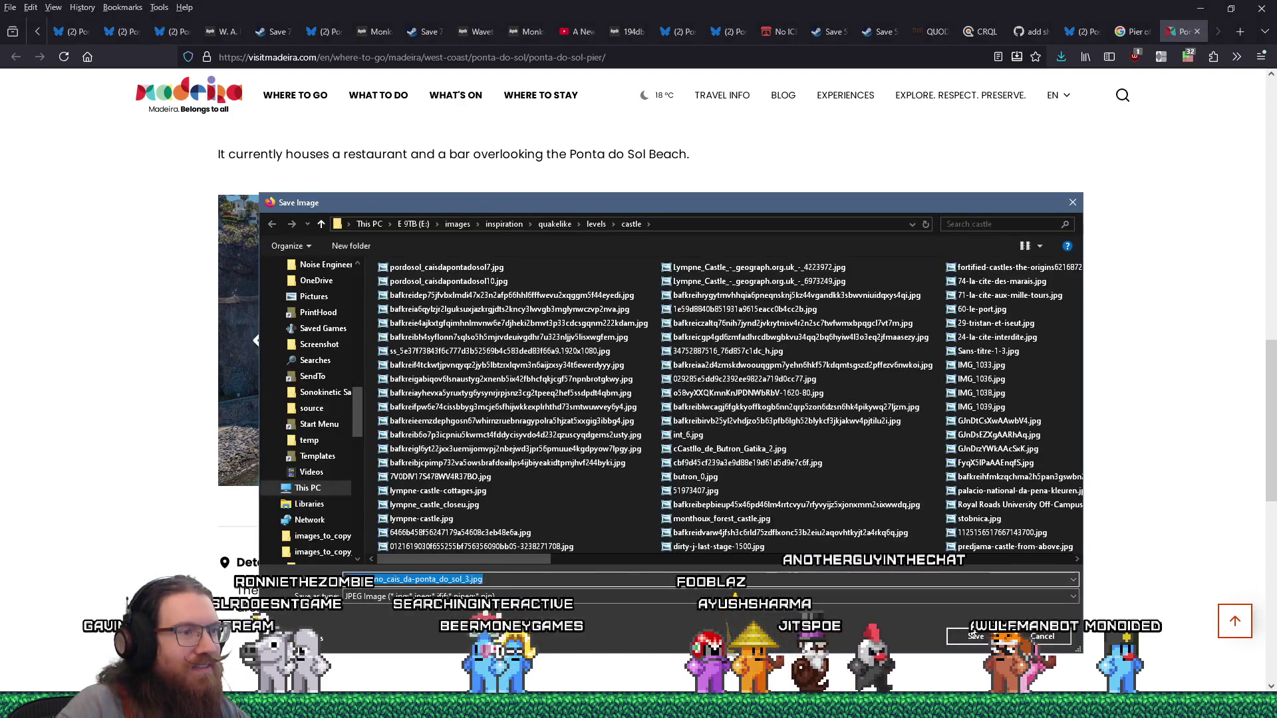
pyautogui.click(975, 636)
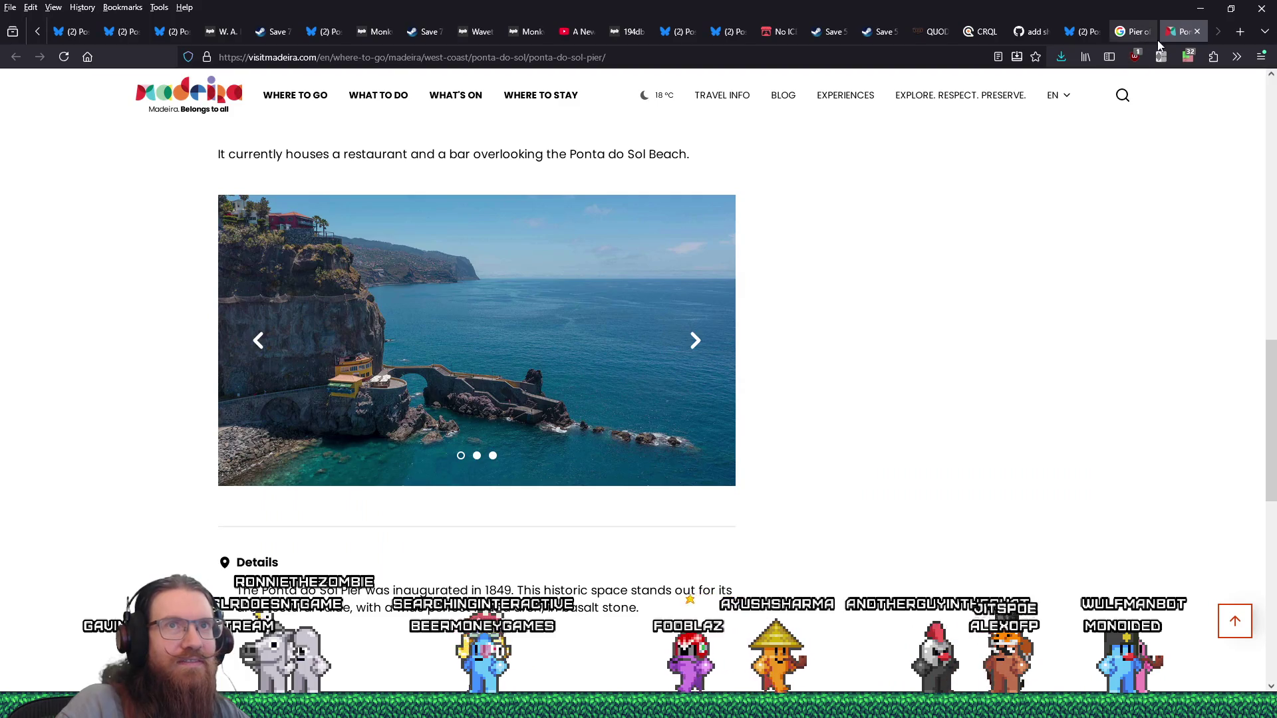
pyautogui.click(1196, 32)
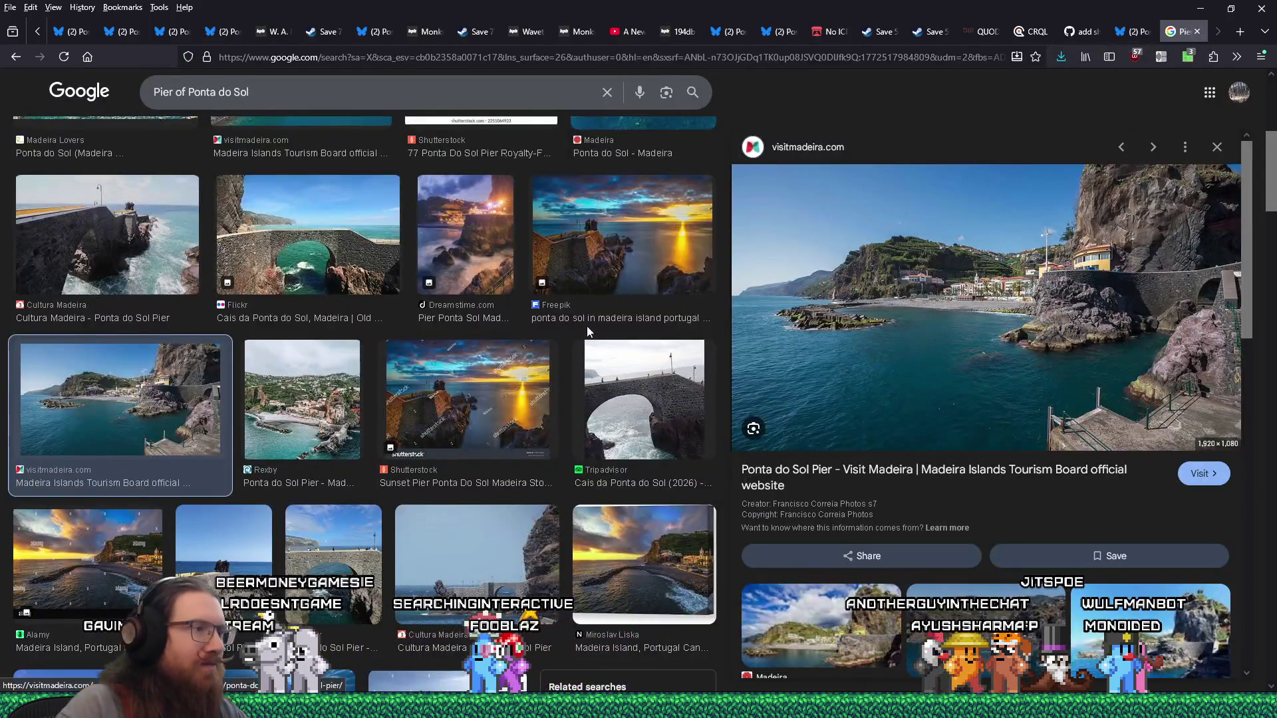
# Step: Preview the Madeira 'Ponta do Sol Pier - 2018-03-23' walkway photo and open its source page
pyautogui.scroll(-10, 588, 331)
pyautogui.scroll(4, 552, 326)
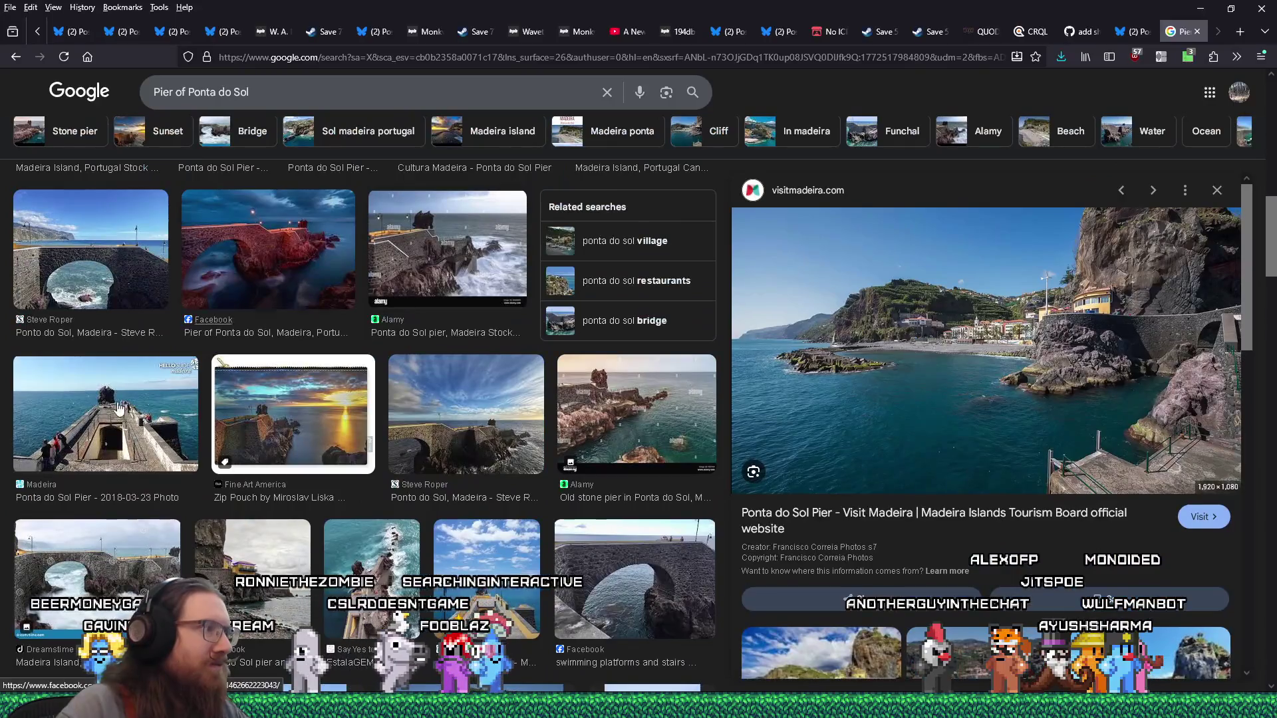
pyautogui.click(79, 427)
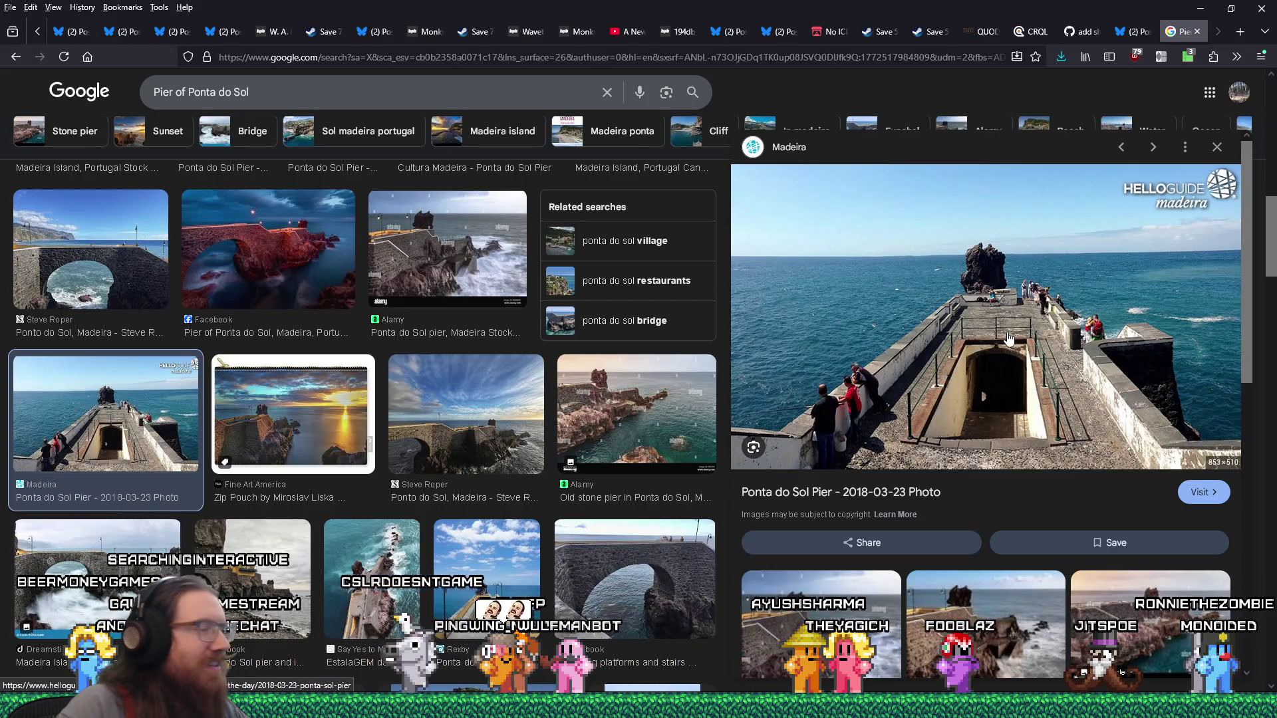
pyautogui.click(1008, 339)
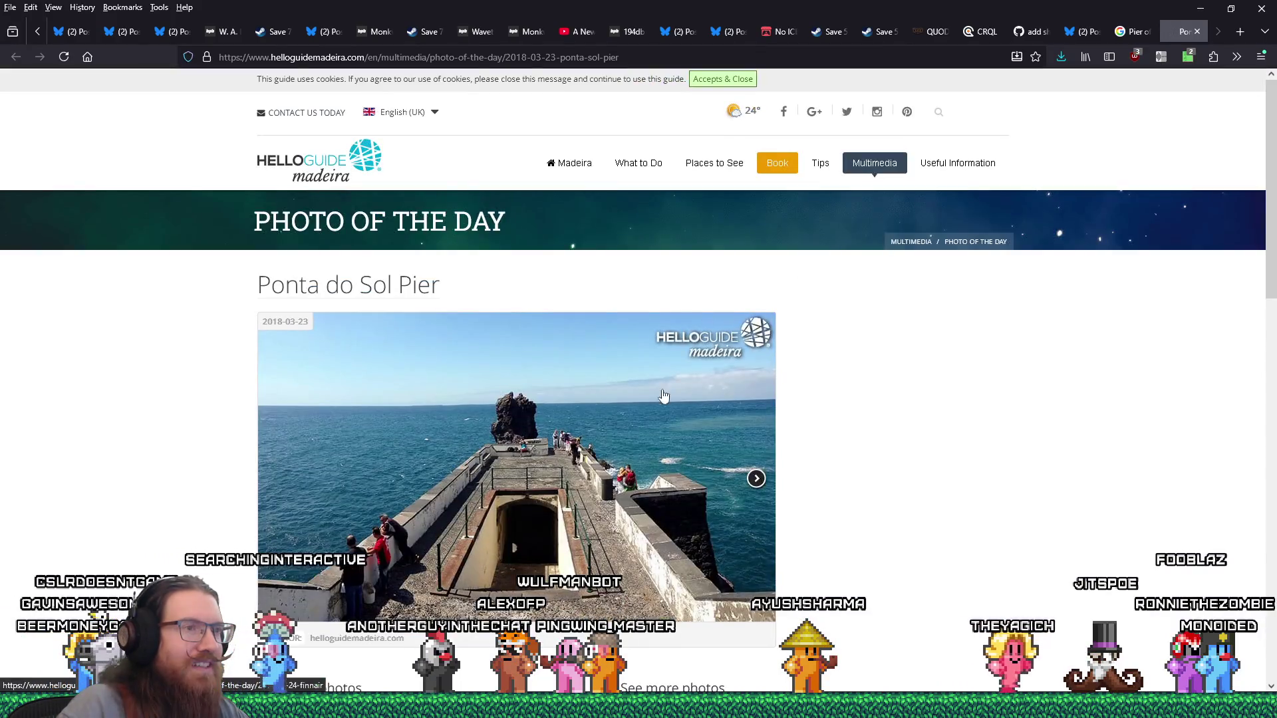
# Step: Save the enlarged HelloGuide pier walkway photo into the castle folder, then close the page
pyautogui.click(609, 421)
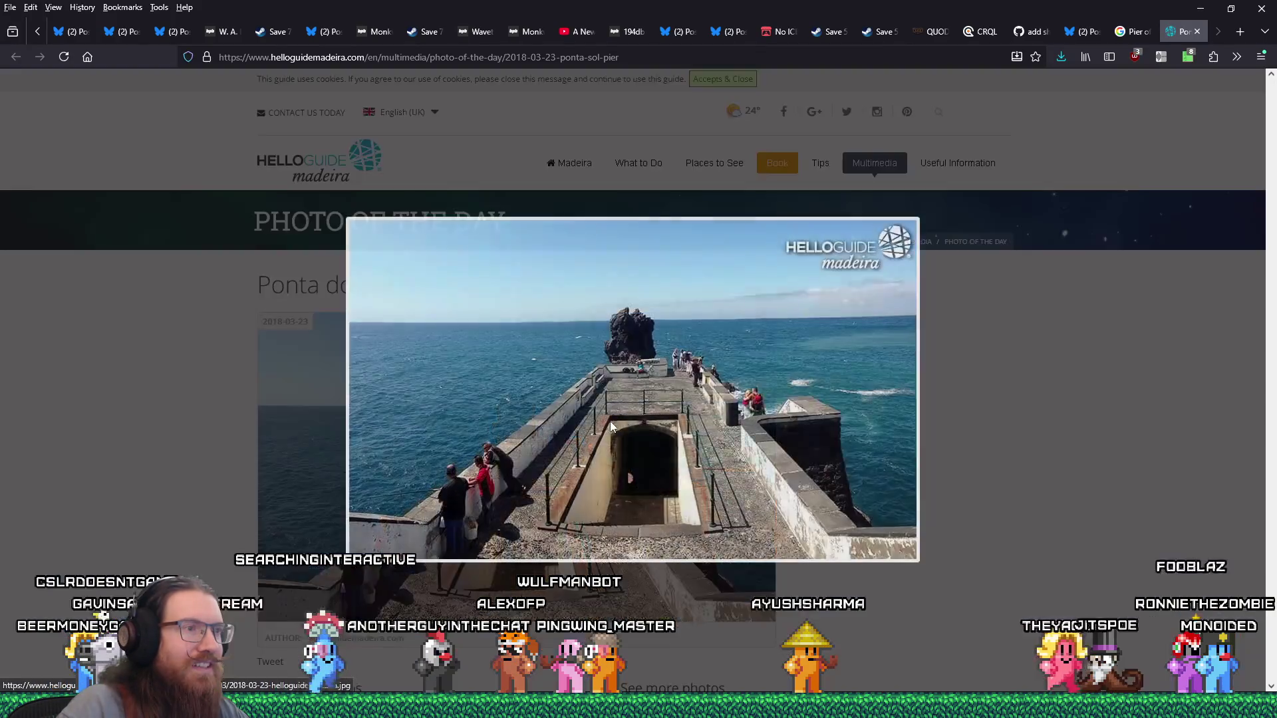
pyautogui.rightClick(644, 393)
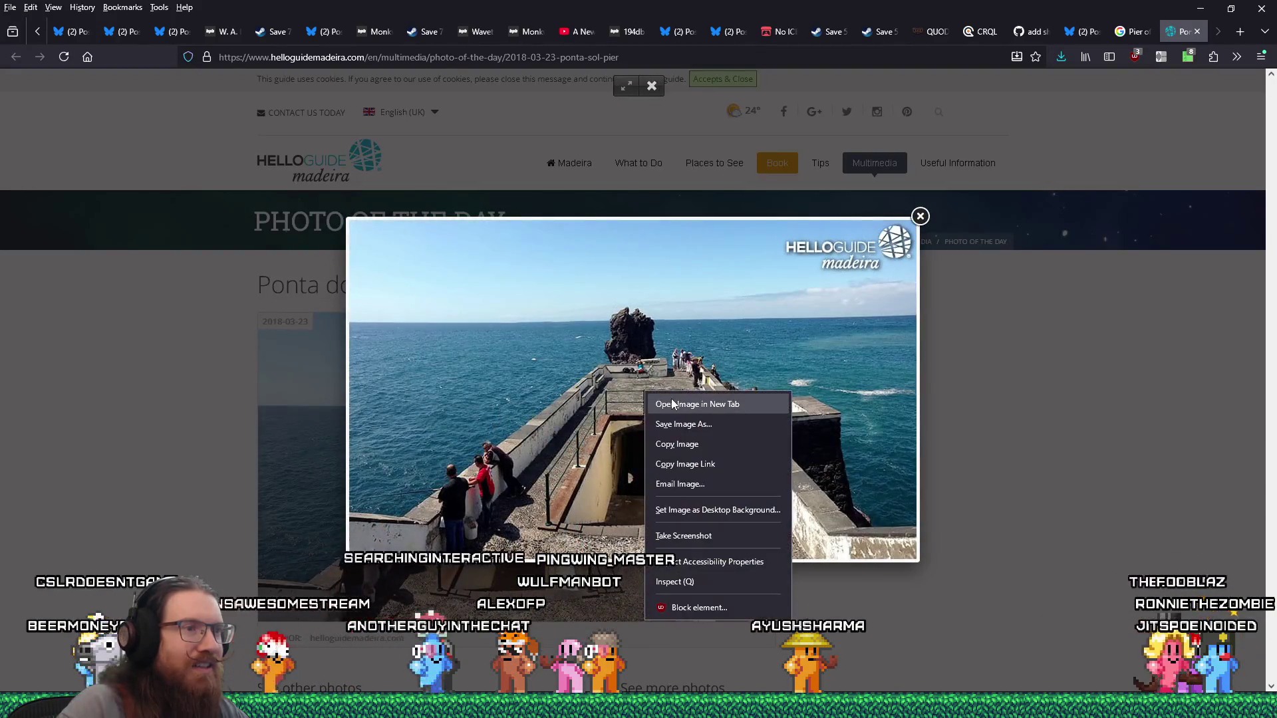
pyautogui.click(703, 426)
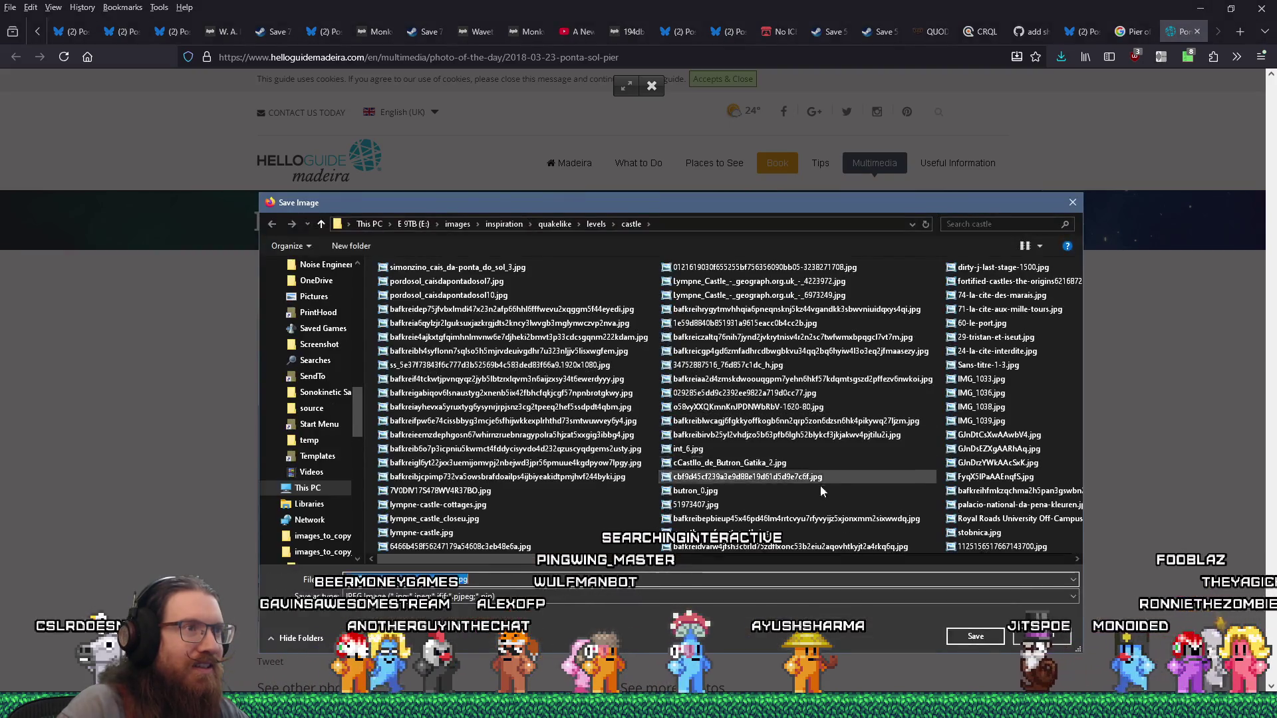
pyautogui.click(972, 635)
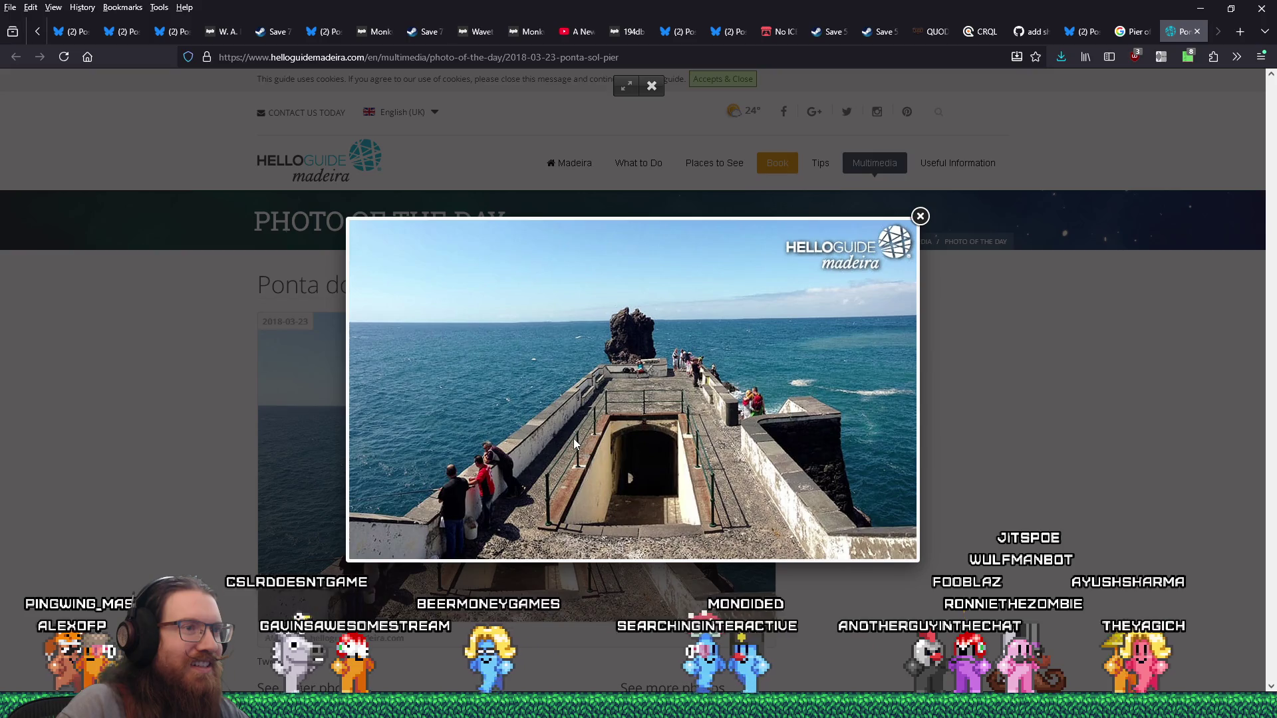
pyautogui.click(1197, 31)
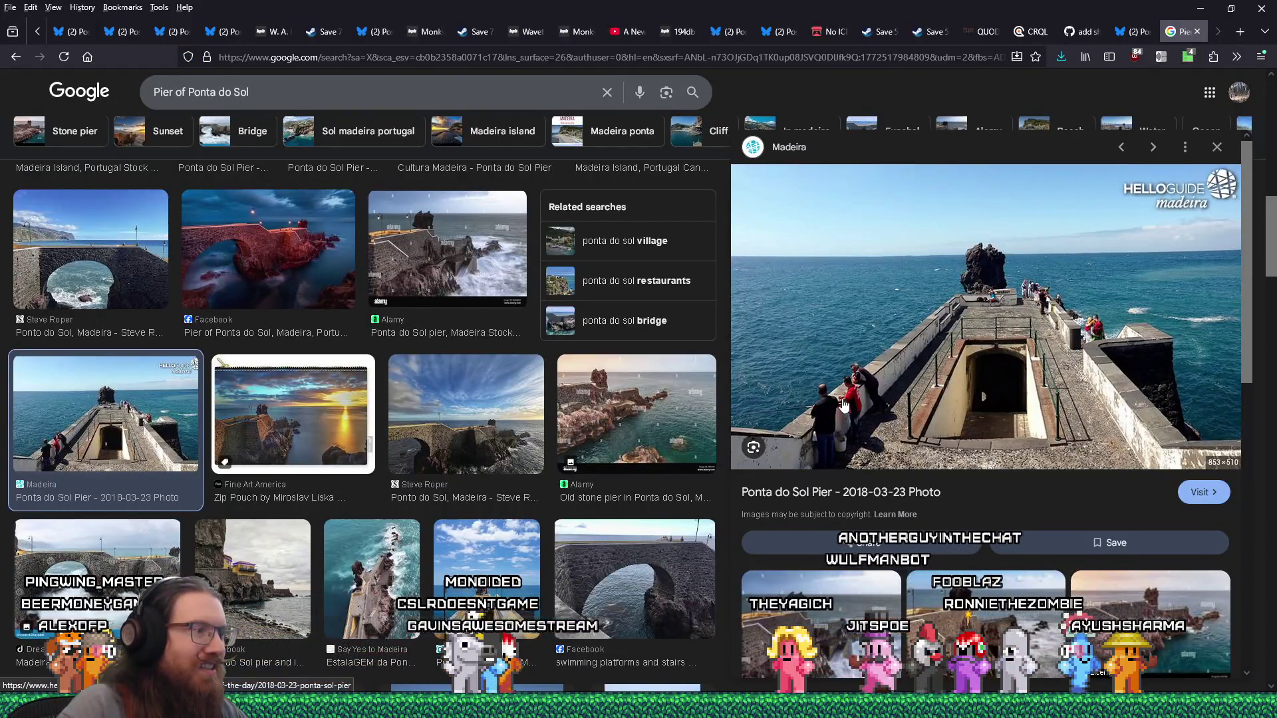
# Step: Open the Rexby source page of the yellow-walled pier photo and advance to the bridge photo
pyautogui.click(445, 564)
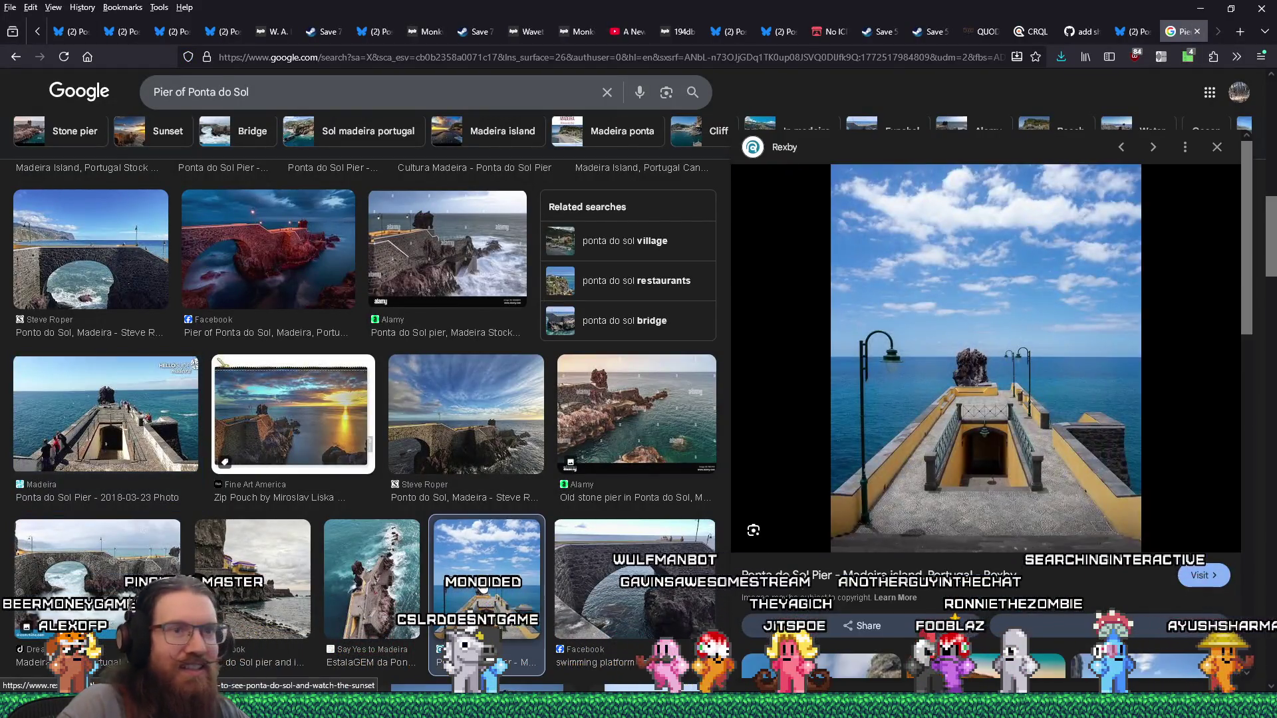
pyautogui.click(973, 412)
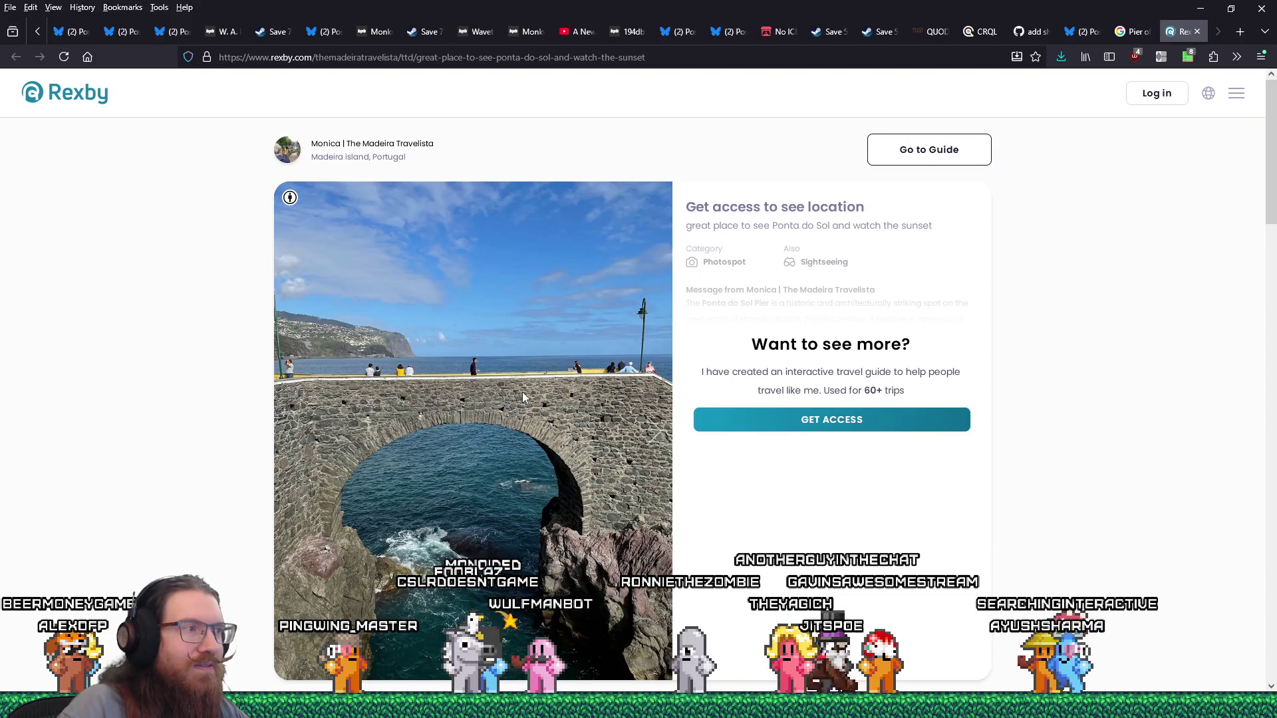
pyautogui.scroll(-5, 521, 393)
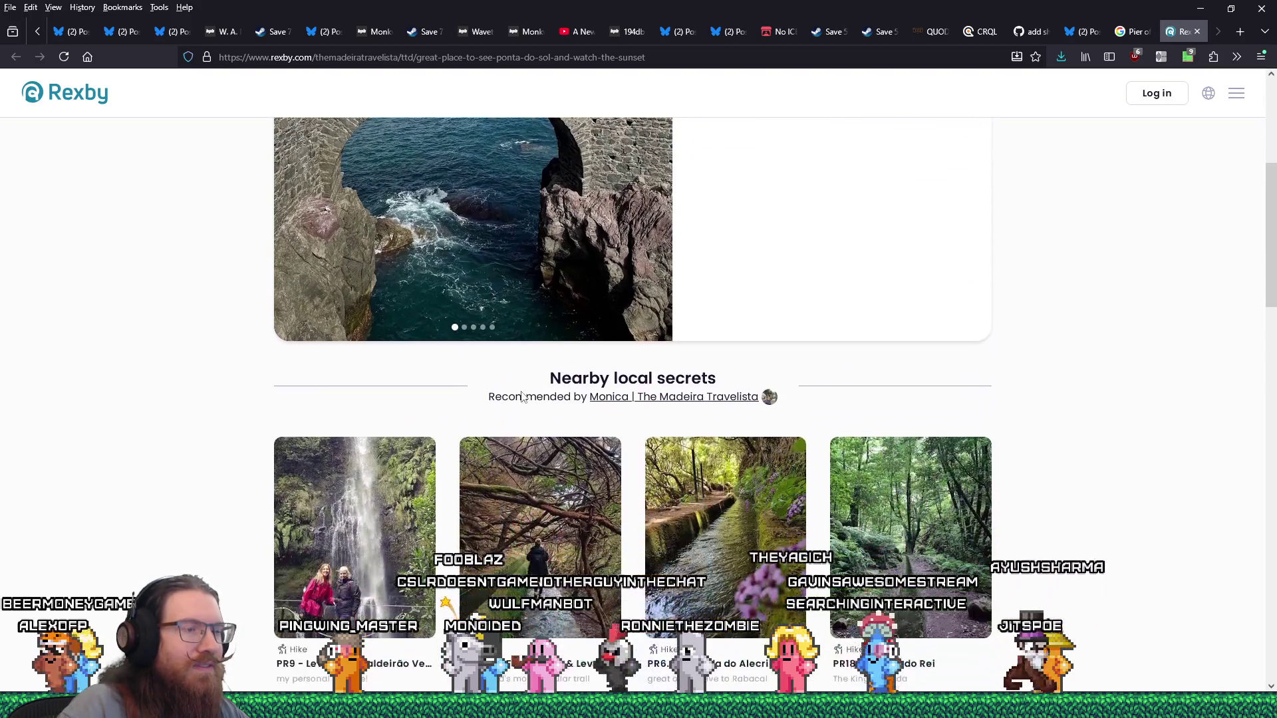
pyautogui.scroll(4, 521, 392)
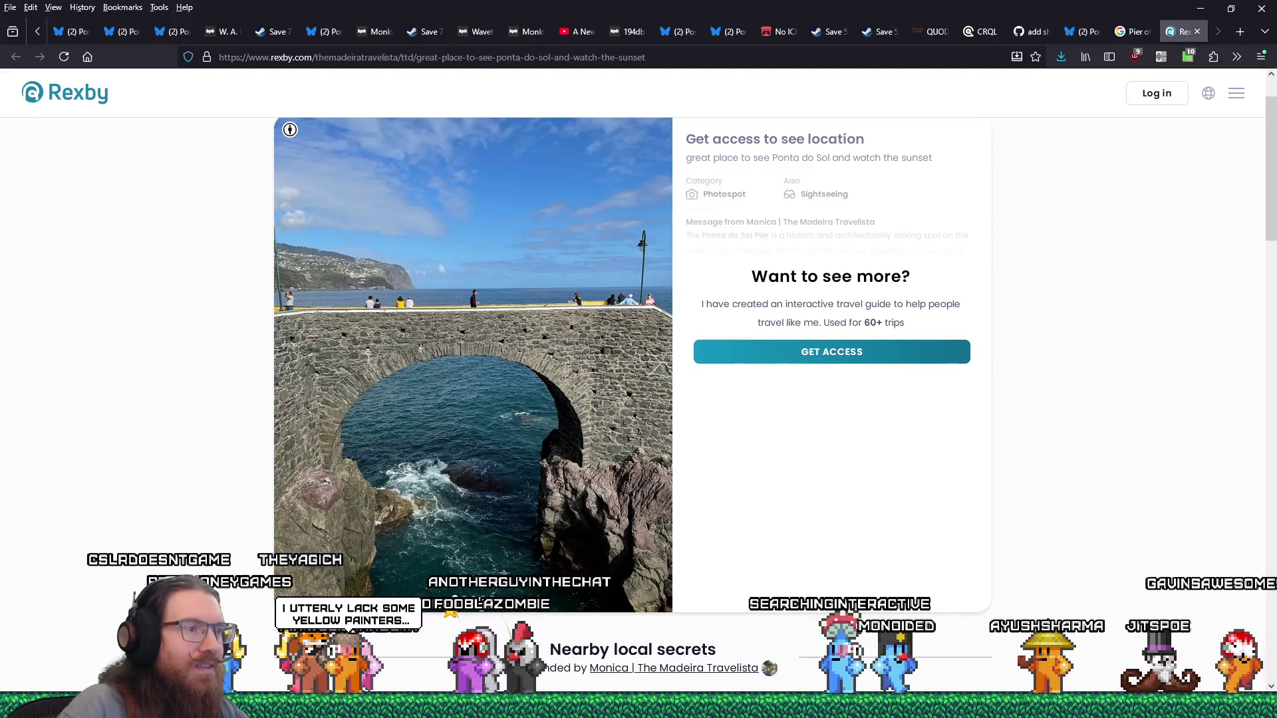
pyautogui.click(655, 364)
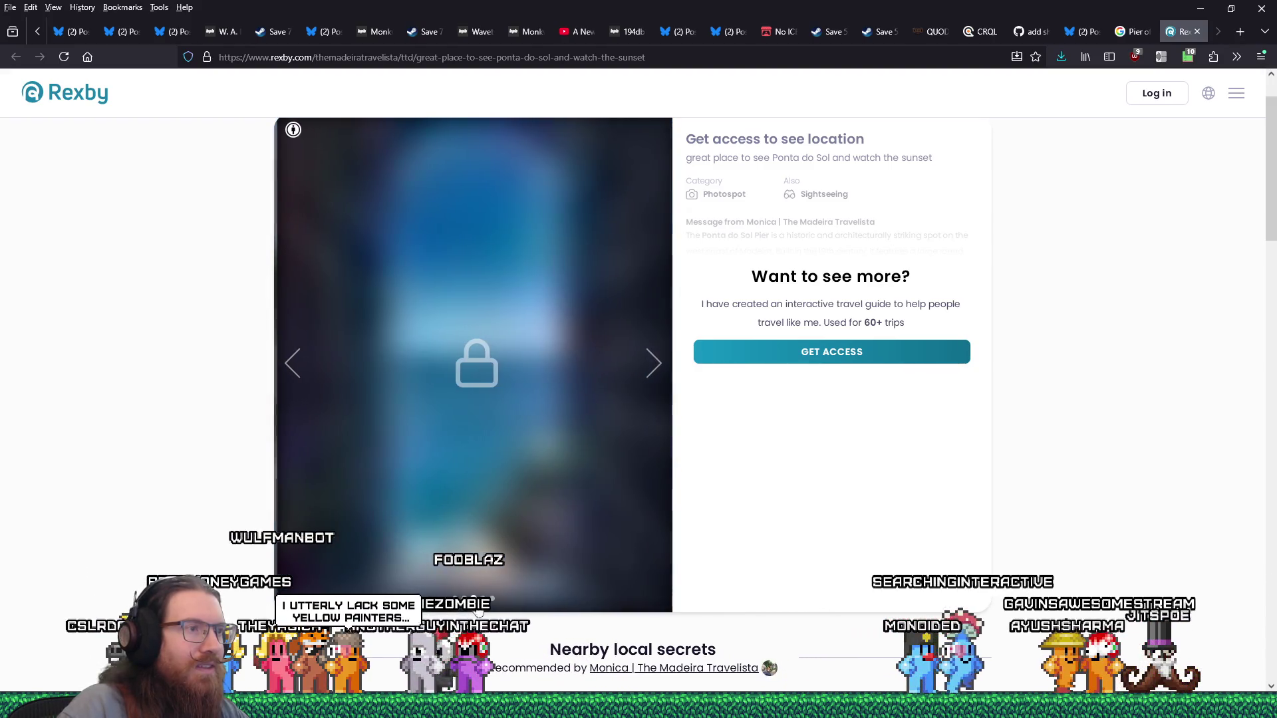
# Step: Save the full-size stone arch bridge photo to the castle folder and close the Rexby pages
pyautogui.rightClick(495, 374)
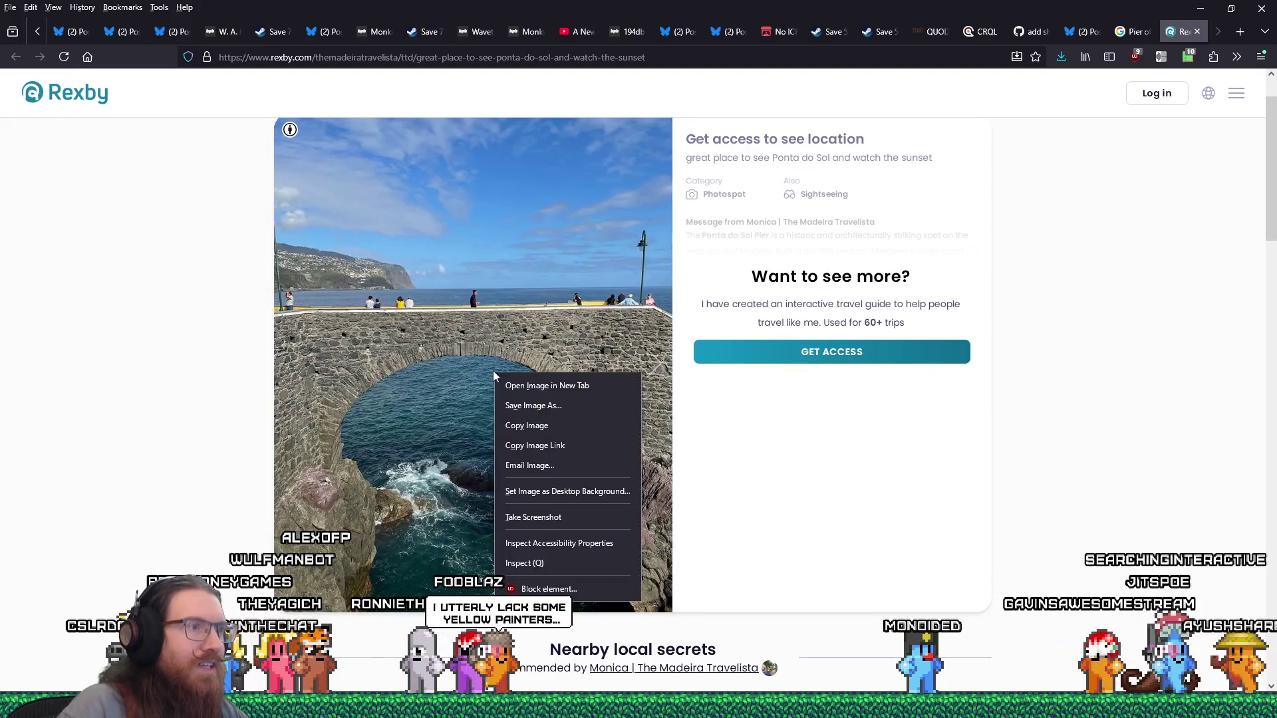
pyautogui.click(512, 386)
pyautogui.click(1178, 31)
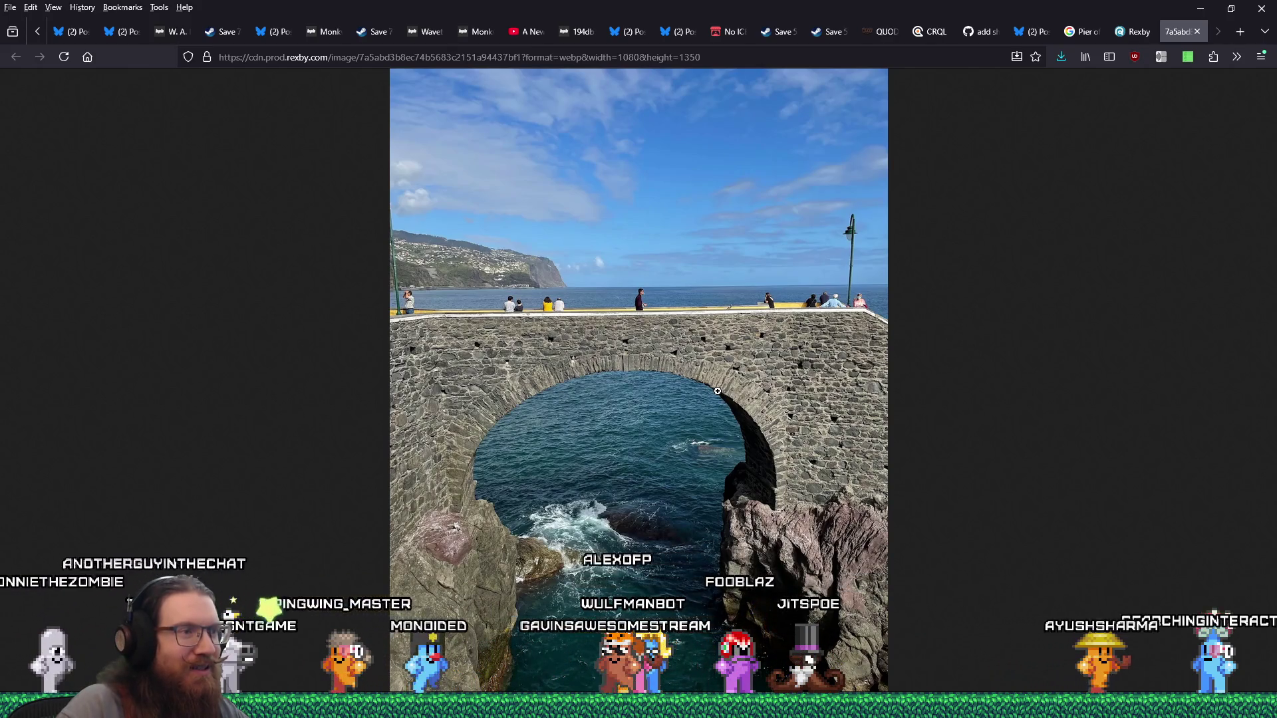
pyautogui.rightClick(639, 289)
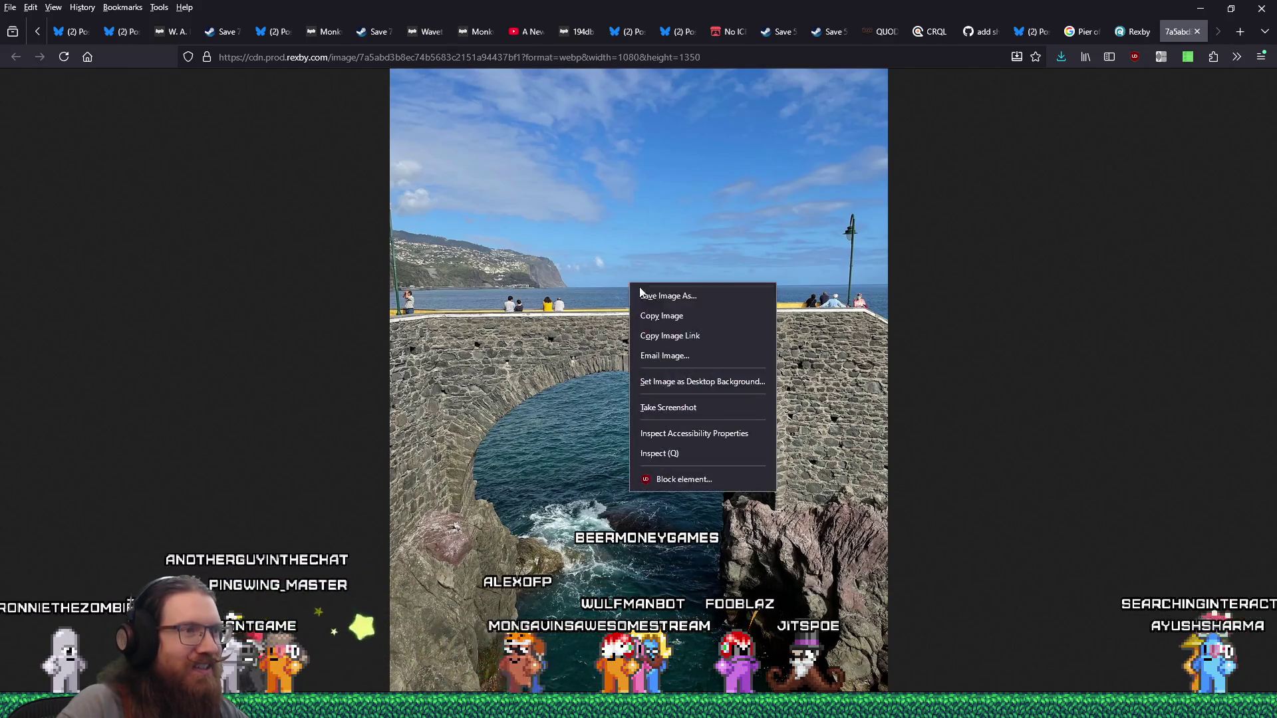
pyautogui.click(684, 300)
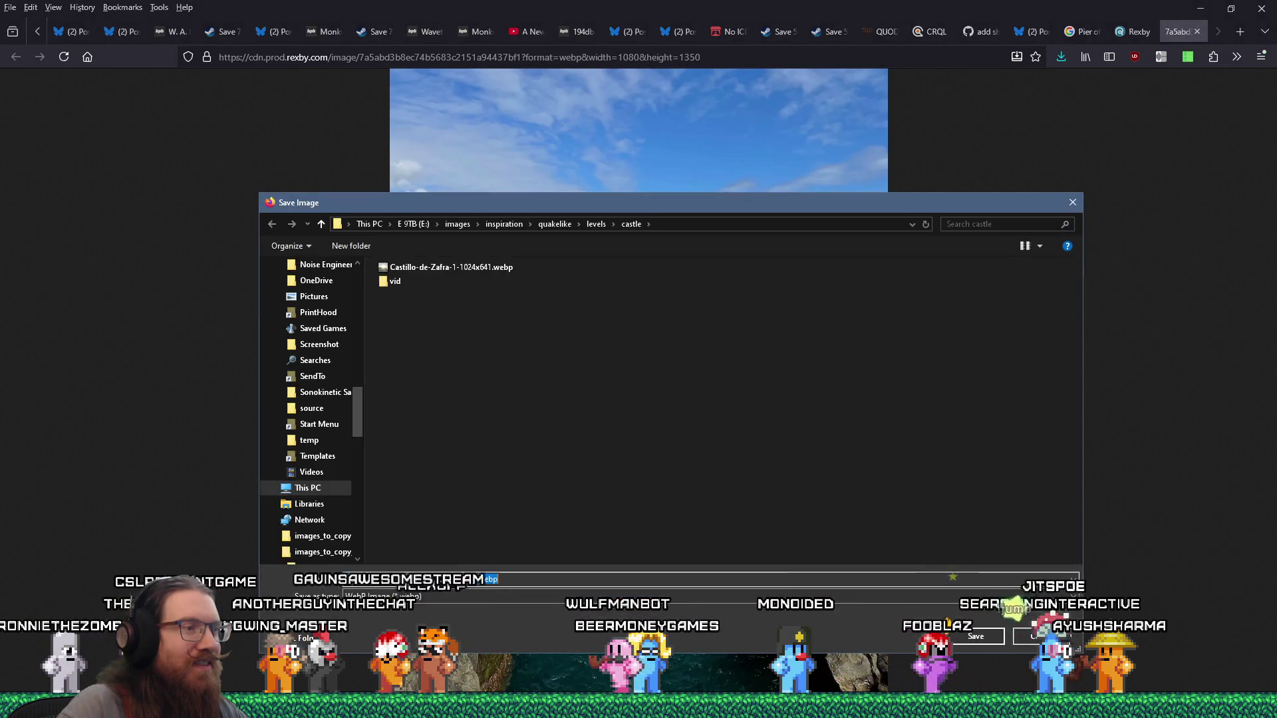
pyautogui.click(955, 636)
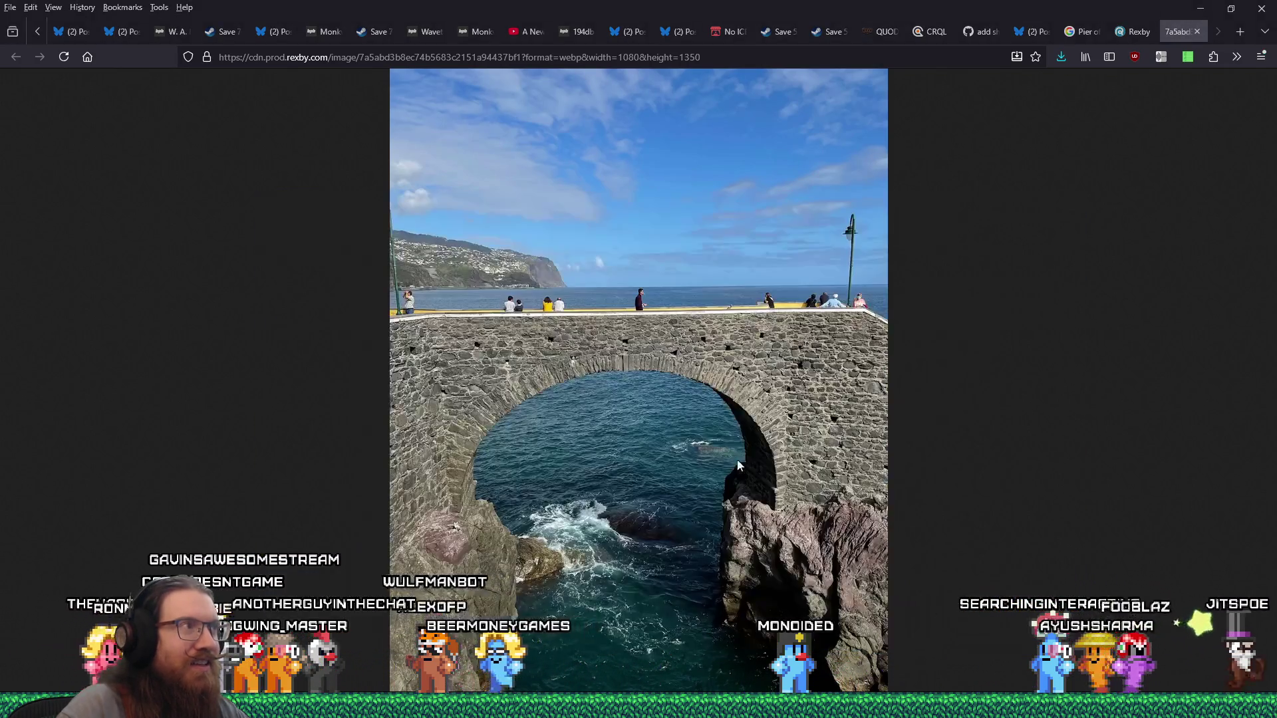
pyautogui.click(1197, 31)
pyautogui.scroll(-5, 678, 468)
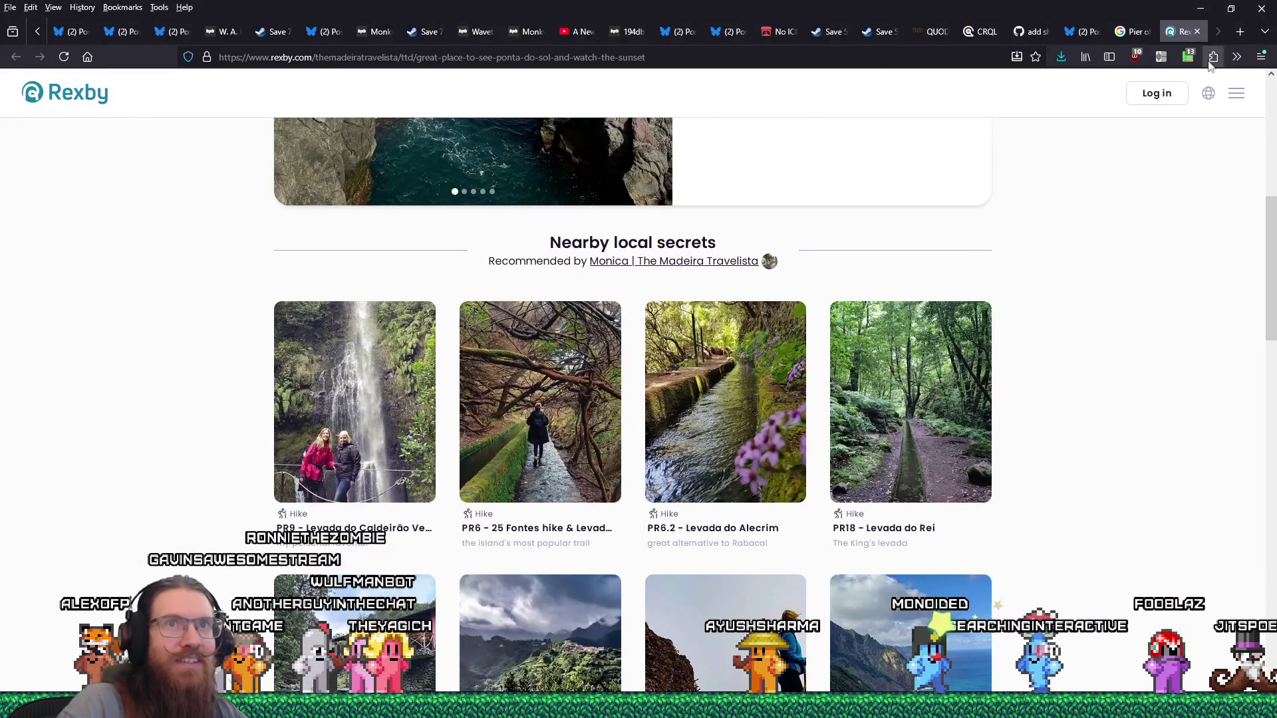
pyautogui.click(1197, 31)
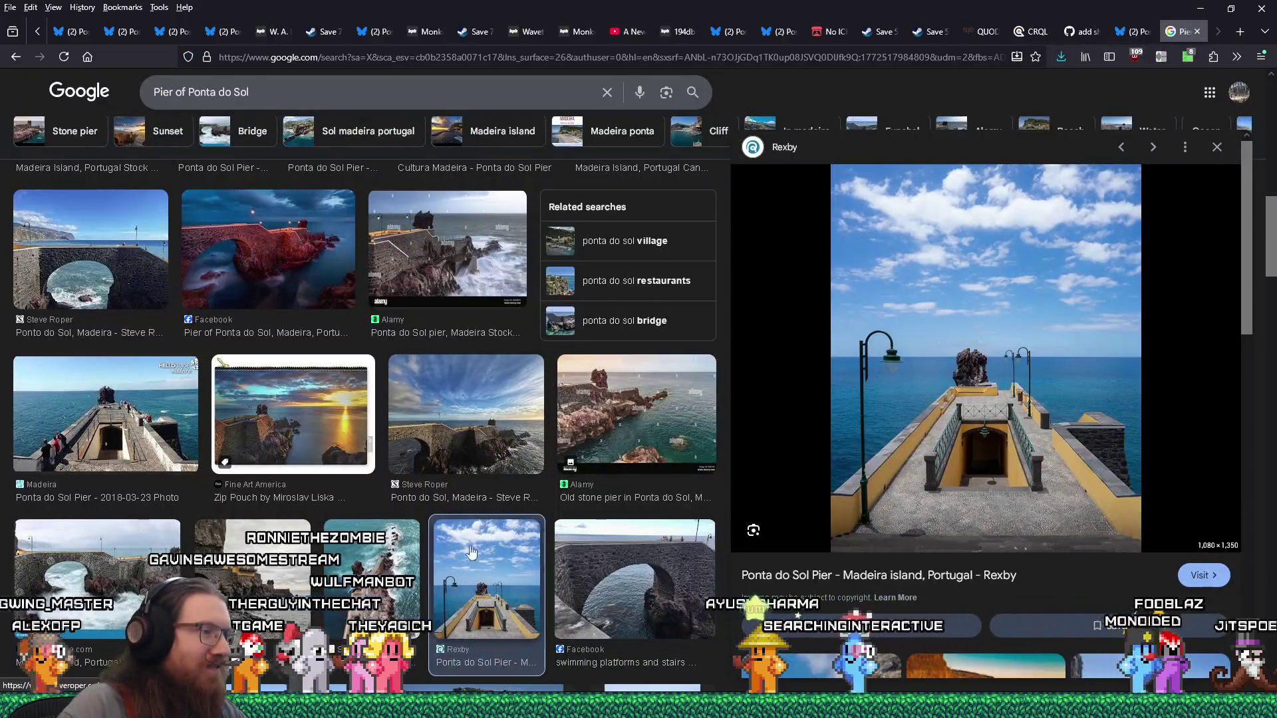
# Step: Preview the aerial Say Yes to Madeira pier photo and open its hotel article
pyautogui.click(365, 598)
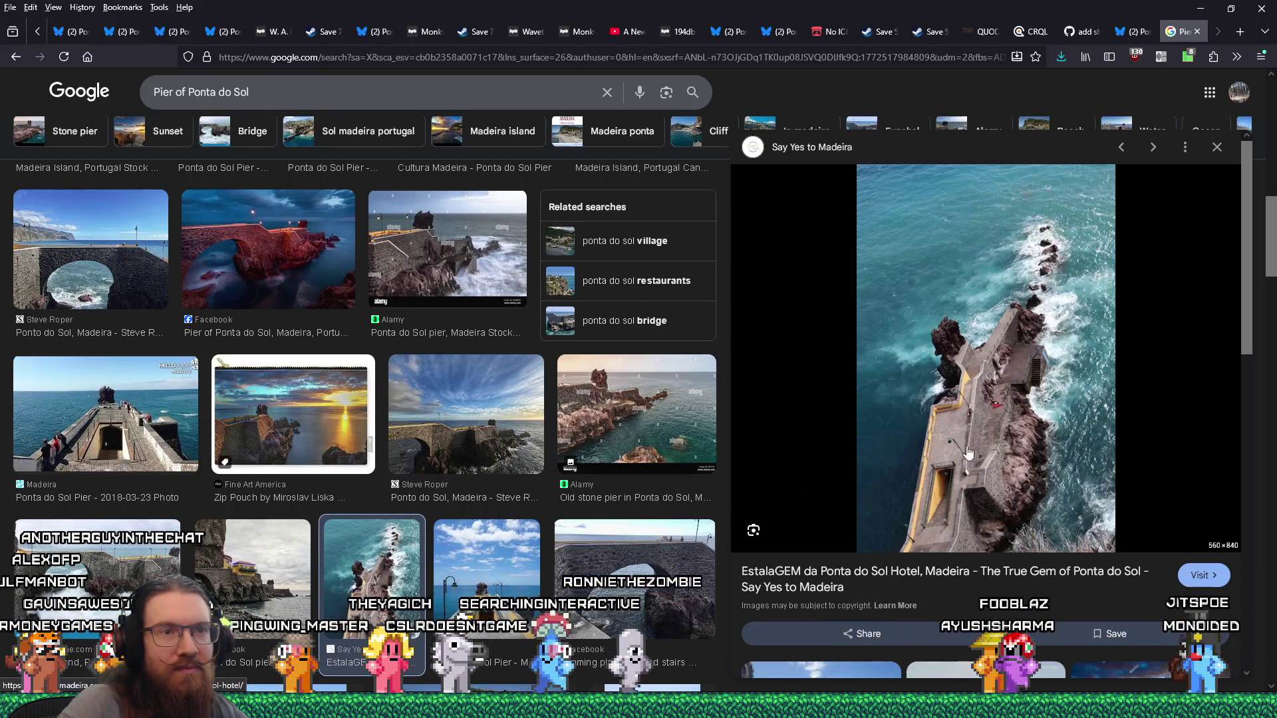
pyautogui.click(947, 451)
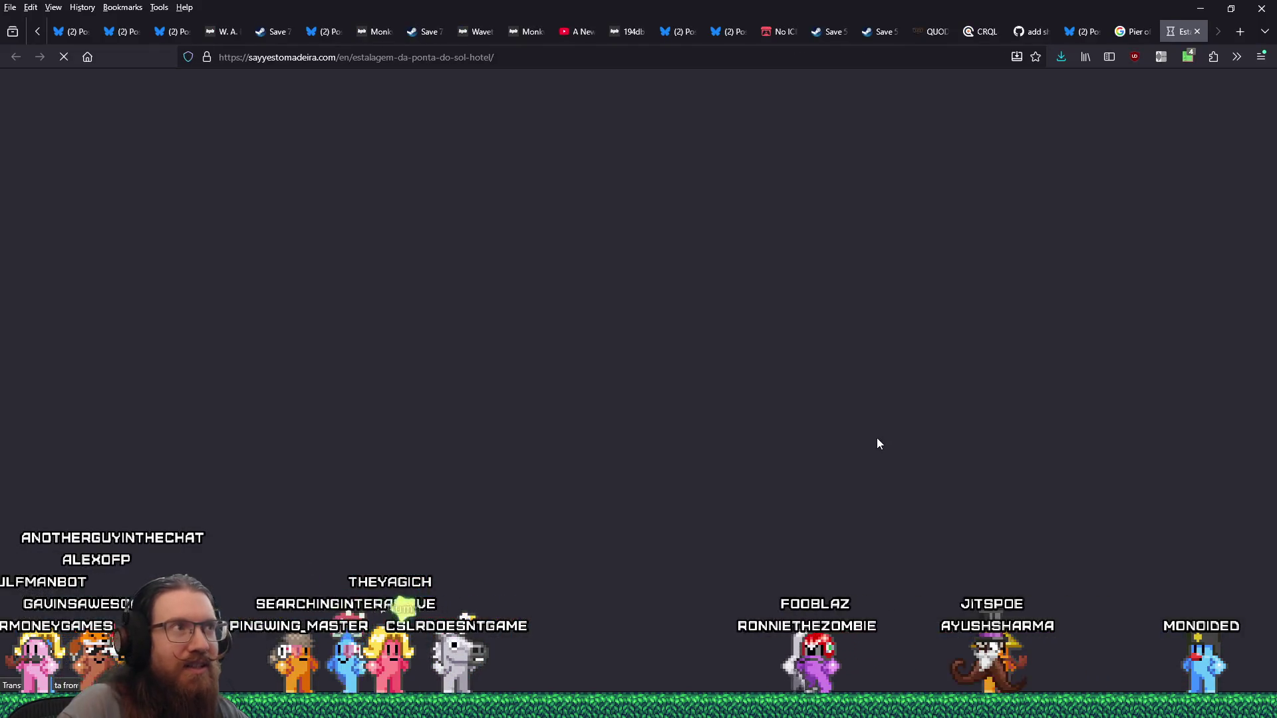
# Step: Scroll down the hotel article and save the aerial pier deck photo to the castle folder
pyautogui.scroll(-10, 871, 435)
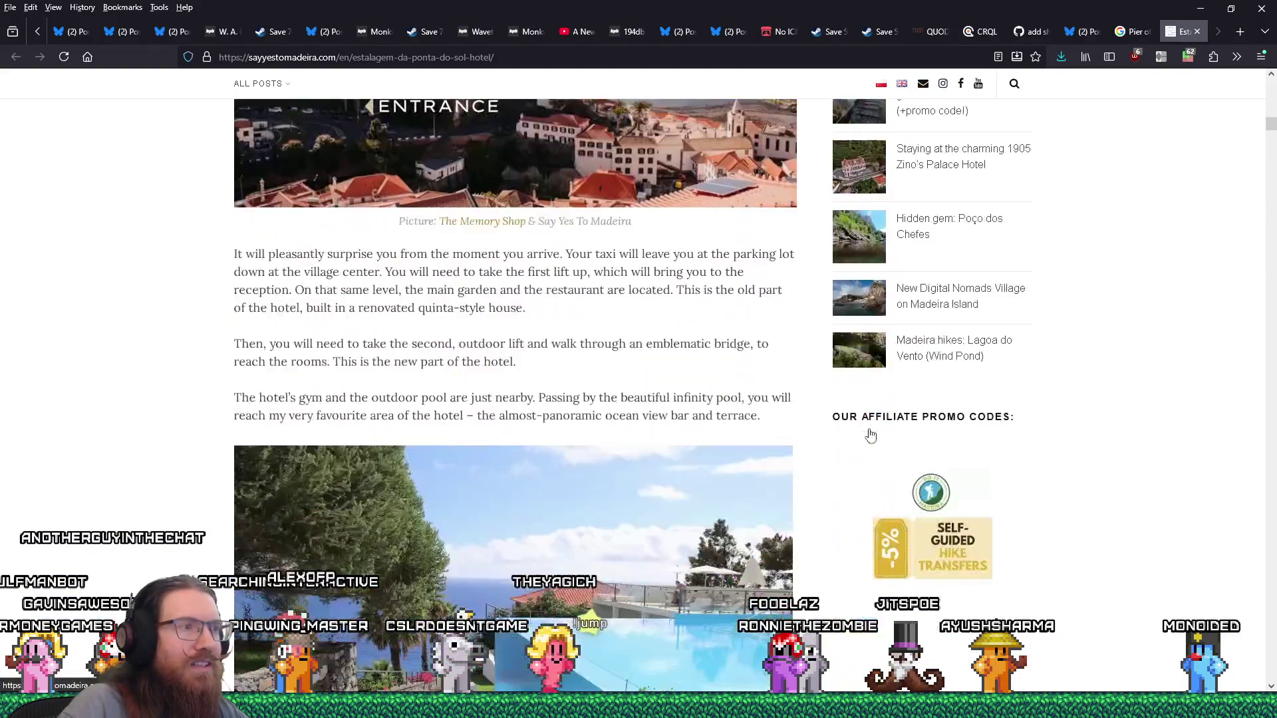
pyautogui.scroll(-15, 870, 435)
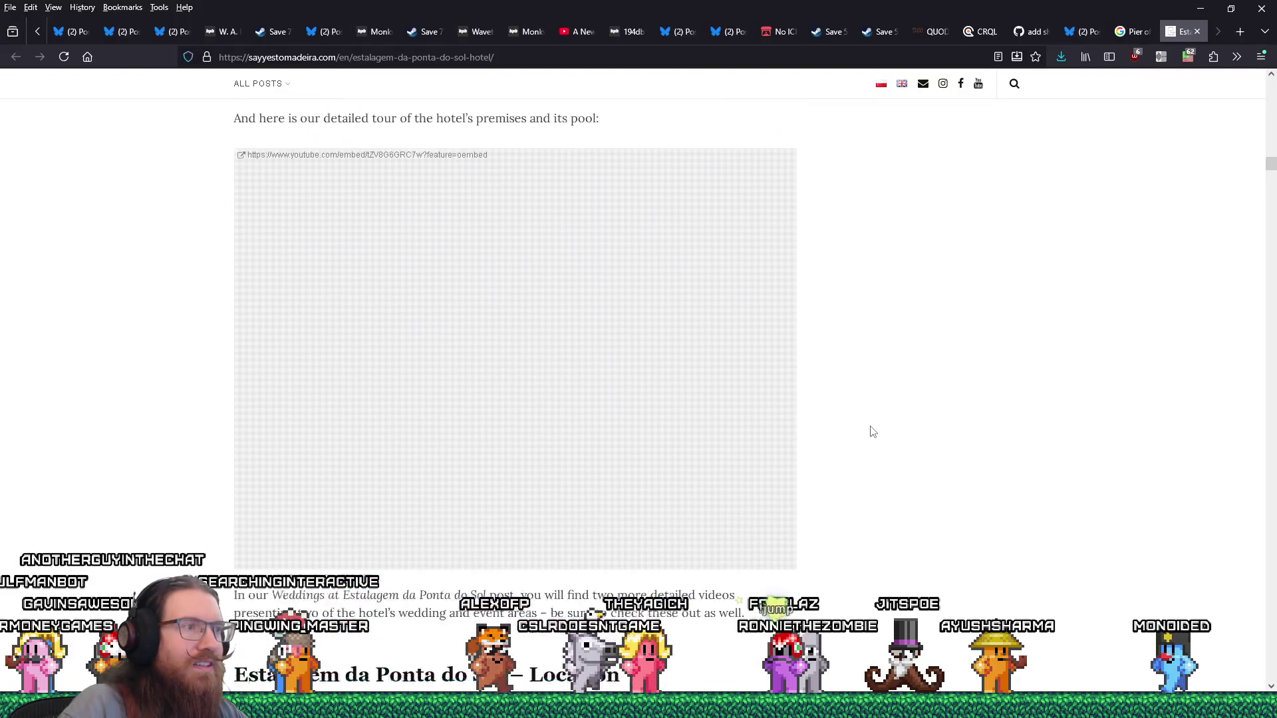
pyautogui.scroll(-10, 871, 431)
pyautogui.scroll(-6, 913, 432)
pyautogui.scroll(-10, 913, 433)
pyautogui.scroll(-6, 912, 452)
pyautogui.scroll(-15, 913, 456)
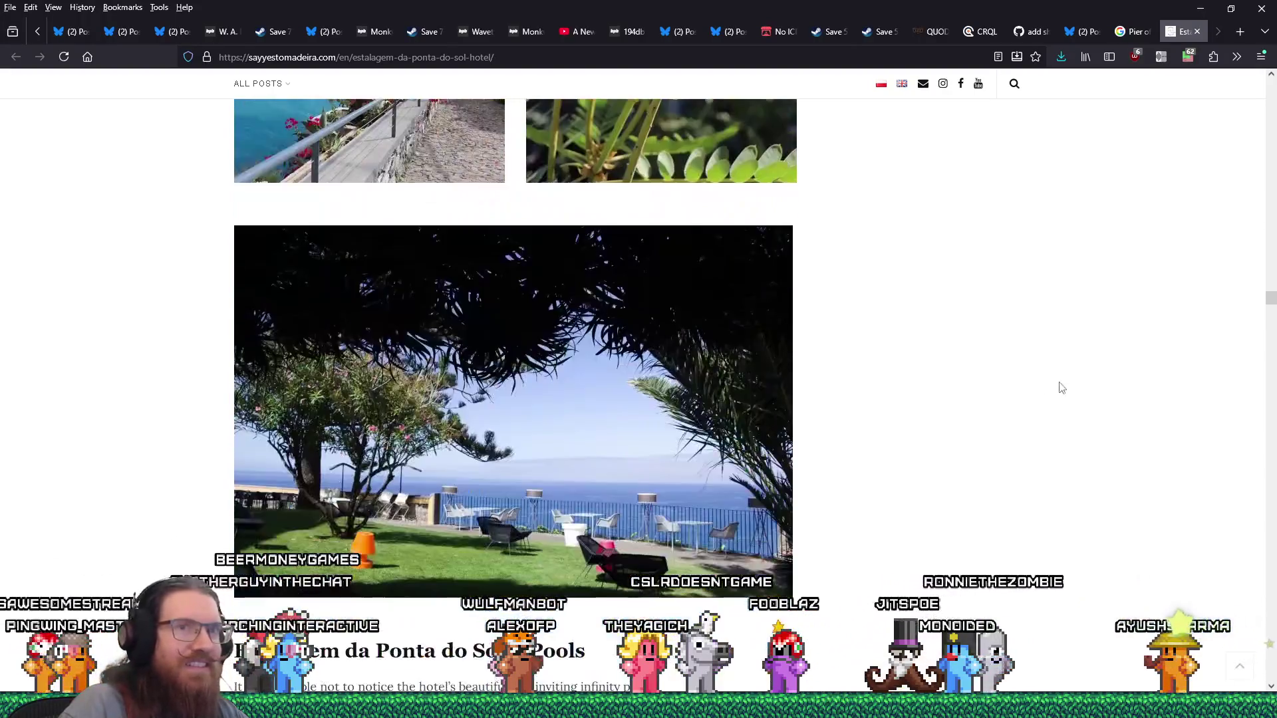
pyautogui.moveTo(1271, 298); pyautogui.dragTo(1271, 539)
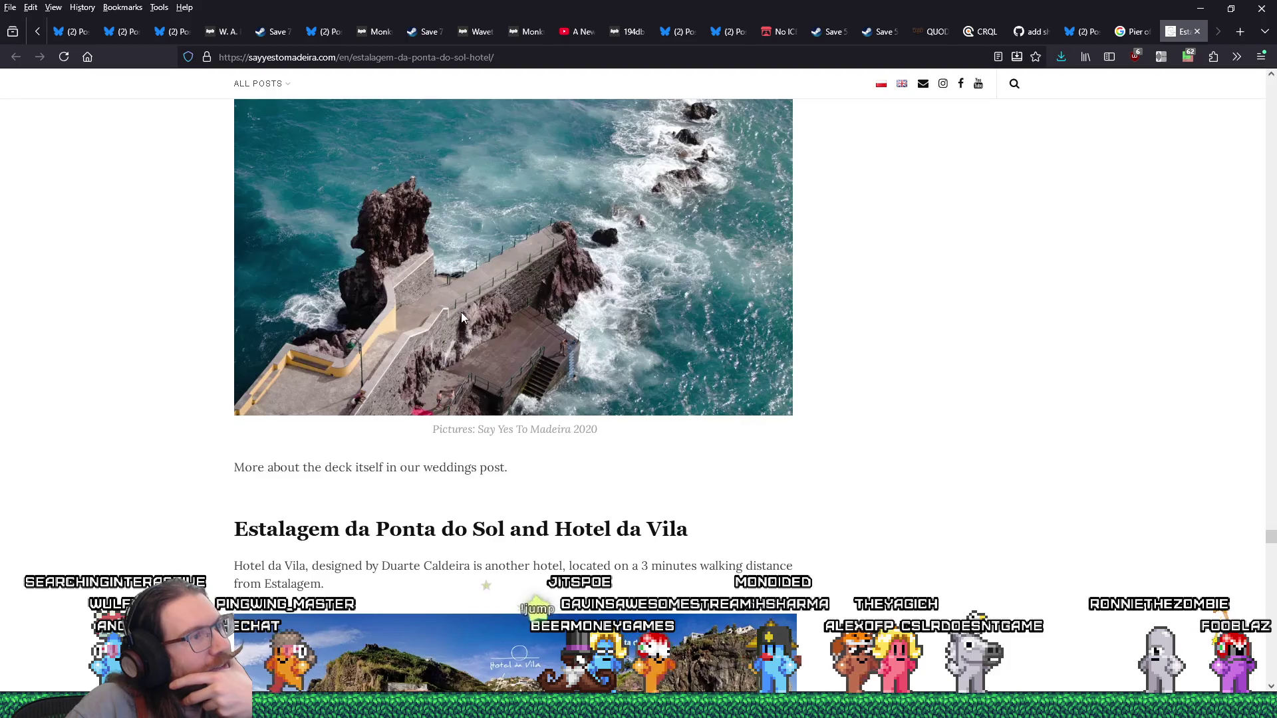
pyautogui.rightClick(482, 304)
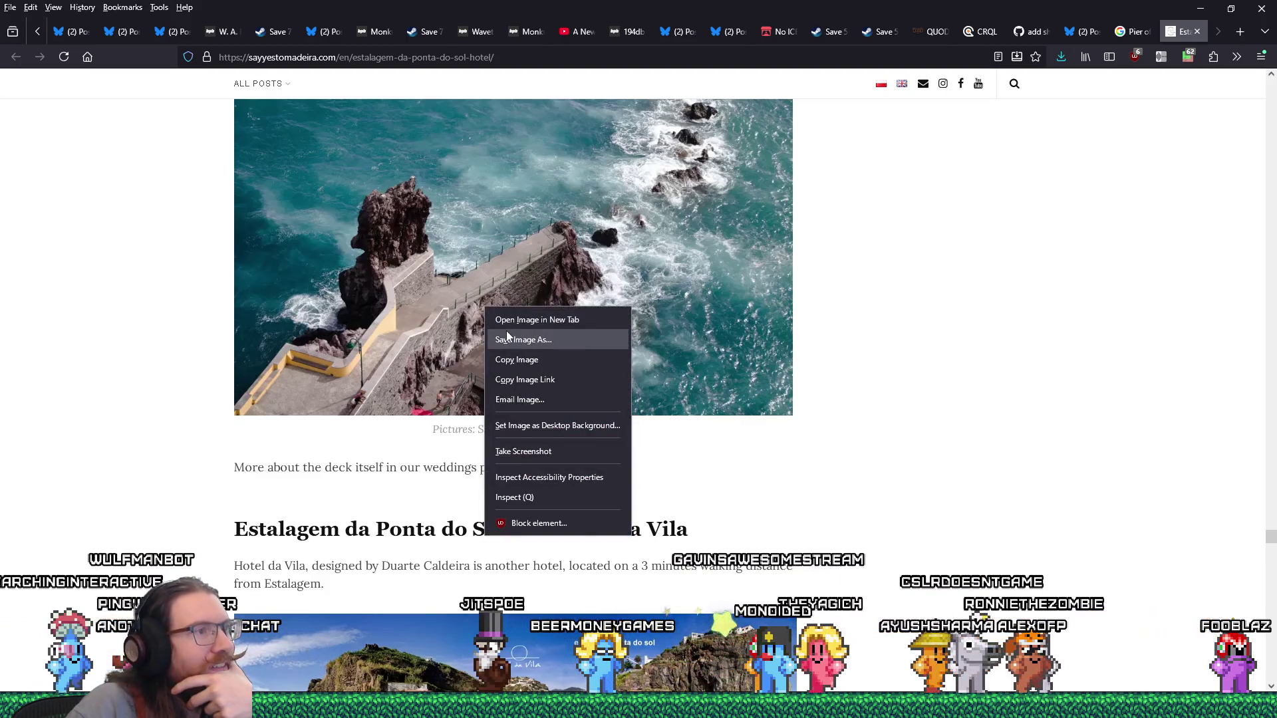
pyautogui.click(506, 333)
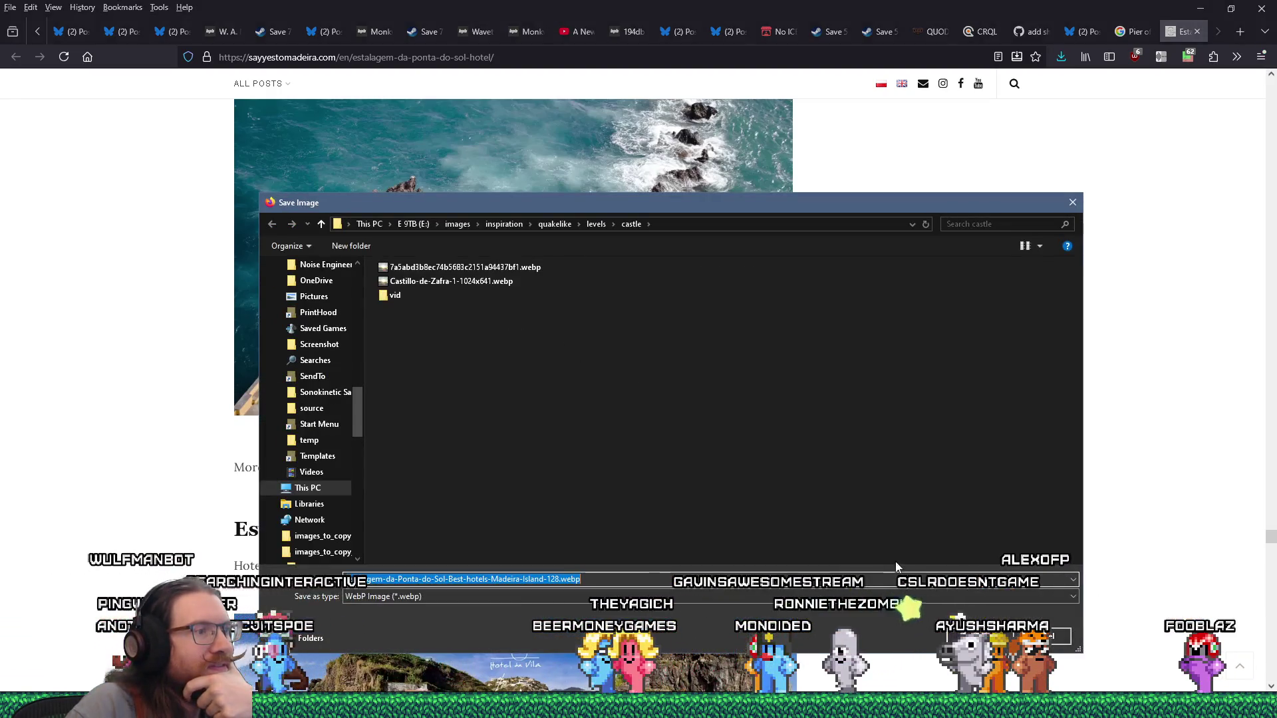
pyautogui.click(971, 636)
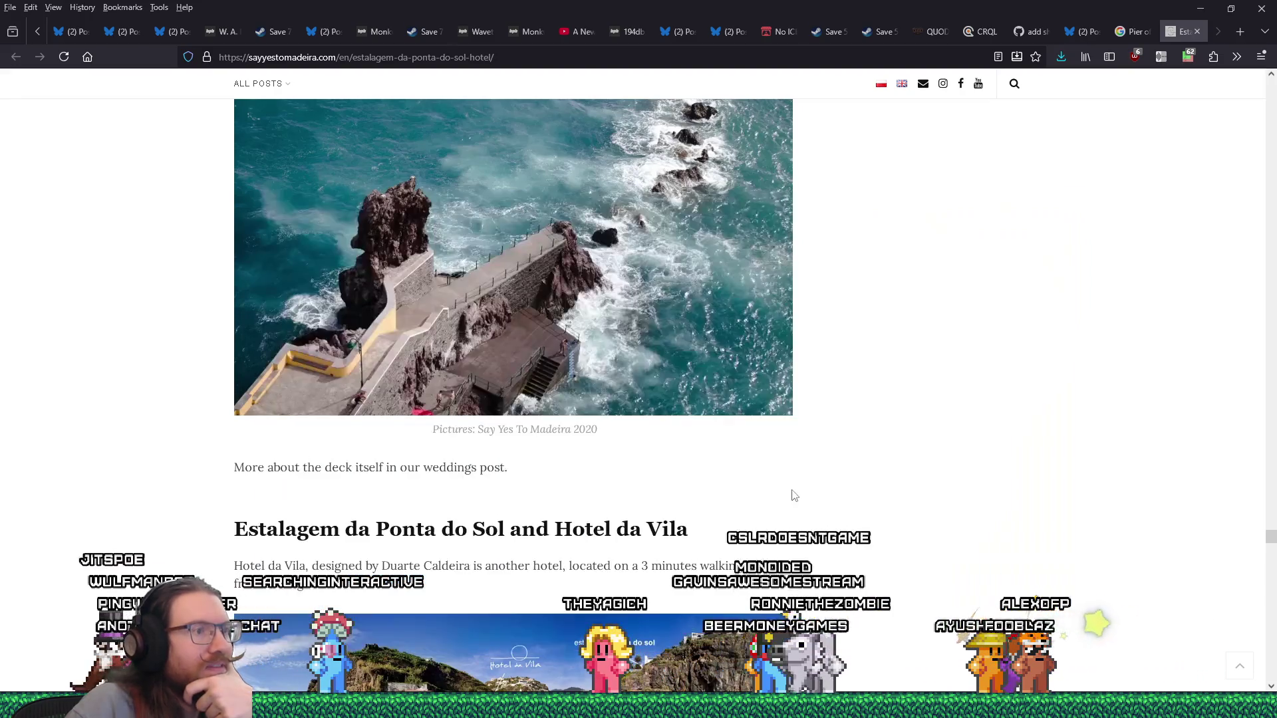
# Step: Save the left aerial pier photo to the castle folder
pyautogui.scroll(-8, 793, 495)
pyautogui.scroll(-15, 793, 495)
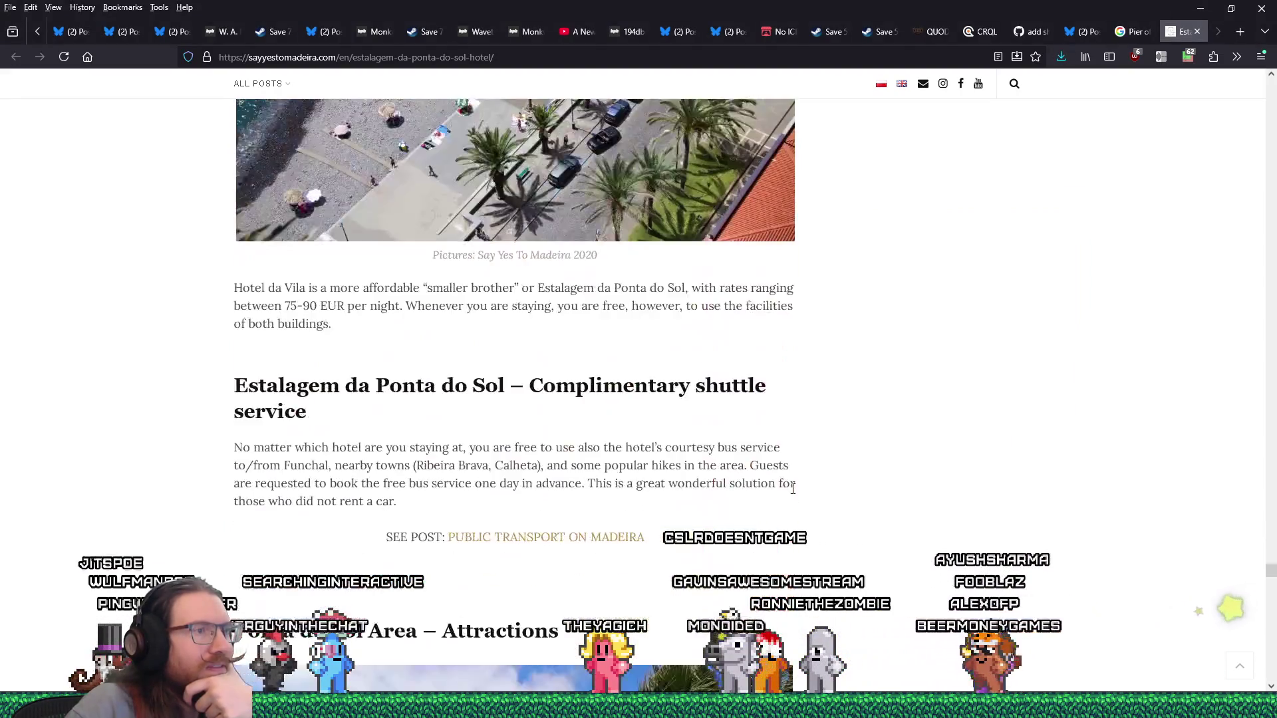
pyautogui.scroll(-20, 792, 495)
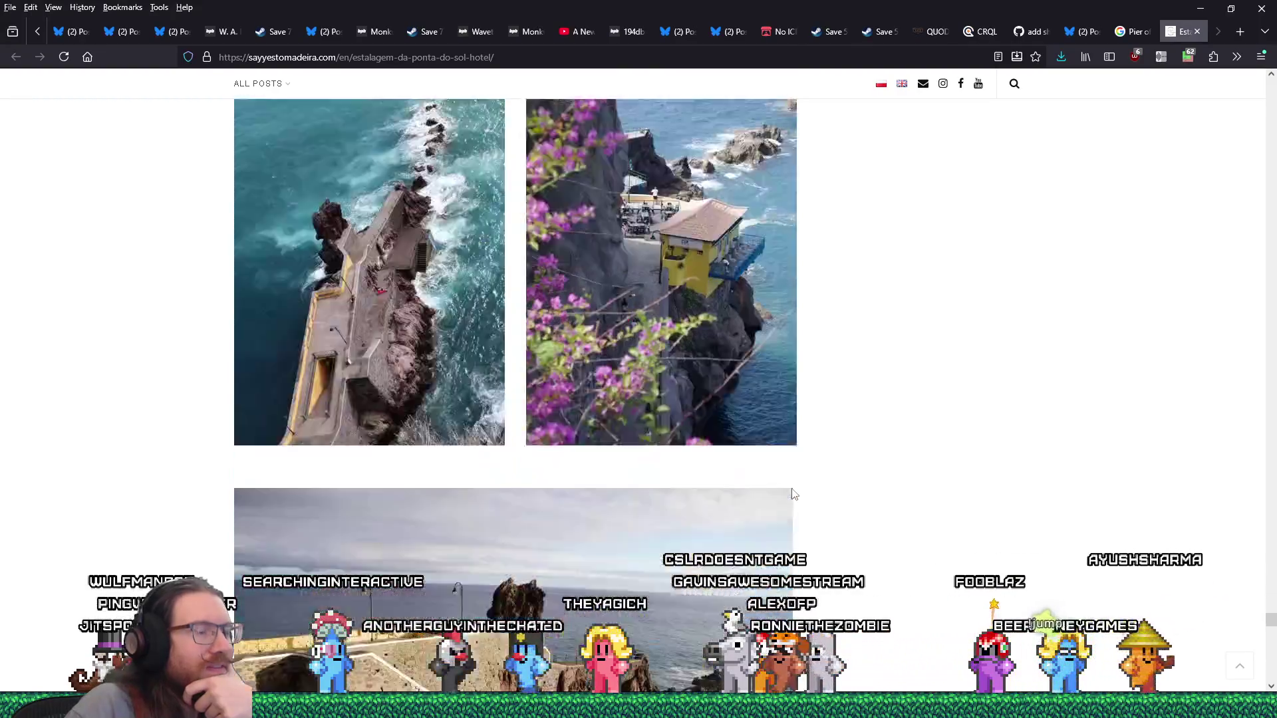
pyautogui.scroll(3, 793, 494)
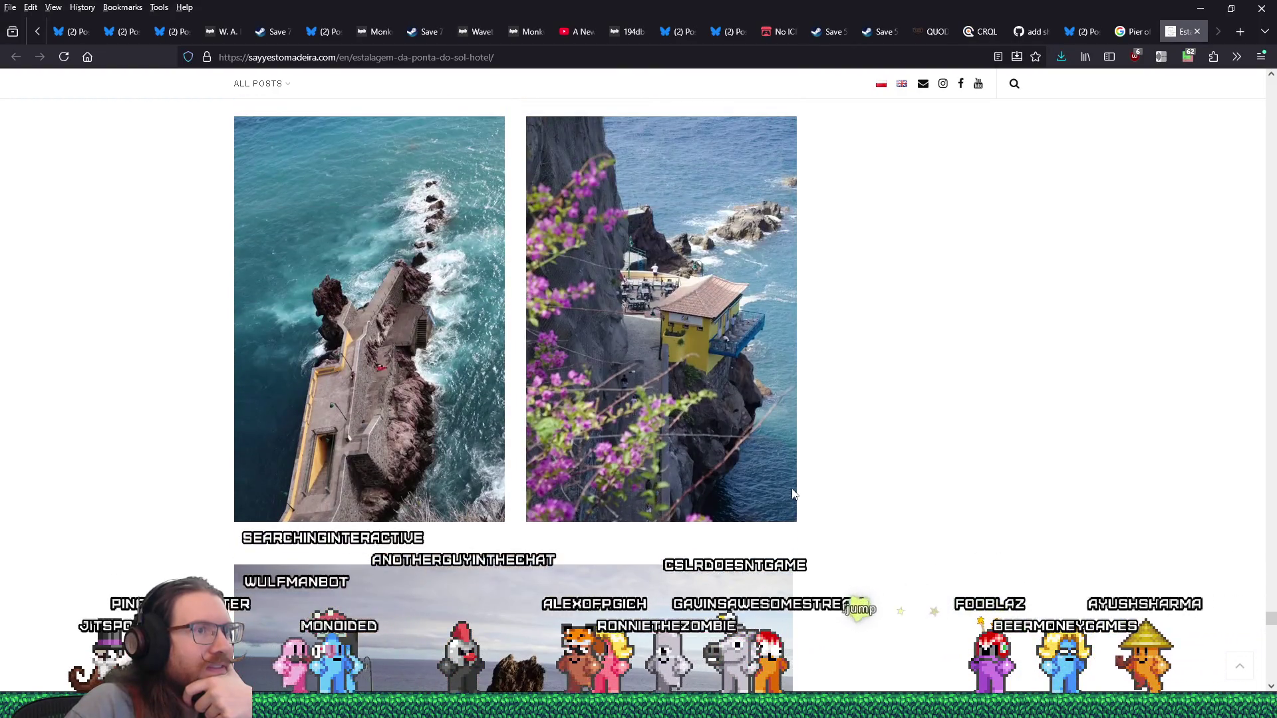
pyautogui.rightClick(431, 381)
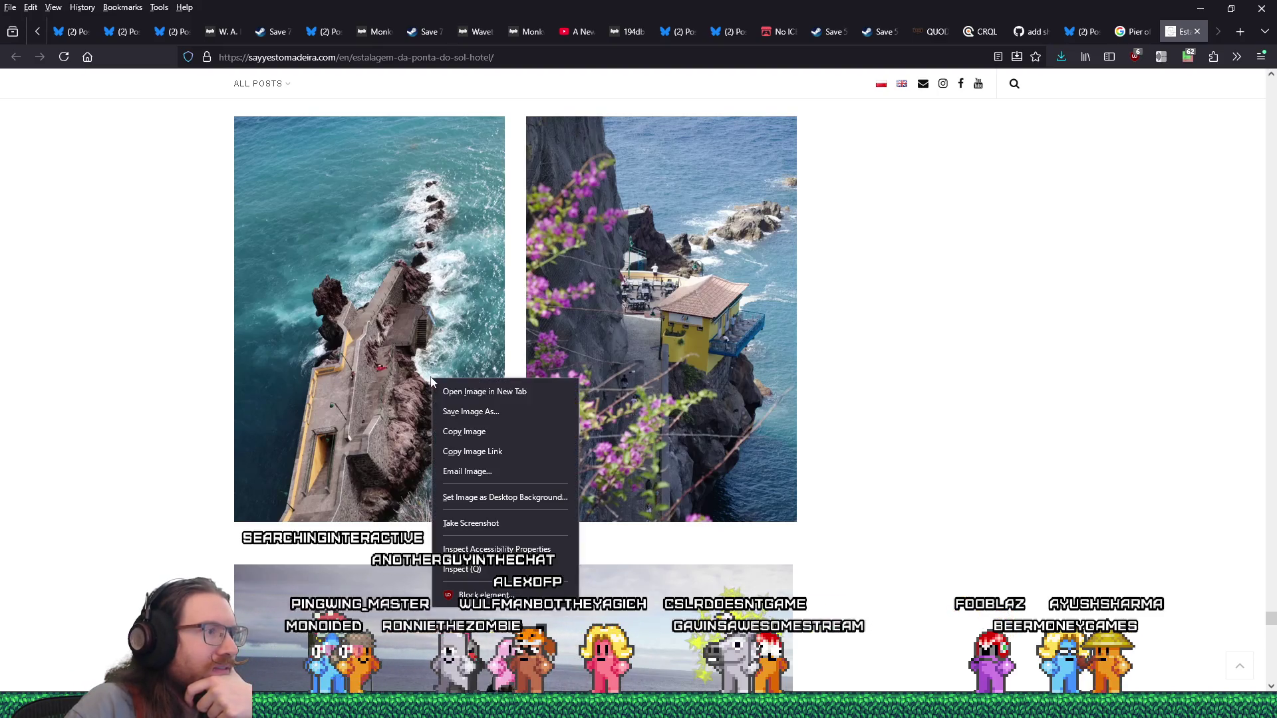
pyautogui.click(459, 412)
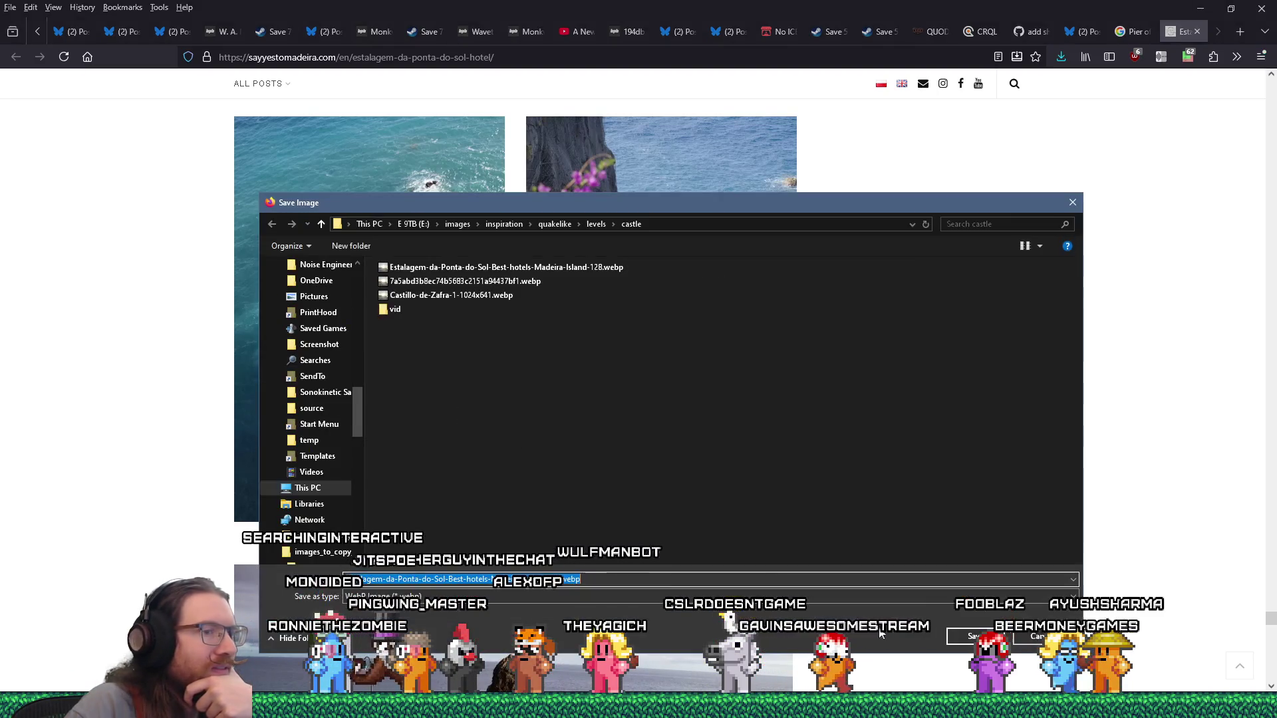
pyautogui.click(958, 633)
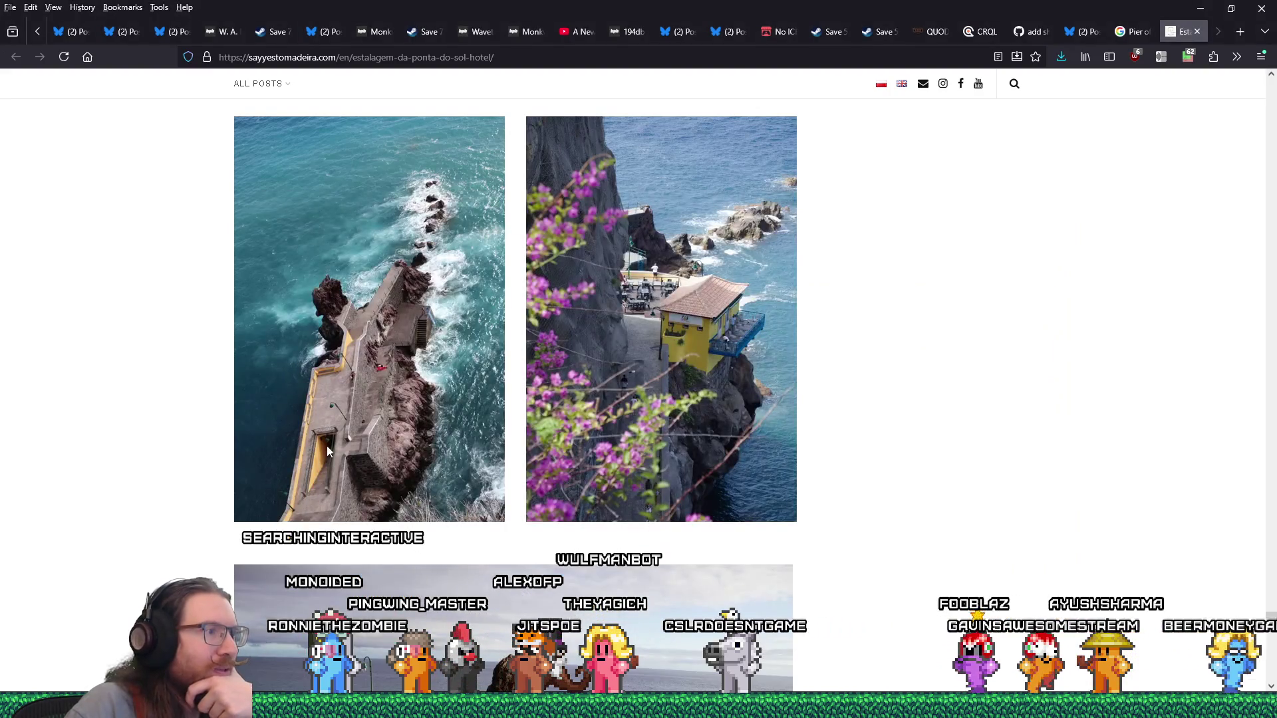
# Step: Save the pier wall and rocks photo, then close the hotel article
pyautogui.scroll(-5, 337, 424)
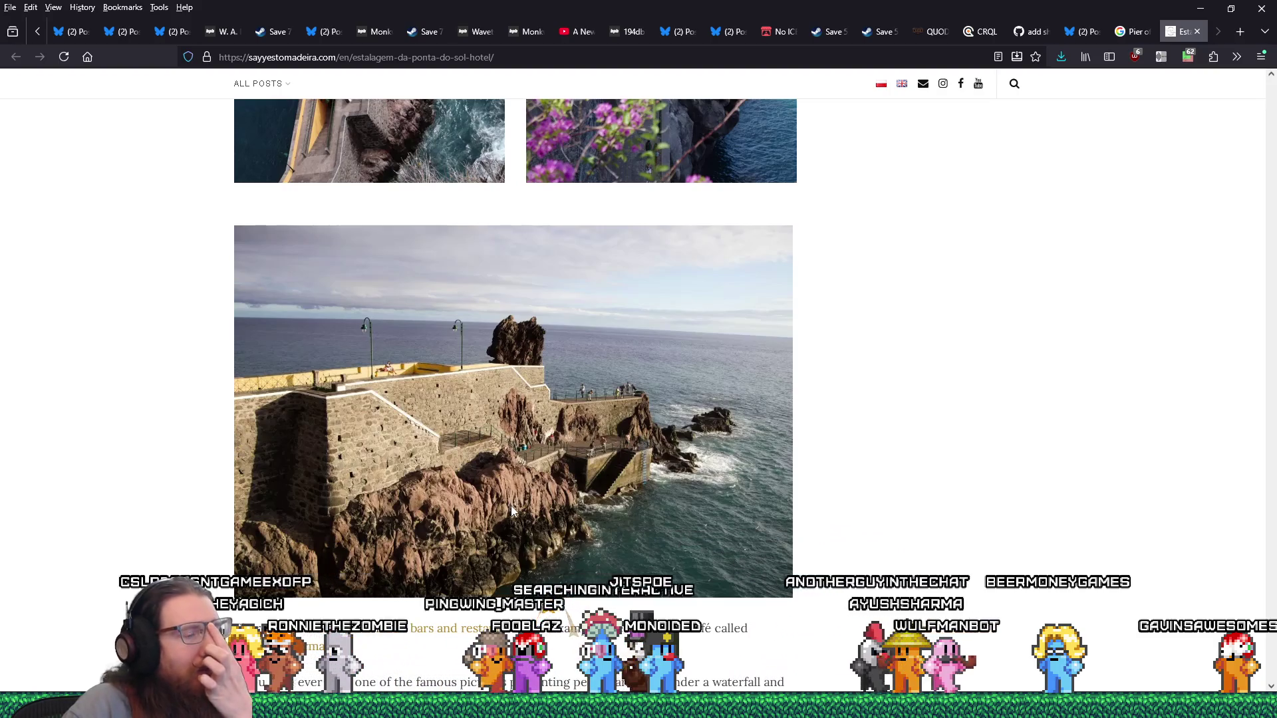
pyautogui.rightClick(520, 444)
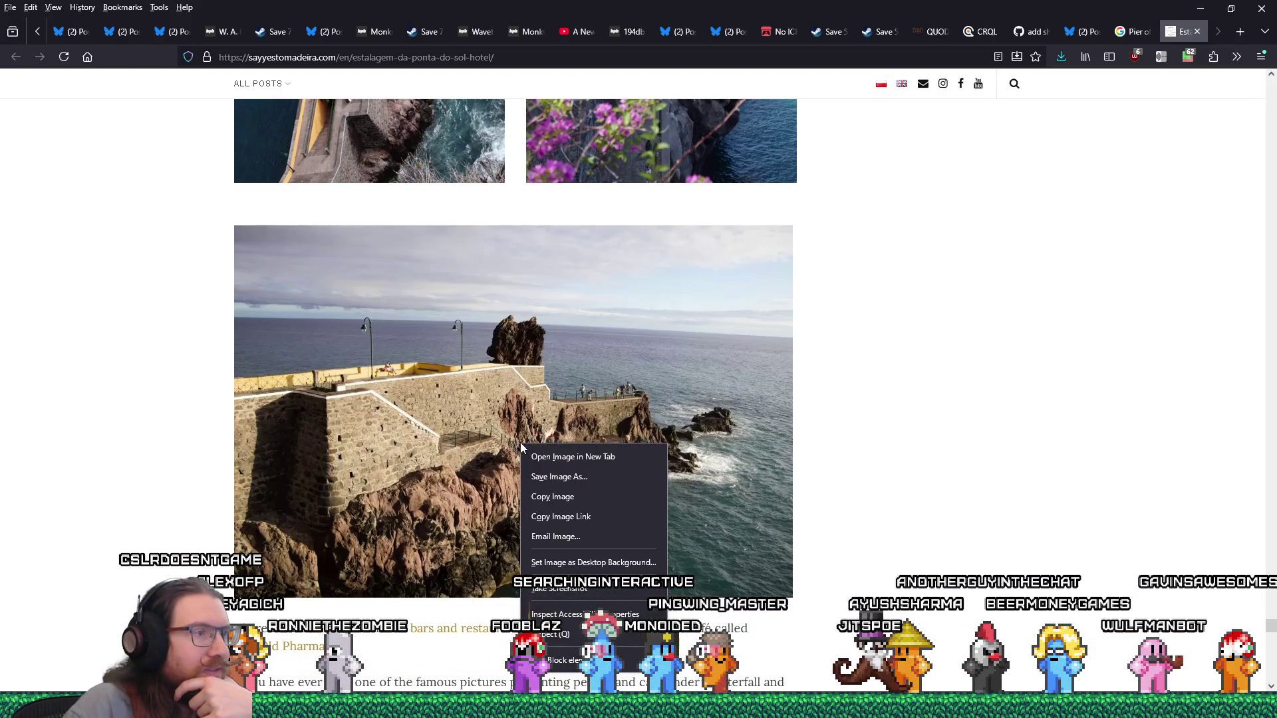
pyautogui.click(549, 477)
pyautogui.press('Return')
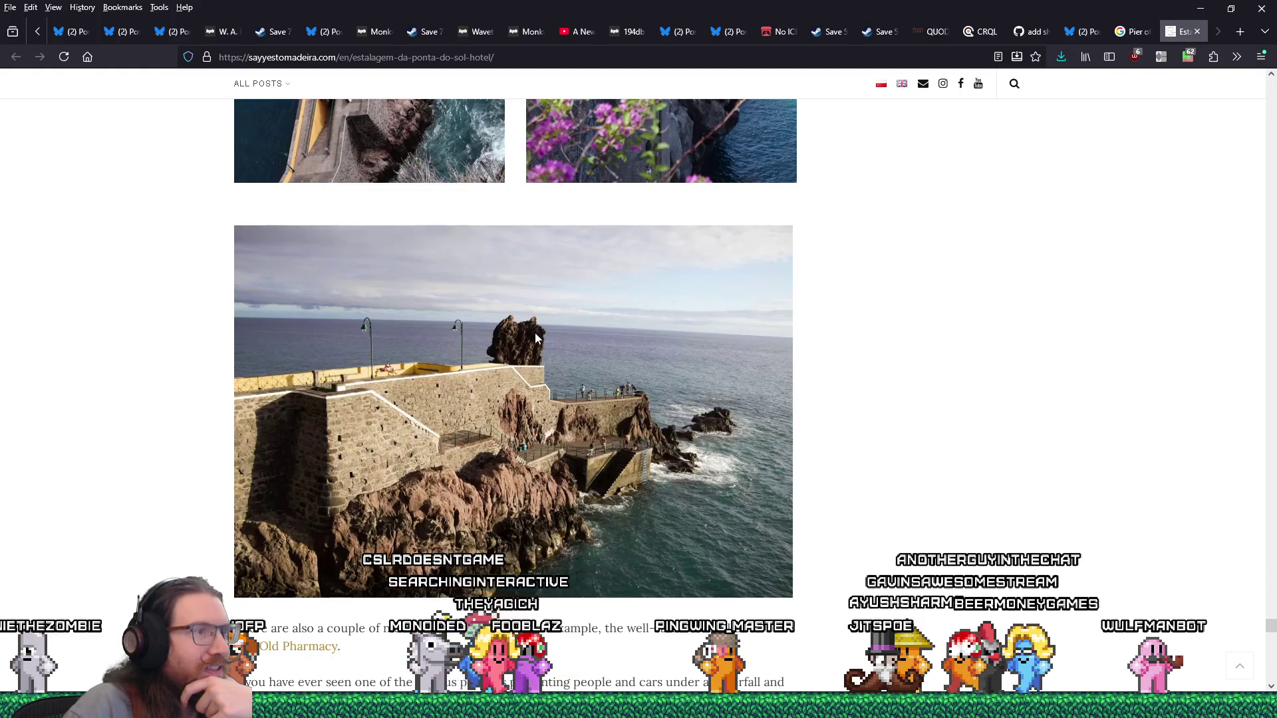
pyautogui.scroll(-5, 719, 477)
pyautogui.scroll(-20, 718, 476)
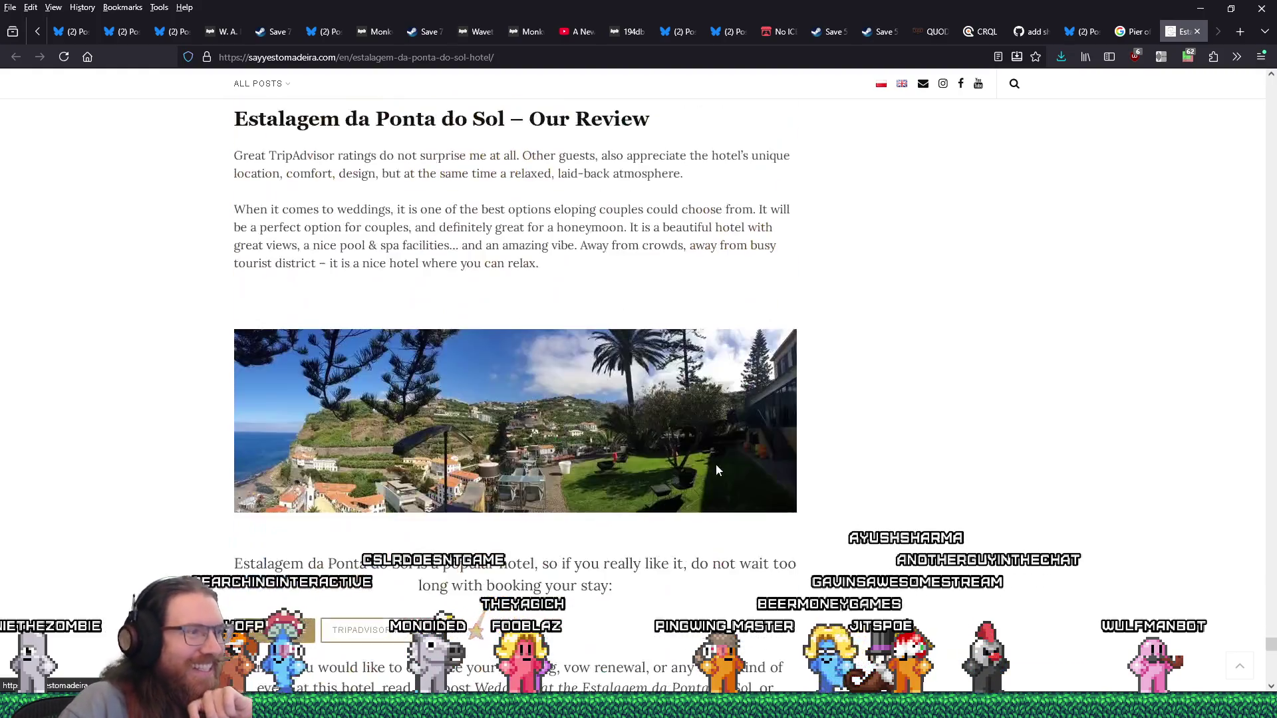
pyautogui.scroll(-6, 716, 465)
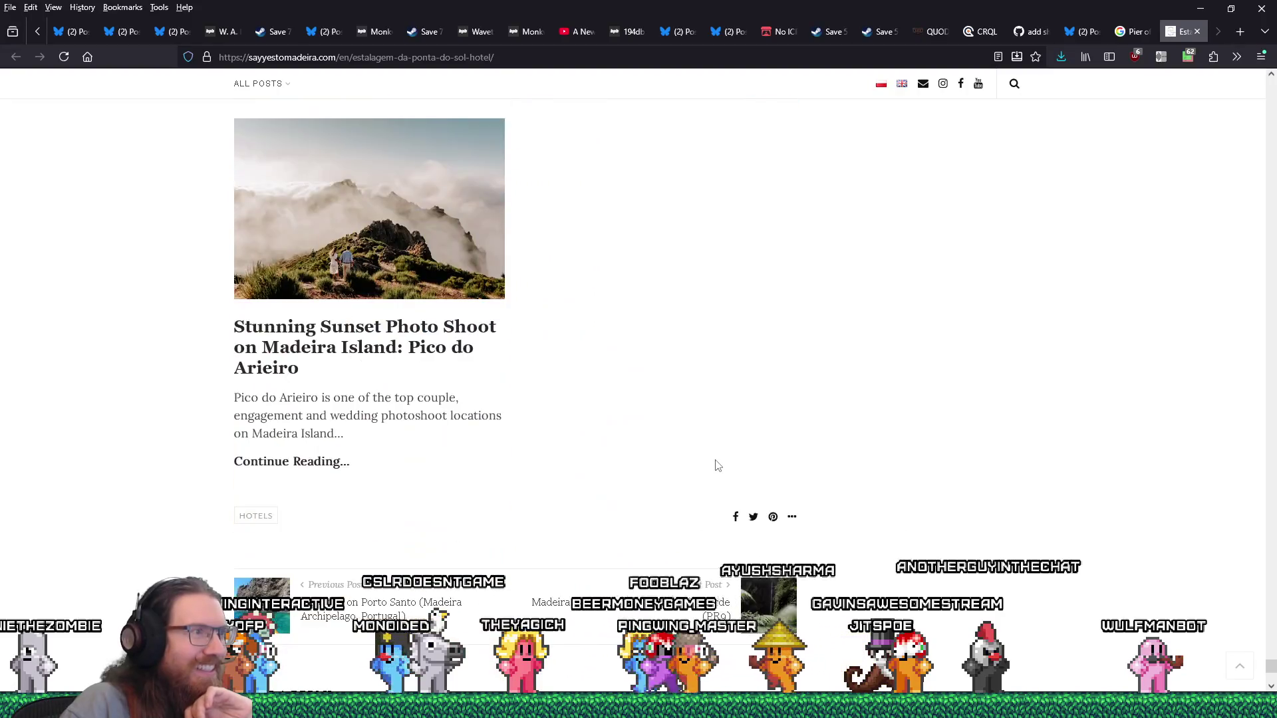
pyautogui.scroll(11, 716, 465)
pyautogui.click(1195, 32)
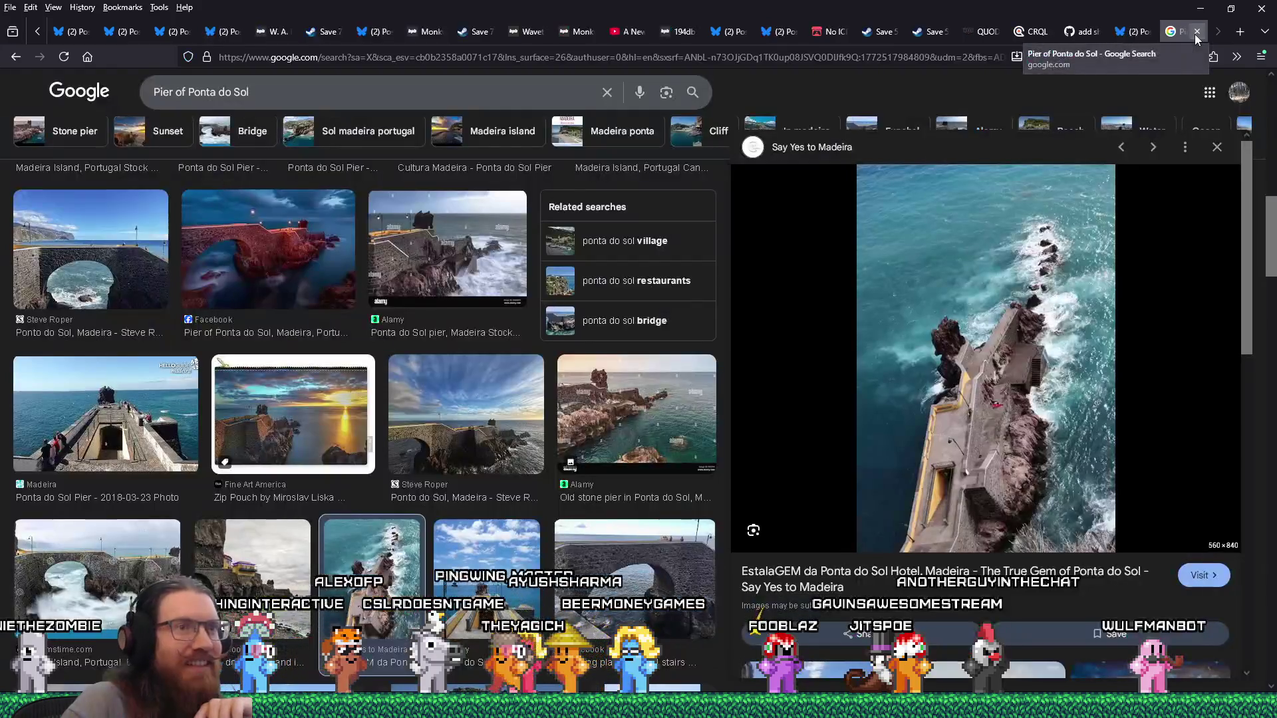
# Step: Look over the related Ponta do Sol pier images, then put the cursor in the search query
pyautogui.scroll(-2, 673, 445)
pyautogui.scroll(-4, 673, 446)
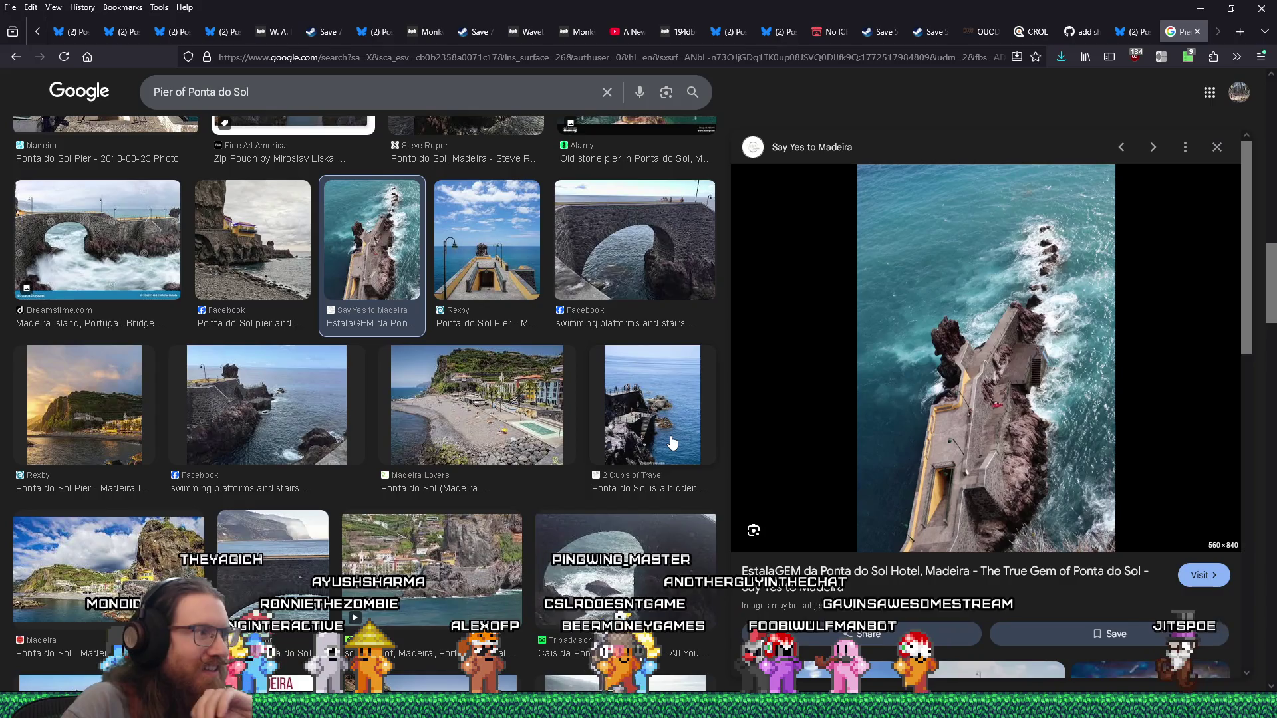
pyautogui.scroll(3, 672, 441)
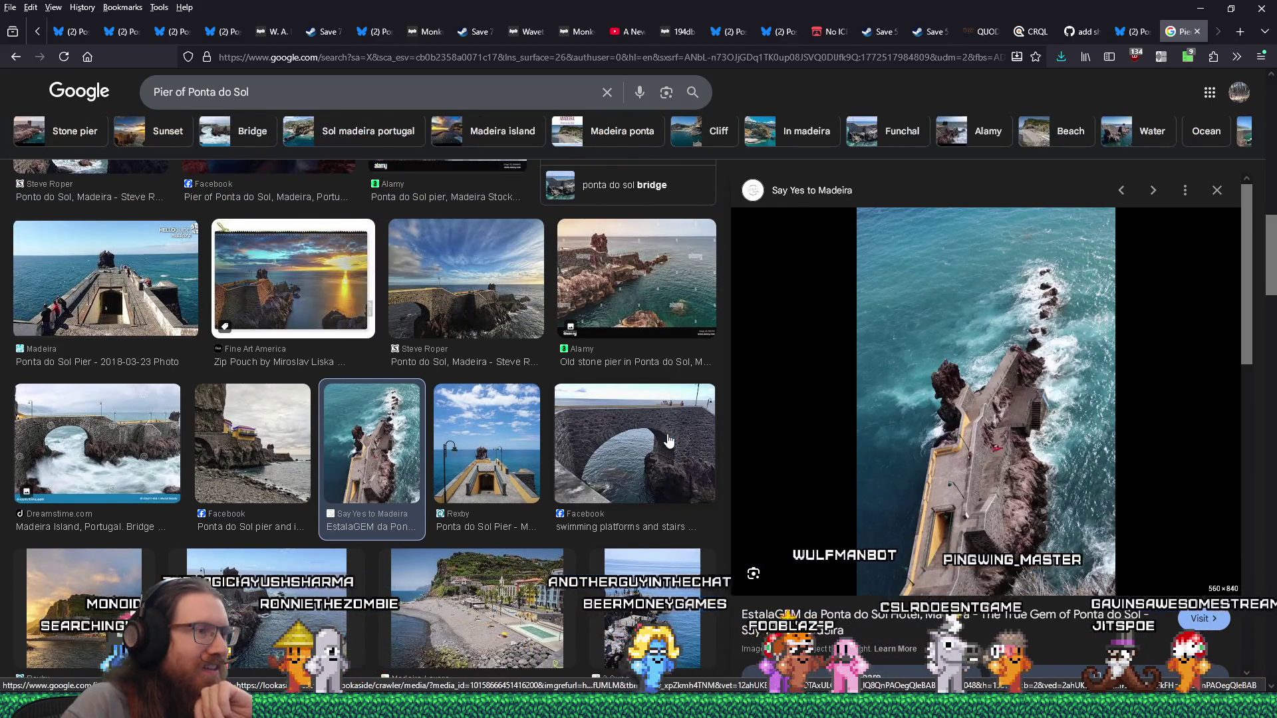
pyautogui.scroll(-4, 668, 439)
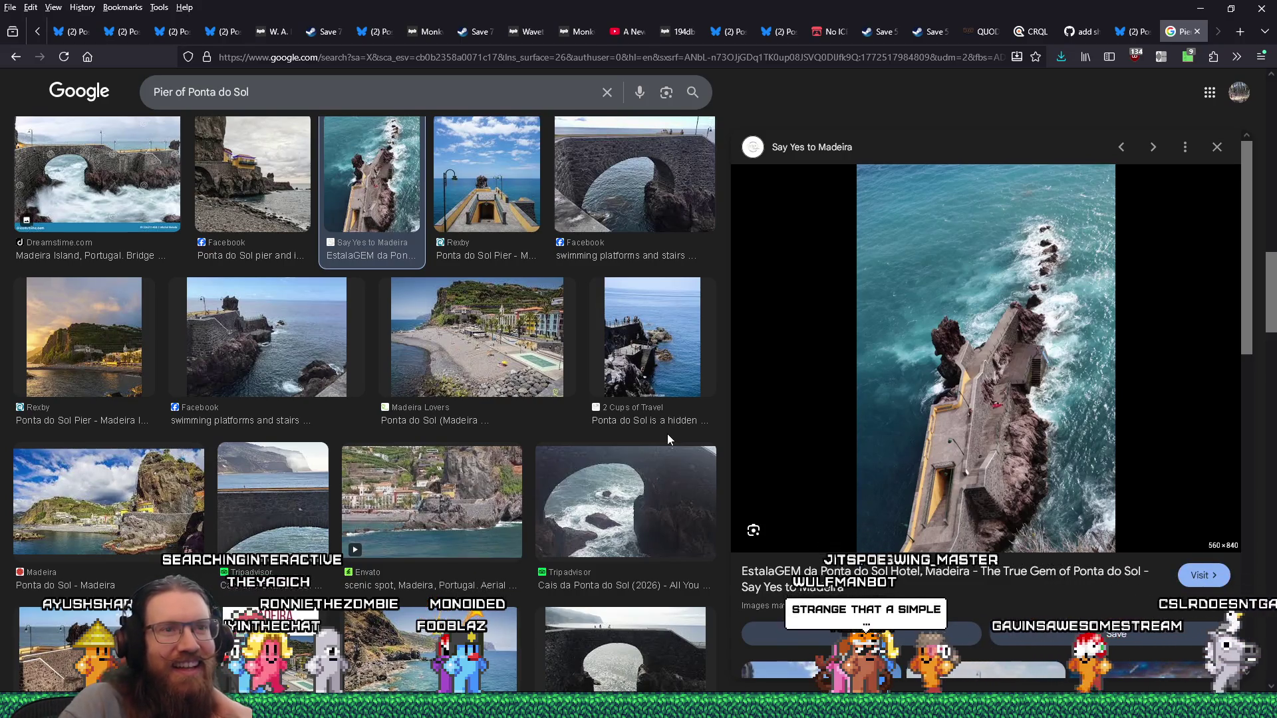
pyautogui.scroll(-2, 941, 440)
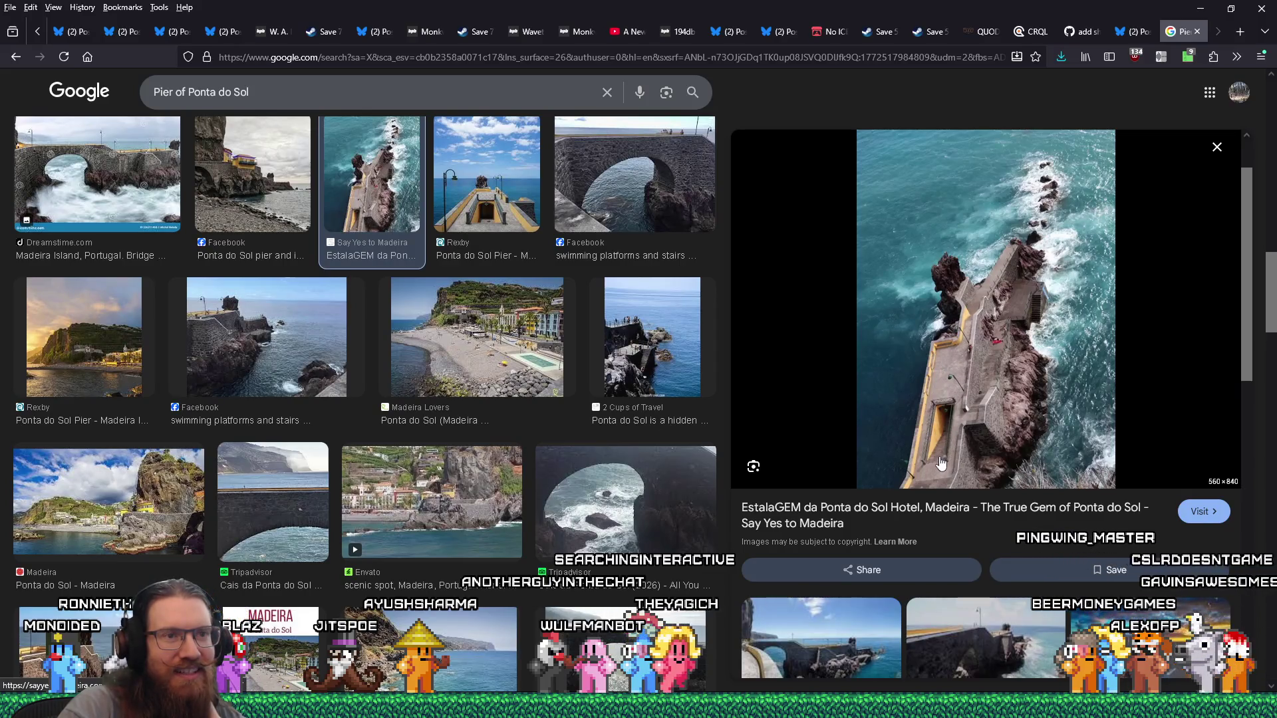
pyautogui.scroll(-2, 956, 472)
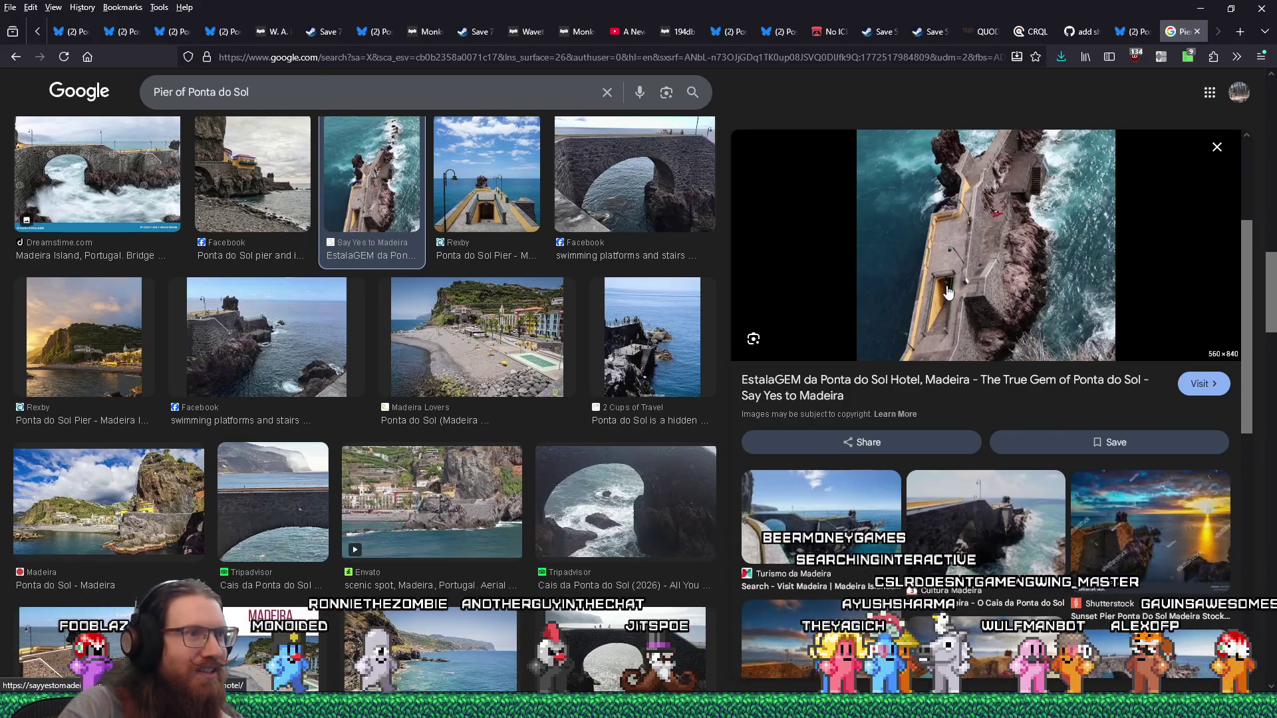
pyautogui.scroll(-2, 948, 292)
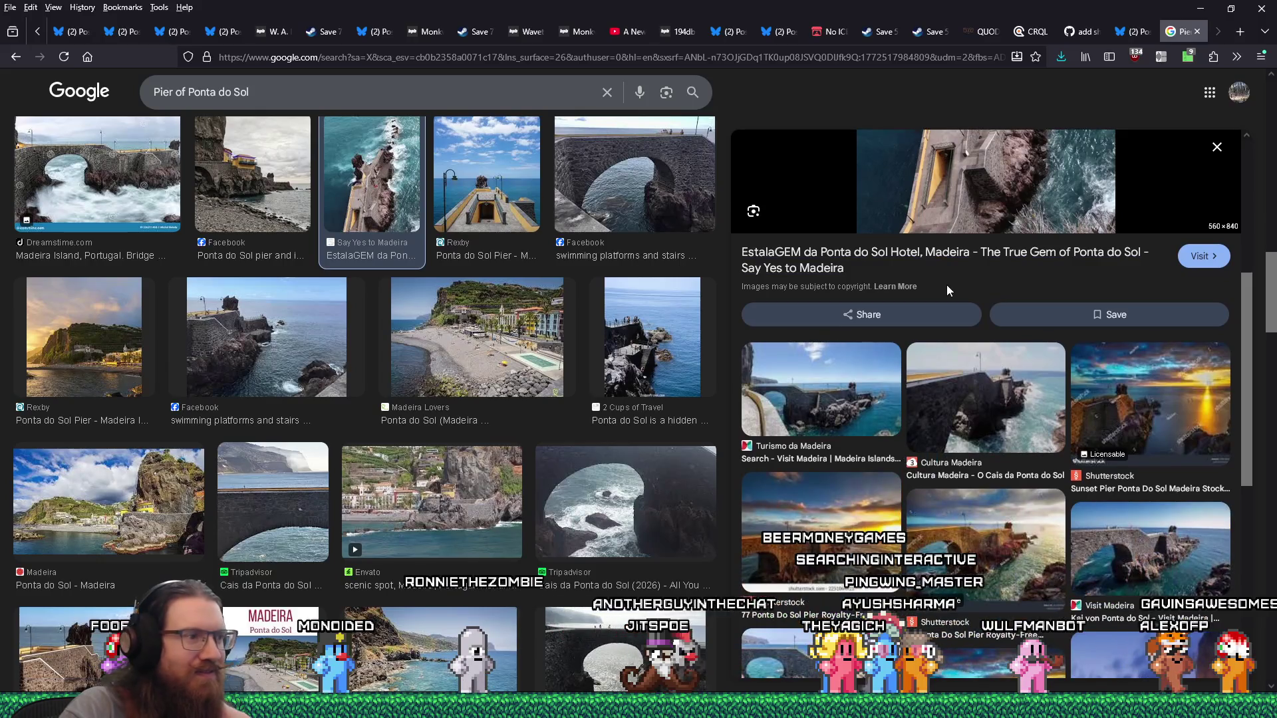
pyautogui.scroll(5, 947, 284)
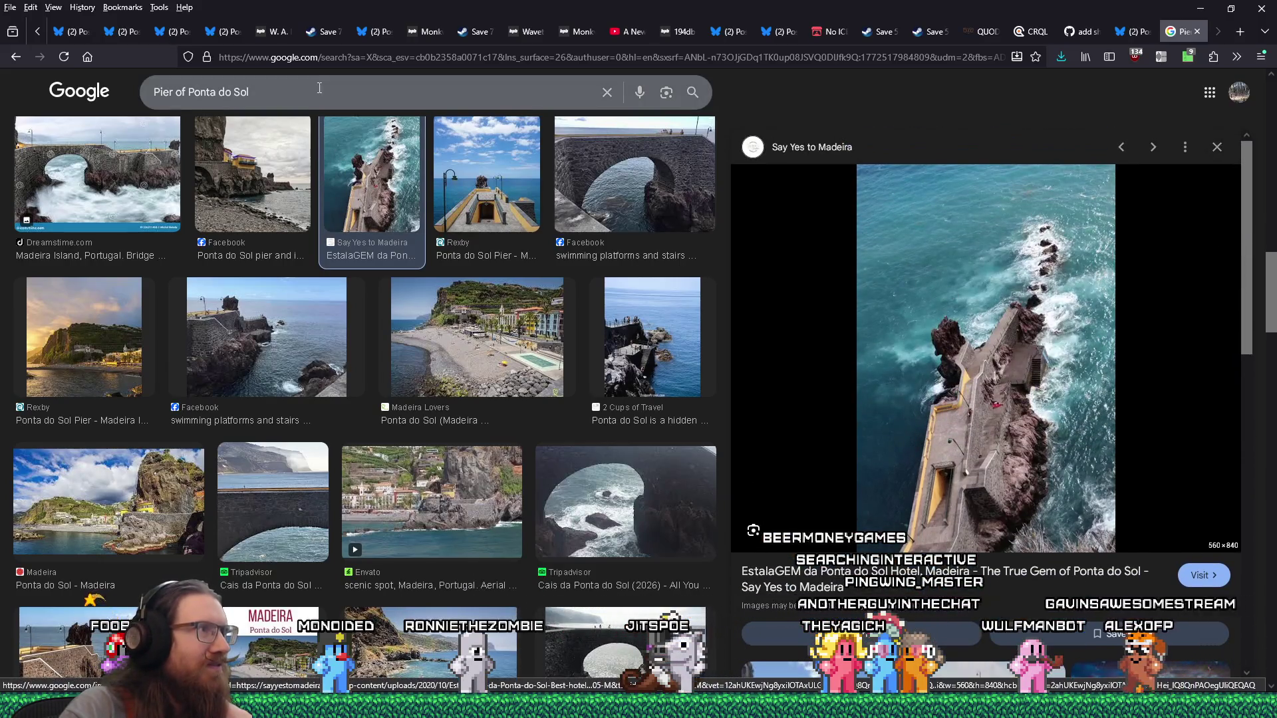
pyautogui.click(319, 88)
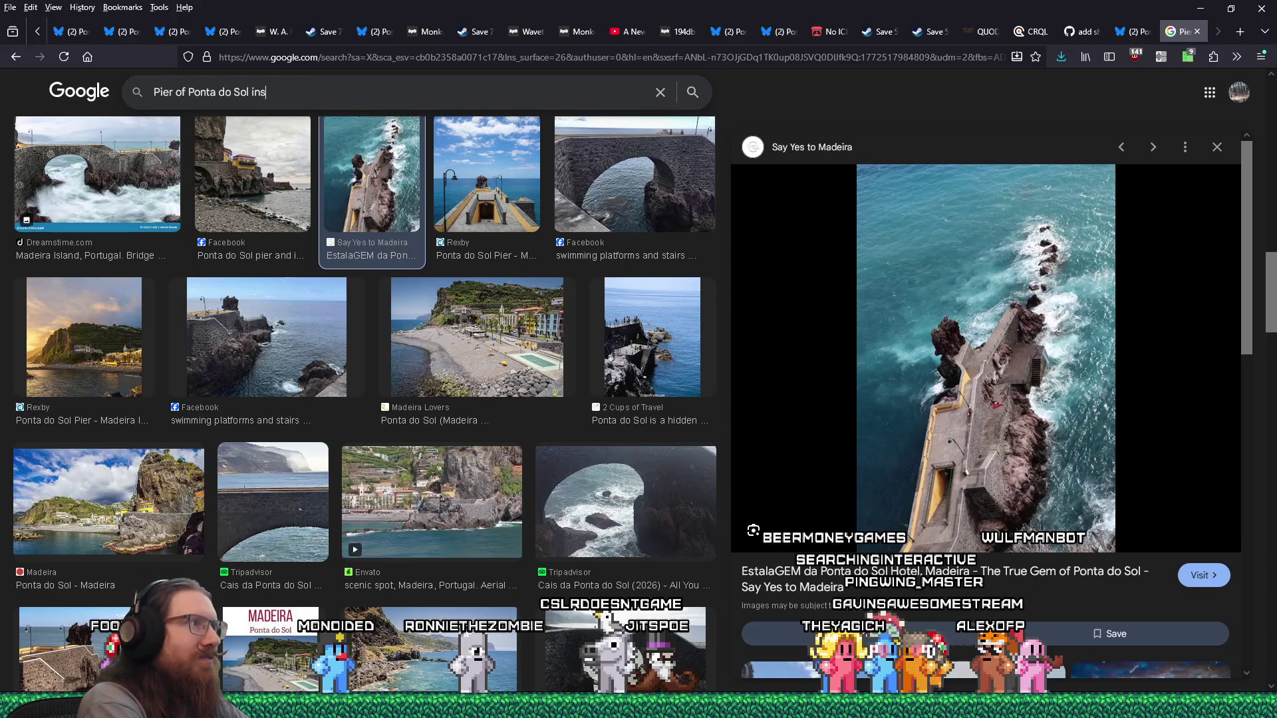
# Step: Search 'Pier of Ponta do Sol inside' and check the Alamy old stone pier photo's source page
pyautogui.write('ide')
pyautogui.press('Return')
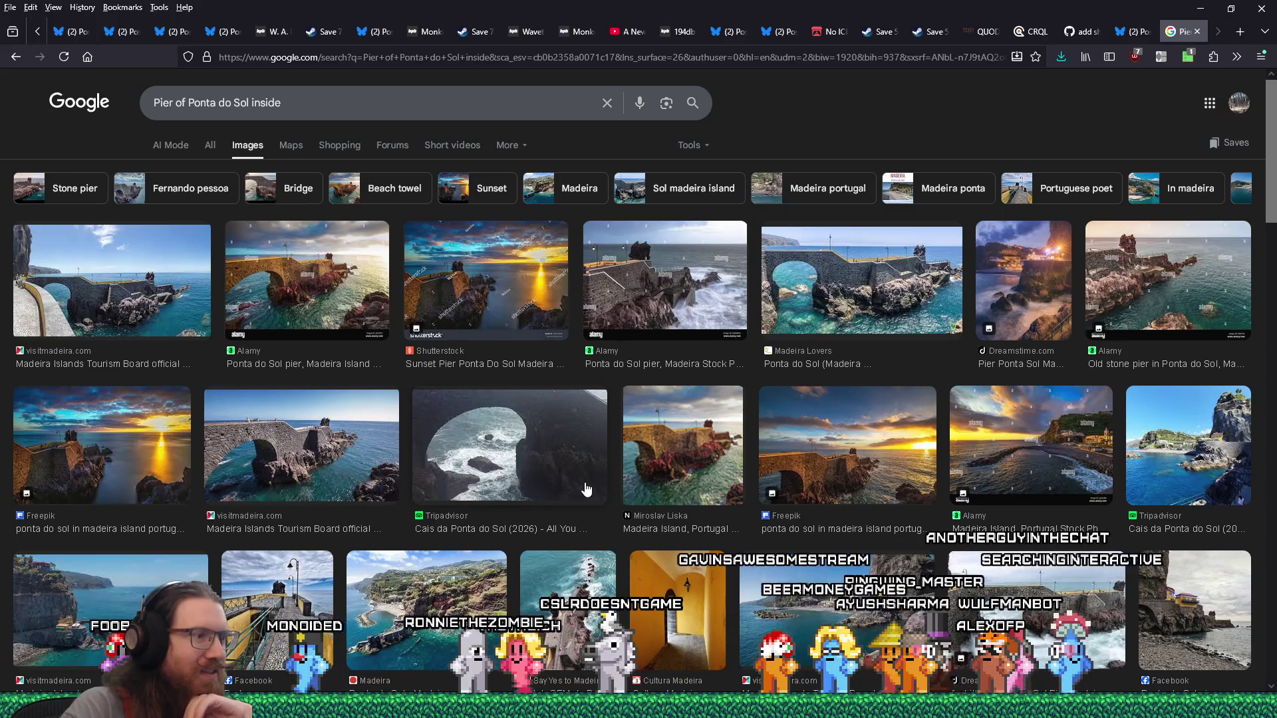
pyautogui.click(312, 604)
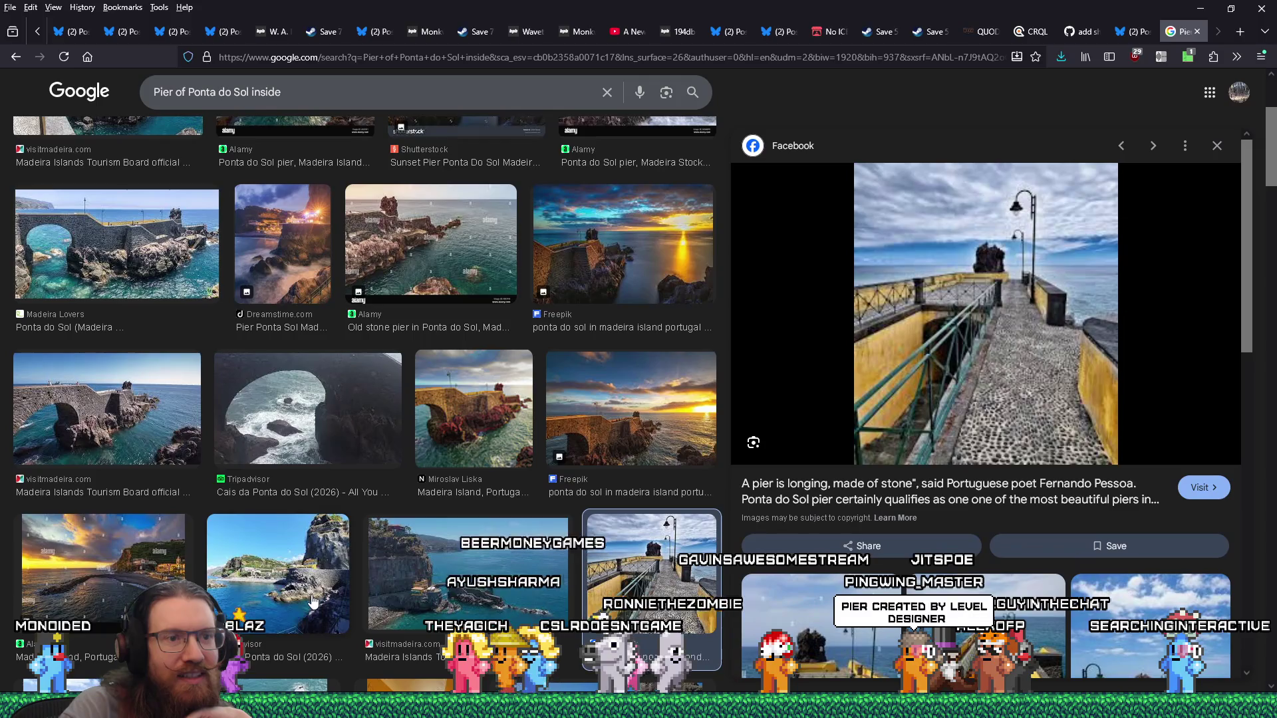
pyautogui.scroll(-4, 984, 399)
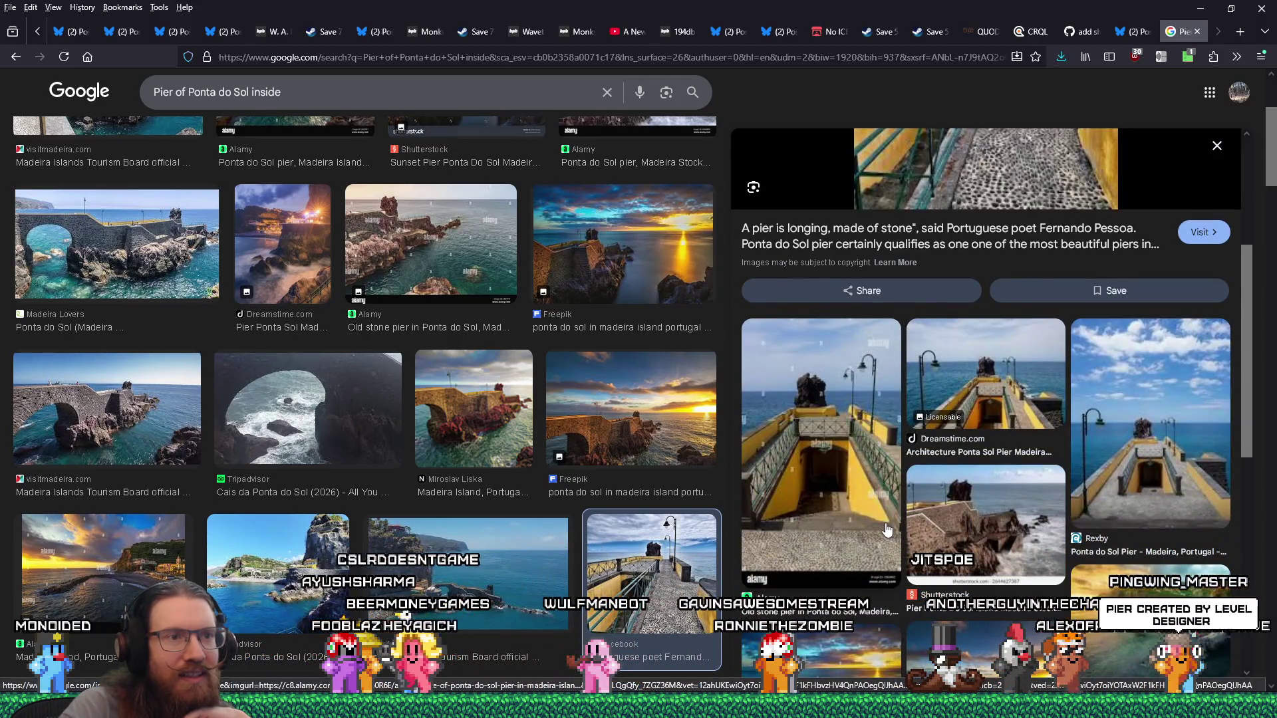
pyautogui.scroll(-4, 868, 512)
pyautogui.scroll(5, 863, 508)
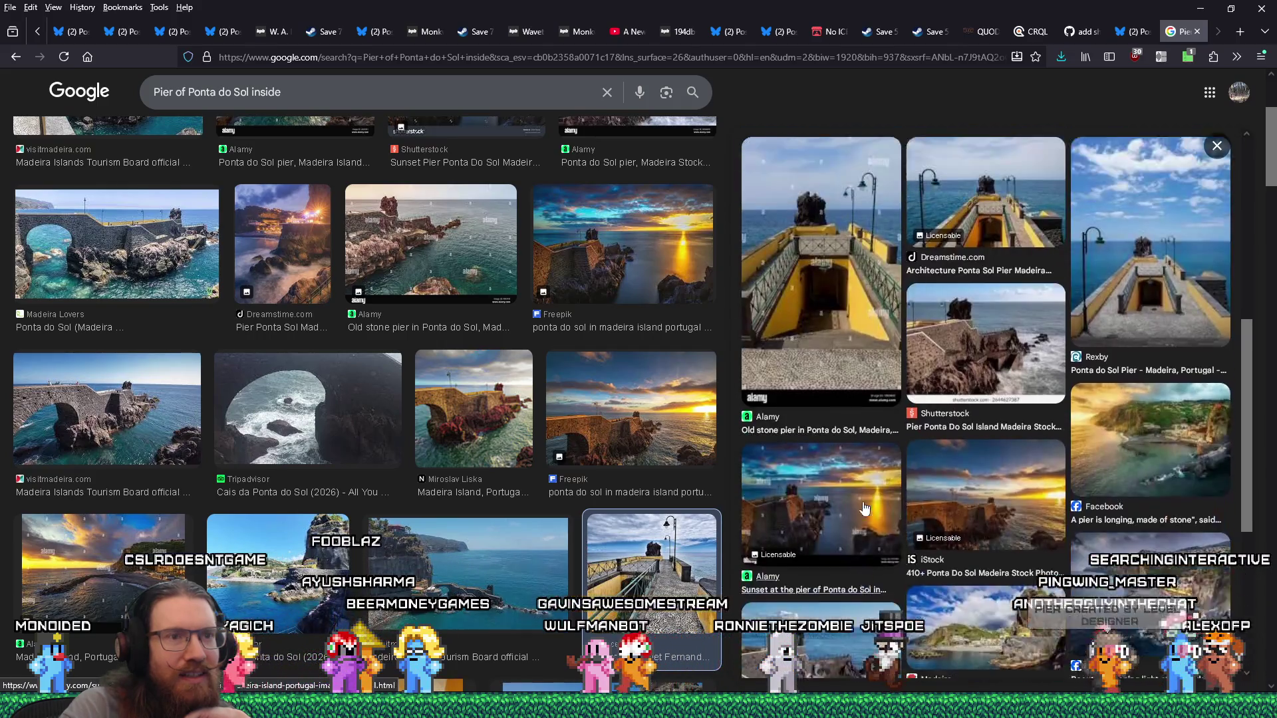
pyautogui.click(843, 450)
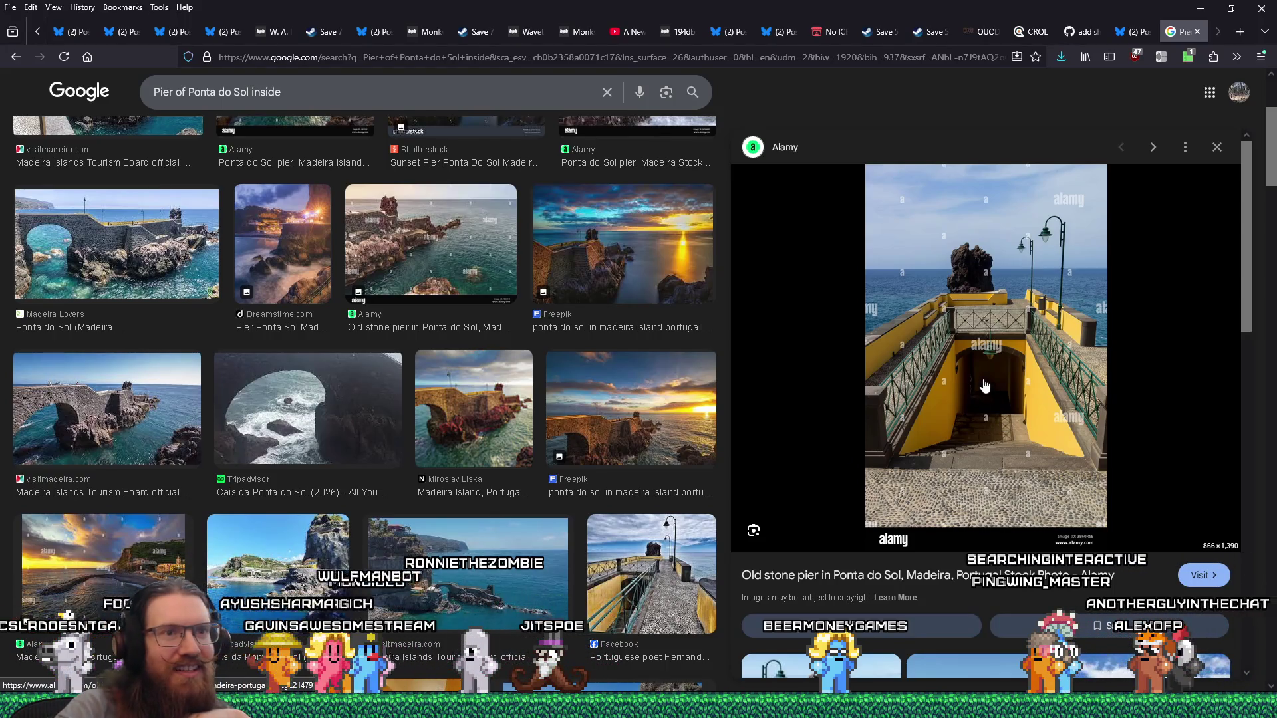
pyautogui.click(1014, 429)
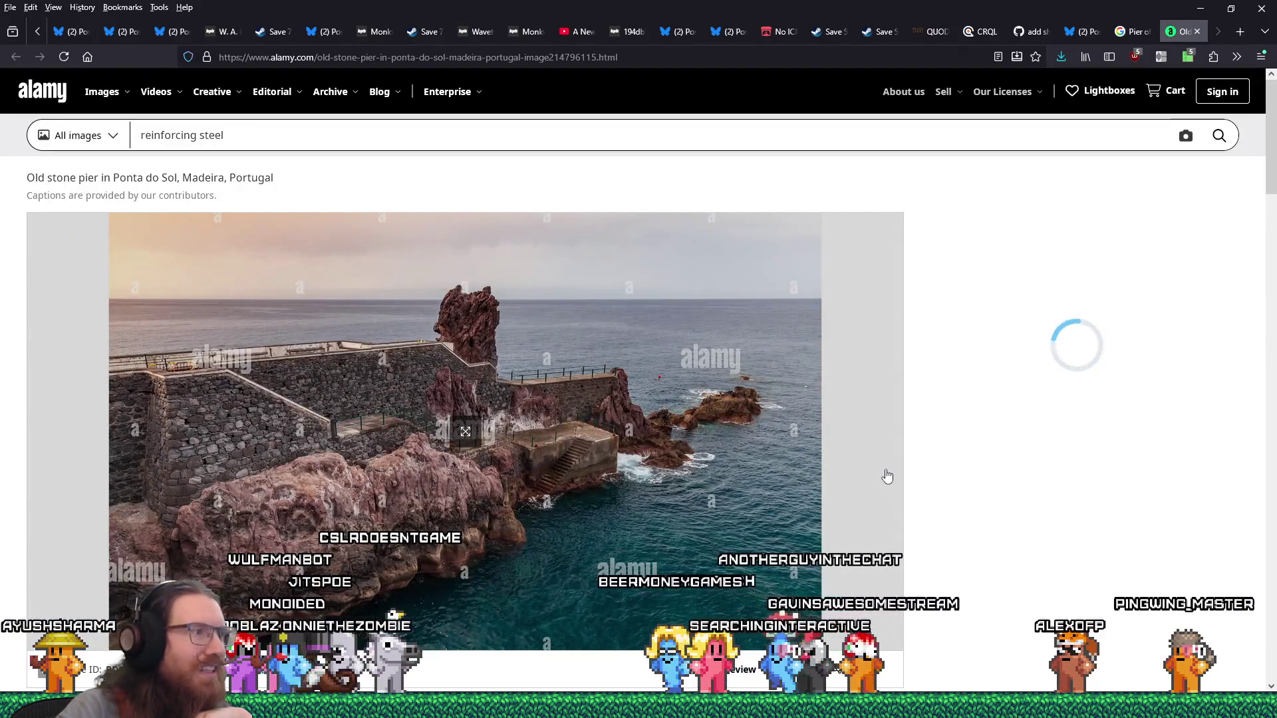
pyautogui.scroll(-9, 878, 469)
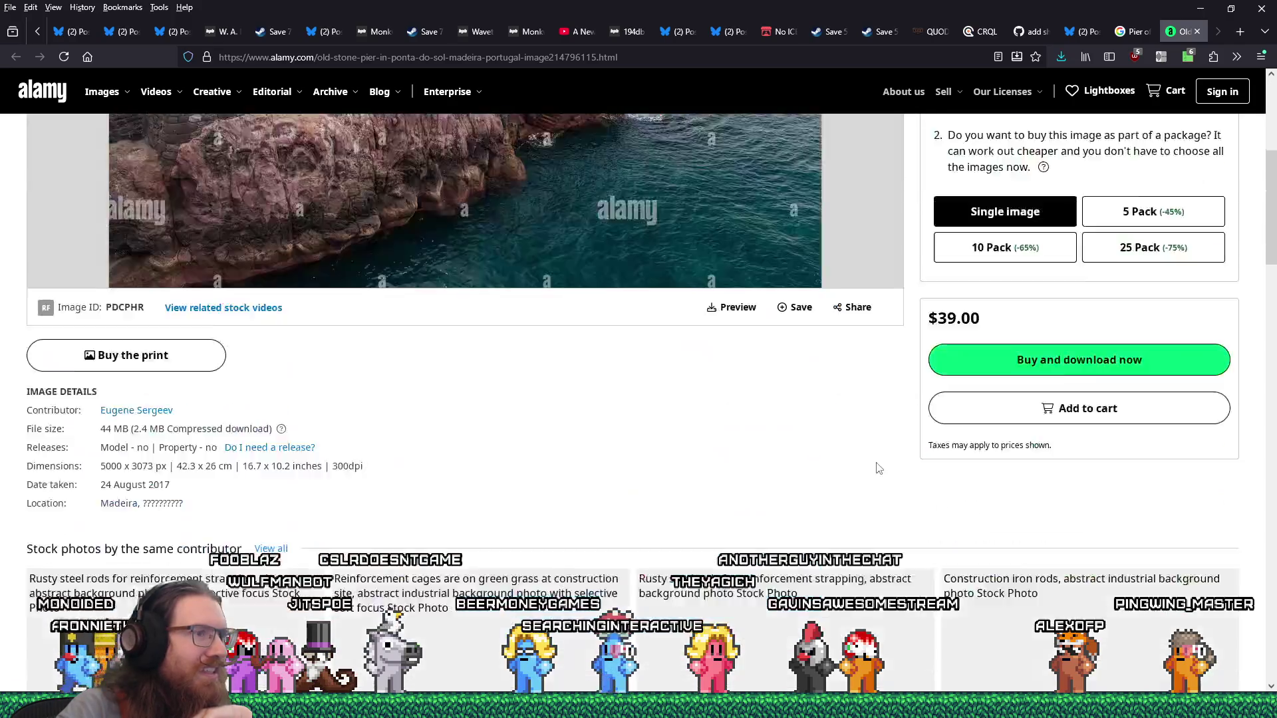
pyautogui.scroll(10, 878, 465)
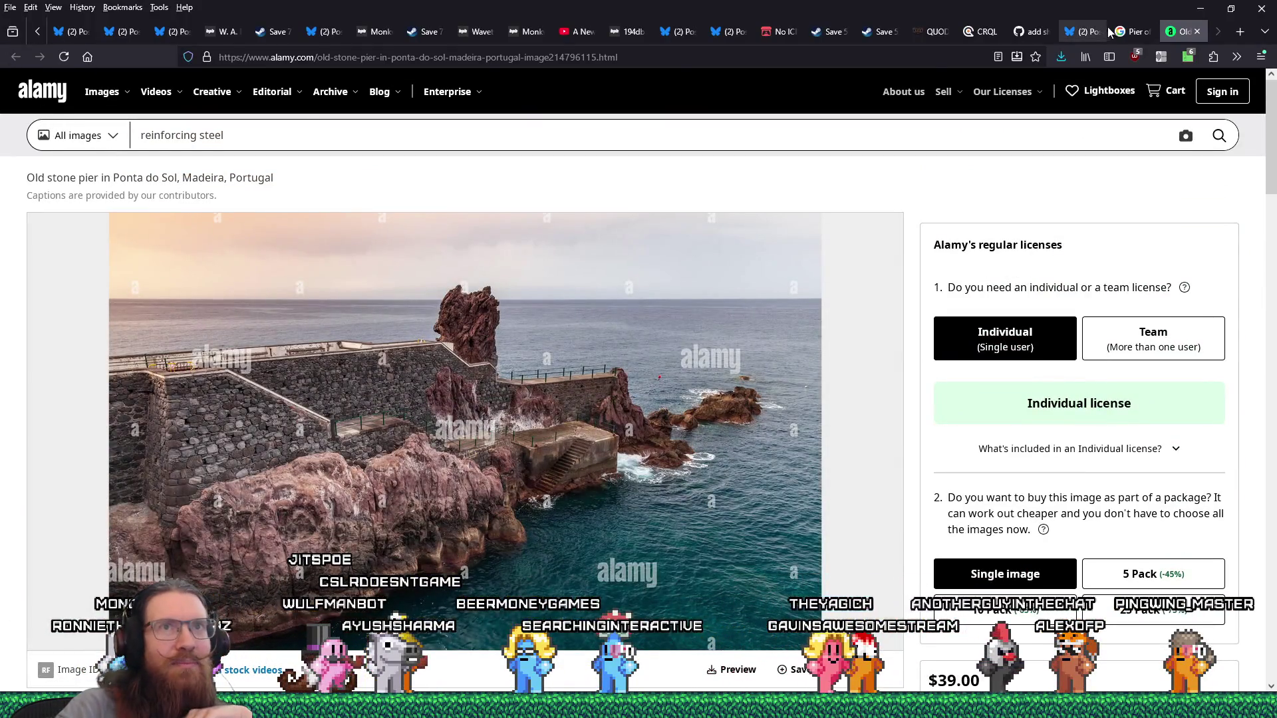
pyautogui.hotkey('ctrl', 'w')
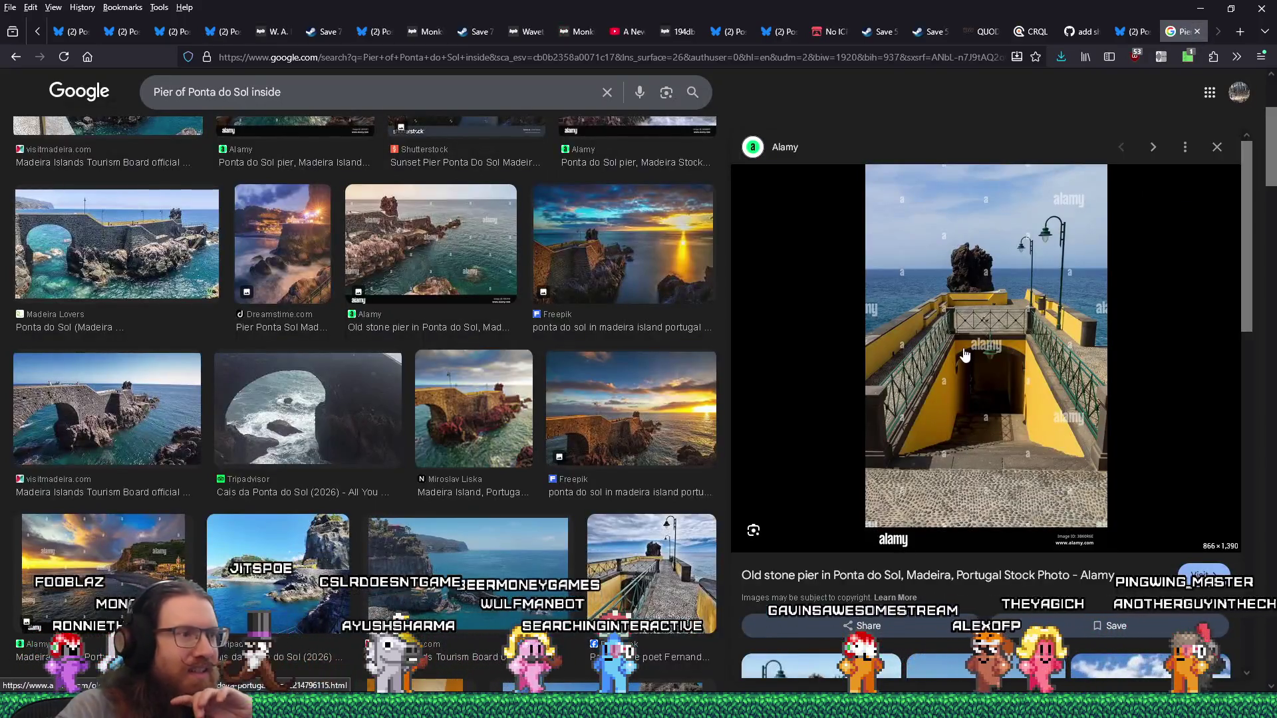
# Step: Open the Visit Madeira pier stairway photo full-size in a new tab
pyautogui.scroll(-4, 748, 428)
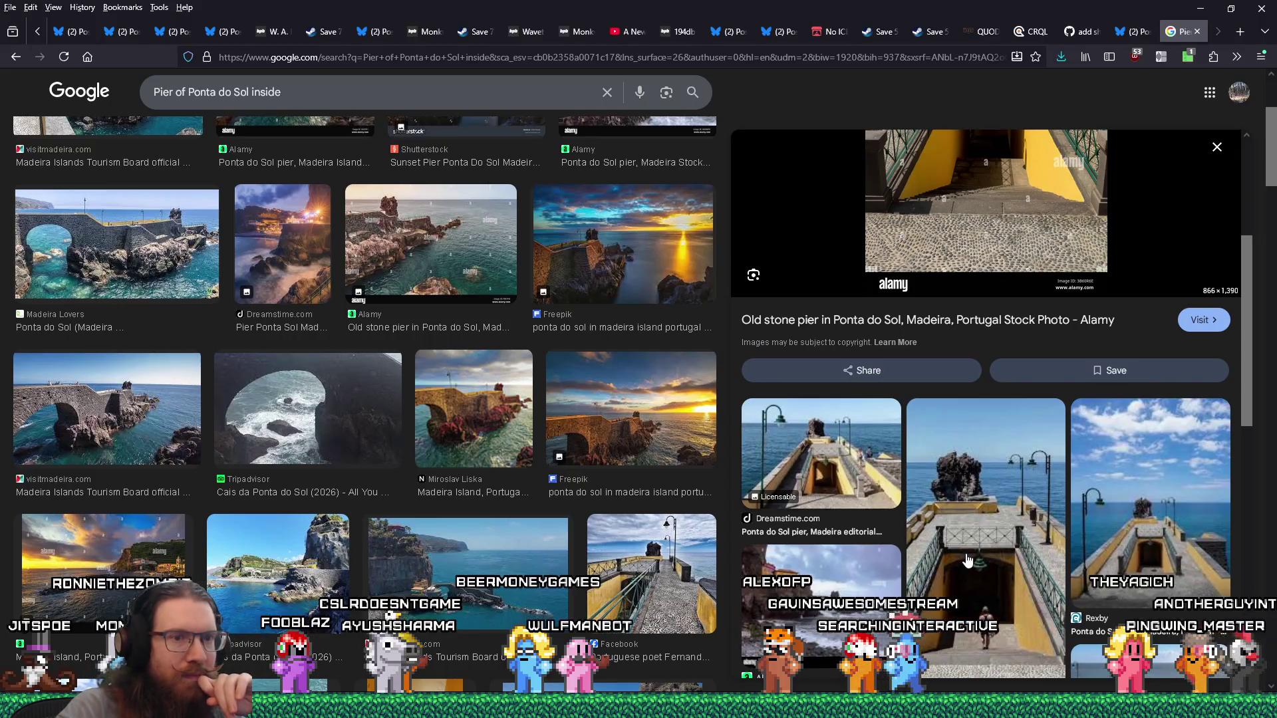
pyautogui.scroll(-5, 967, 560)
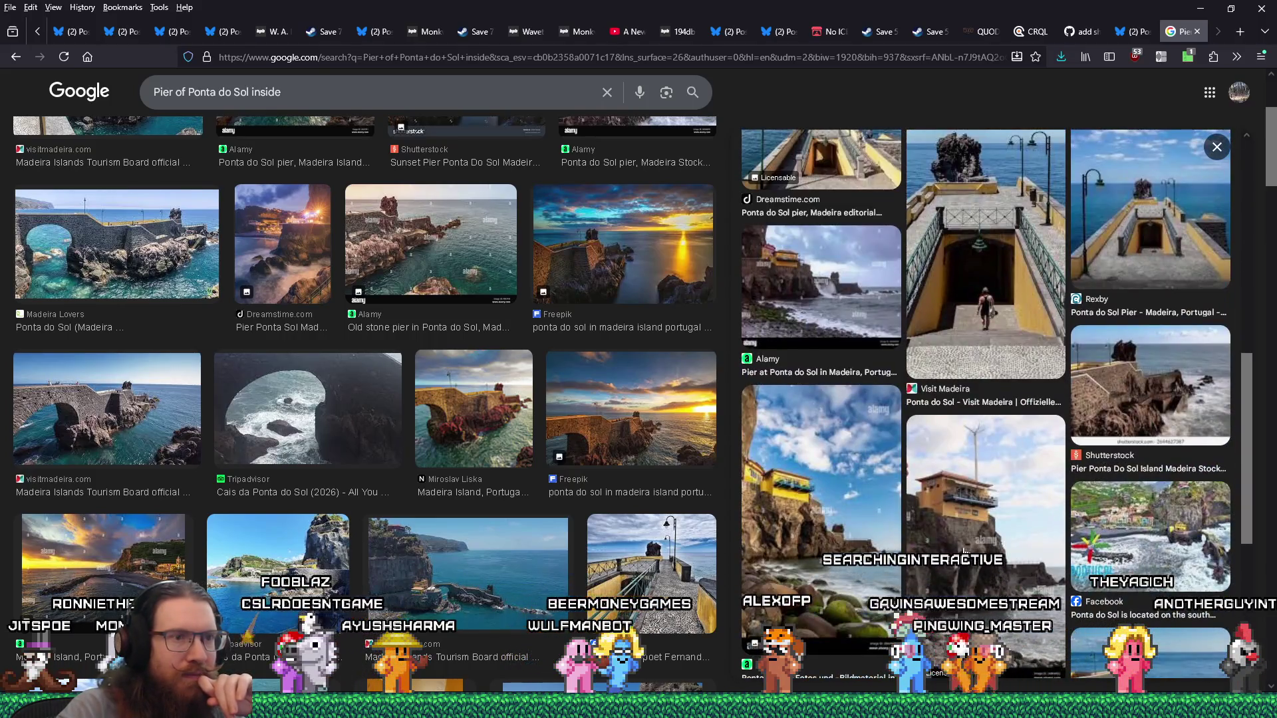
pyautogui.click(967, 323)
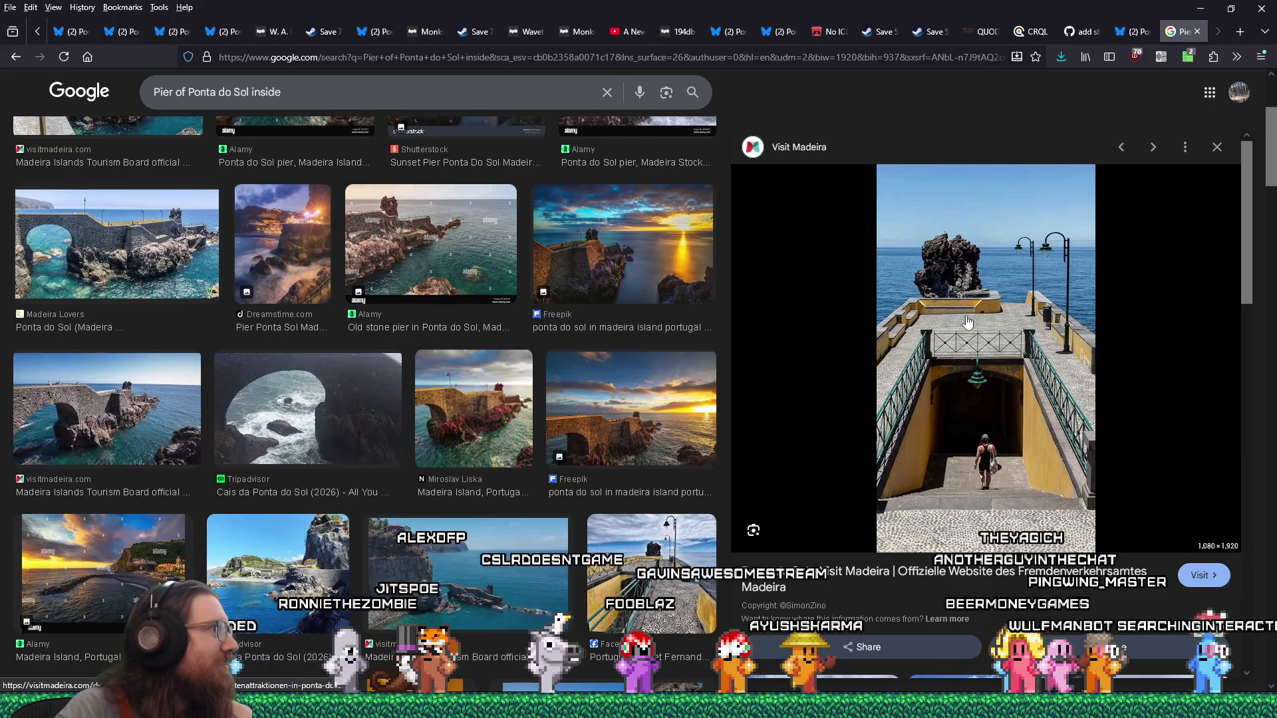
pyautogui.rightClick(967, 322)
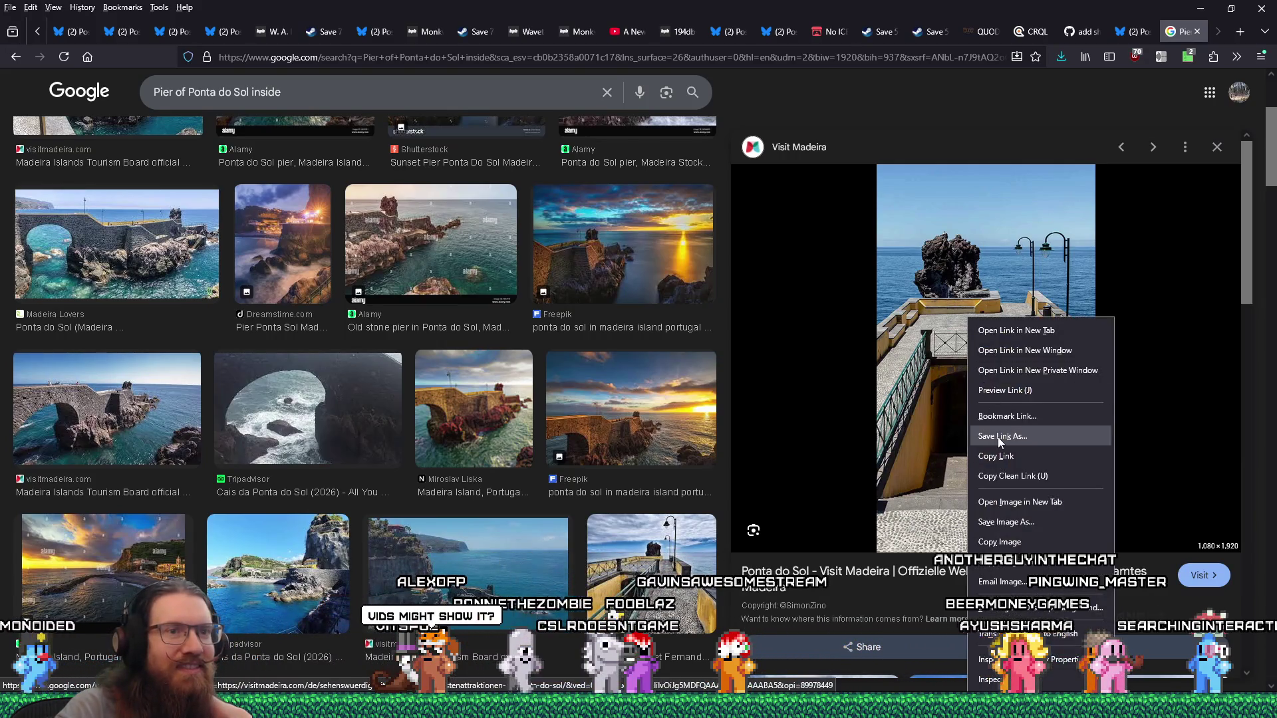
pyautogui.click(1020, 502)
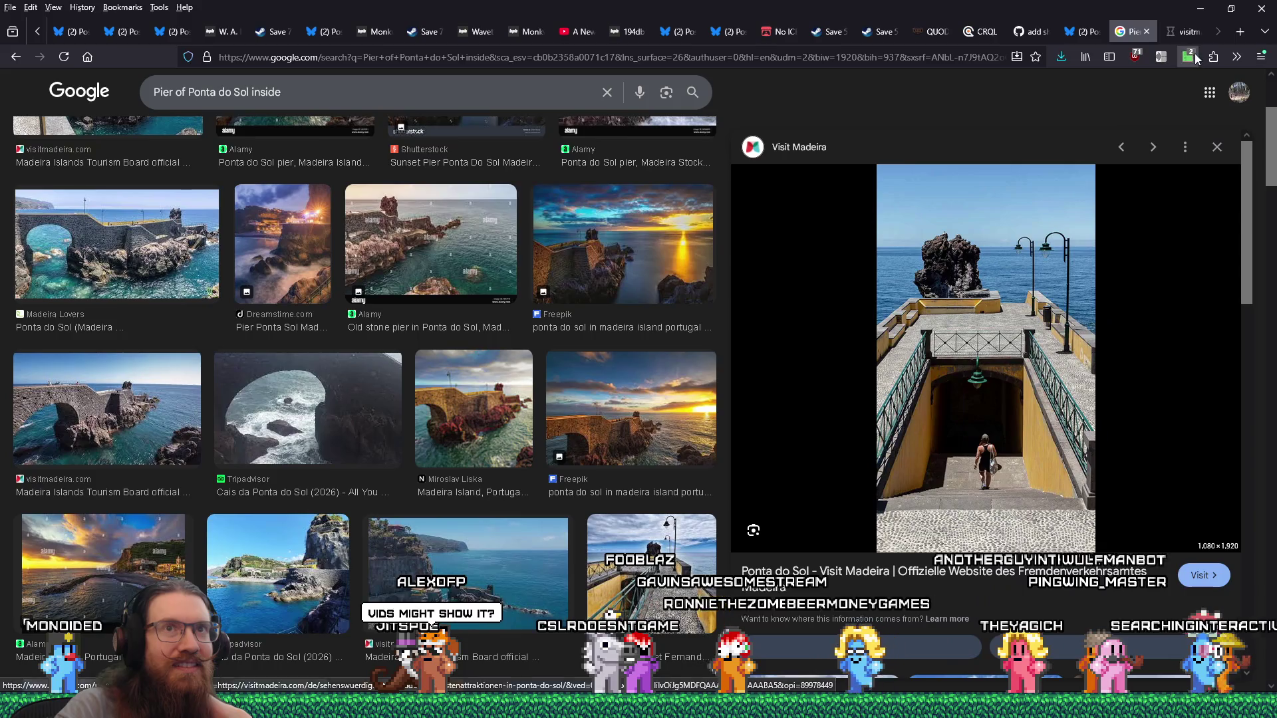
# Step: Save the full-size Visit Madeira pier stairway photo as a JPEG into the castle folder
pyautogui.click(1183, 31)
pyautogui.rightClick(719, 264)
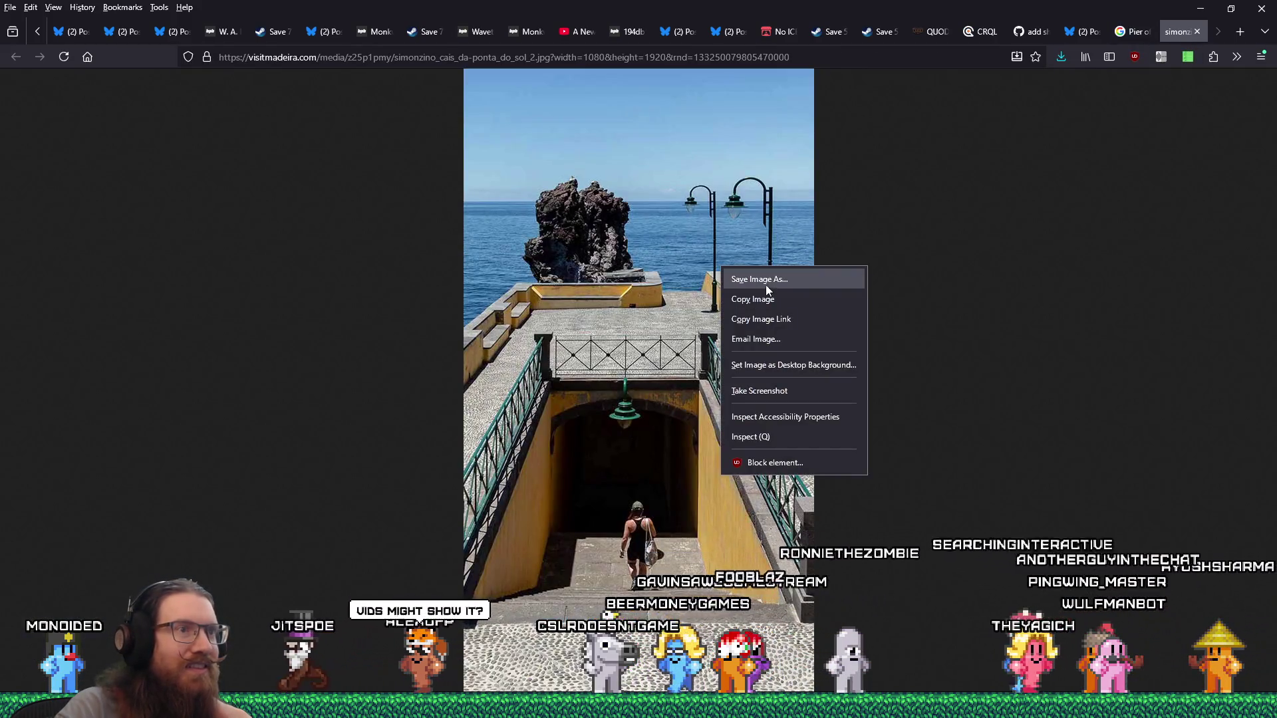
pyautogui.click(766, 284)
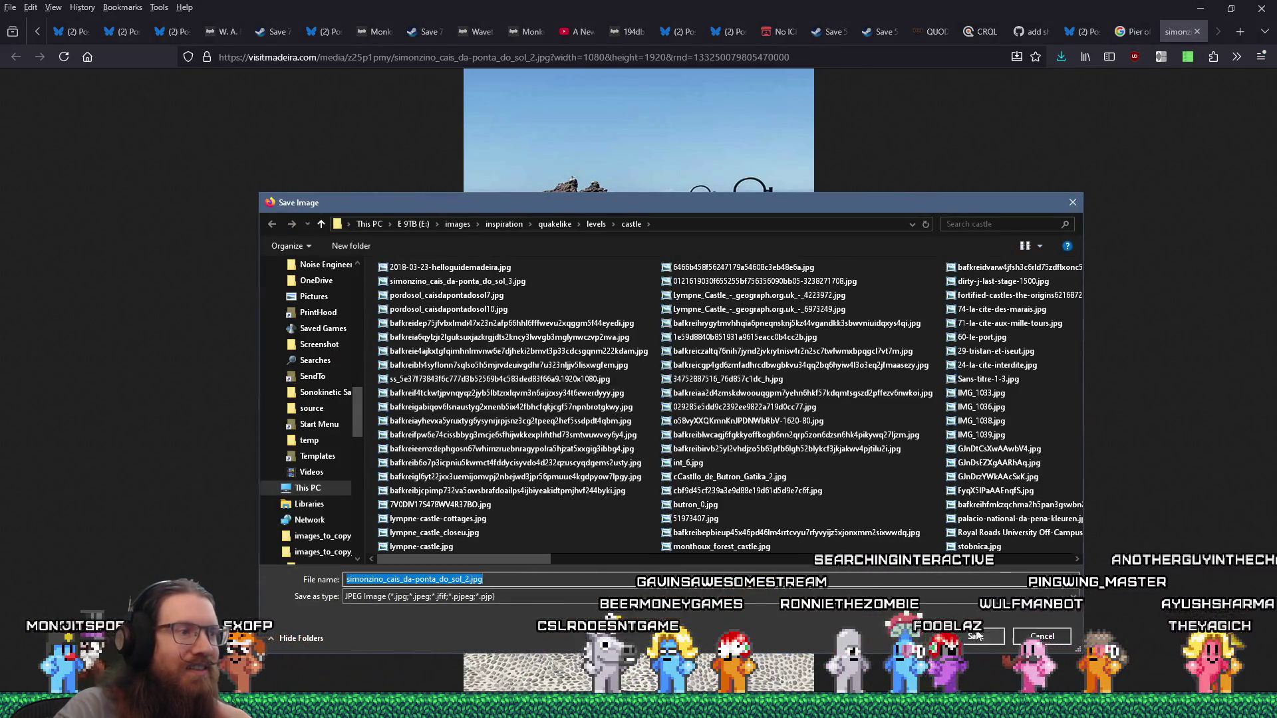
pyautogui.click(974, 635)
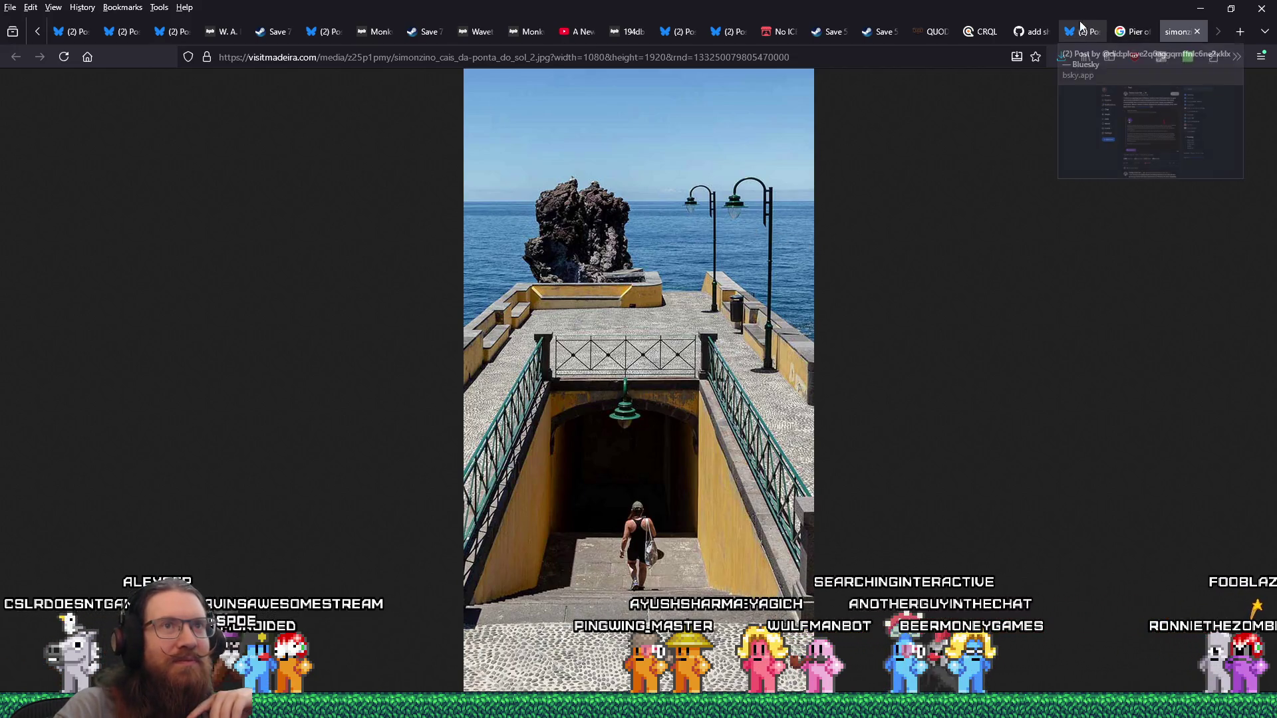
pyautogui.click(982, 31)
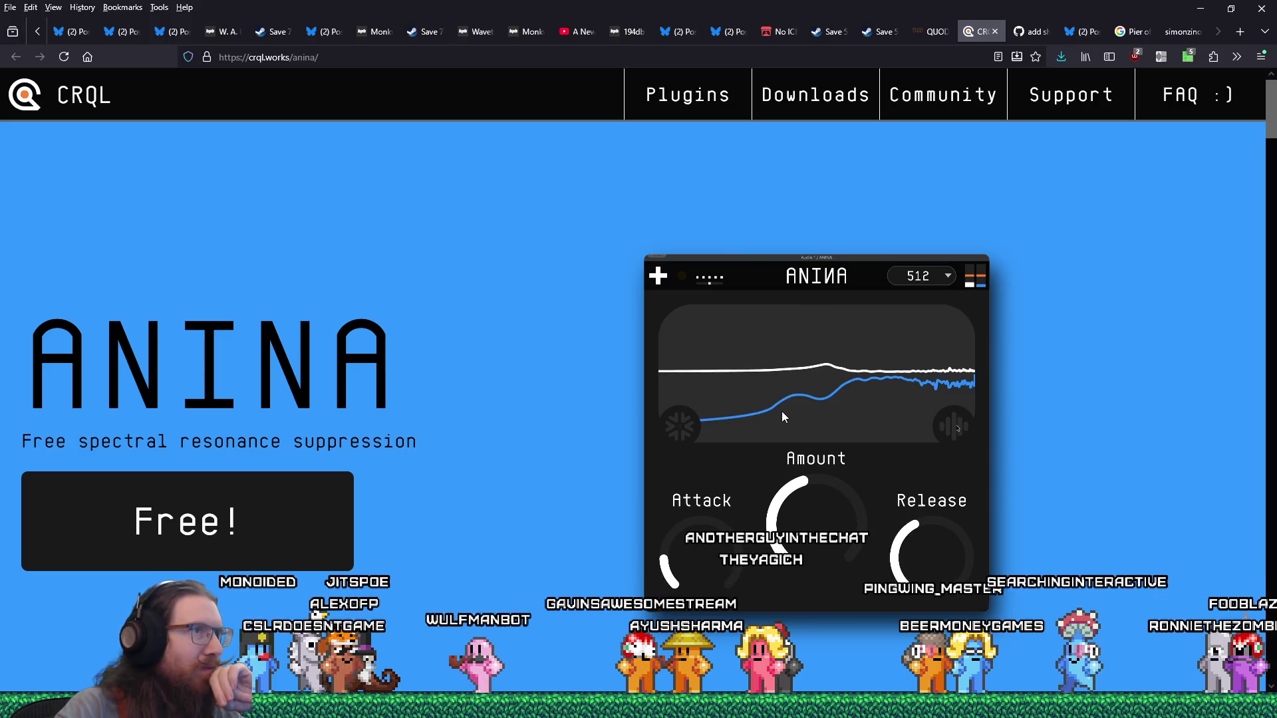
# Step: Scroll to the 'Not just a mixing tool' section and play the first ANINA audio demo
pyautogui.scroll(-5, 782, 413)
pyautogui.scroll(-8, 782, 413)
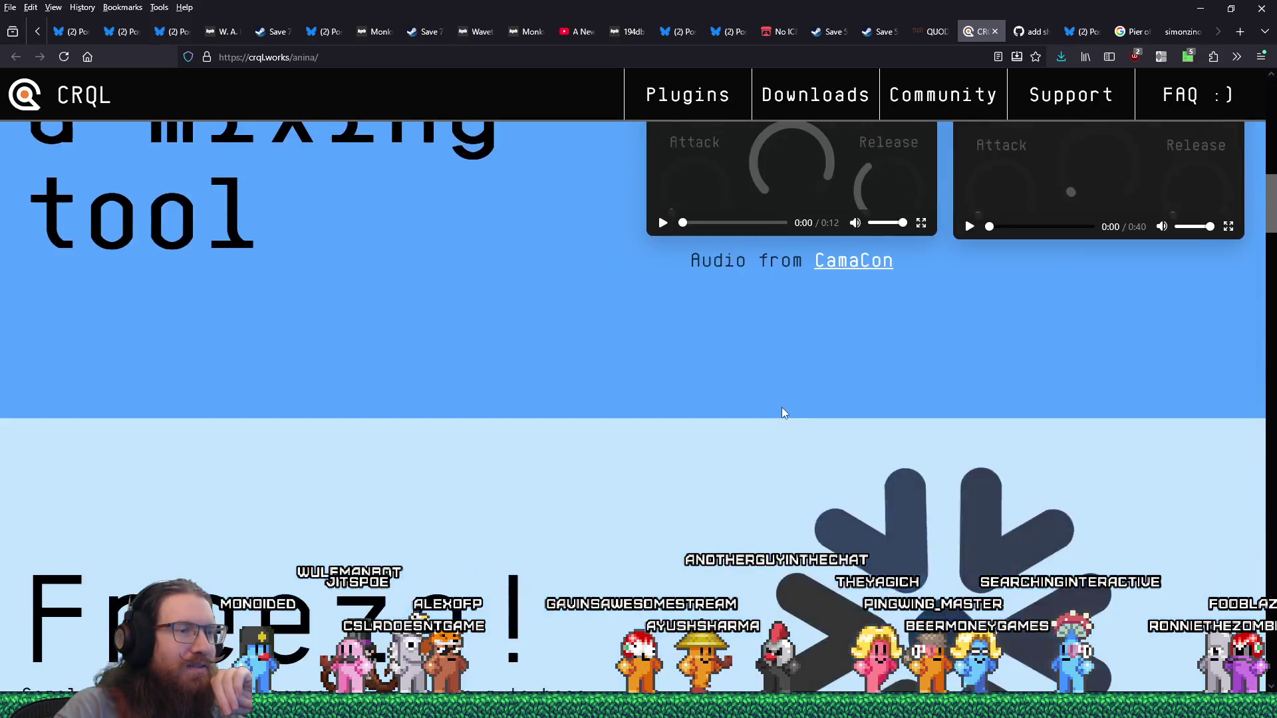
pyautogui.scroll(-3, 782, 413)
pyautogui.scroll(12, 782, 414)
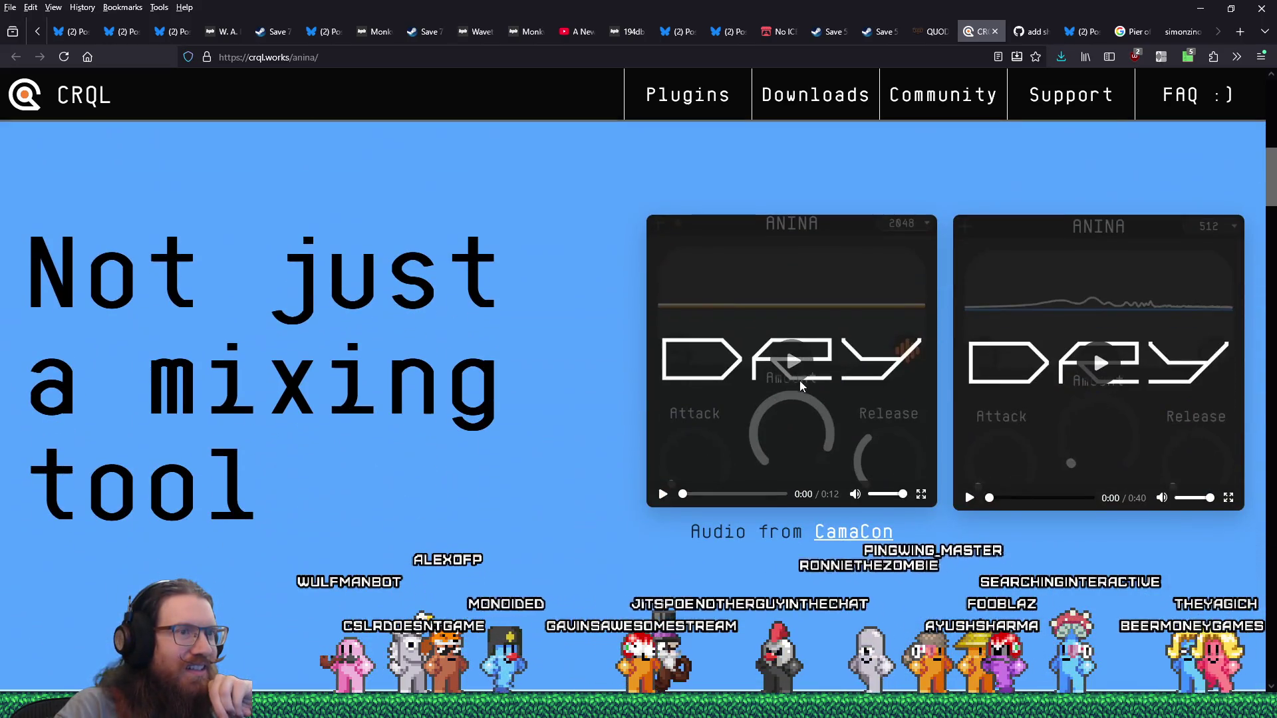
pyautogui.click(782, 412)
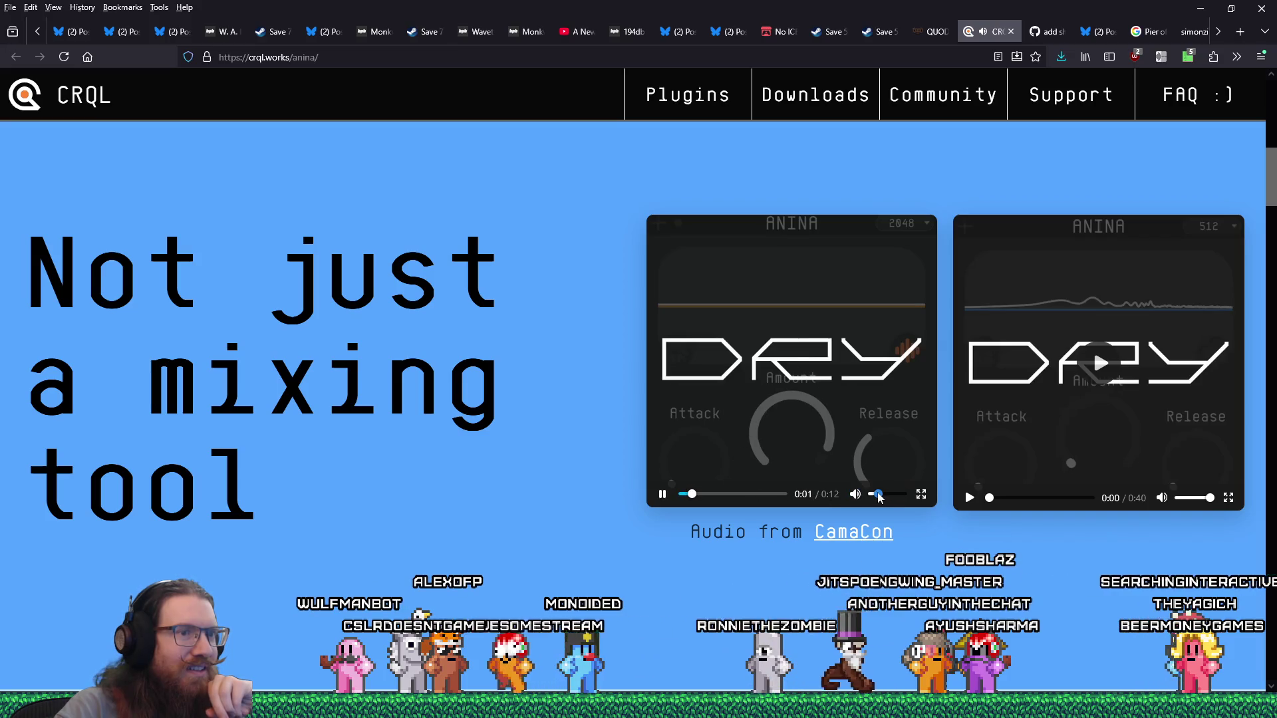
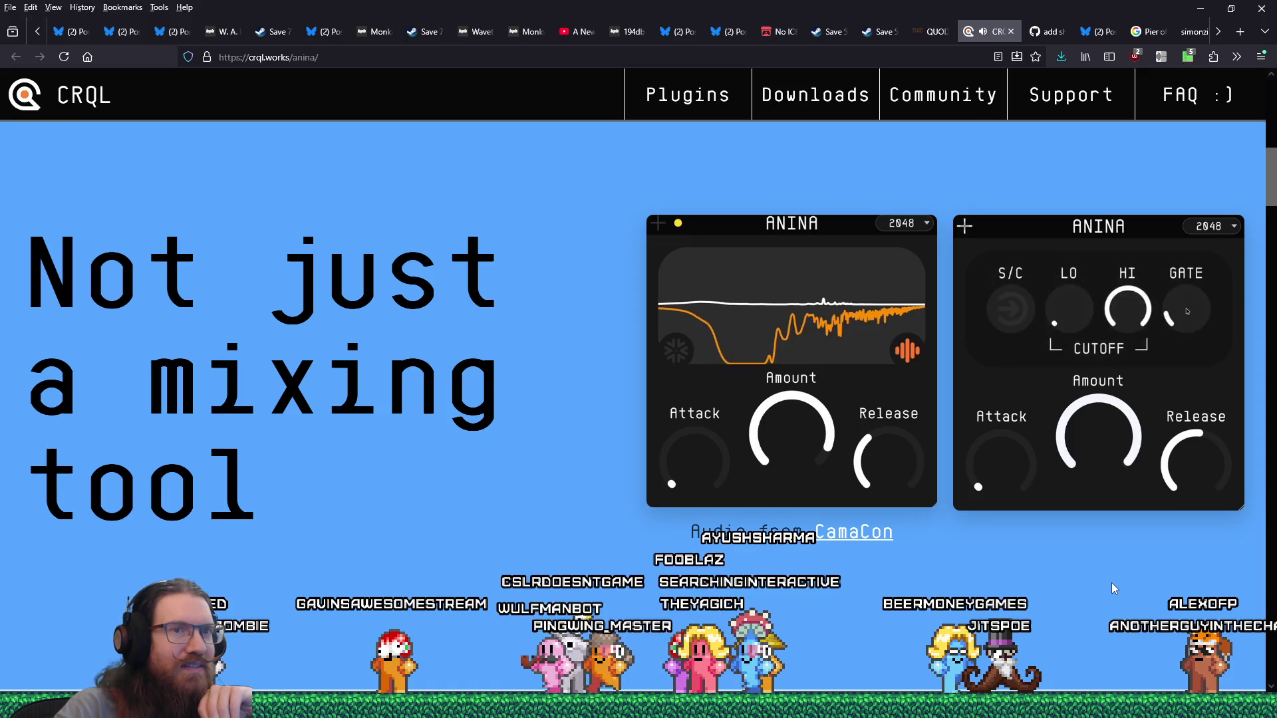
# Step: Scroll the ANINA plugin page down to its testimonials, then close the CRQL tab
pyautogui.scroll(-3, 1114, 588)
pyautogui.scroll(-10, 1113, 587)
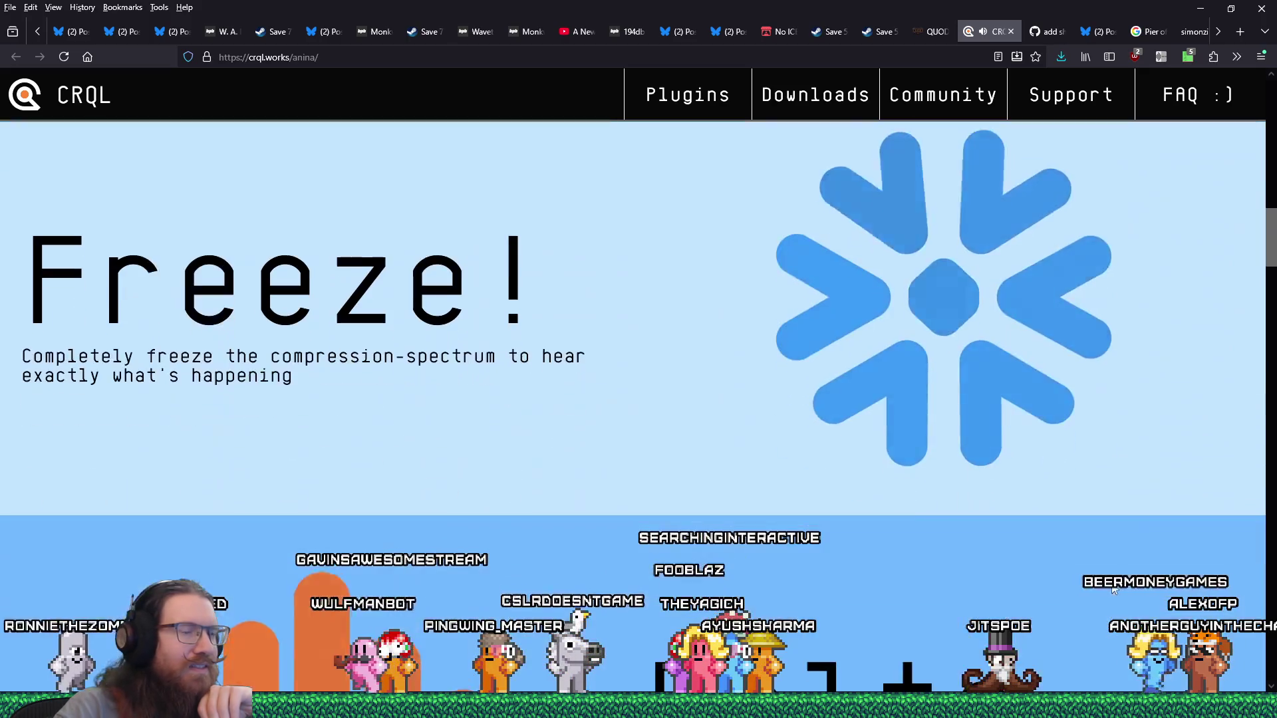
pyautogui.scroll(5, 1111, 583)
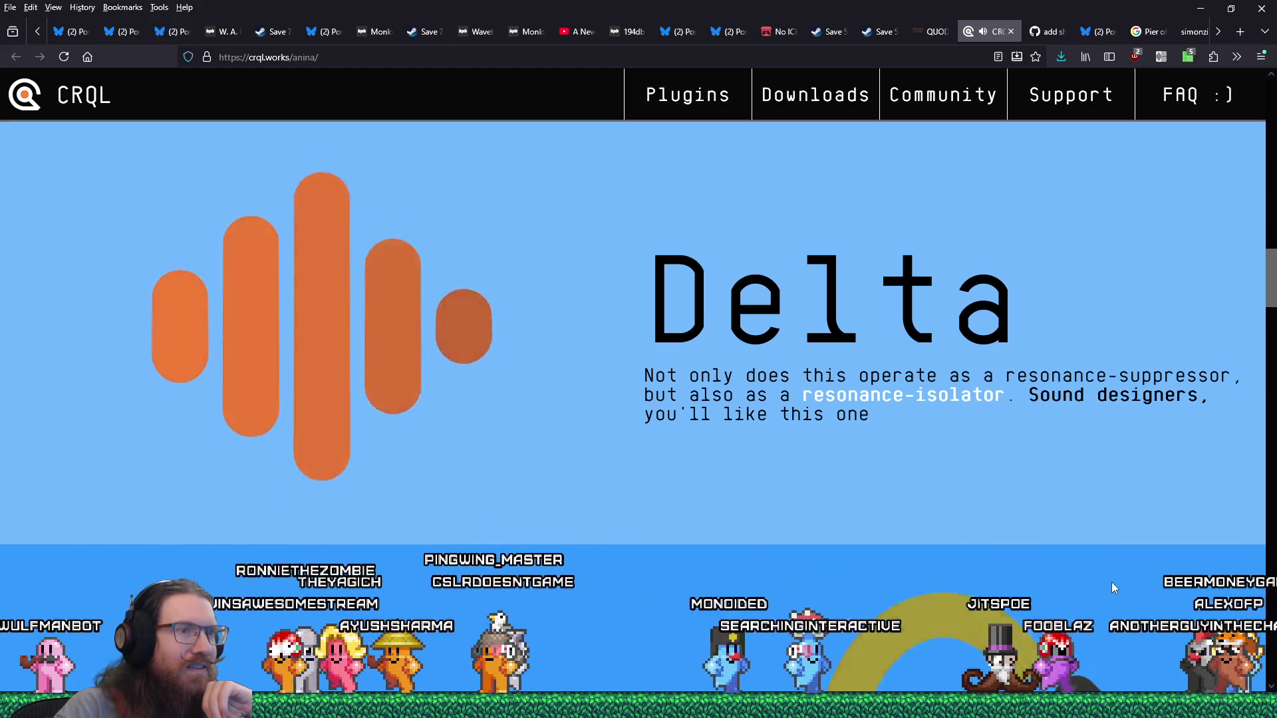
pyautogui.scroll(-8, 1111, 581)
pyautogui.scroll(-6, 1111, 583)
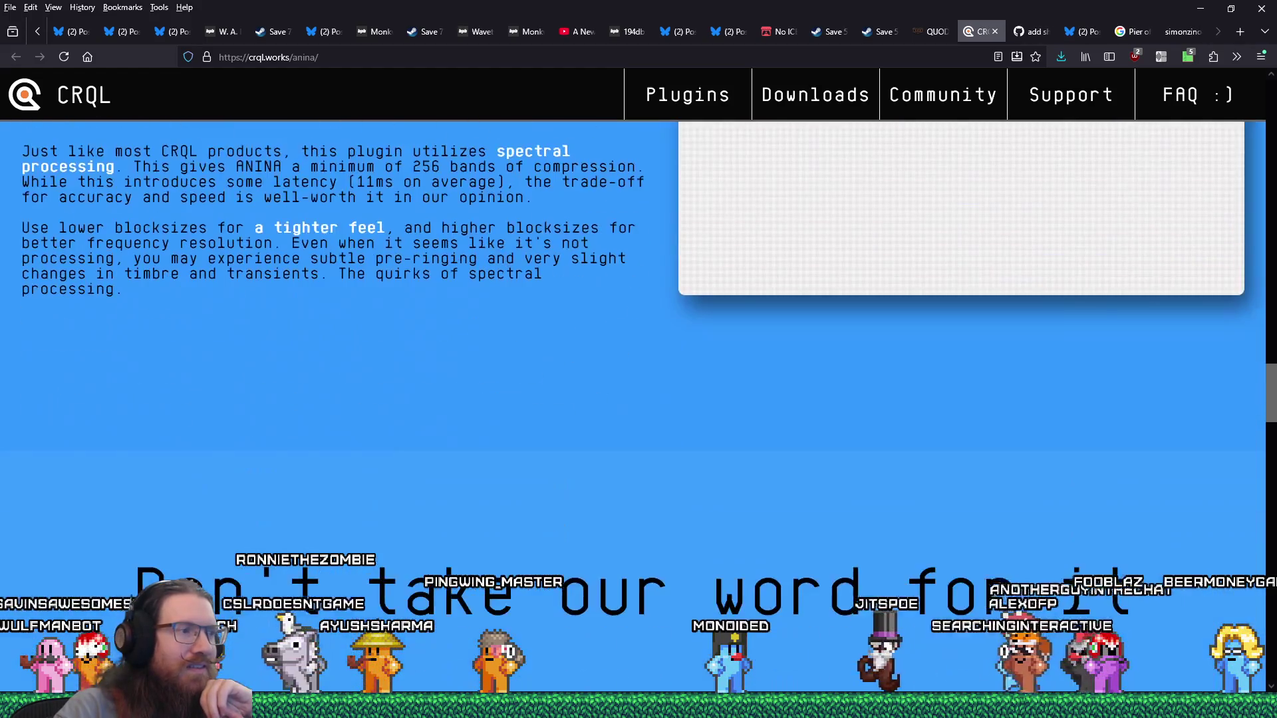
pyautogui.scroll(5, 1113, 583)
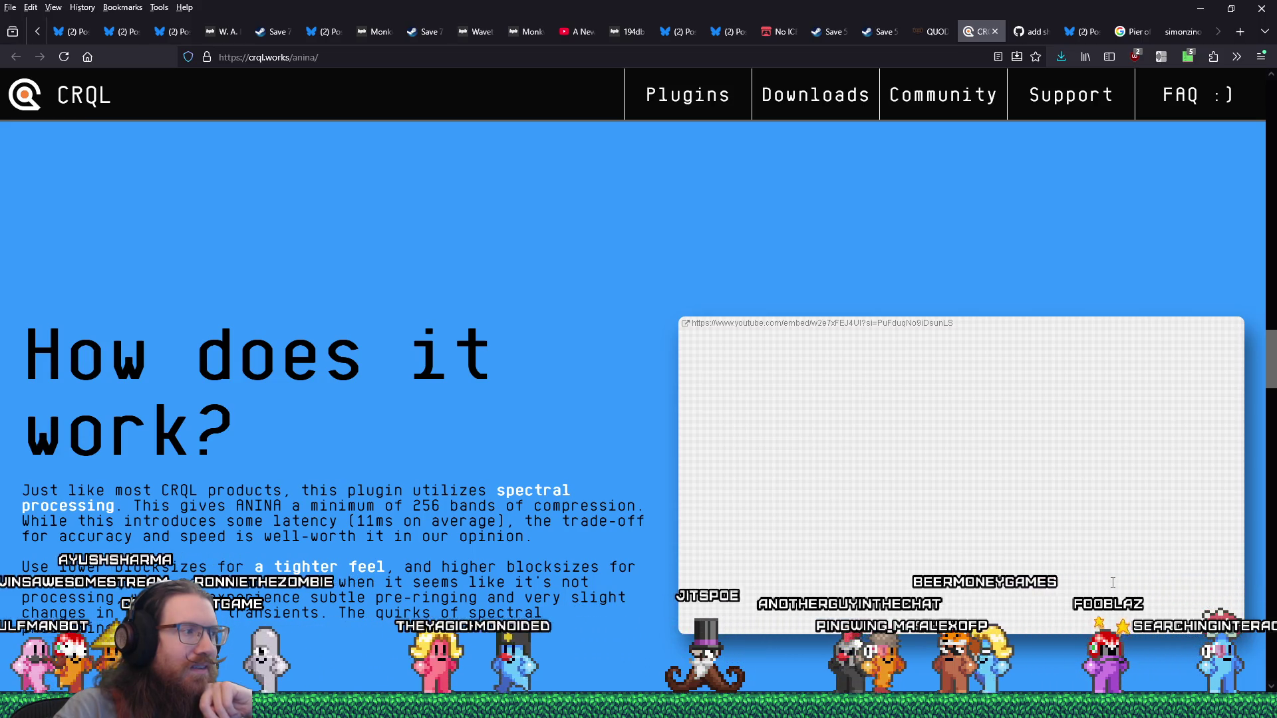
pyautogui.scroll(-10, 1113, 583)
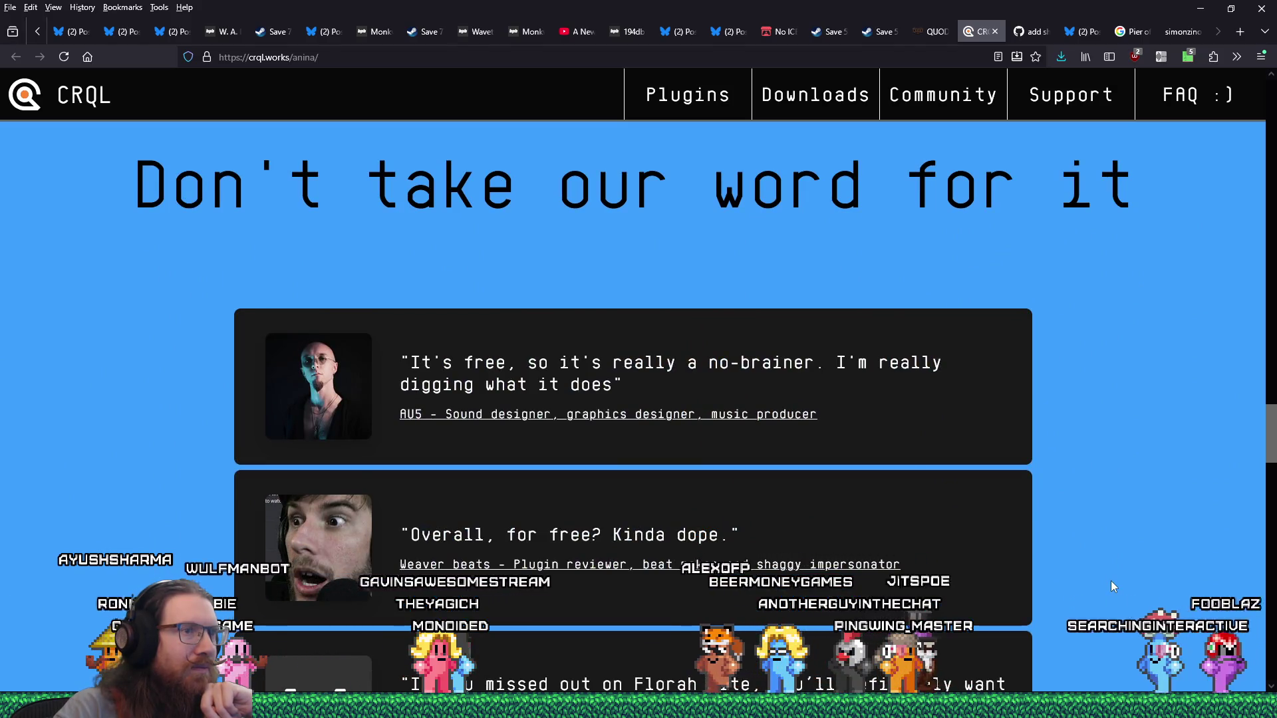
pyautogui.scroll(-3, 1112, 585)
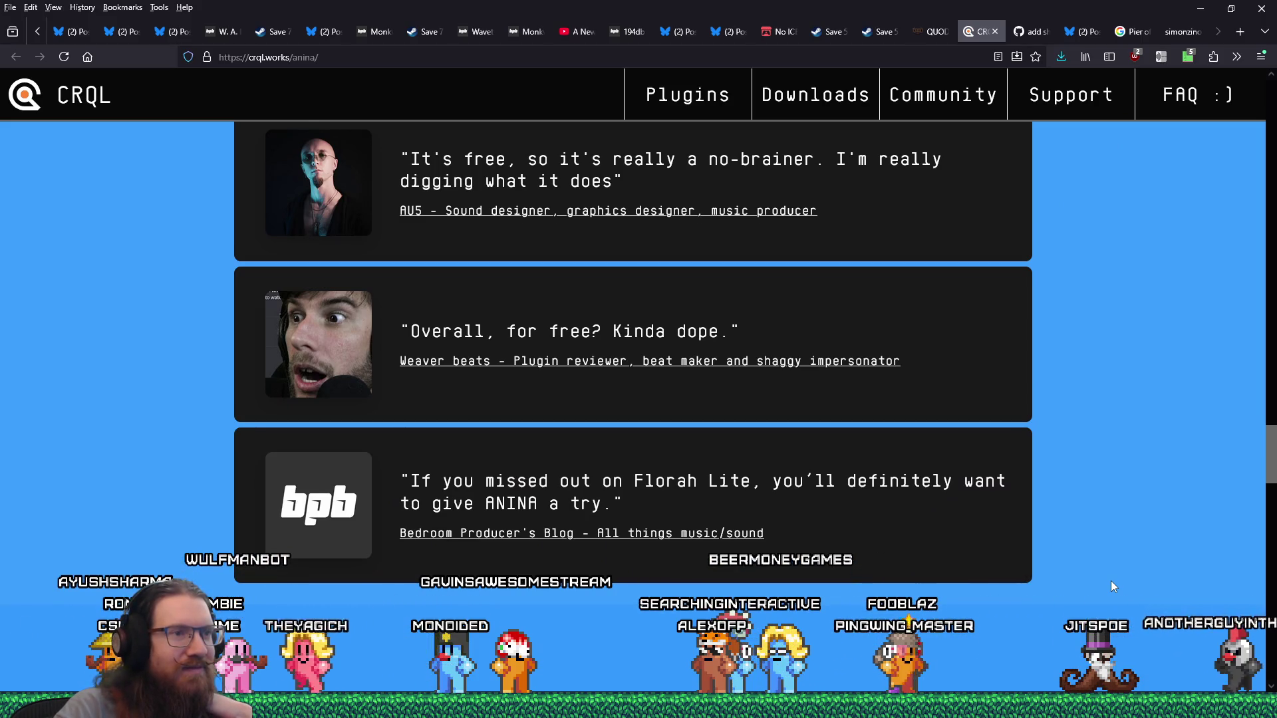
pyautogui.scroll(1, 1111, 581)
pyautogui.click(995, 32)
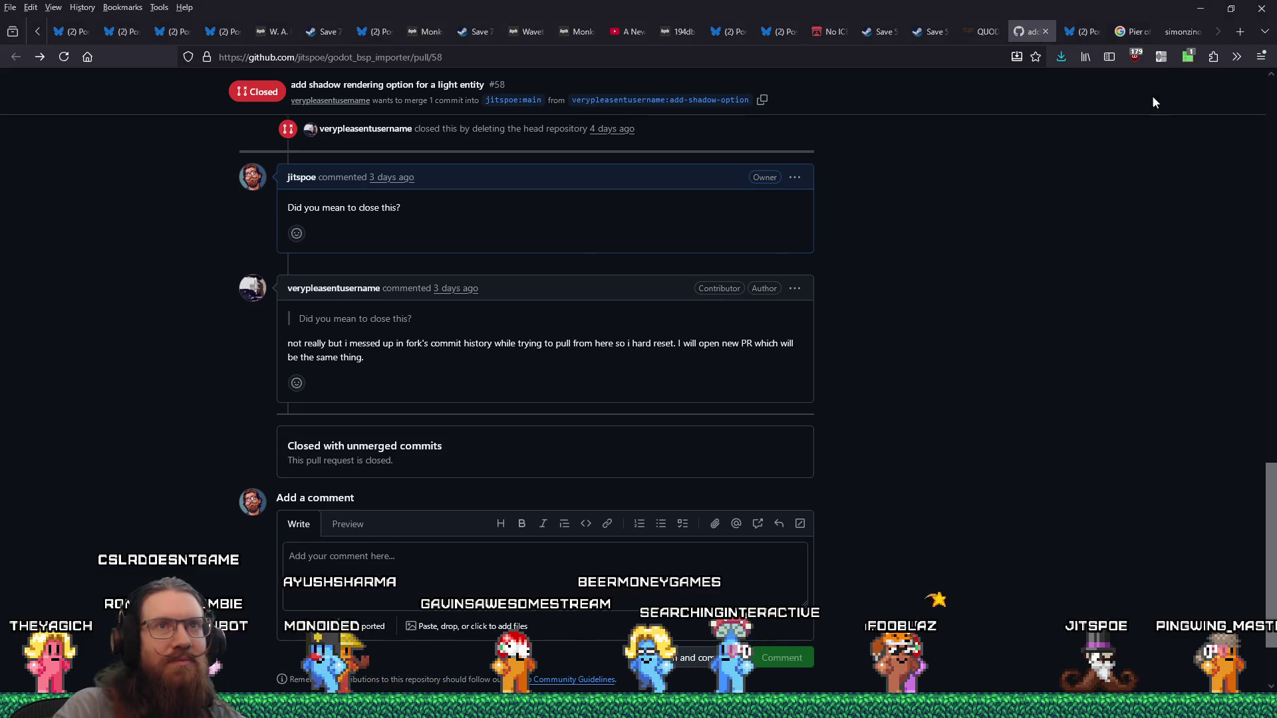
# Step: Switch to the Ponta do Sol pier image results and select the search query
pyautogui.click(1174, 30)
pyautogui.click(1135, 33)
pyautogui.click(201, 93)
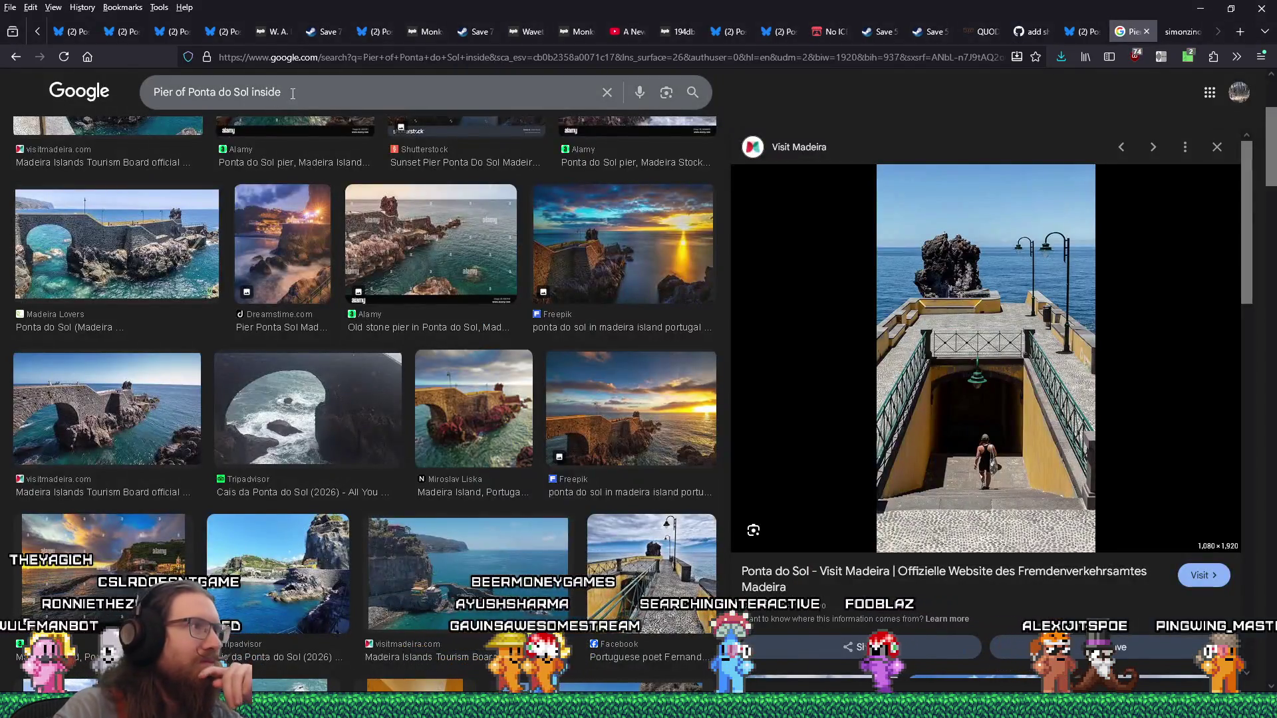
pyautogui.hotkey('ctrl', 'a')
pyautogui.rightClick(201, 94)
pyautogui.click(246, 193)
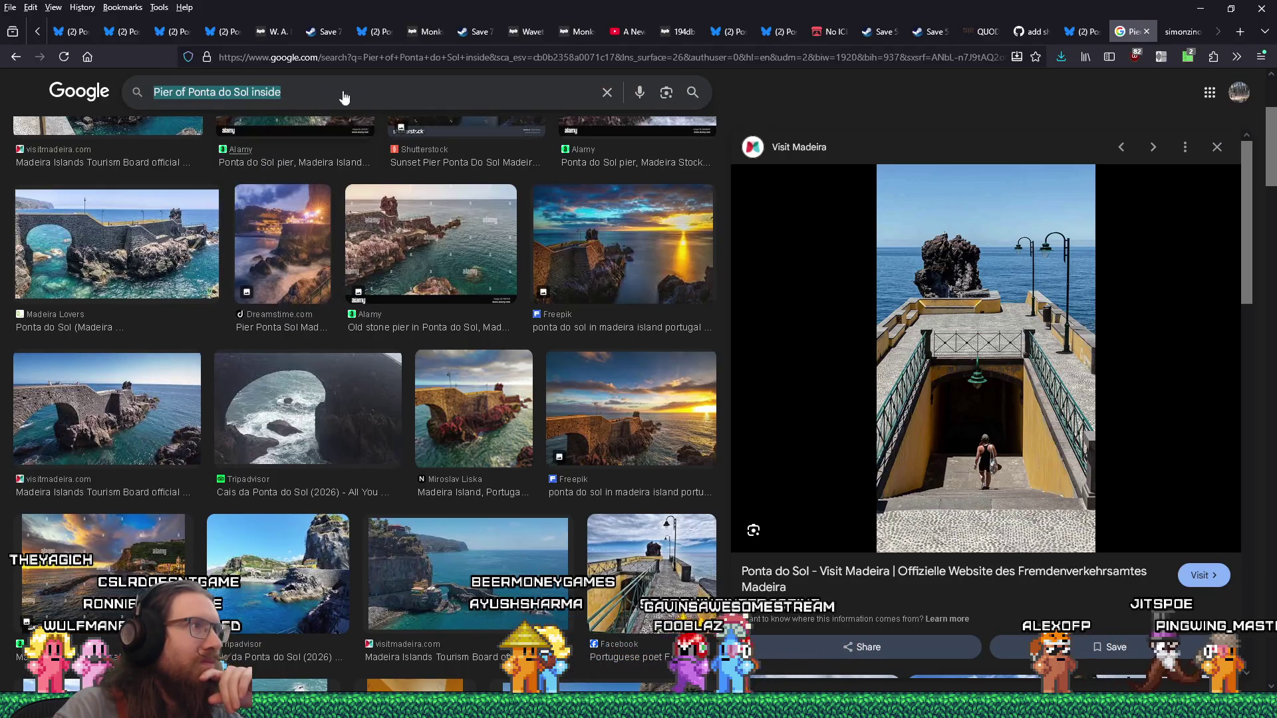
# Step: Load youtube in that tab and focus the YouTube search box
pyautogui.click(396, 59)
pyautogui.write('youtube.com/')
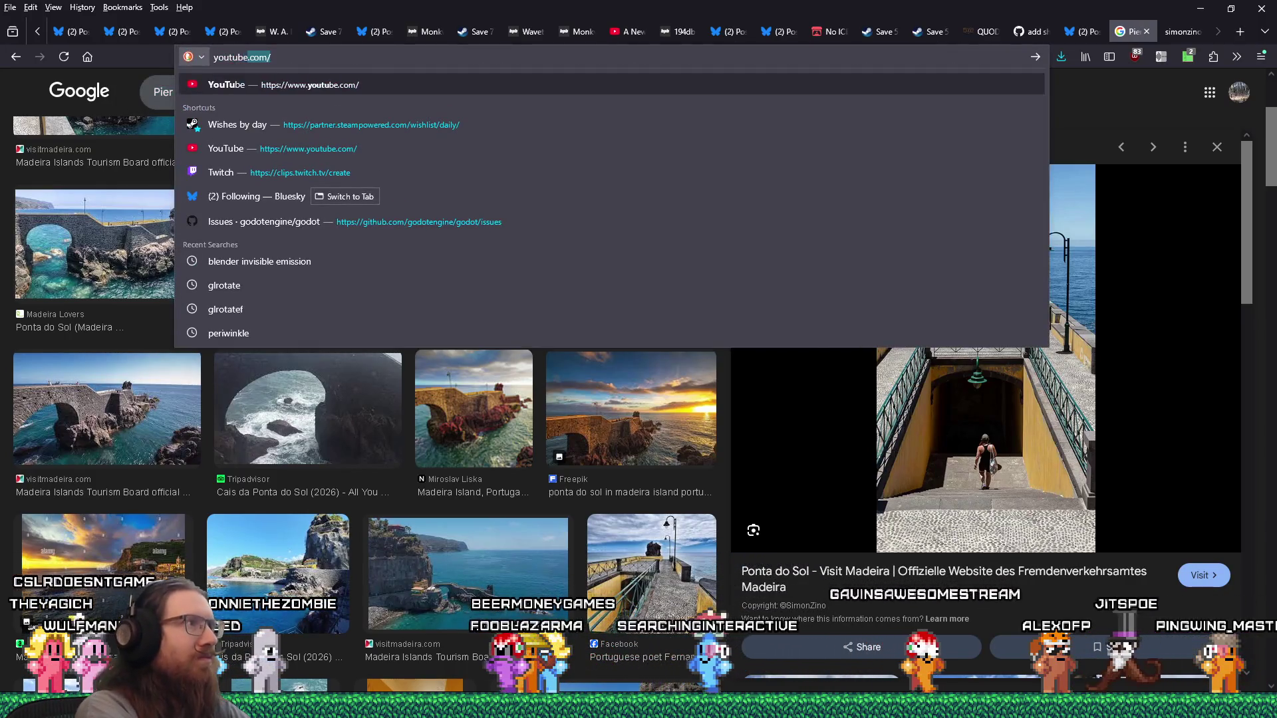
pyautogui.press('Return')
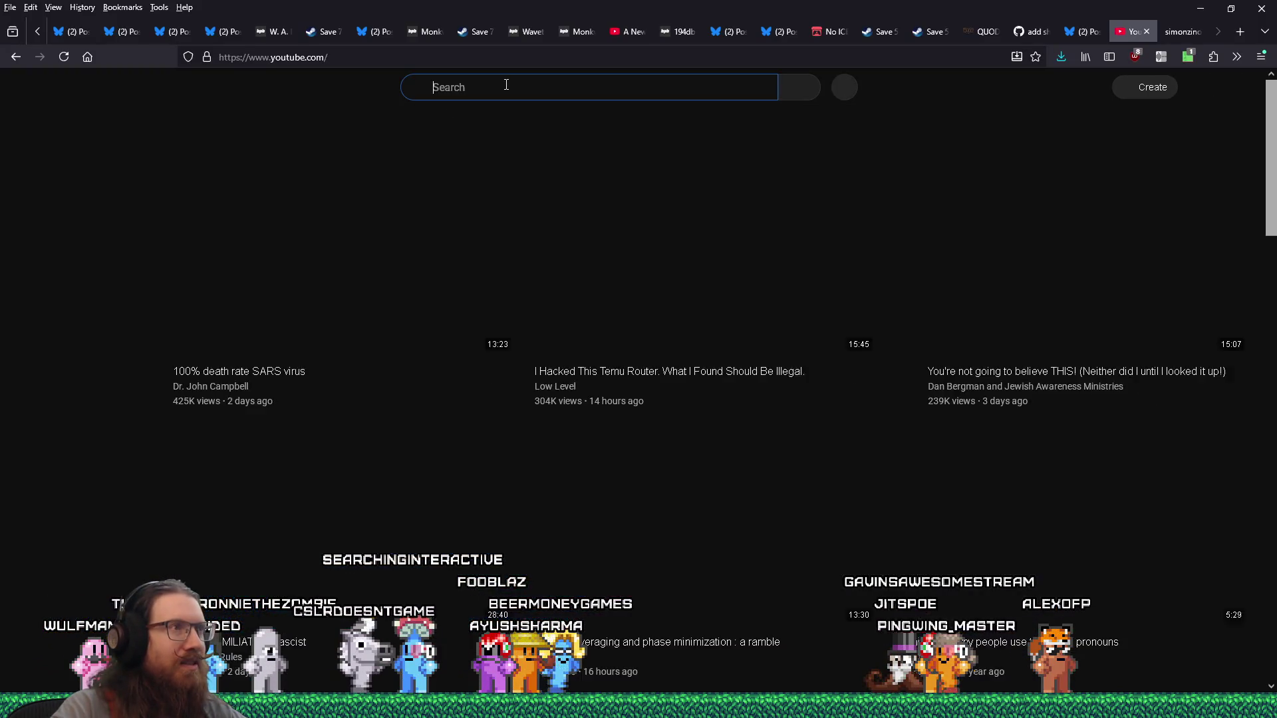
pyautogui.click(508, 91)
# Step: Search YouTube for 'inside Pier of Ponta do Sol inside' and scroll through the results
pyautogui.write('inside Pier of Ponta do Sol inside')
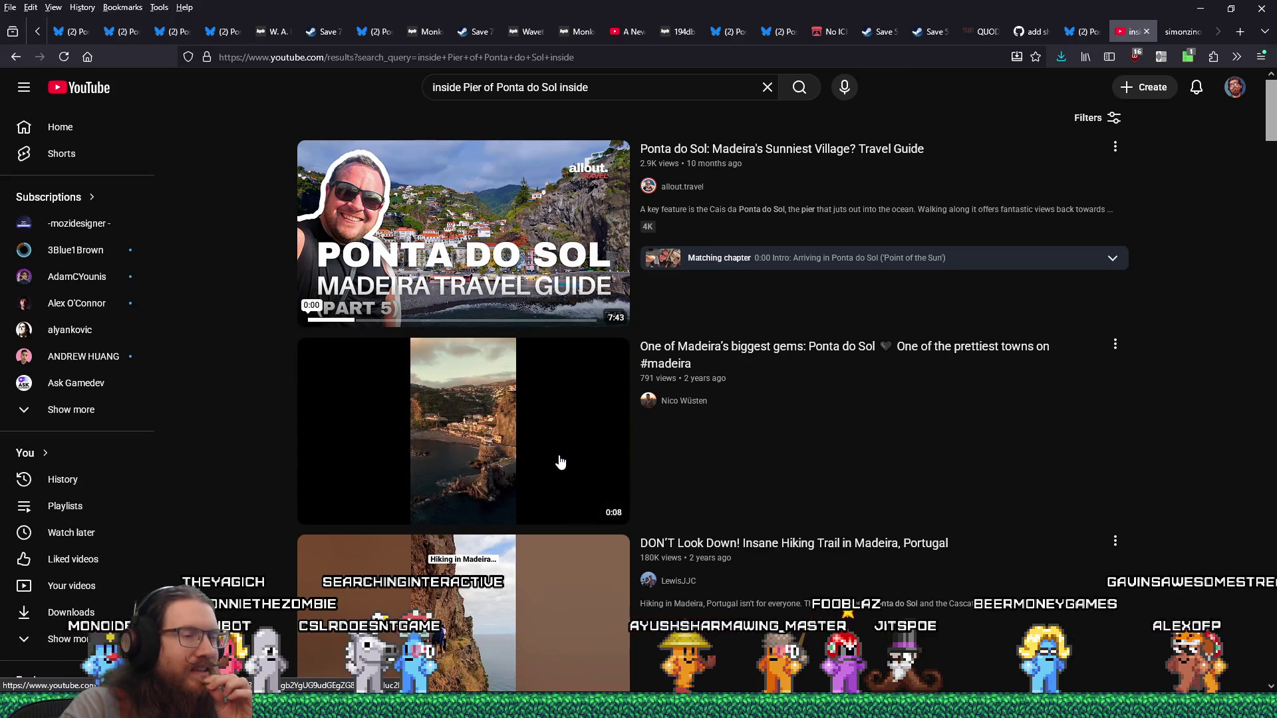
pyautogui.scroll(-4, 558, 459)
pyautogui.scroll(-5, 558, 459)
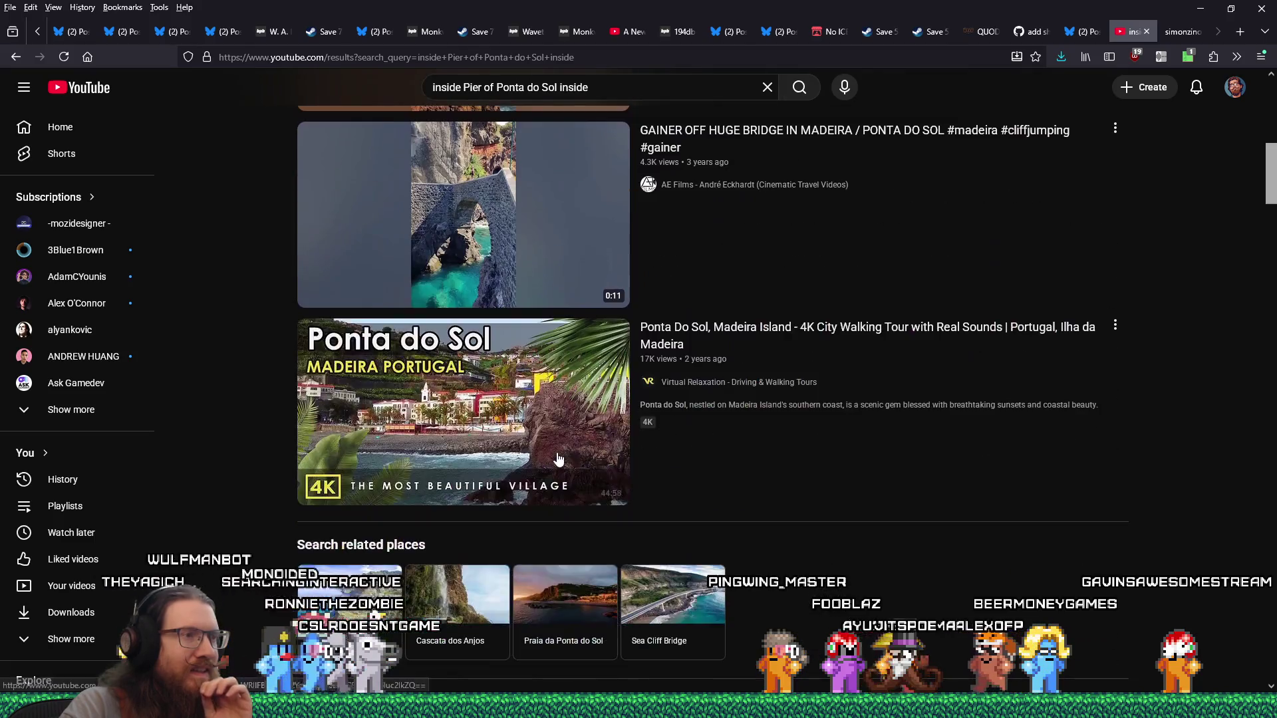
pyautogui.scroll(3, 558, 459)
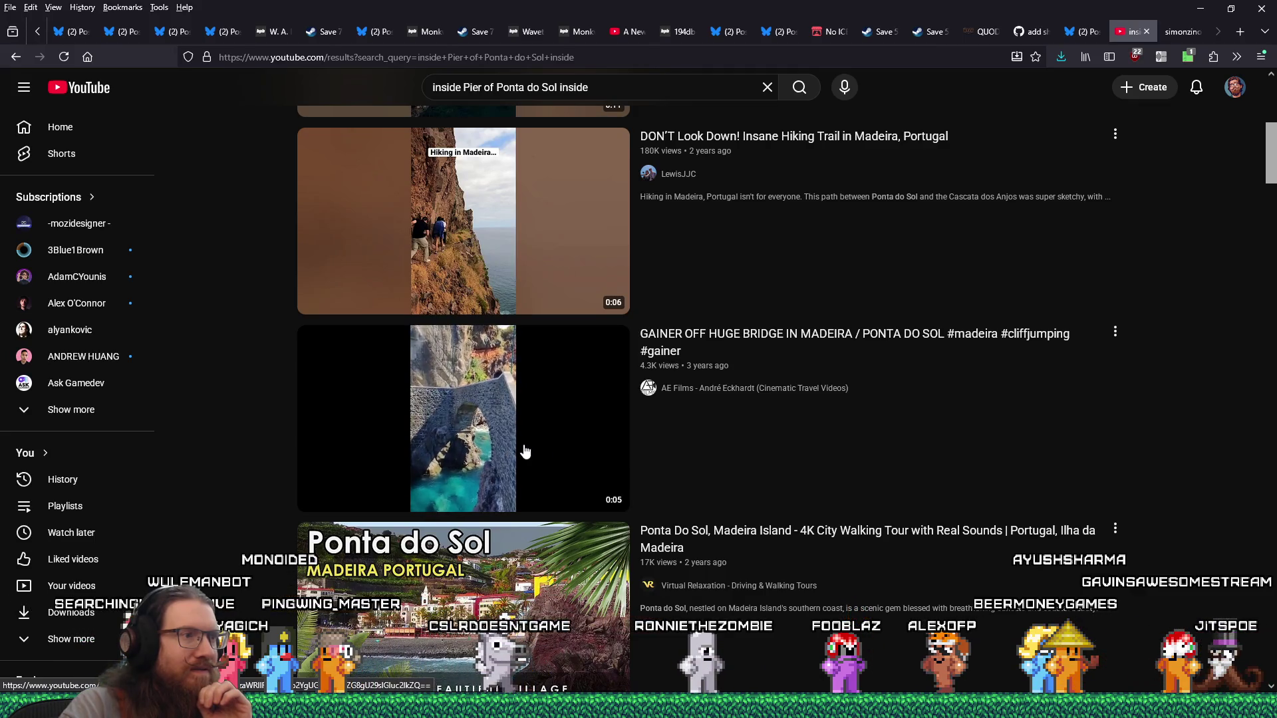
pyautogui.scroll(-12, 522, 449)
pyautogui.scroll(-8, 517, 446)
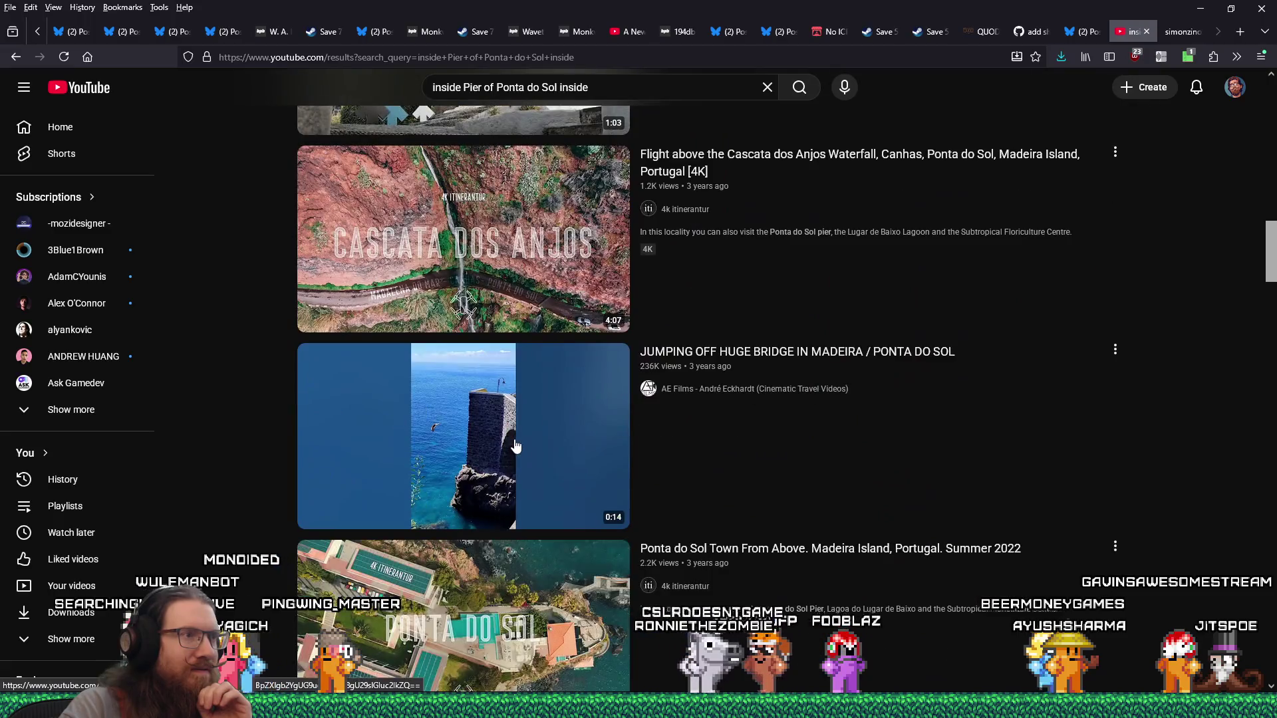
pyautogui.moveTo(517, 445)
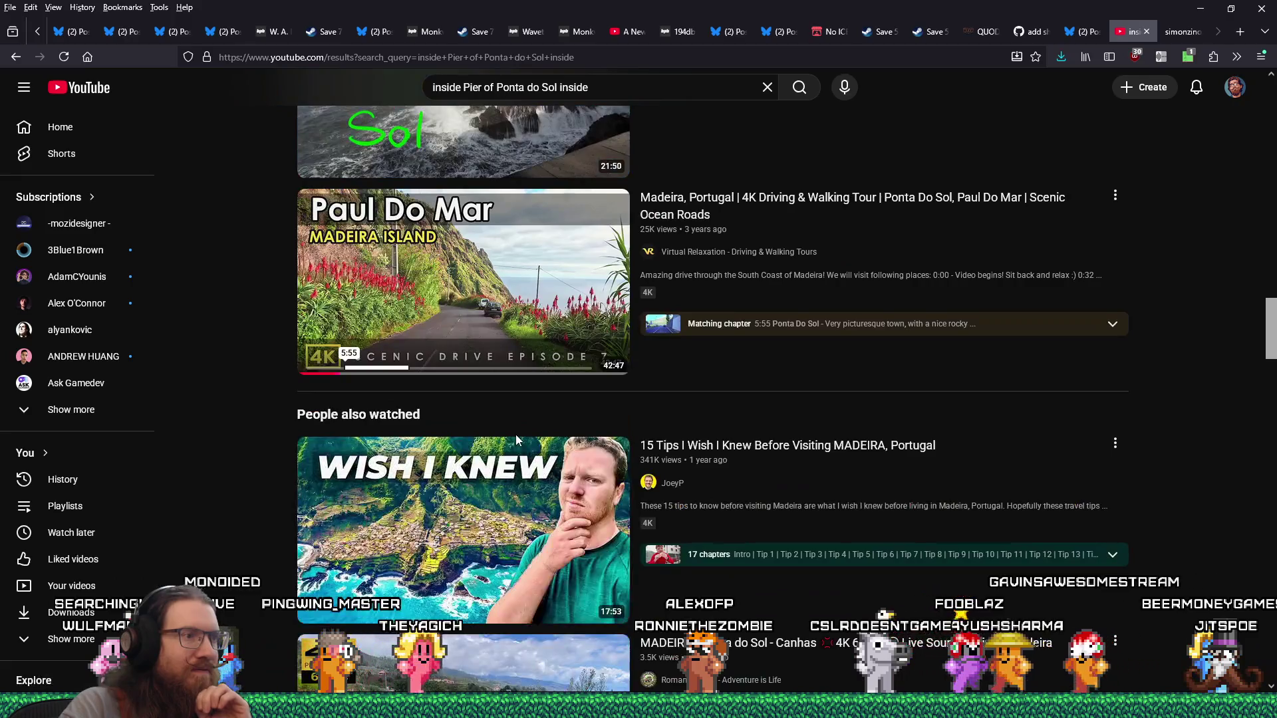
pyautogui.scroll(-10, 516, 439)
pyautogui.scroll(-5, 513, 439)
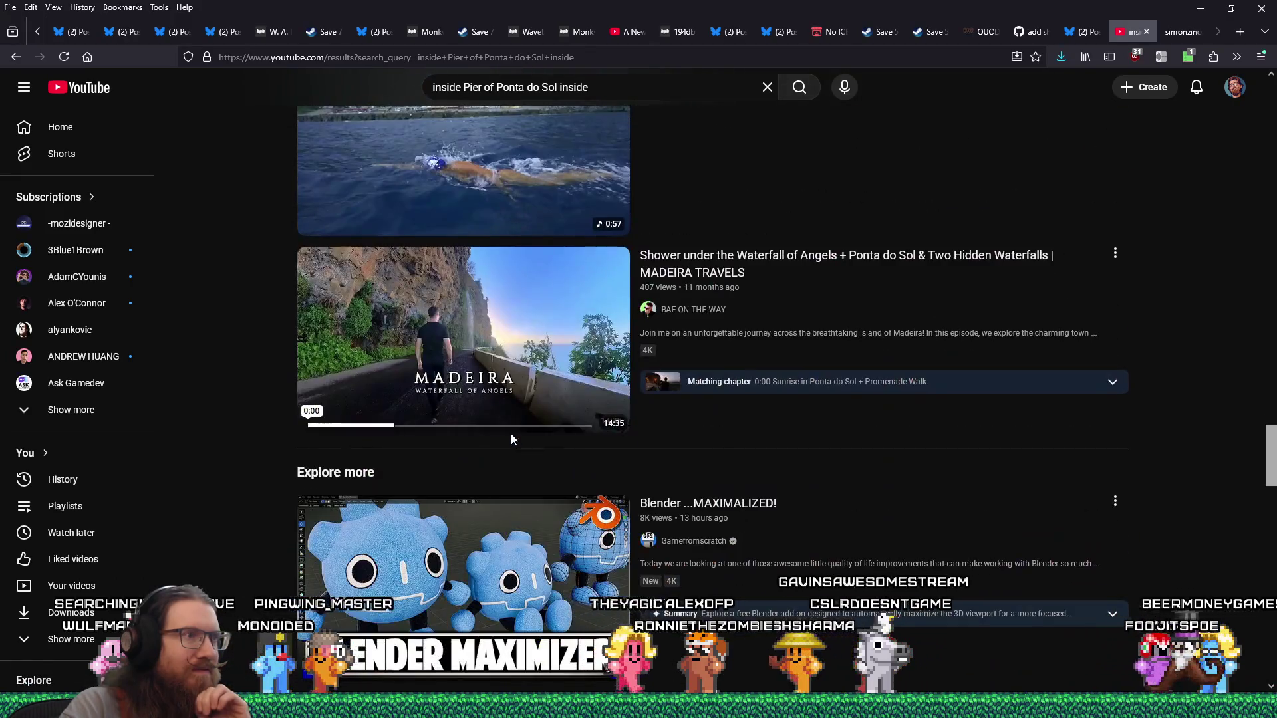
pyautogui.scroll(-5, 511, 435)
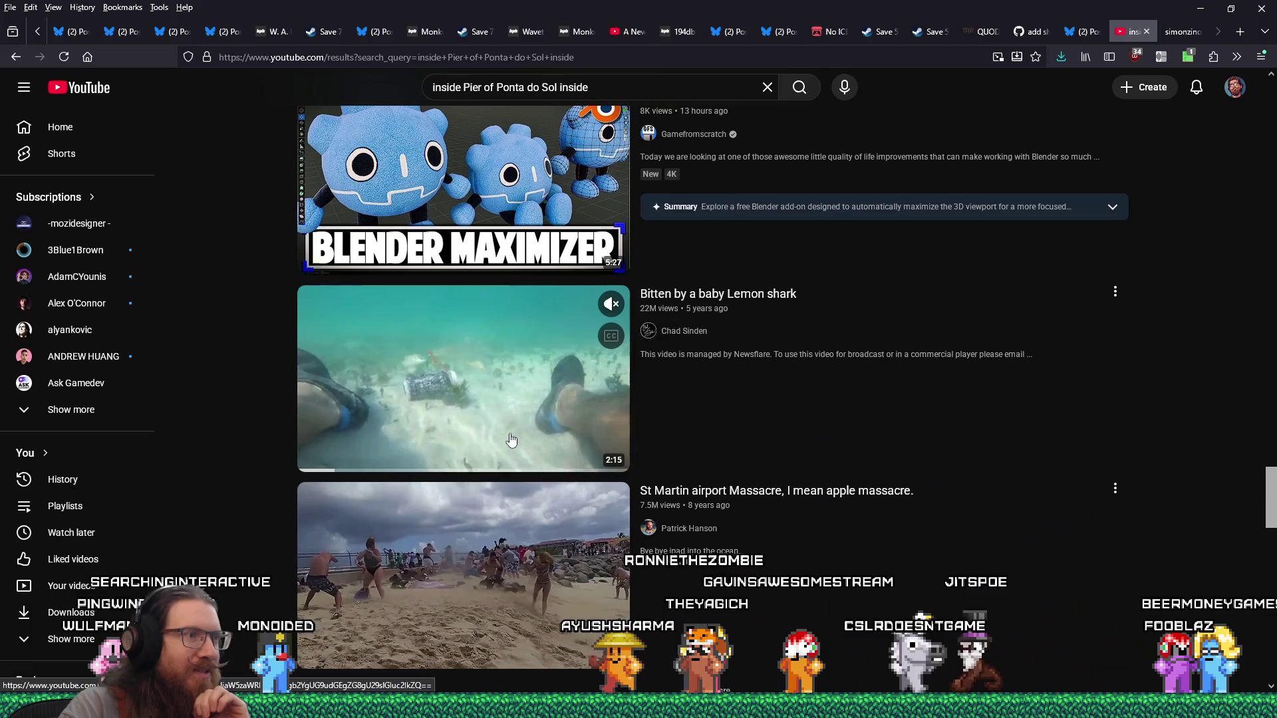
pyautogui.scroll(-2, 510, 439)
pyautogui.scroll(-2, 510, 438)
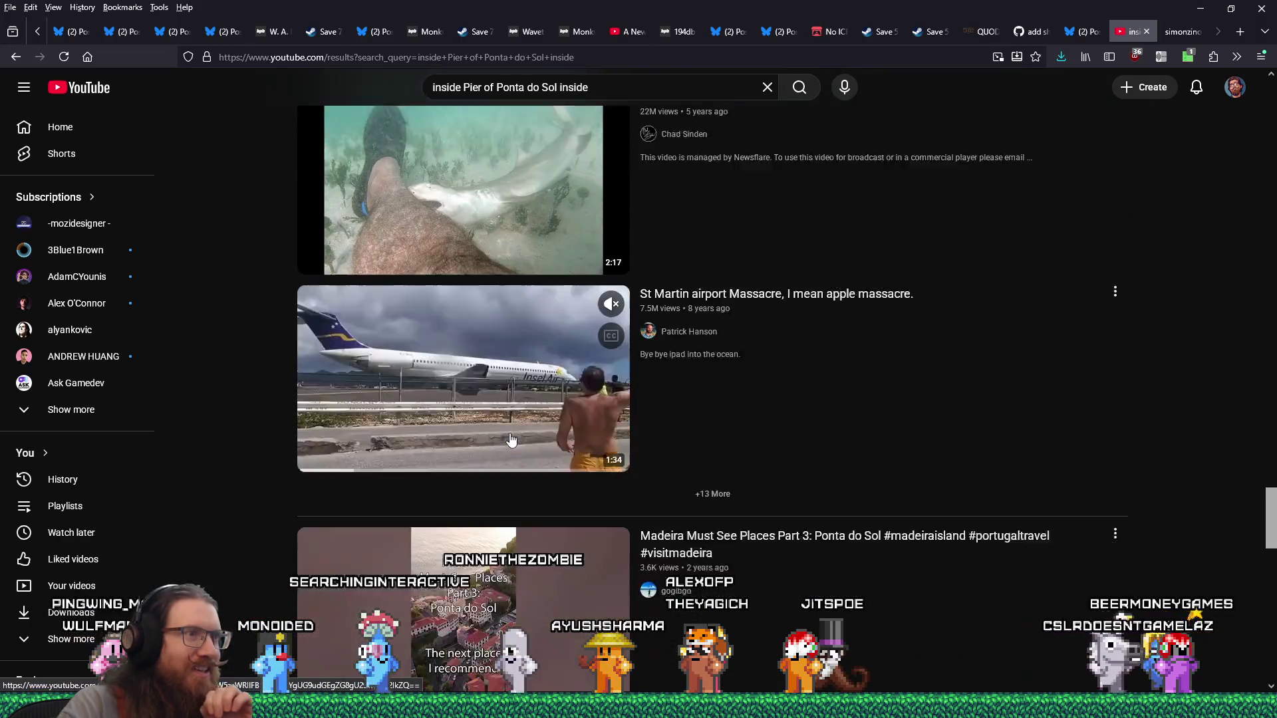
pyautogui.scroll(-4, 511, 438)
pyautogui.scroll(-10, 510, 437)
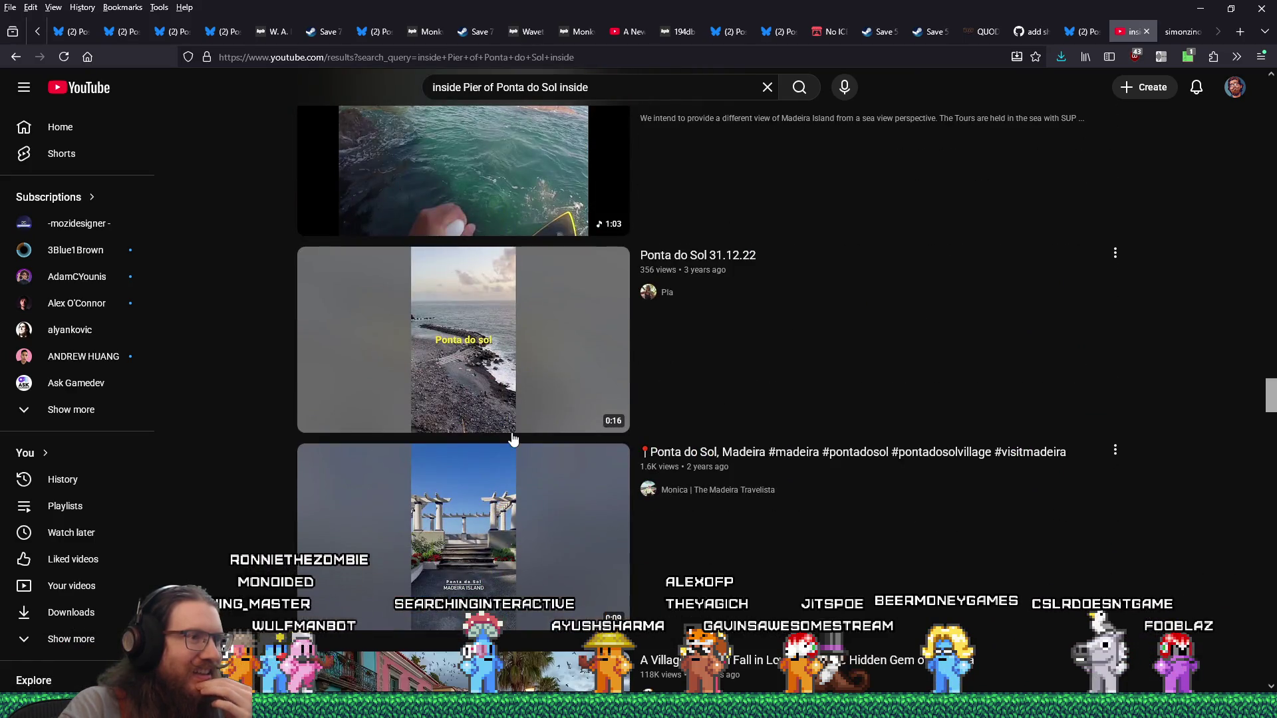
pyautogui.scroll(-5, 544, 437)
pyautogui.scroll(-4, 542, 443)
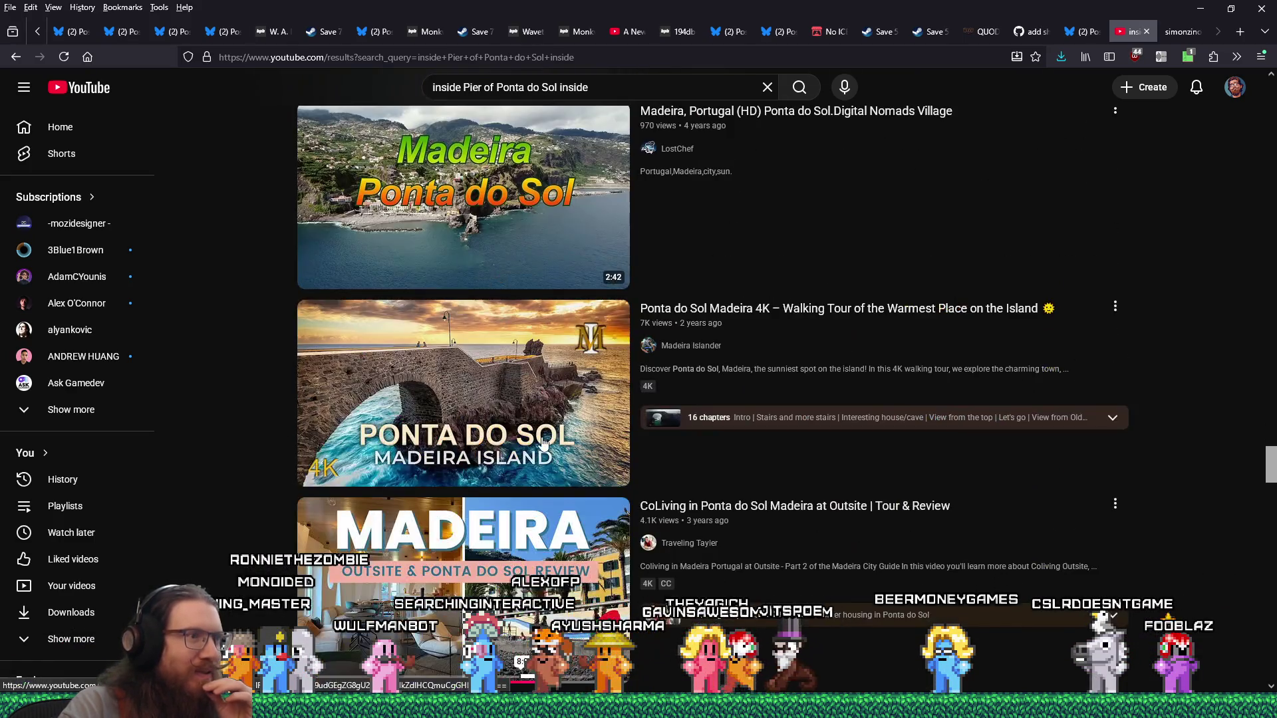
pyautogui.scroll(-1, 542, 443)
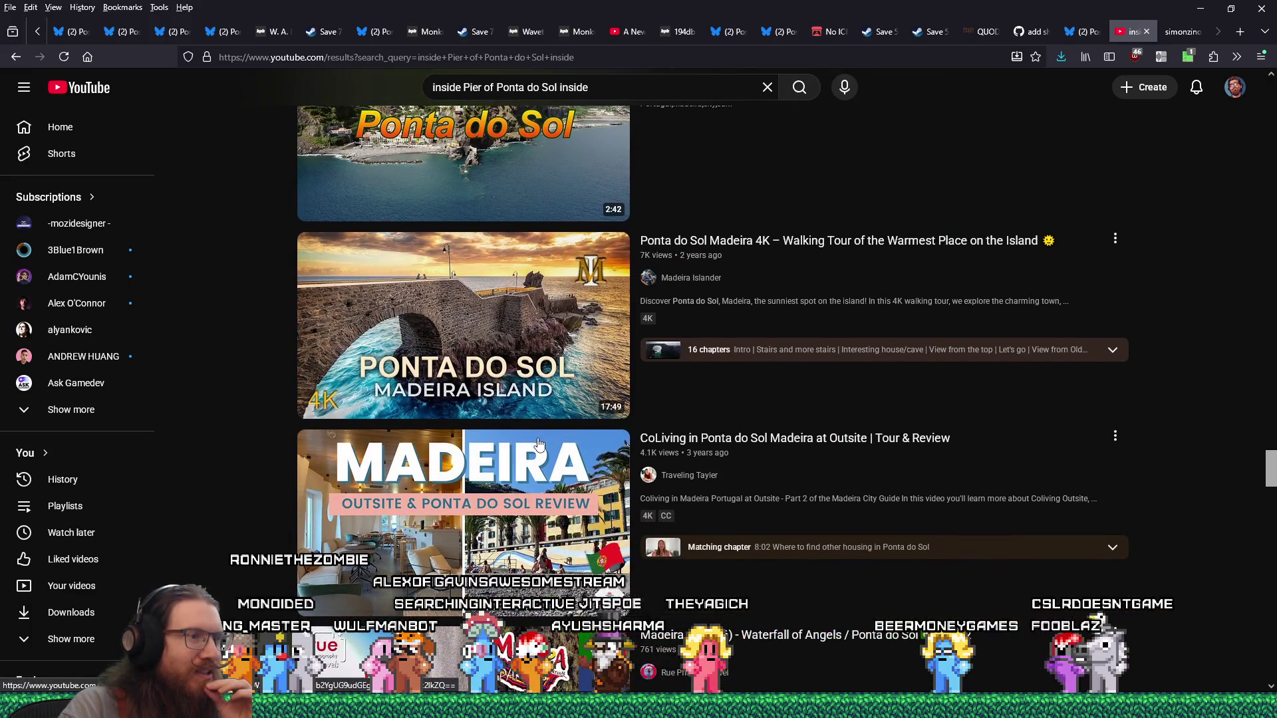
pyautogui.scroll(-4, 539, 443)
pyautogui.scroll(-6, 538, 443)
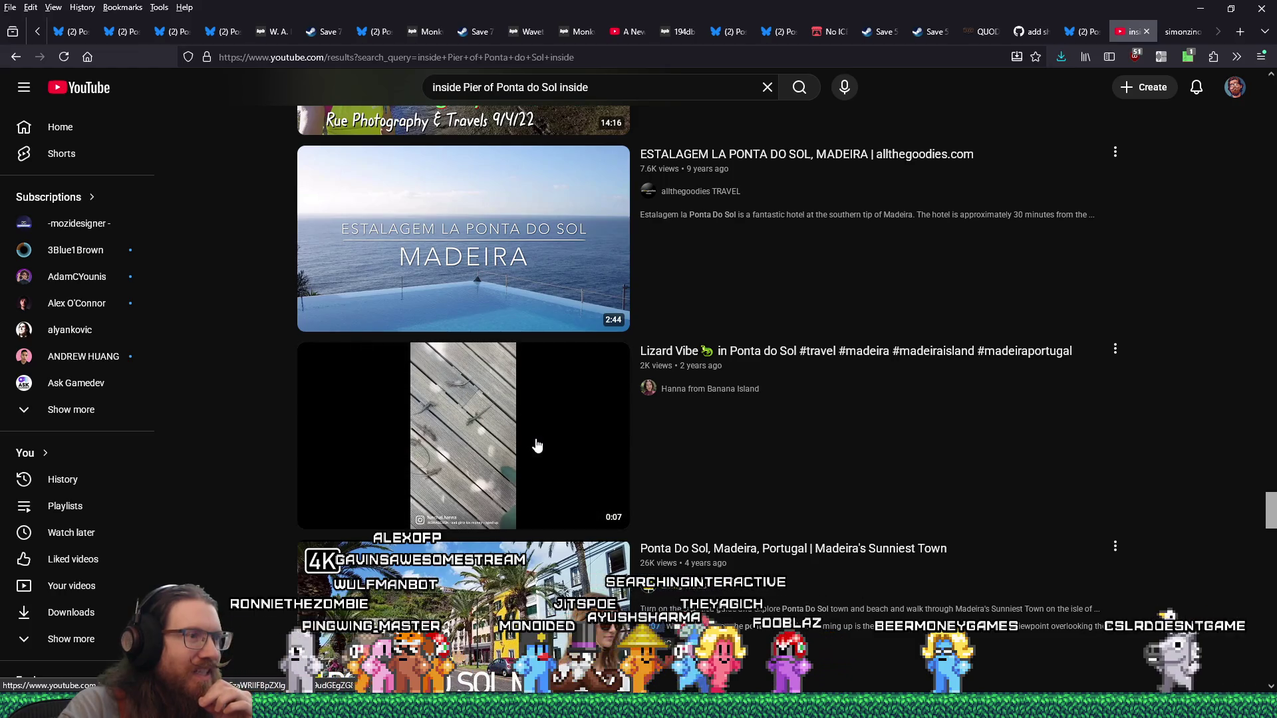
pyautogui.scroll(-10, 537, 444)
pyautogui.scroll(4, 536, 444)
pyautogui.scroll(-10, 536, 444)
pyautogui.scroll(4, 445, 241)
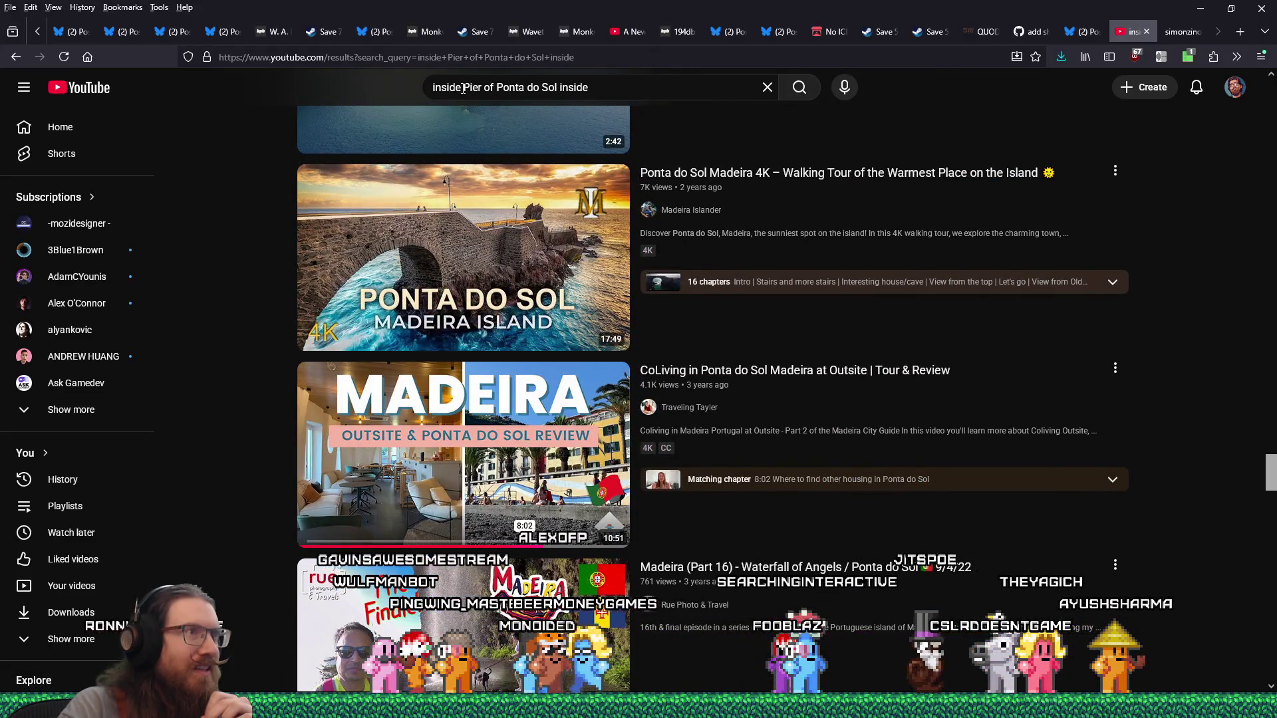
# Step: Delete the leading 'inside', add a quote mark and rerun the search
pyautogui.moveTo(464, 89); pyautogui.dragTo(374, 89)
pyautogui.press('BackSpace')
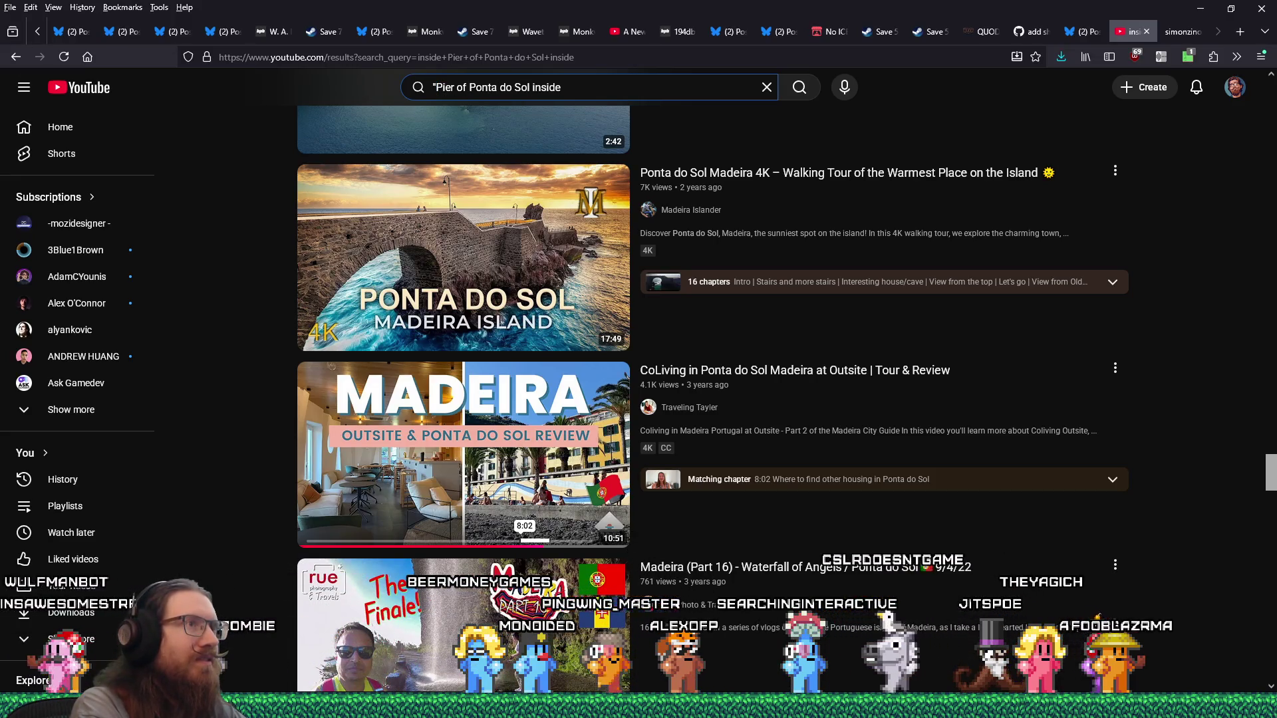
pyautogui.write('"')
pyautogui.press('Return')
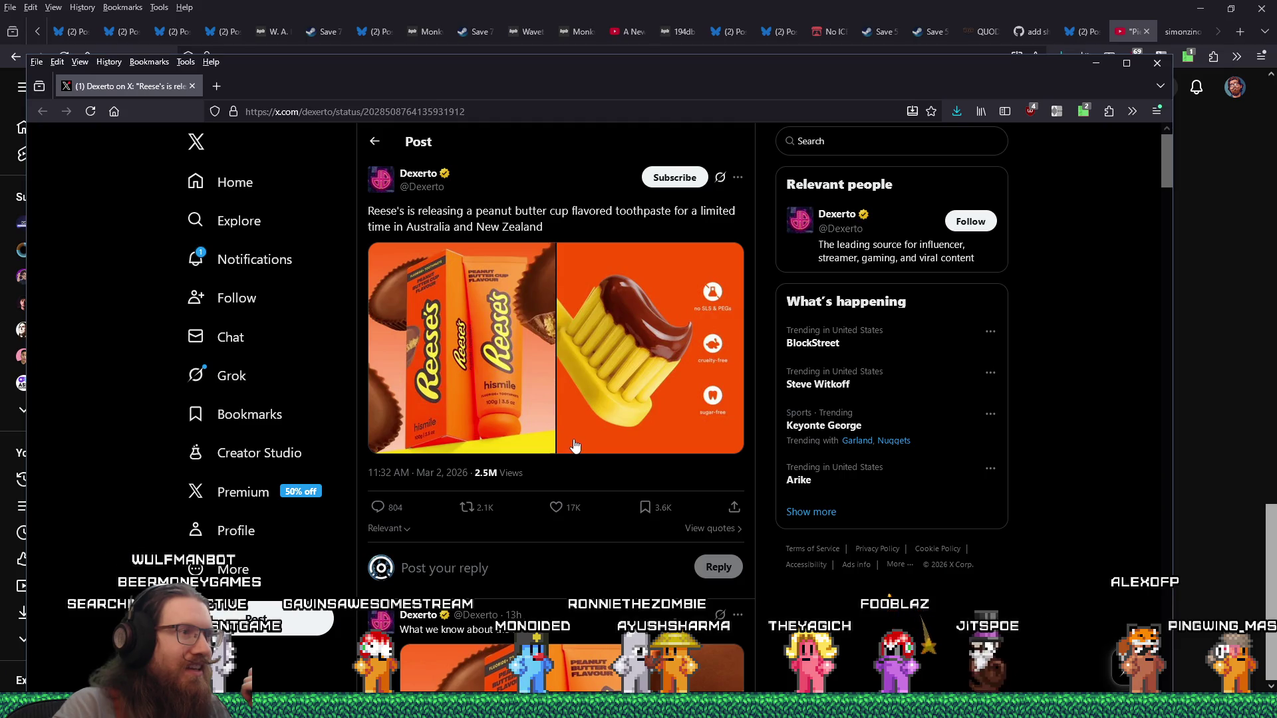
# Step: Scroll back to the top of the Reese's toothpaste post and close its window
pyautogui.scroll(-2, 597, 424)
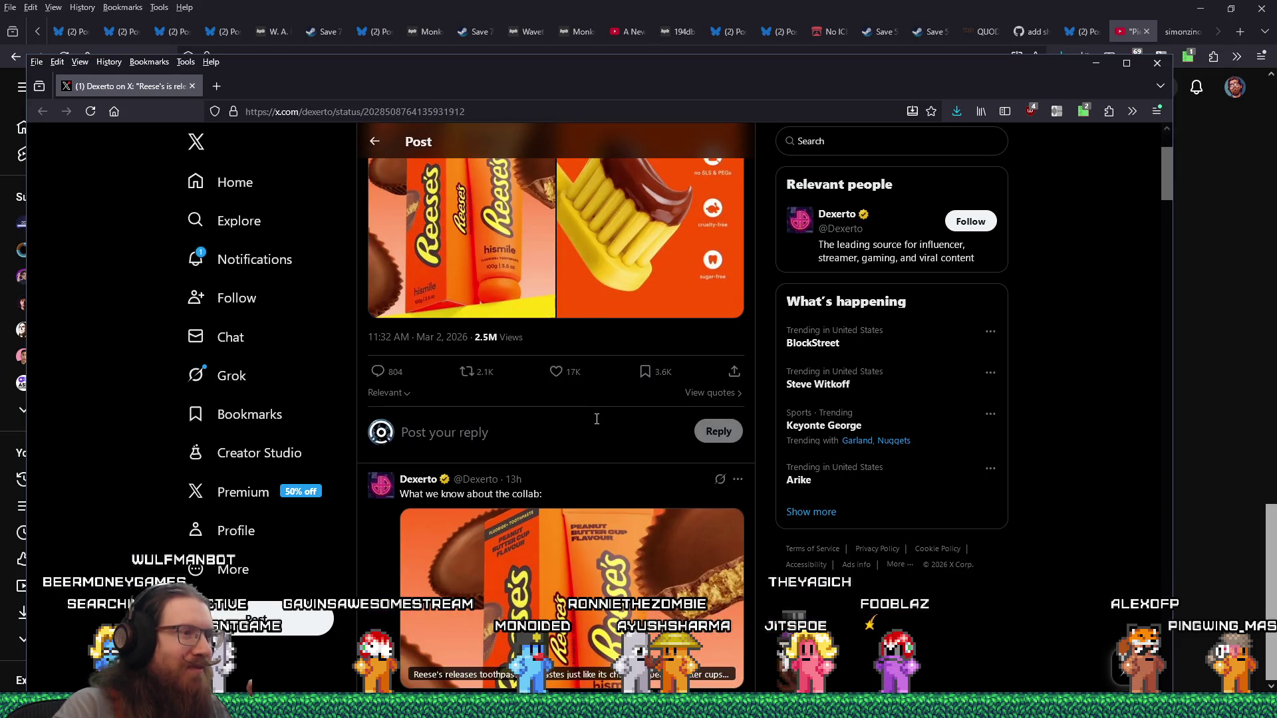
pyautogui.scroll(-3, 596, 419)
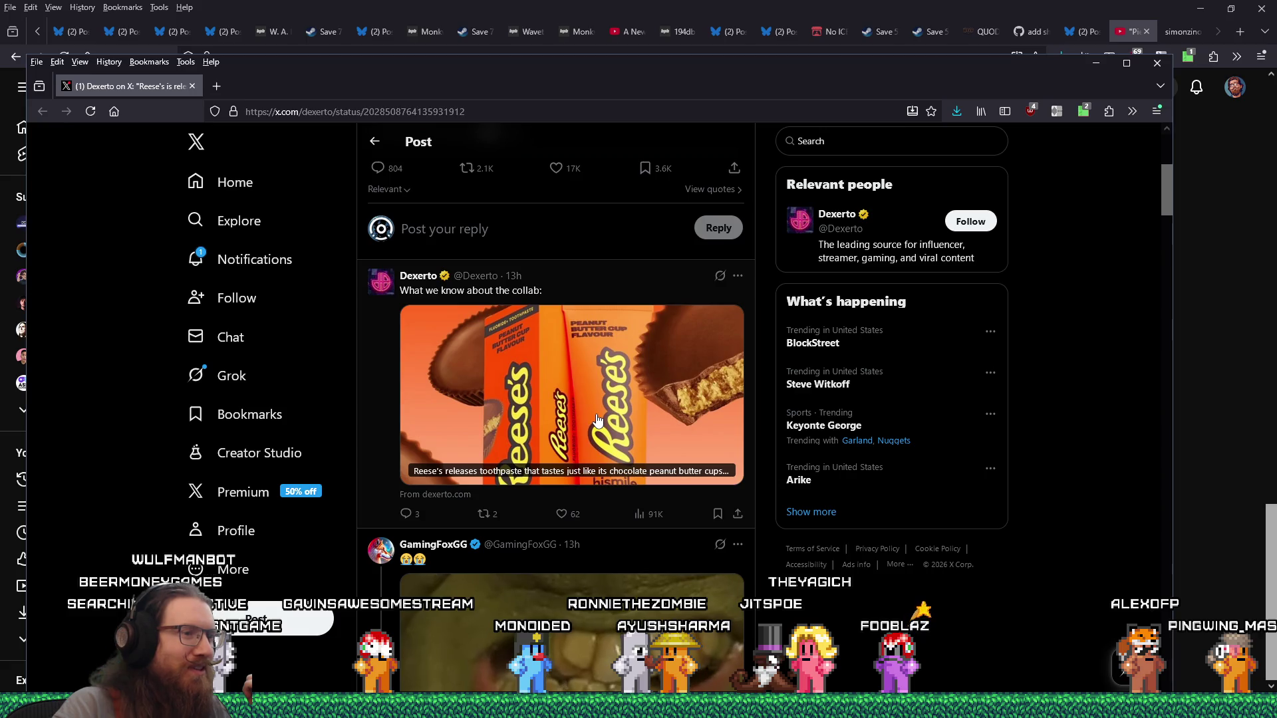
pyautogui.scroll(-2, 597, 419)
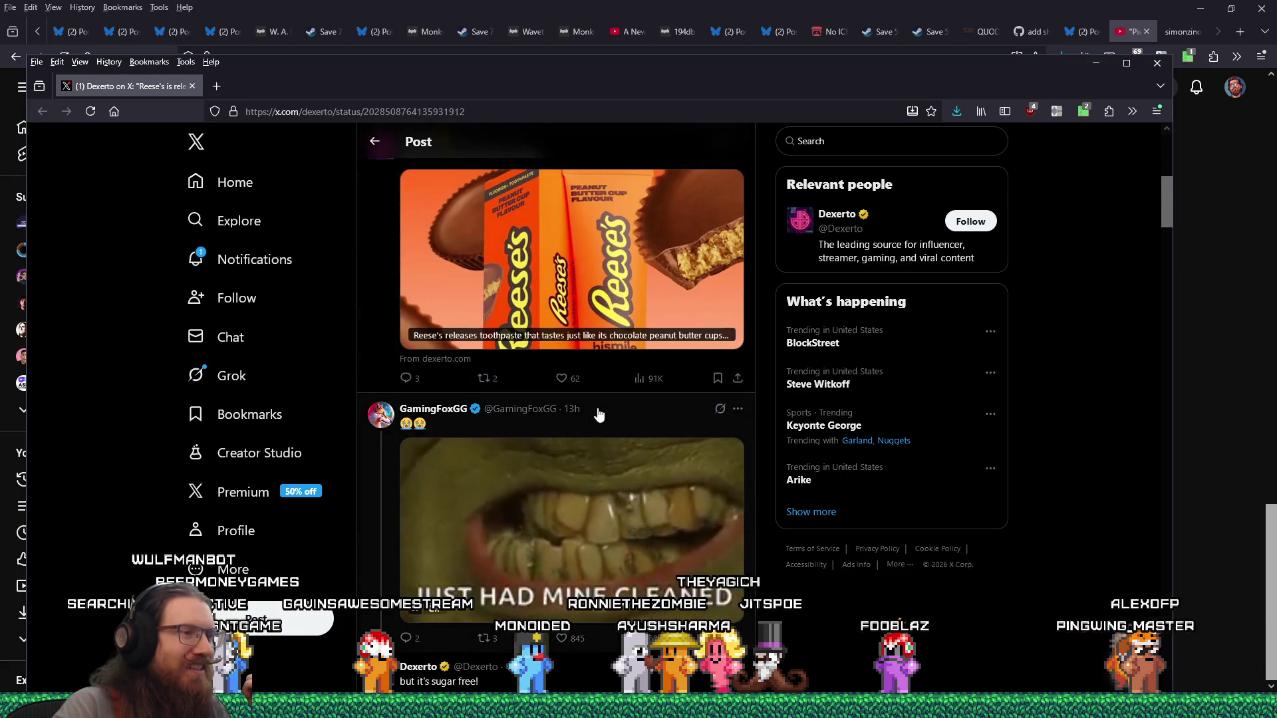
pyautogui.scroll(7, 599, 413)
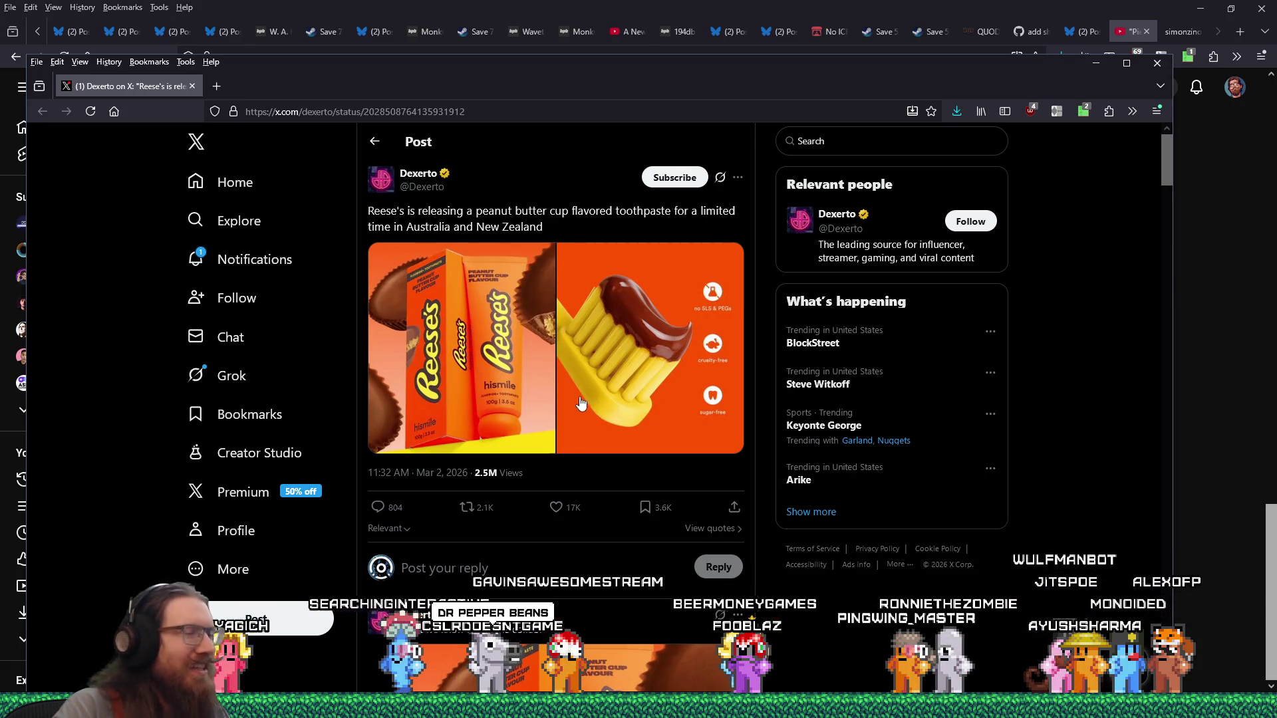
pyautogui.click(1156, 68)
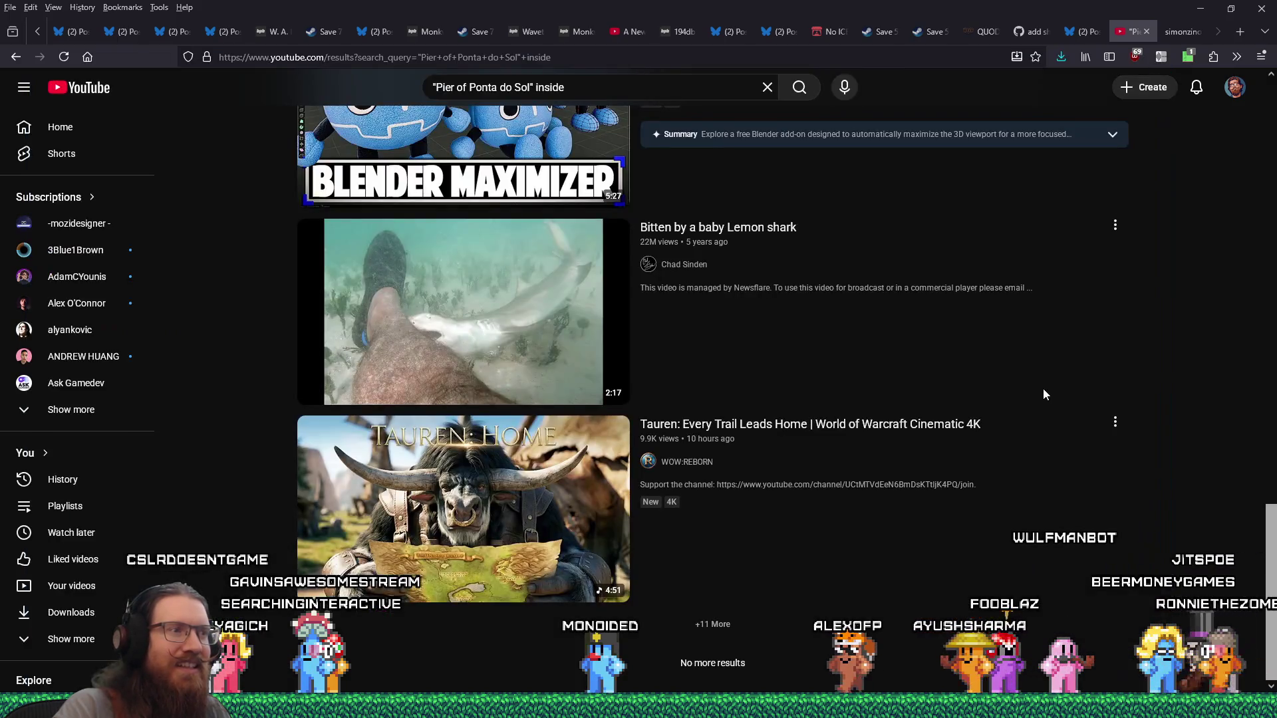
# Step: Scroll up the results and open the Ponta do Sol walking tour video
pyautogui.scroll(4, 1043, 389)
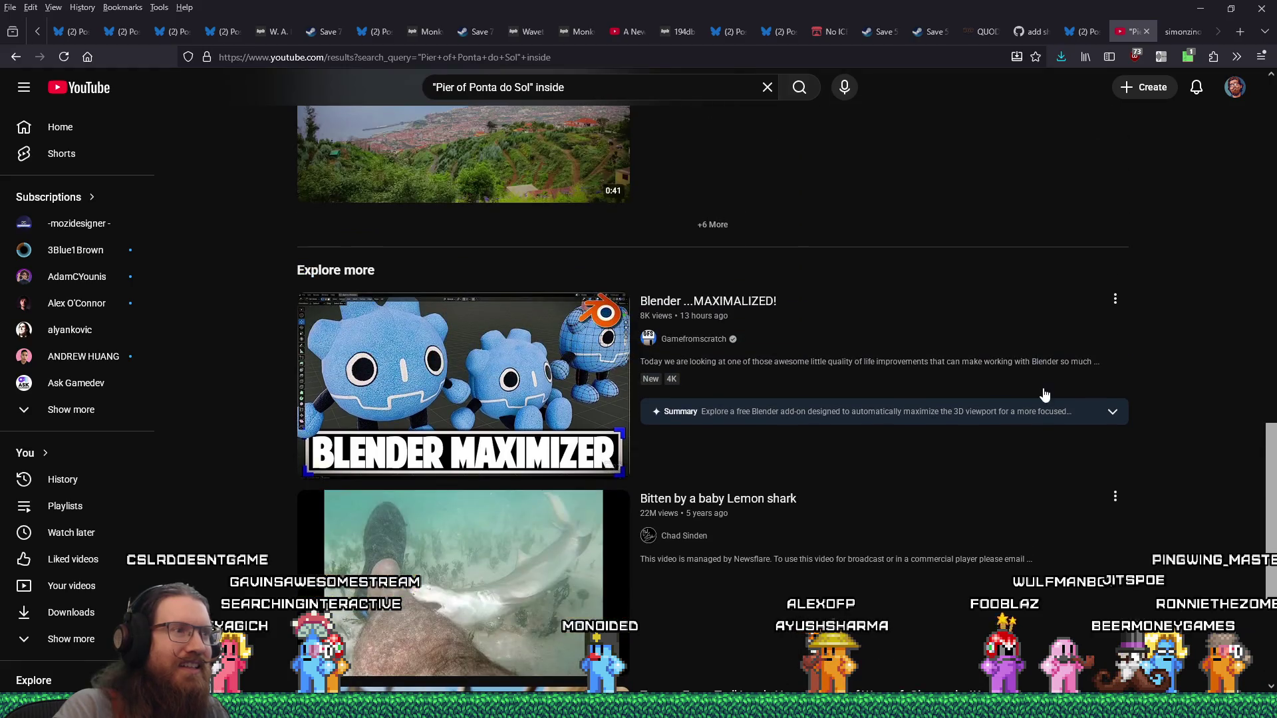
pyautogui.scroll(4, 1042, 388)
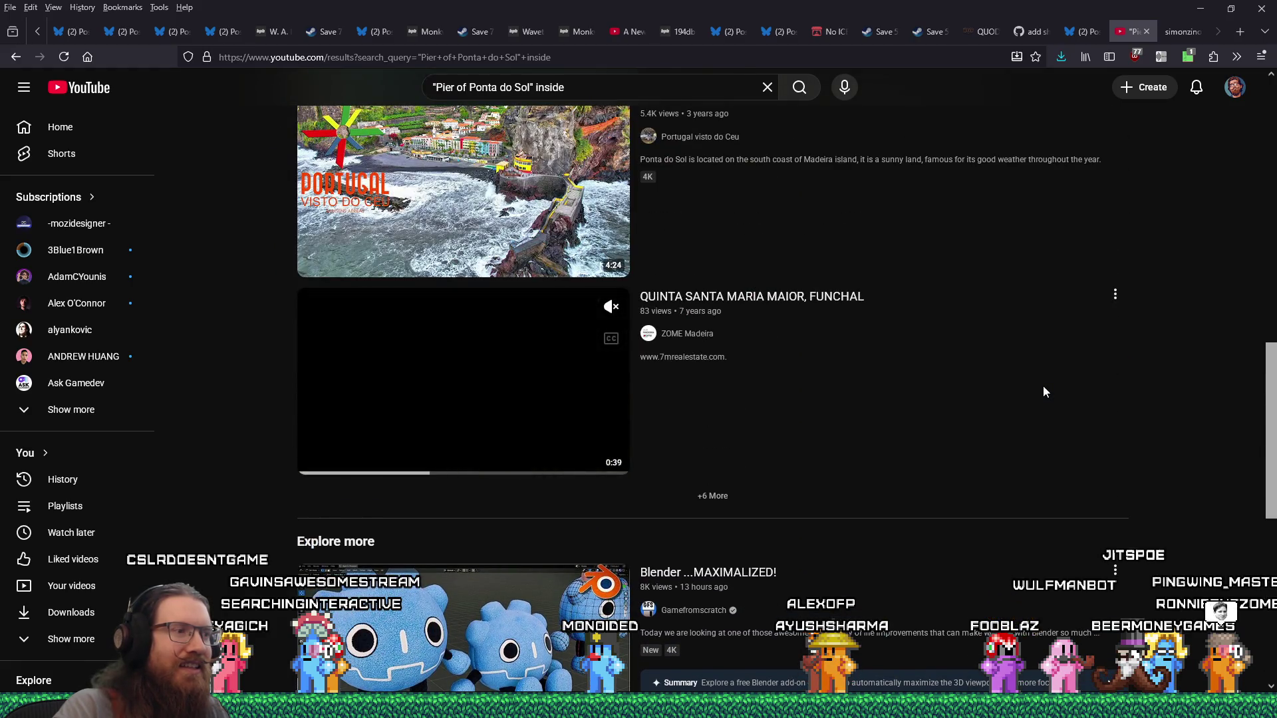
pyautogui.scroll(10, 1043, 391)
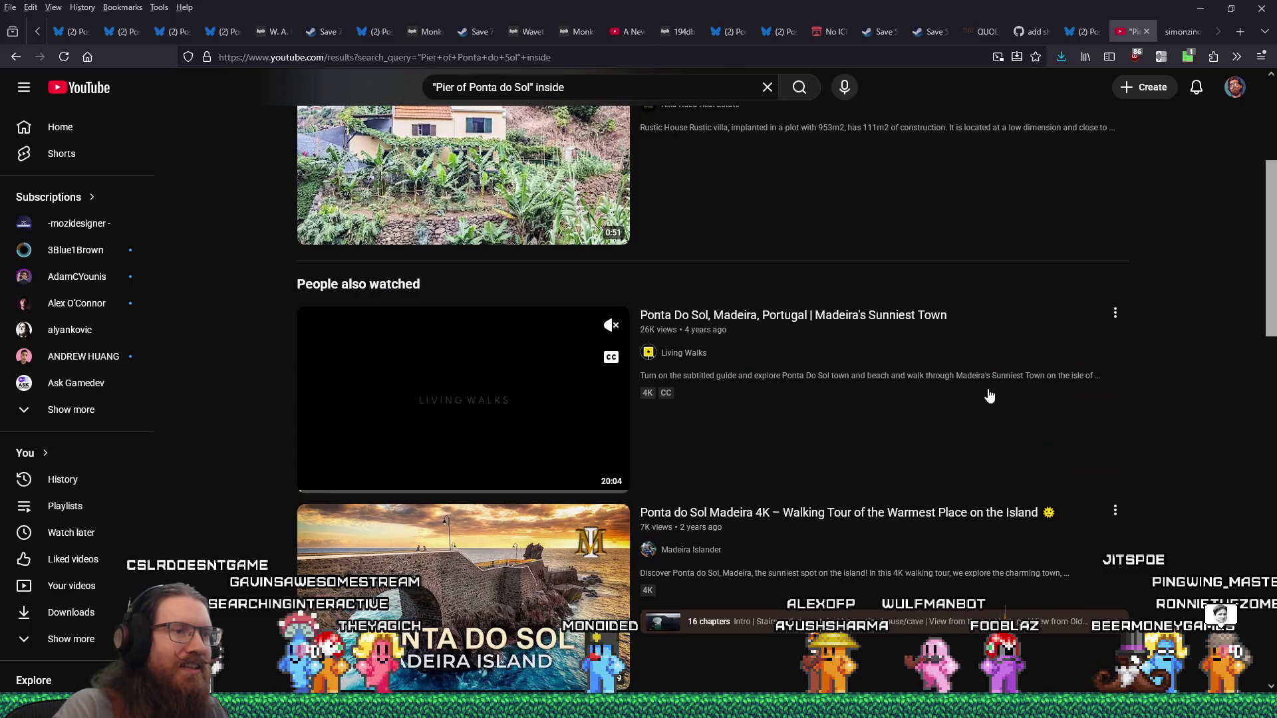
pyautogui.click(511, 415)
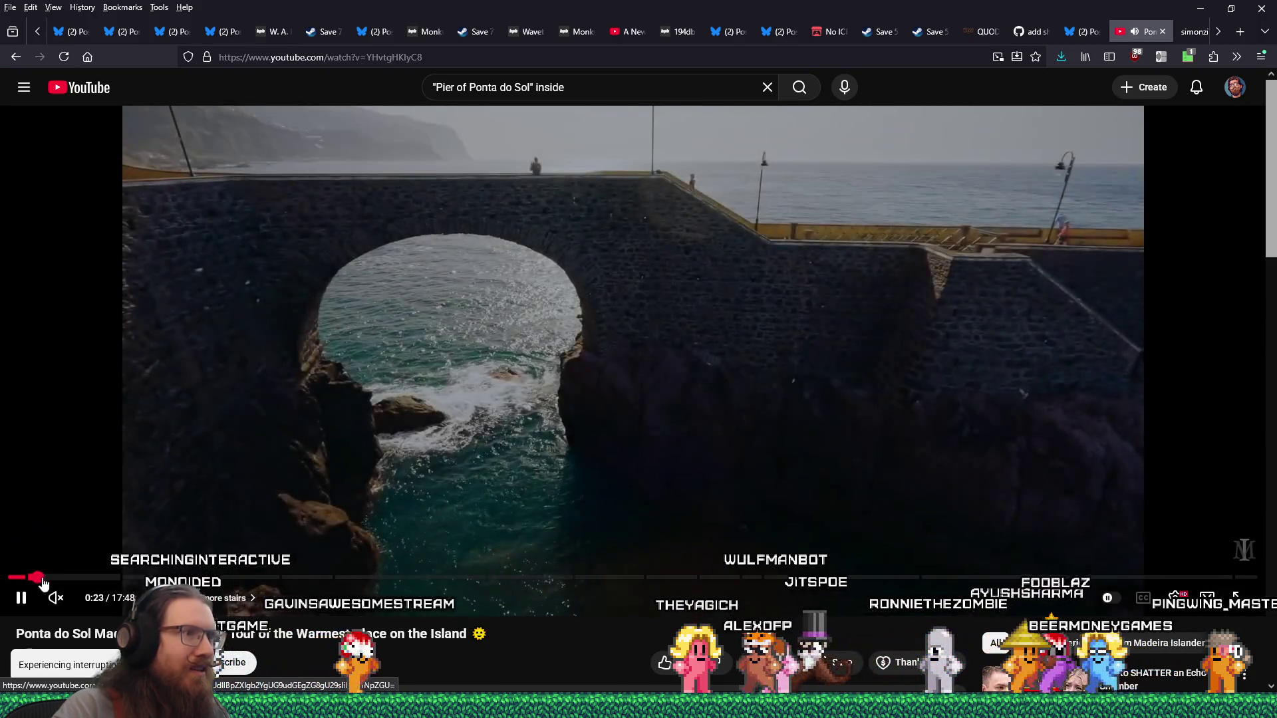
# Step: Skip through the tour from the stairs scene past 1:41, 2:55, 3:59 to 8:15
pyautogui.click(74, 578)
pyautogui.click(126, 577)
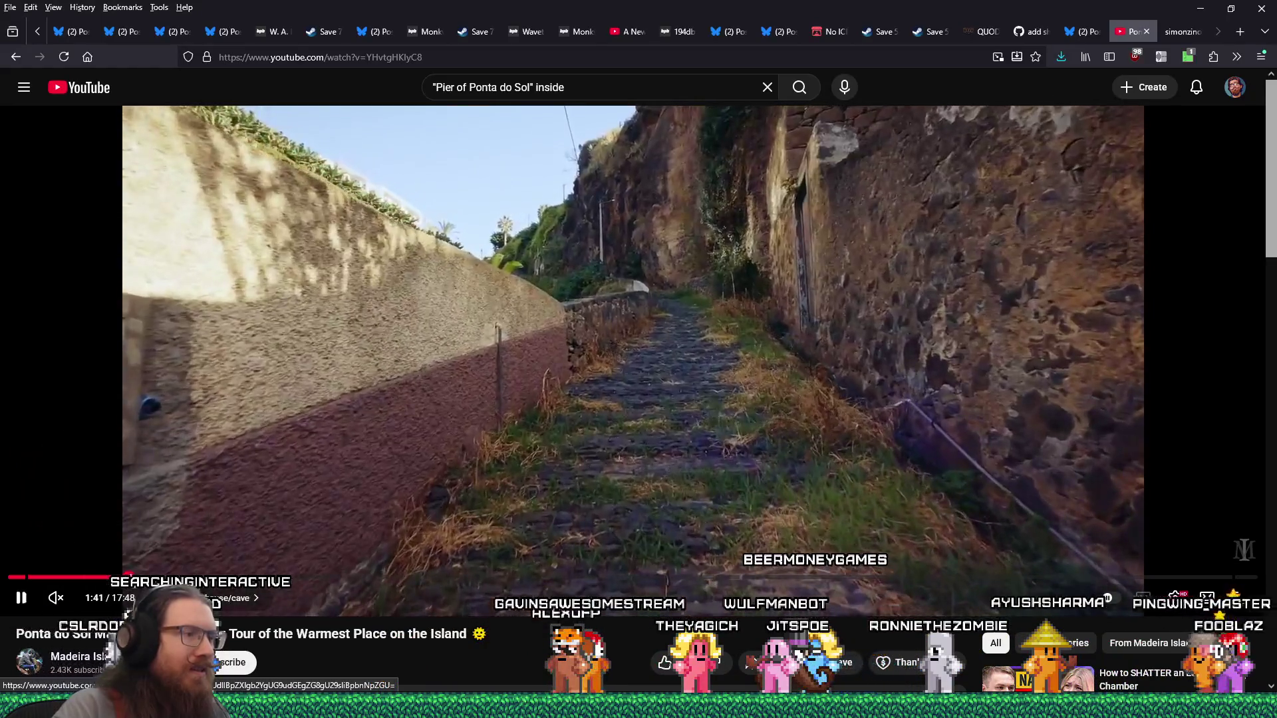
pyautogui.click(145, 577)
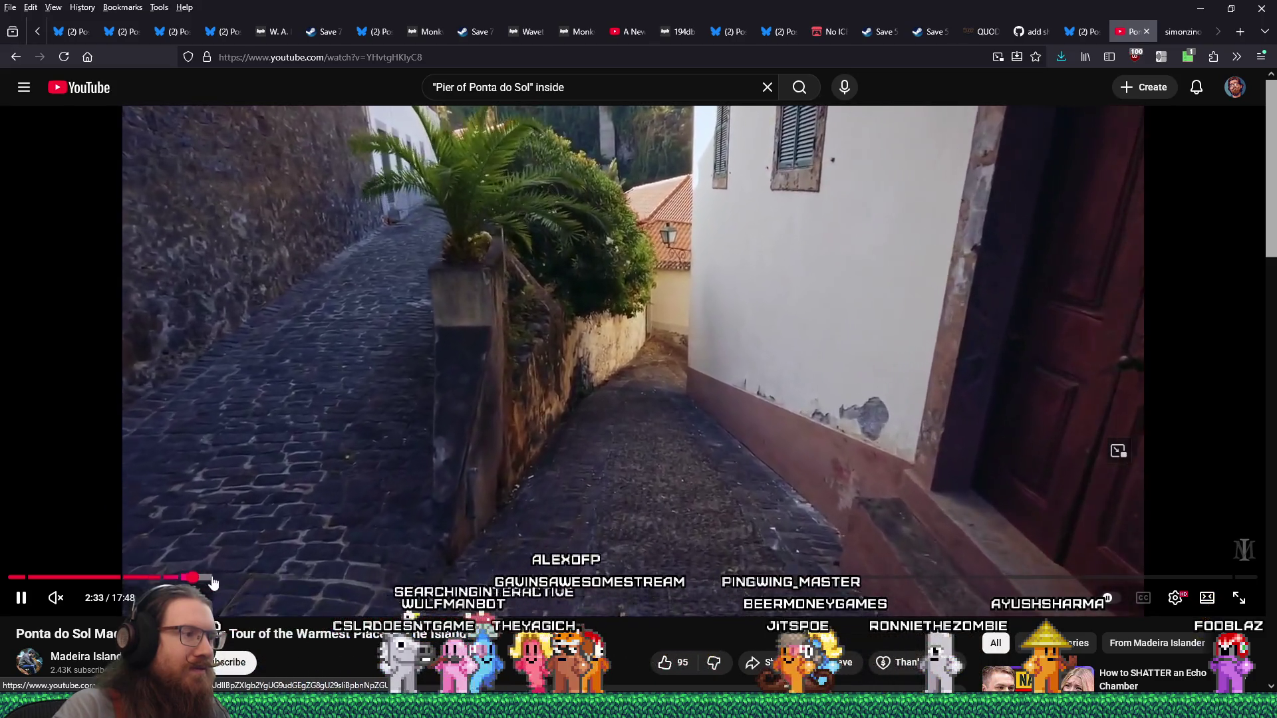
pyautogui.click(216, 579)
pyautogui.click(241, 578)
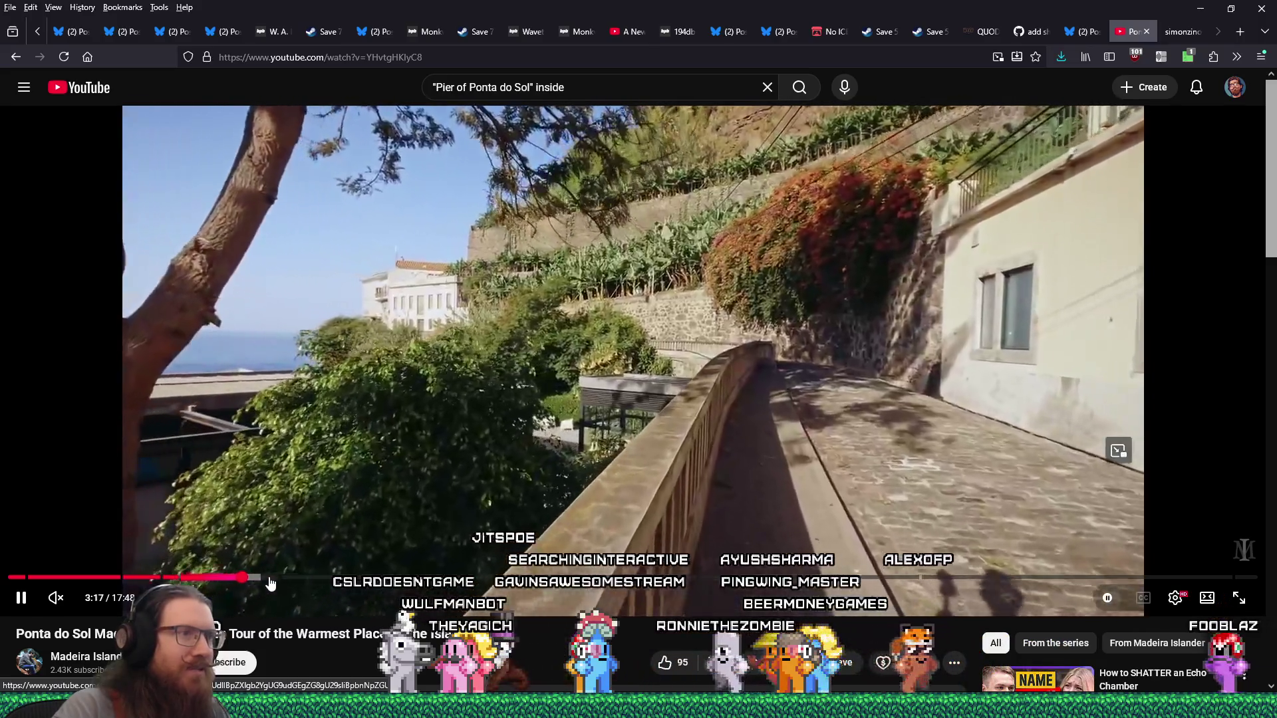
pyautogui.moveTo(271, 581); pyautogui.dragTo(359, 575)
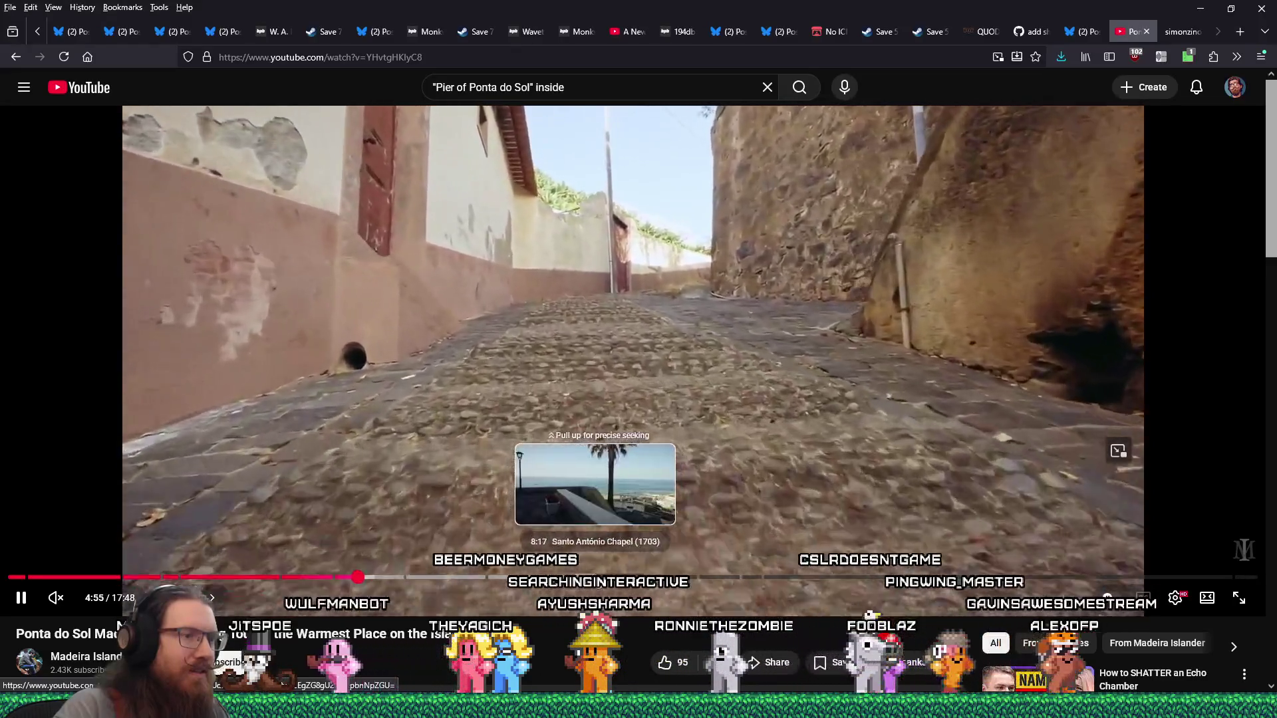
pyautogui.click(594, 577)
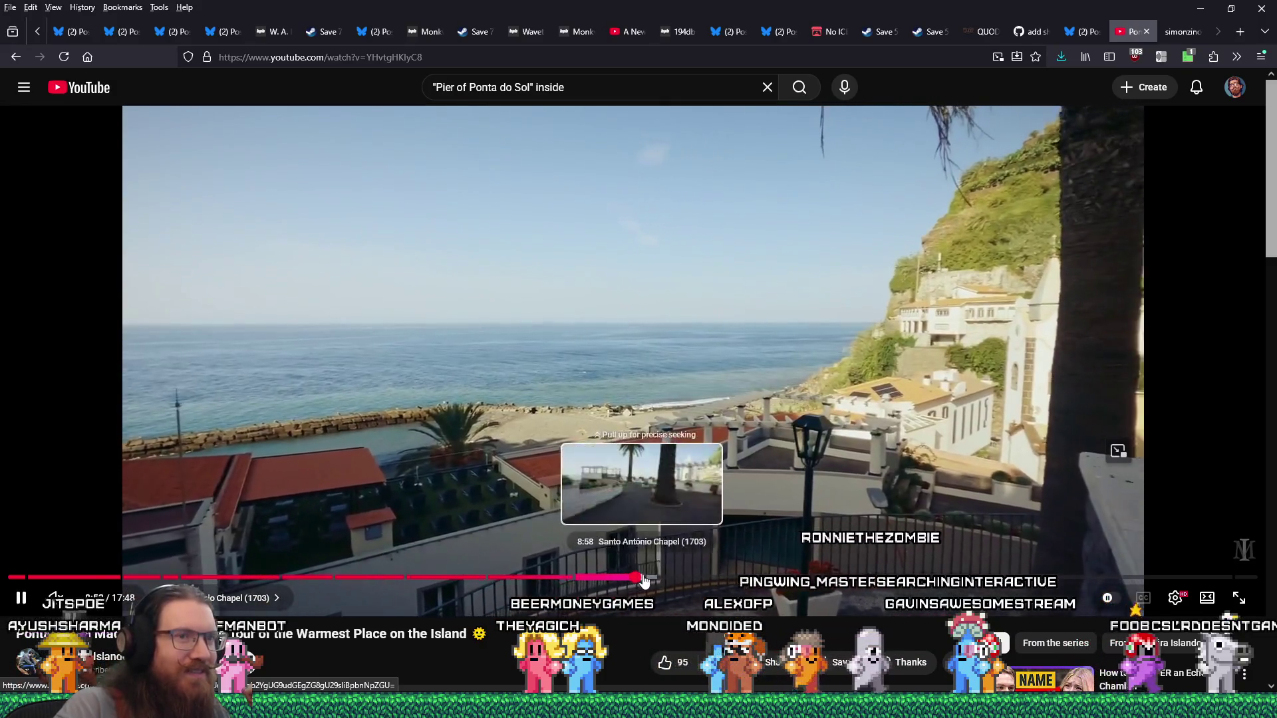
# Step: Skip on through the promenade to the old bridge and pier scenes near 13:30, and unmute
pyautogui.click(658, 582)
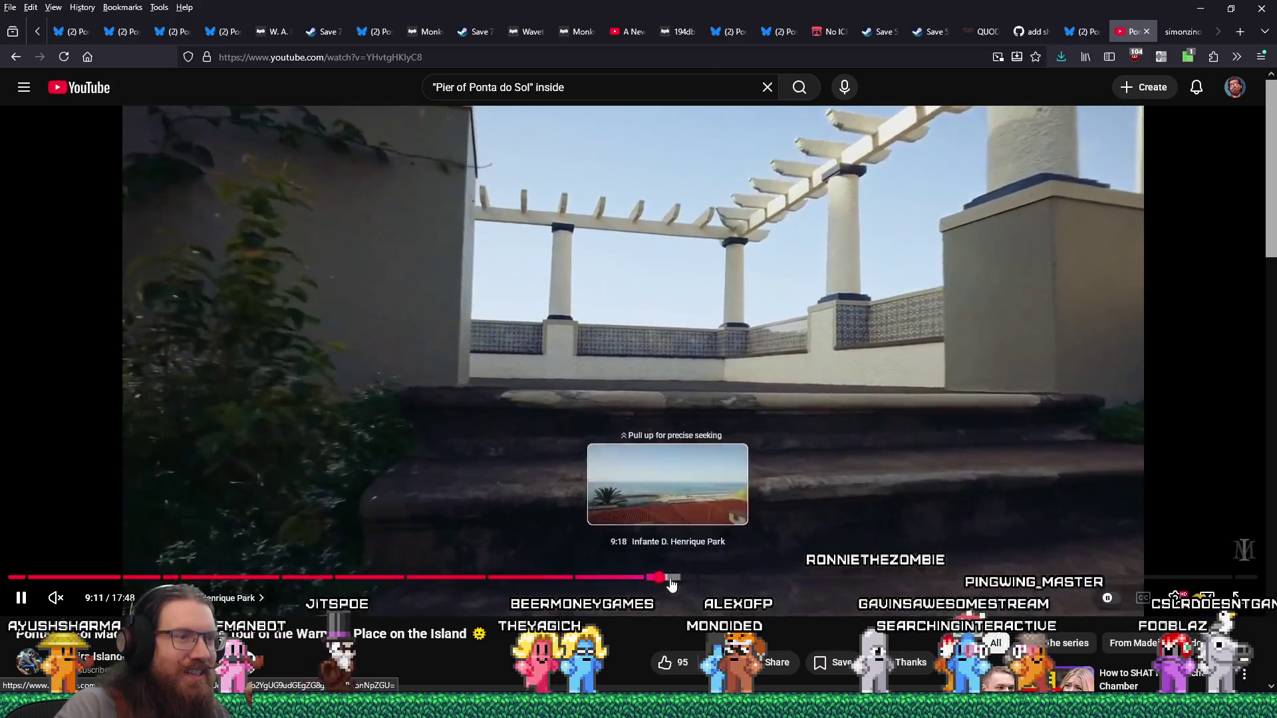
pyautogui.click(669, 583)
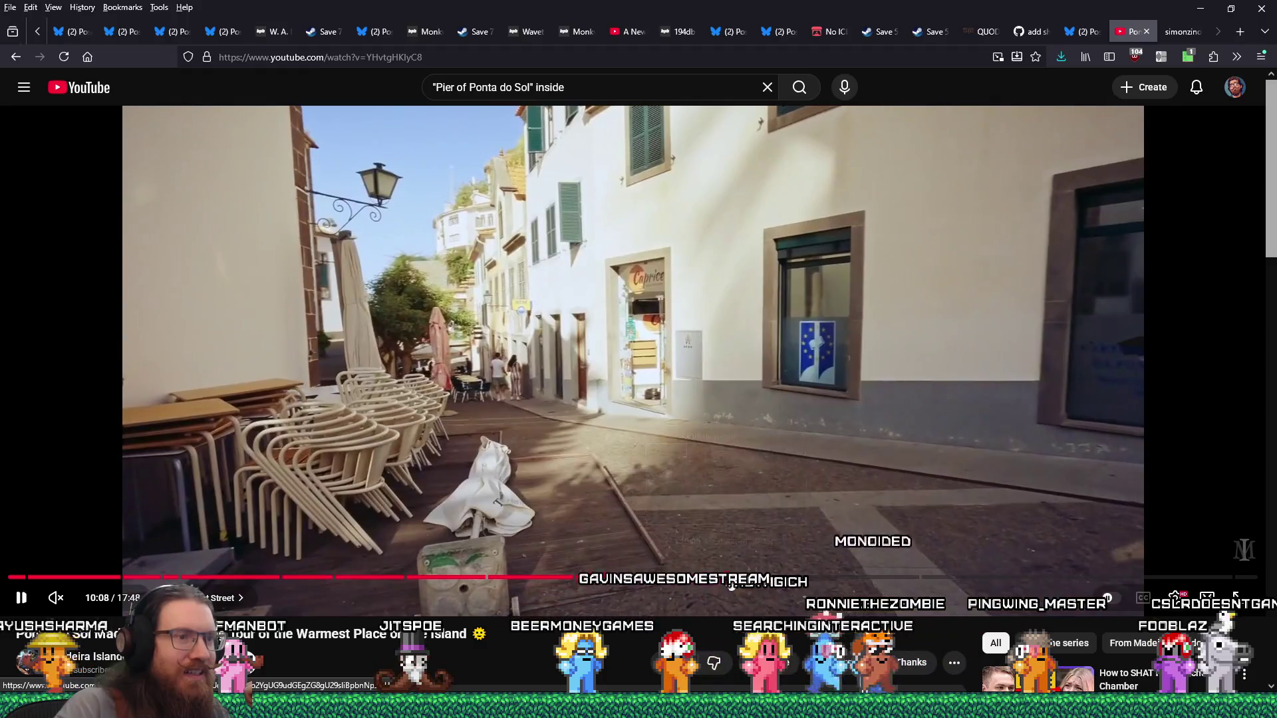
pyautogui.click(746, 582)
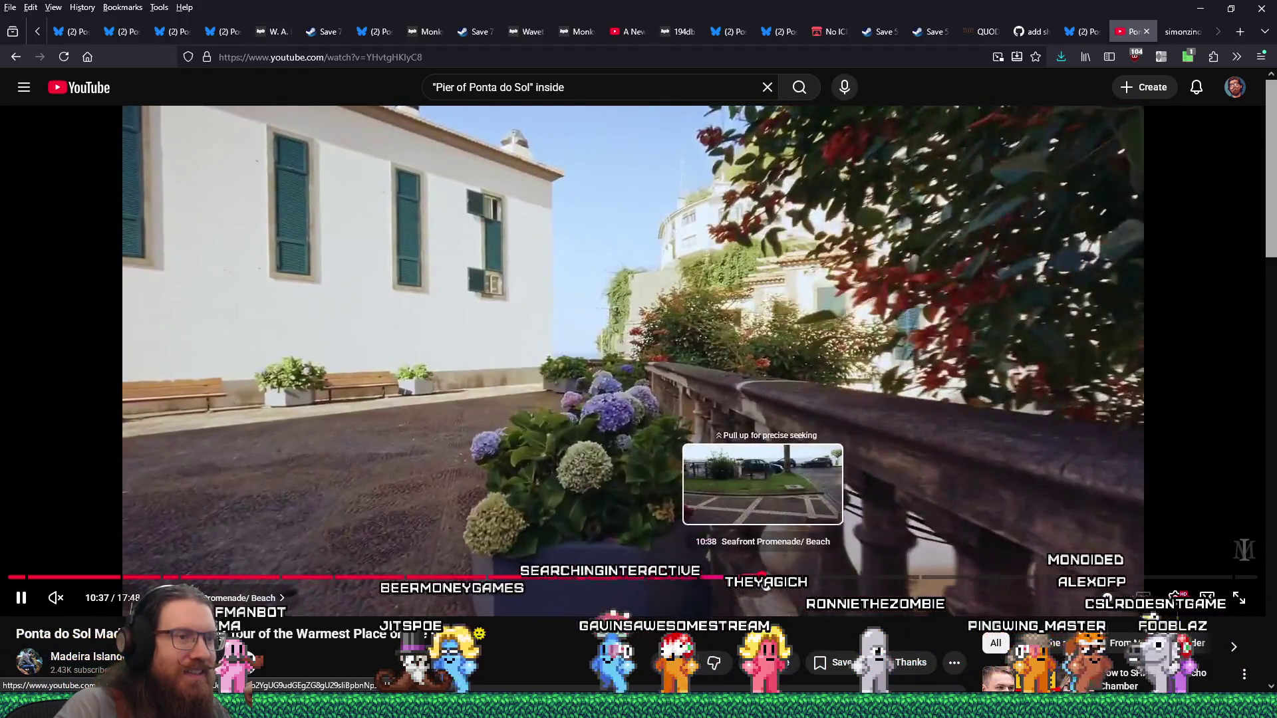
pyautogui.moveTo(762, 577); pyautogui.dragTo(765, 577)
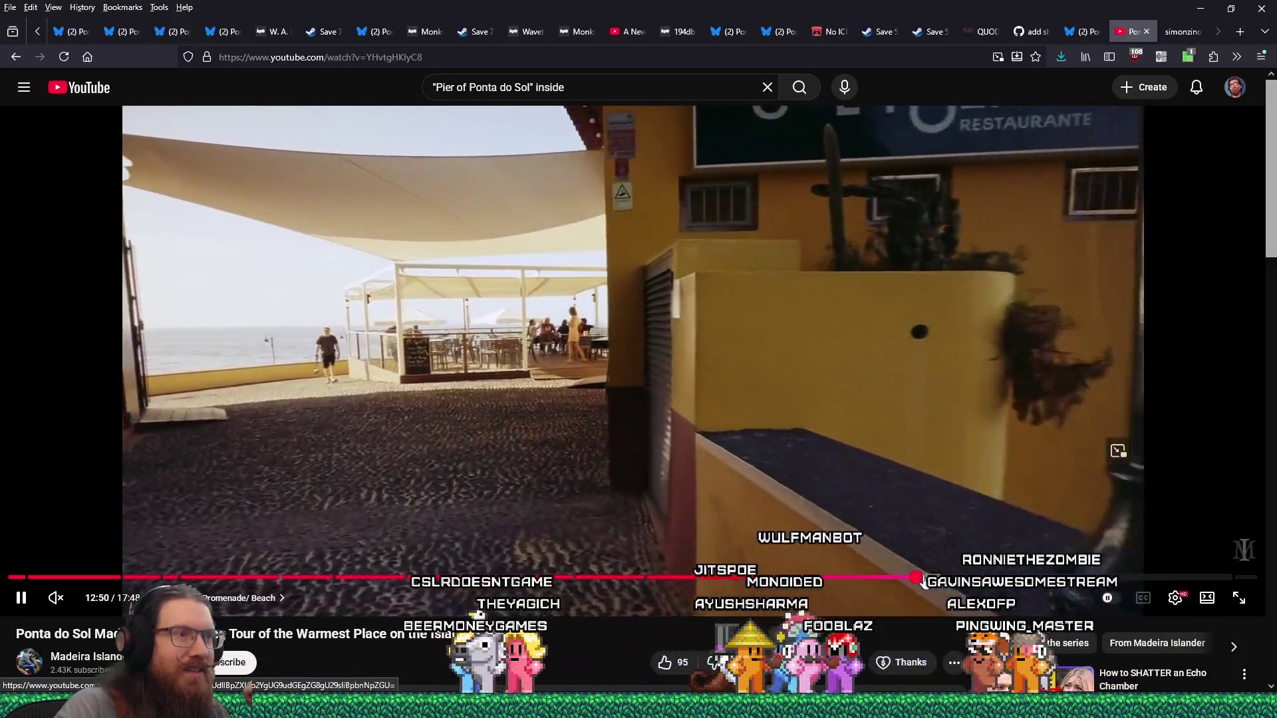
pyautogui.moveTo(929, 582); pyautogui.dragTo(956, 581)
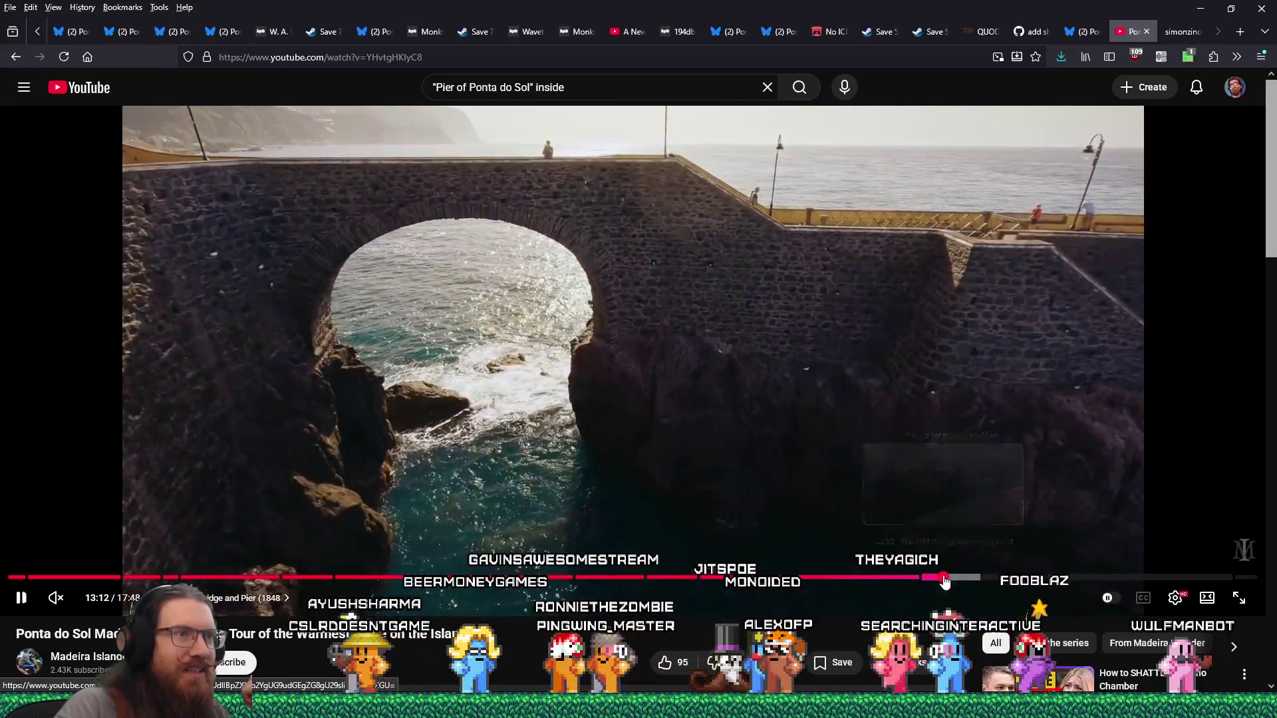
pyautogui.click(945, 581)
pyautogui.moveTo(968, 582)
pyautogui.mouseDown()
pyautogui.moveTo(983, 583)
pyautogui.moveTo(956, 583)
pyautogui.mouseUp()
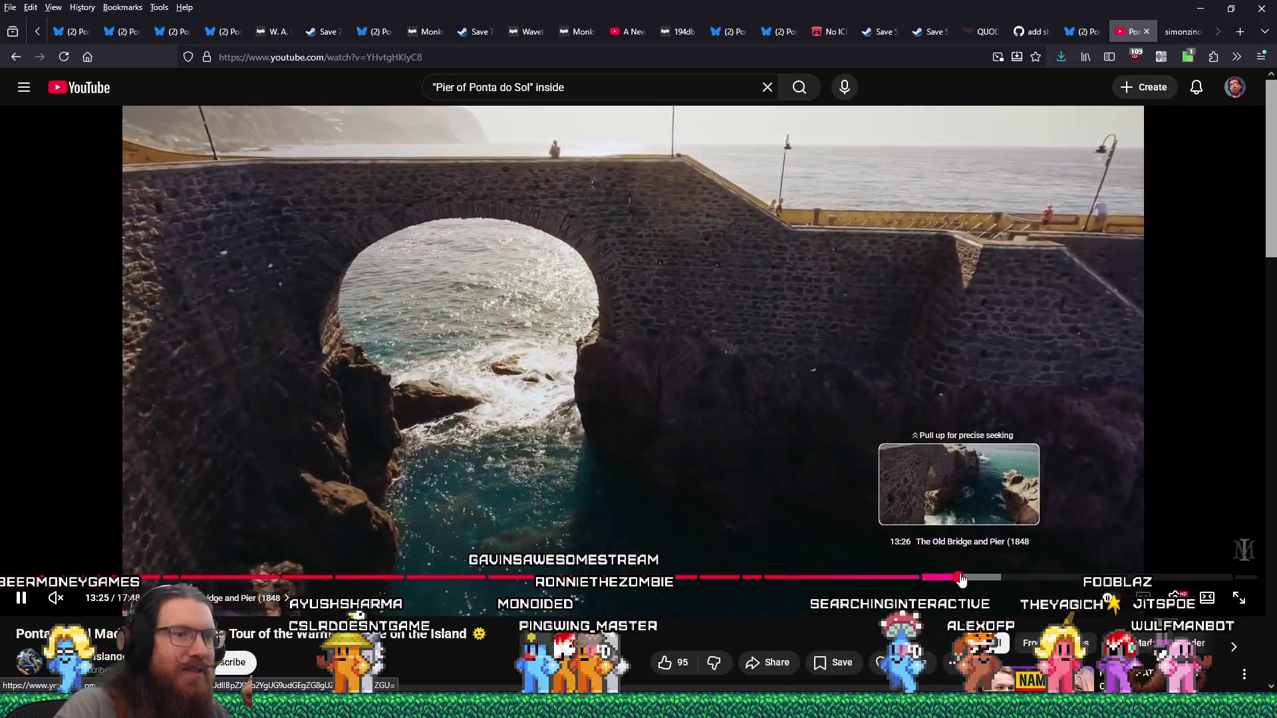
pyautogui.click(963, 581)
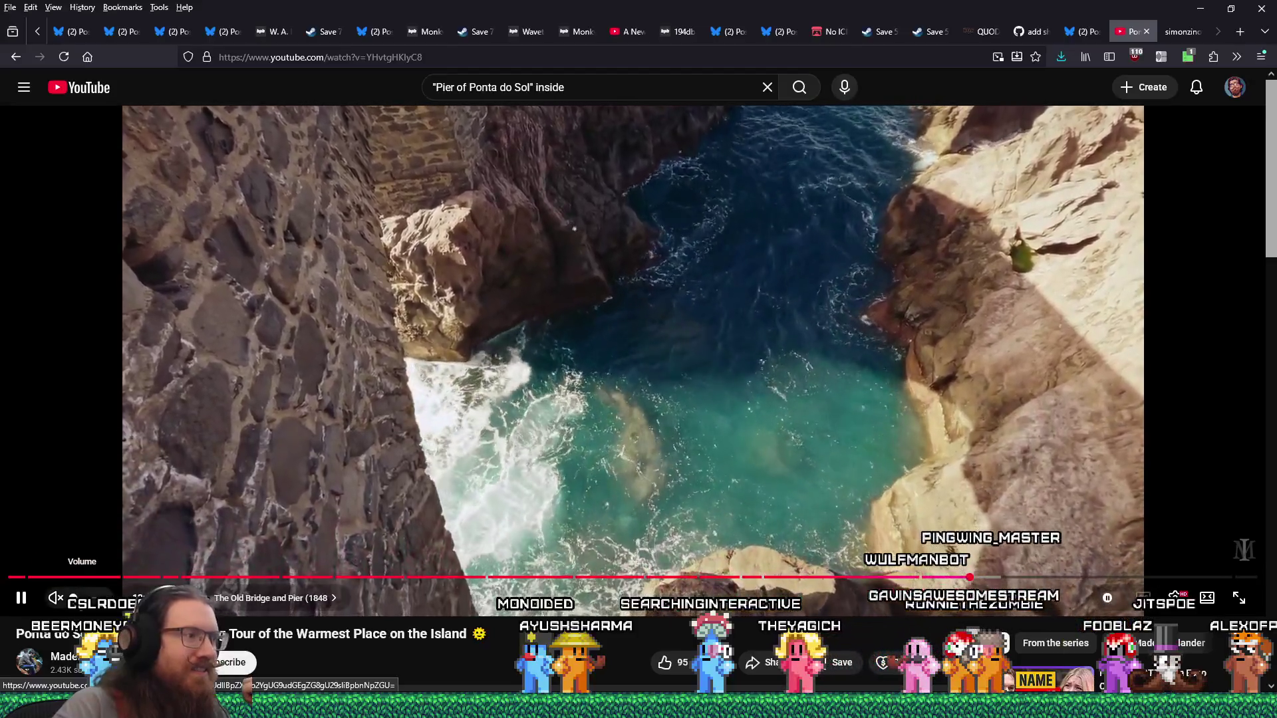
pyautogui.click(77, 598)
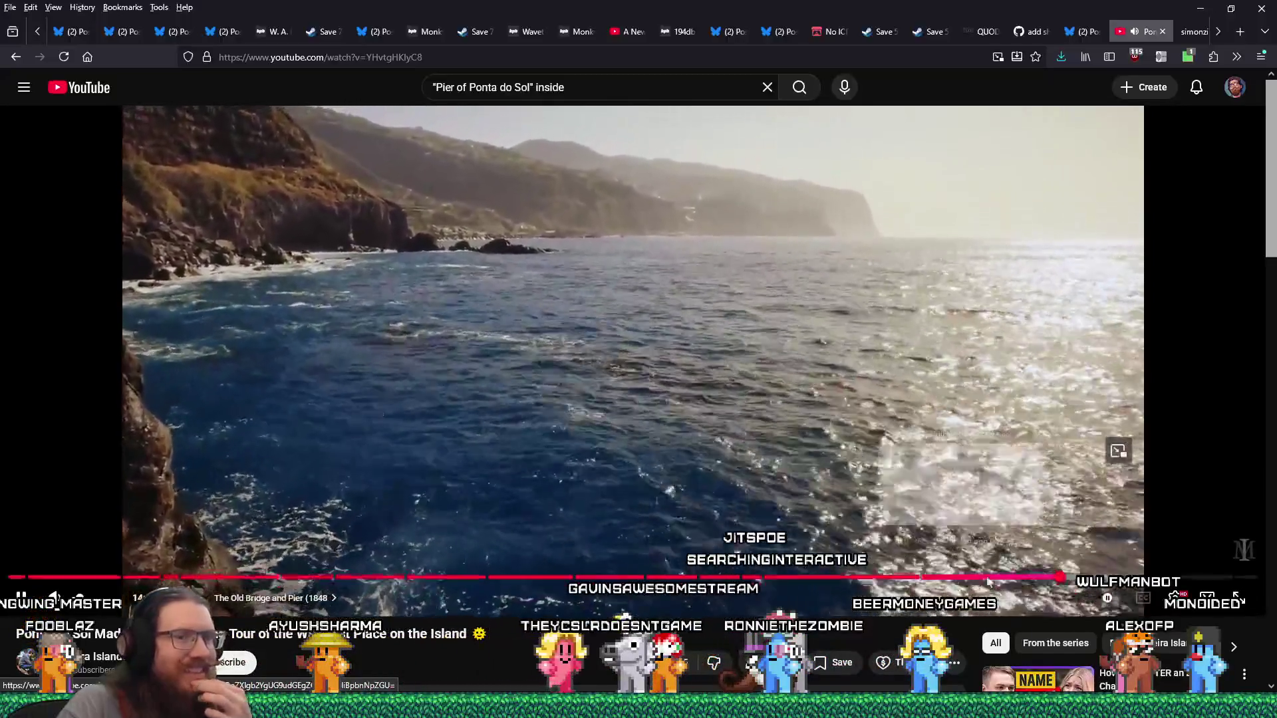
# Step: Pause the tour on the old stone archway opening onto the sea
pyautogui.moveTo(1029, 577)
pyautogui.mouseDown()
pyautogui.moveTo(988, 579)
pyautogui.moveTo(1030, 577)
pyautogui.mouseUp()
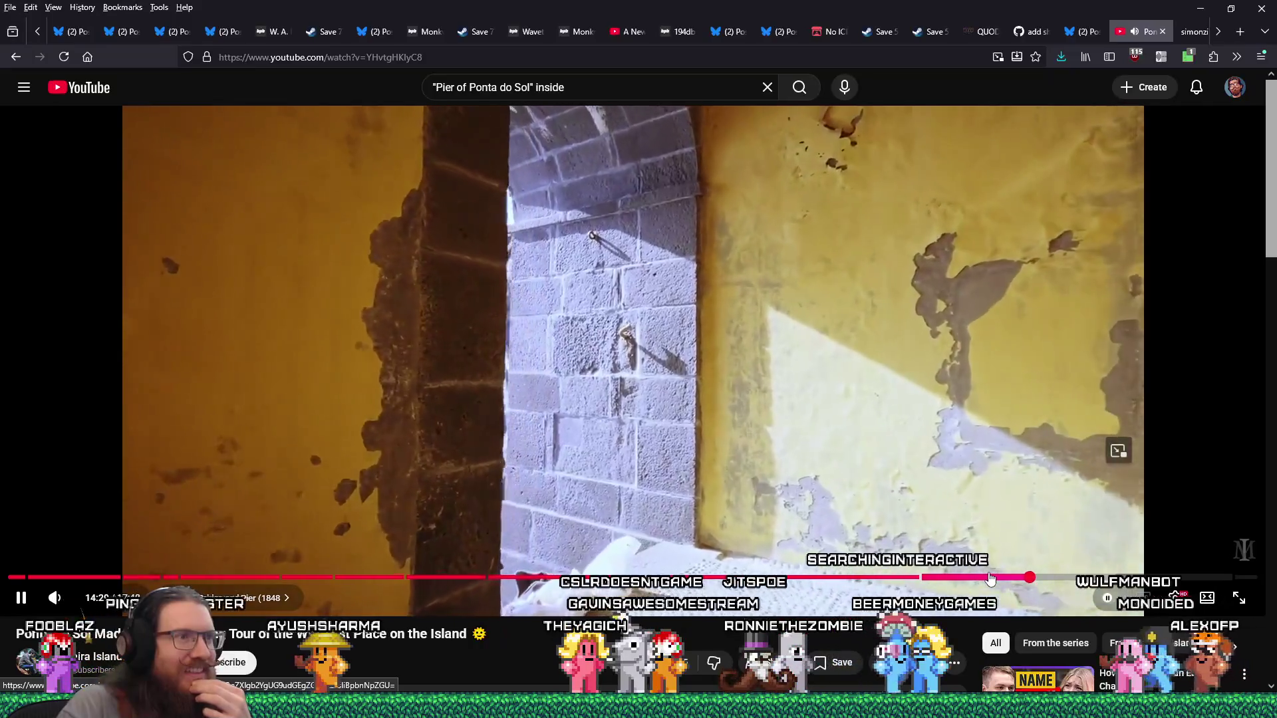
pyautogui.click(23, 599)
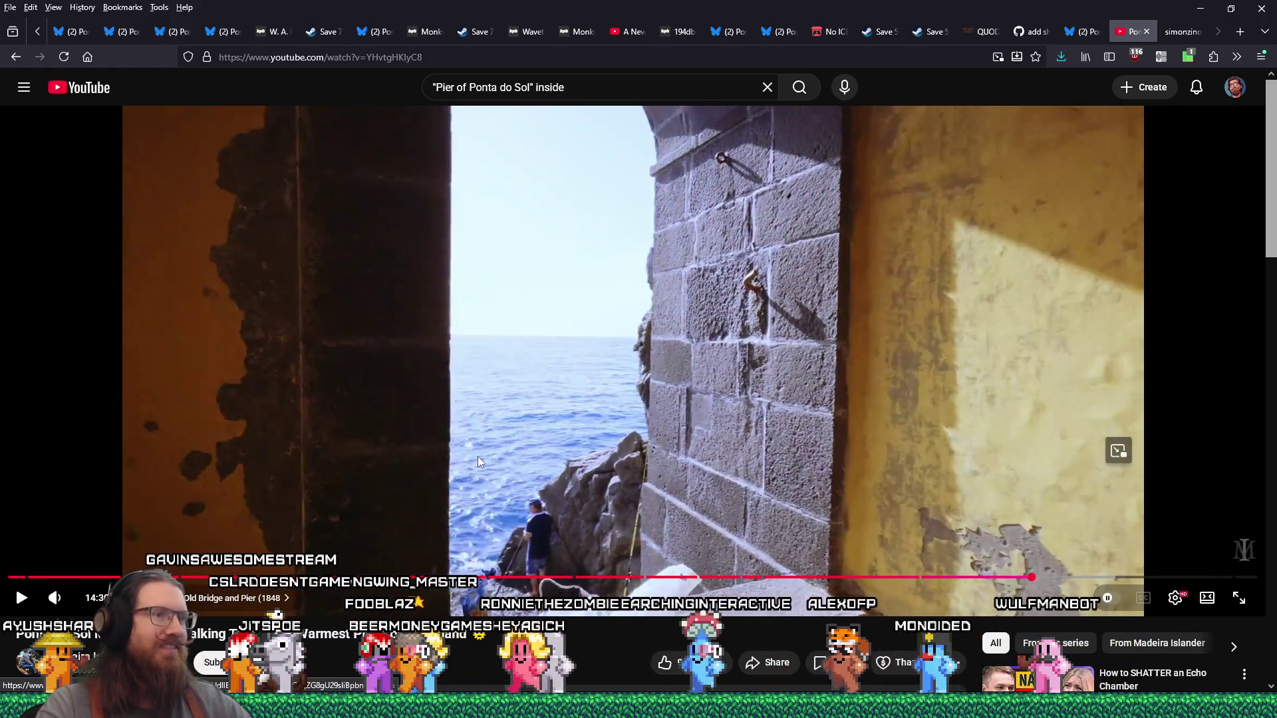
pyautogui.hotkey('alt', 'Tab')
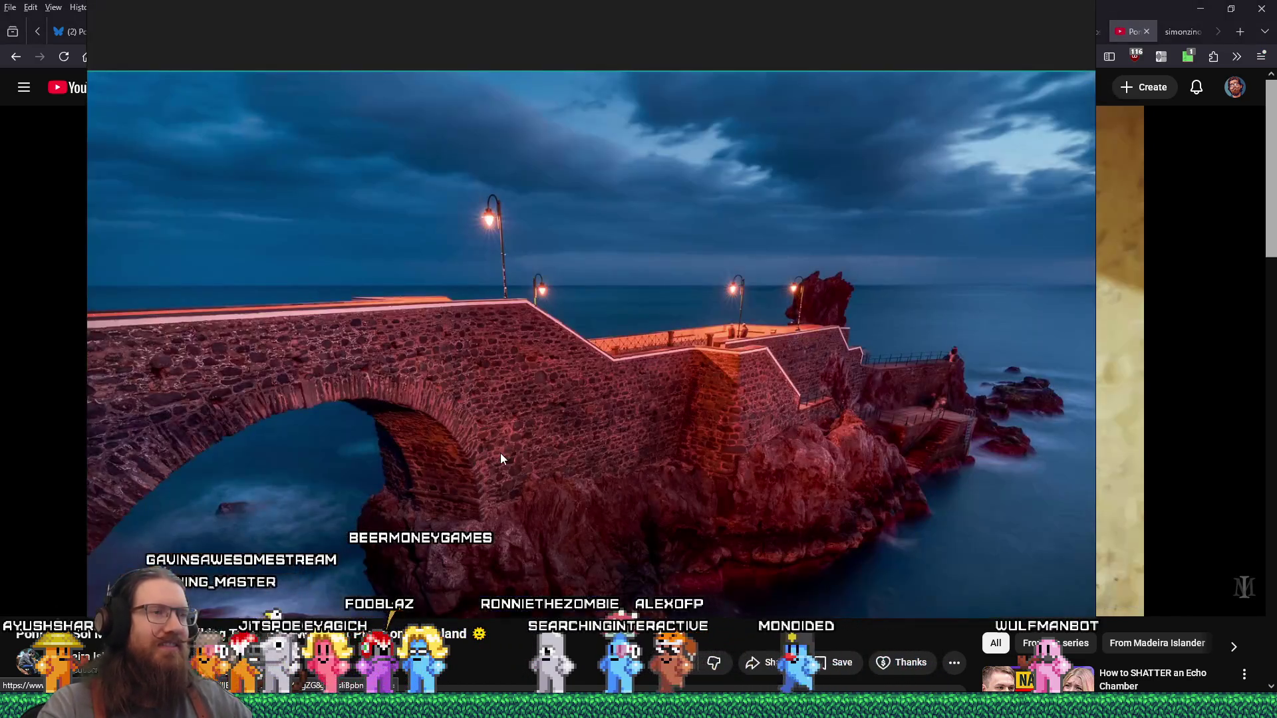
# Step: In TrenchBroom, orbit the map to look down on the stairs and walls
pyautogui.moveTo(1040, 706)
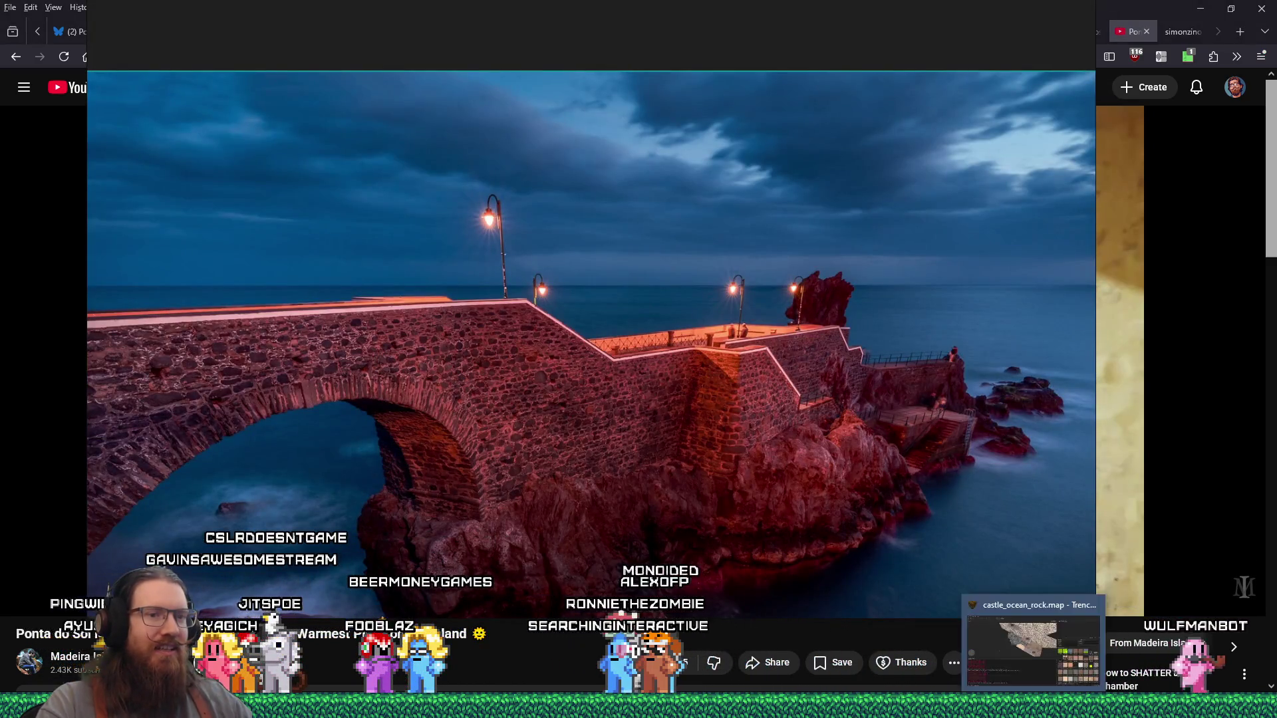
pyautogui.click(1040, 641)
pyautogui.moveTo(583, 315)
pyautogui.mouseDown()
pyautogui.moveTo(284, 333)
pyautogui.moveTo(601, 331)
pyautogui.mouseUp()
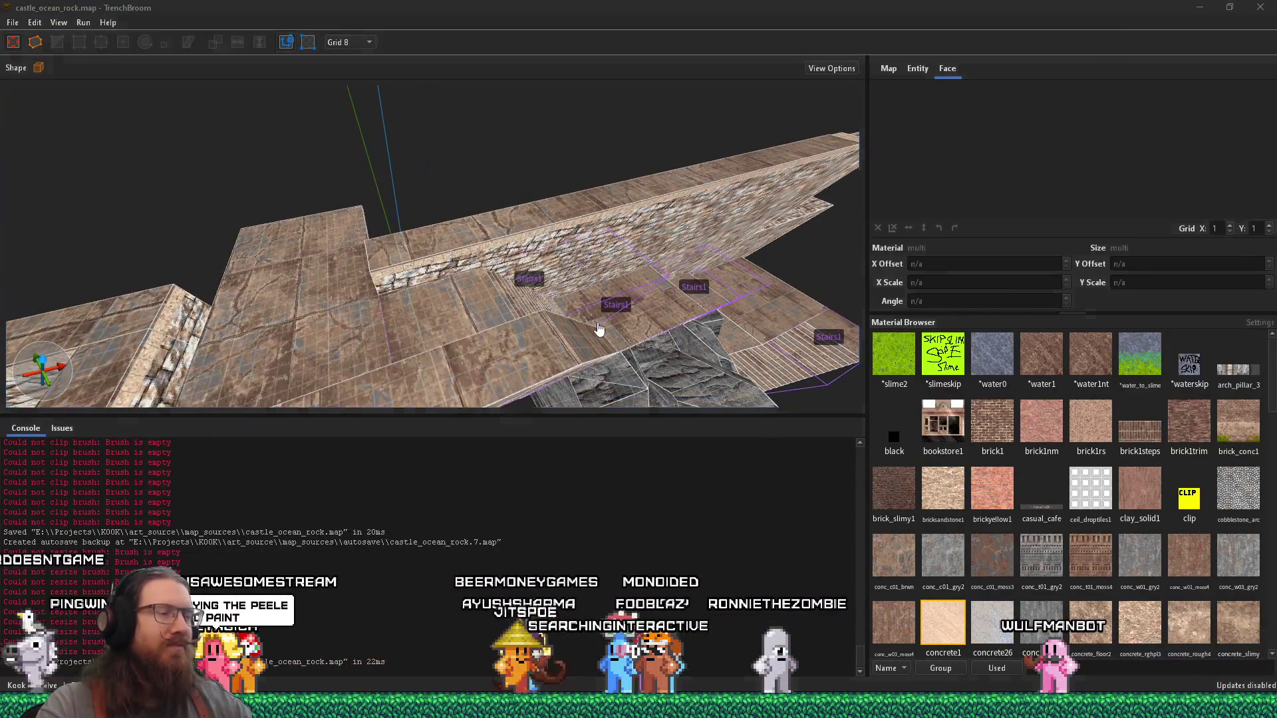
# Step: Zoom the PureRef pier photo into the railing and lamp post, then bring up Godot's kooky_mesh scene
pyautogui.hotkey('alt', 'Tab')
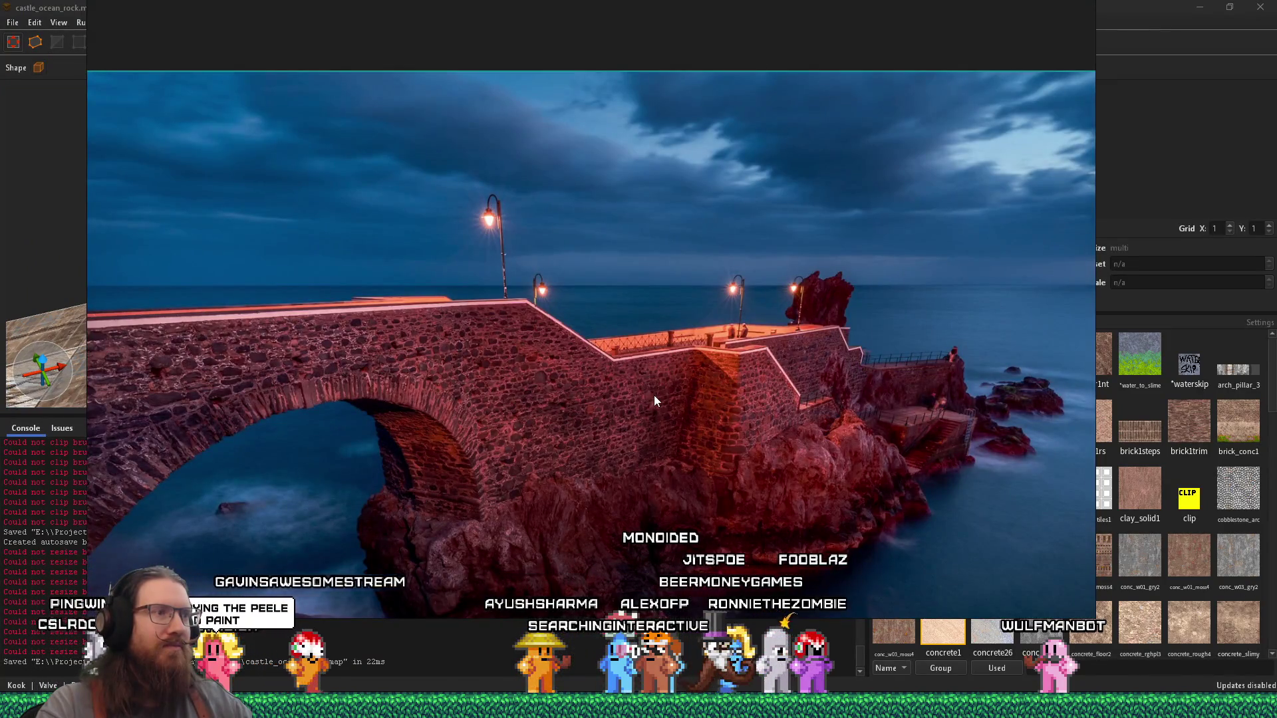
pyautogui.scroll(5, 700, 322)
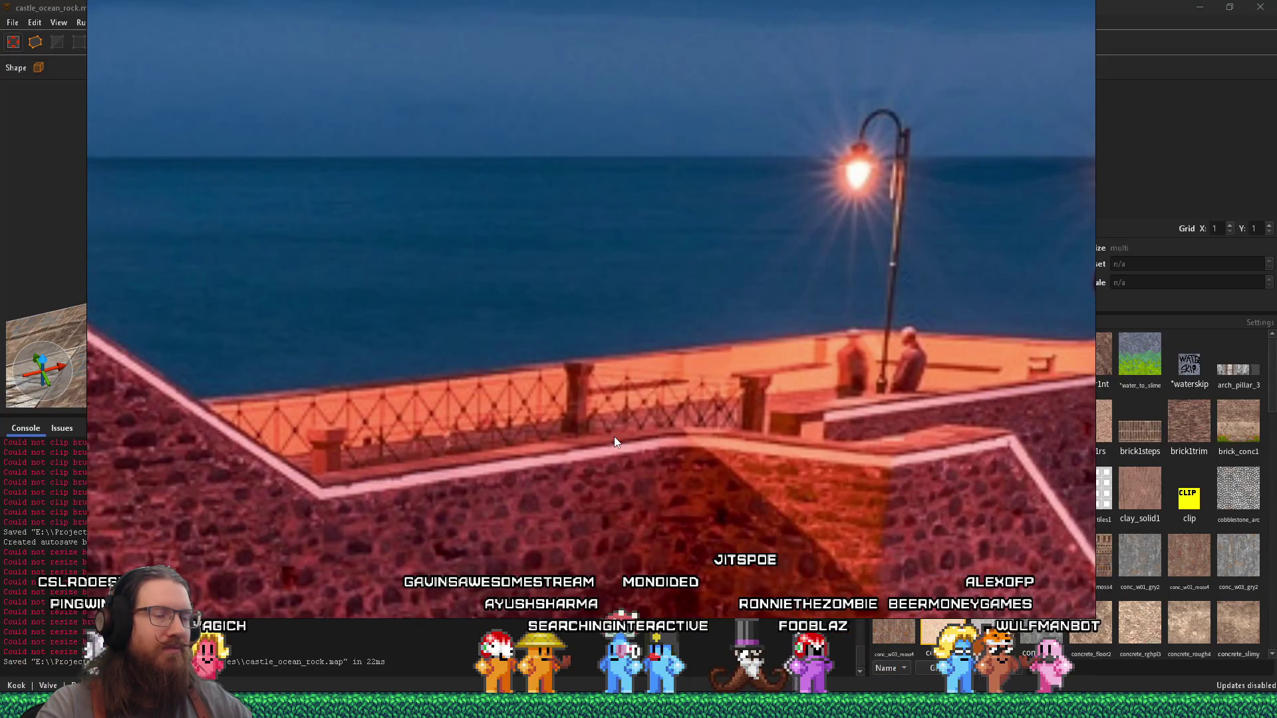
pyautogui.hotkey('alt', 'Tab')
pyautogui.hotkey('alt', 'Tab')
pyautogui.hotkey('alt', 'Tab')
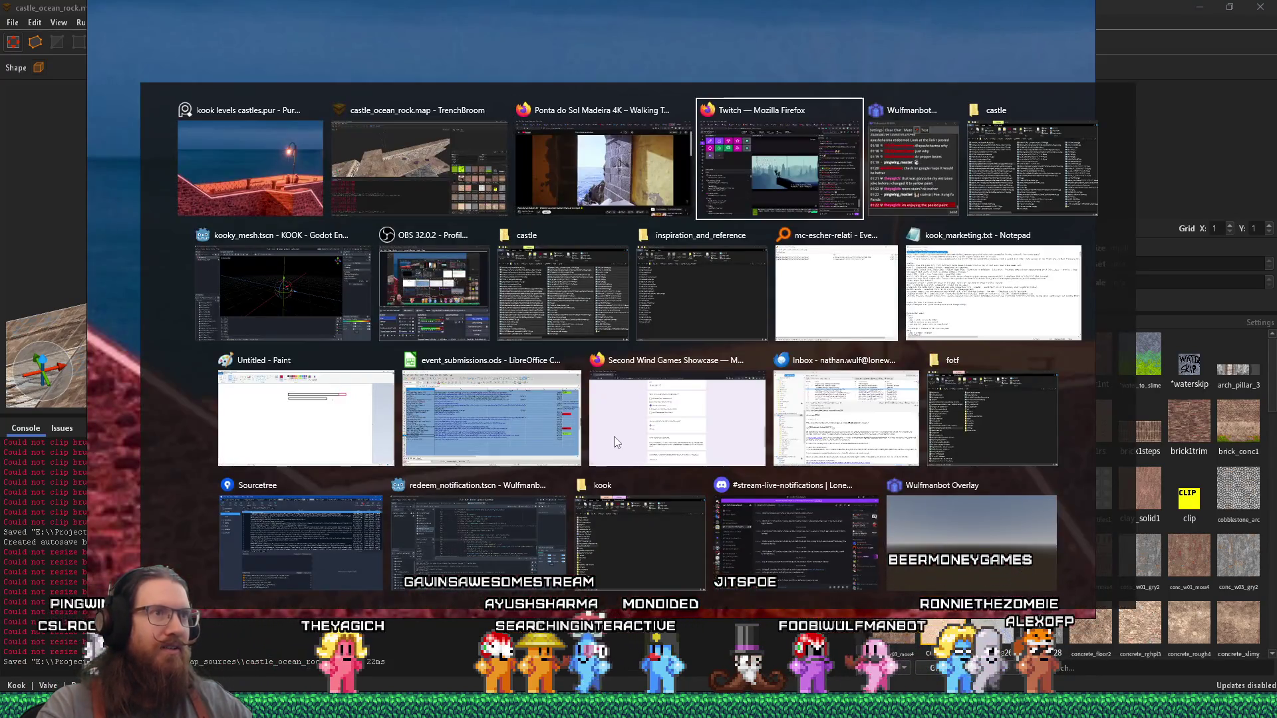
pyautogui.click(329, 309)
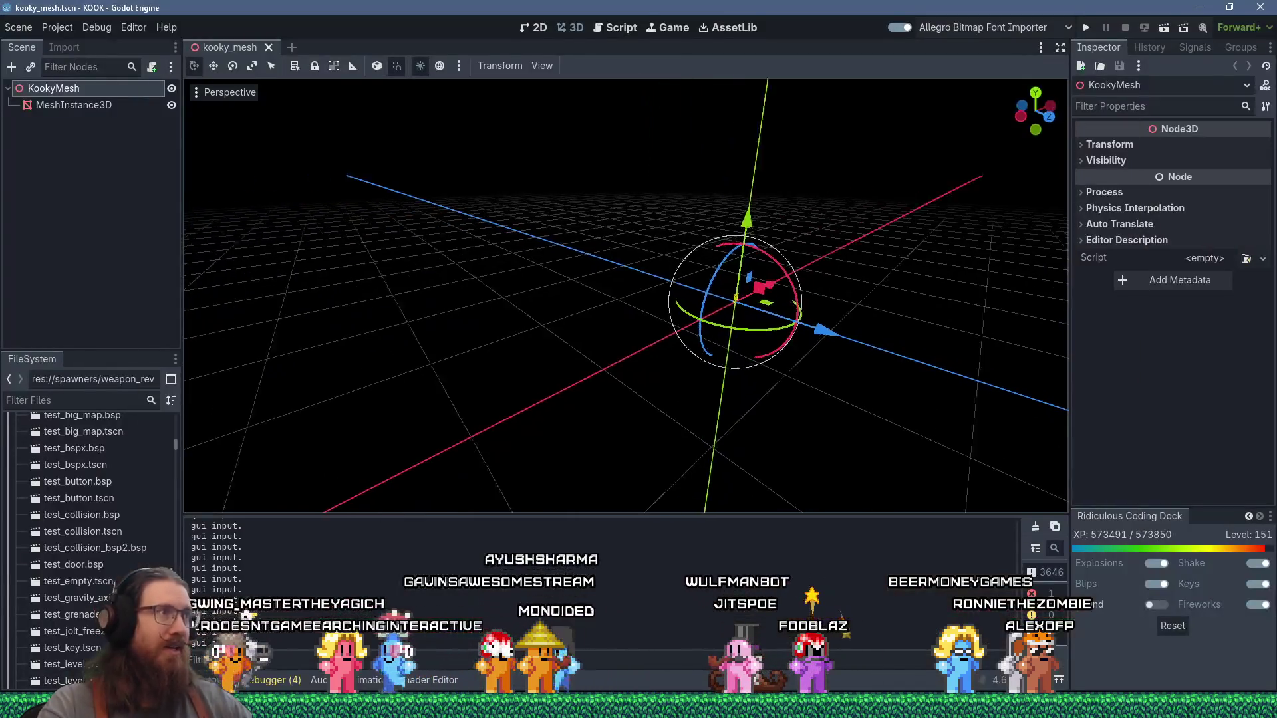
# Step: Create a new 3D scene and rename its root to CastleOceanRock
pyautogui.click(19, 27)
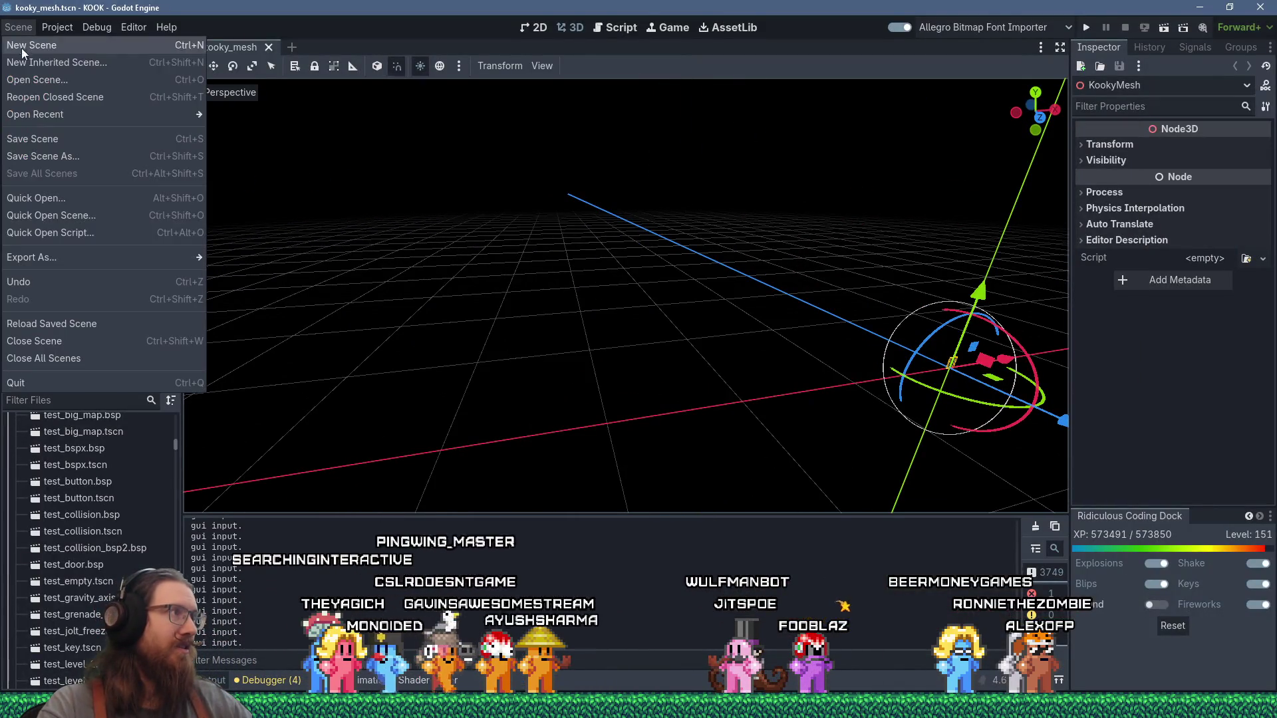
pyautogui.click(41, 50)
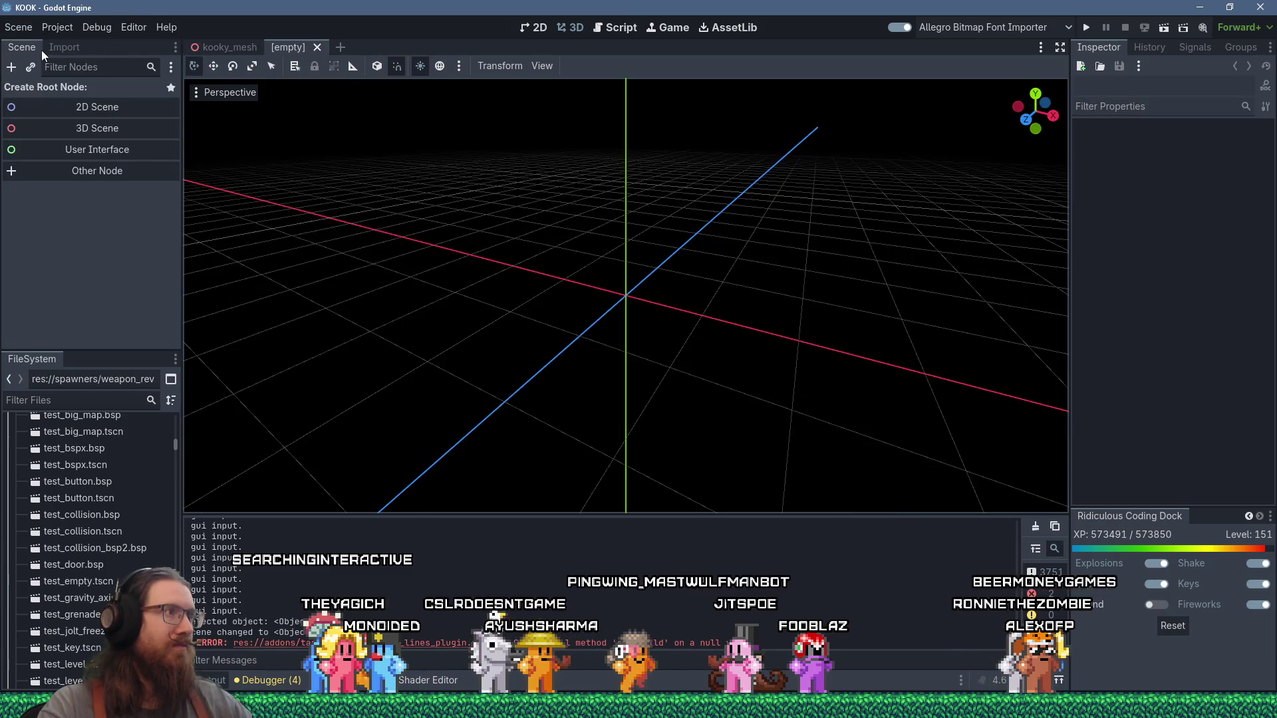
pyautogui.click(90, 122)
pyautogui.doubleClick(90, 92)
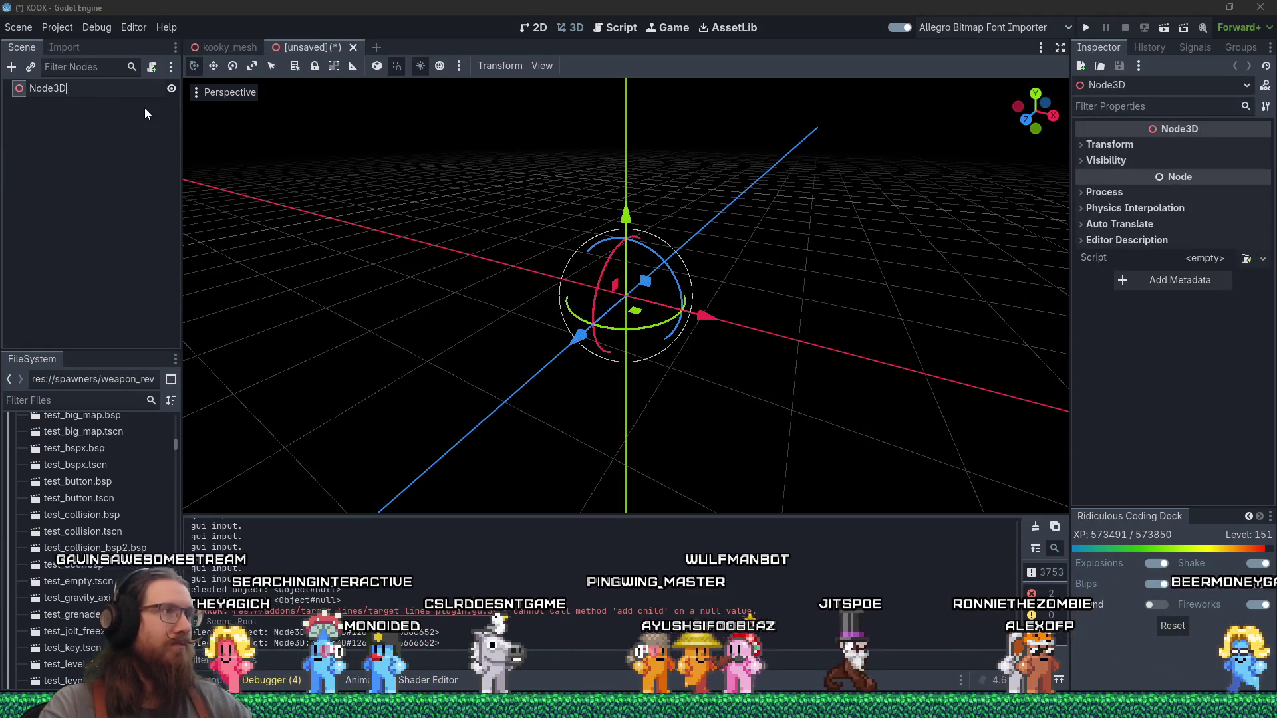
pyautogui.write('CastleOce')
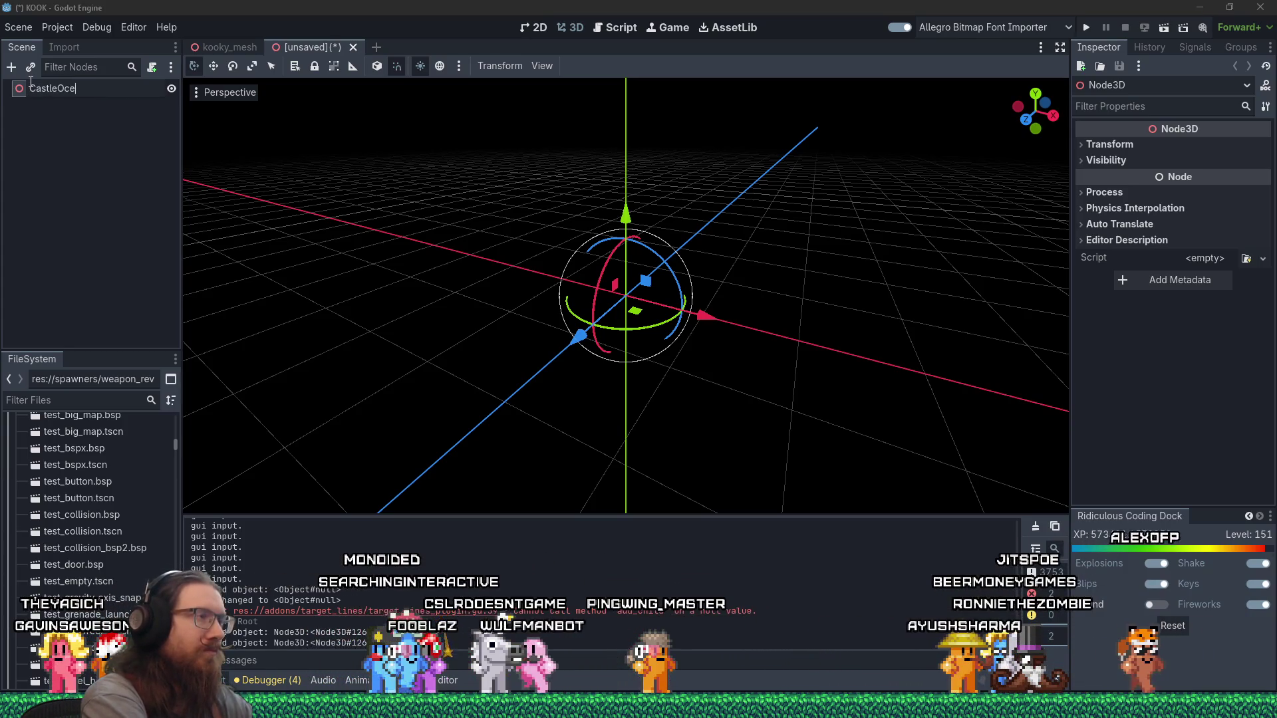
pyautogui.write('anRock')
pyautogui.press('Return')
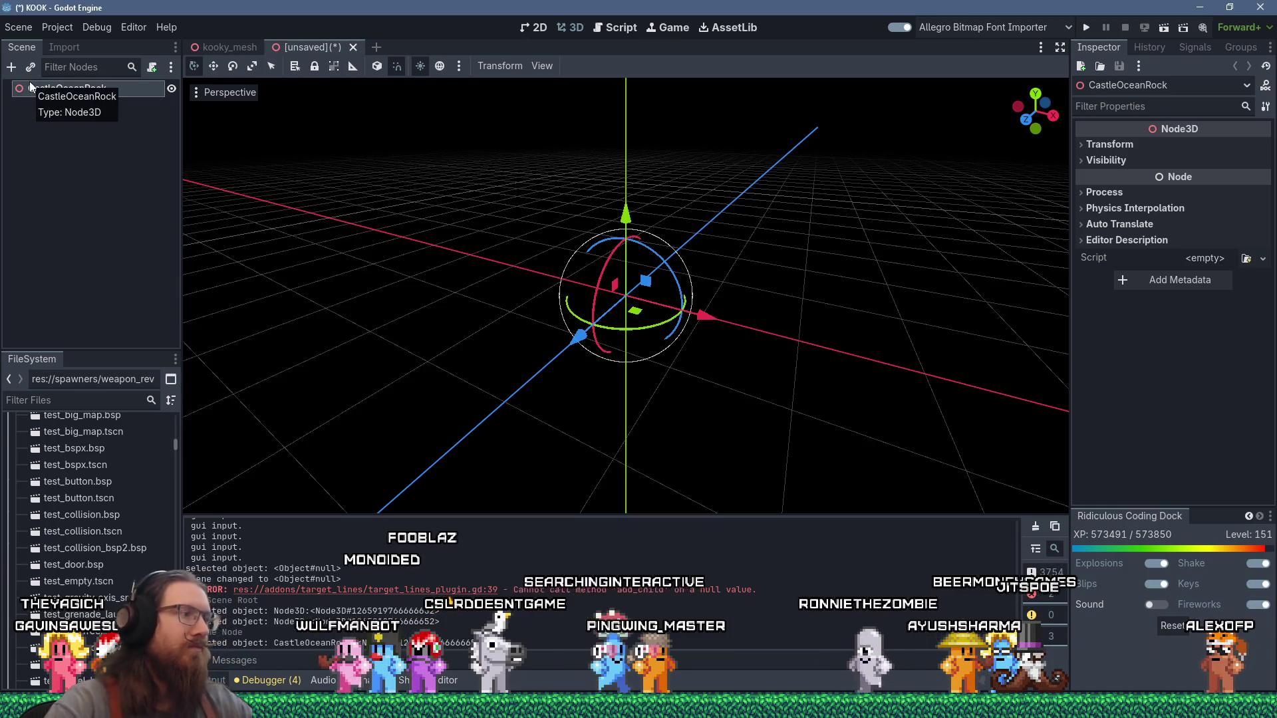
# Step: Add castle_ocean_rock.bsp under CastleOceanRock and attach level.gd as the root's script
pyautogui.write('ocean')
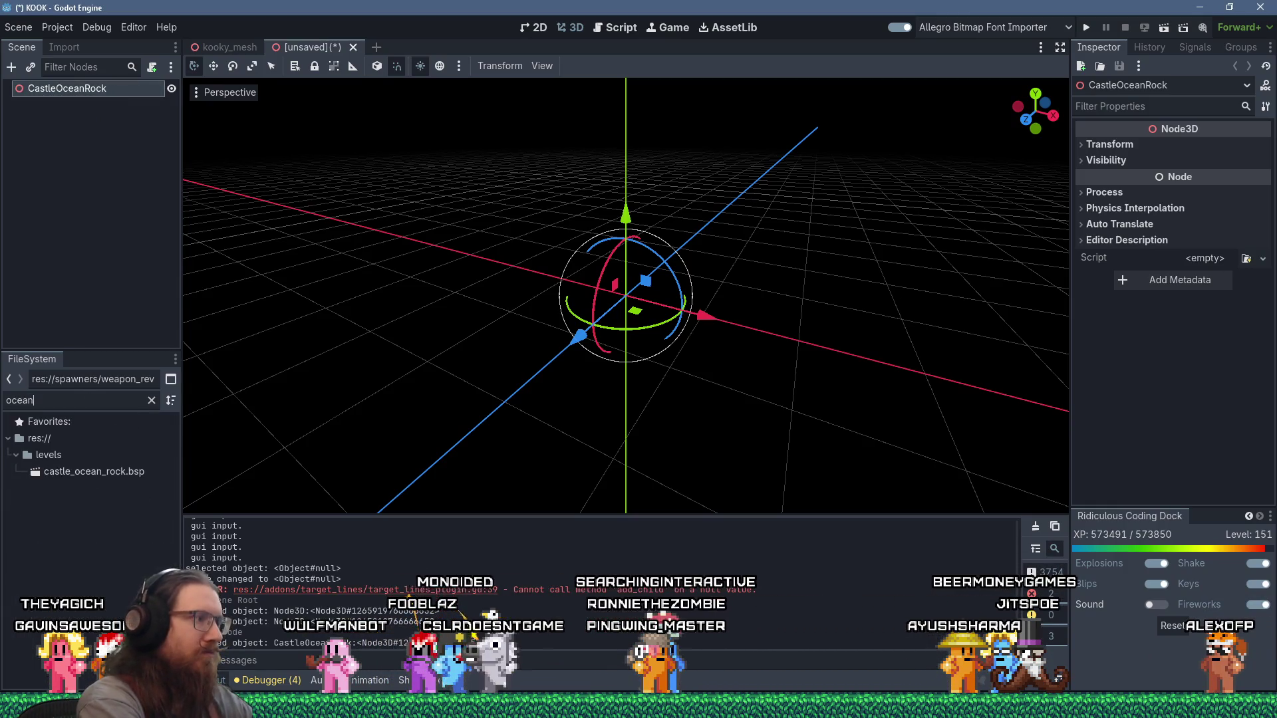
pyautogui.moveTo(104, 476); pyautogui.dragTo(63, 177)
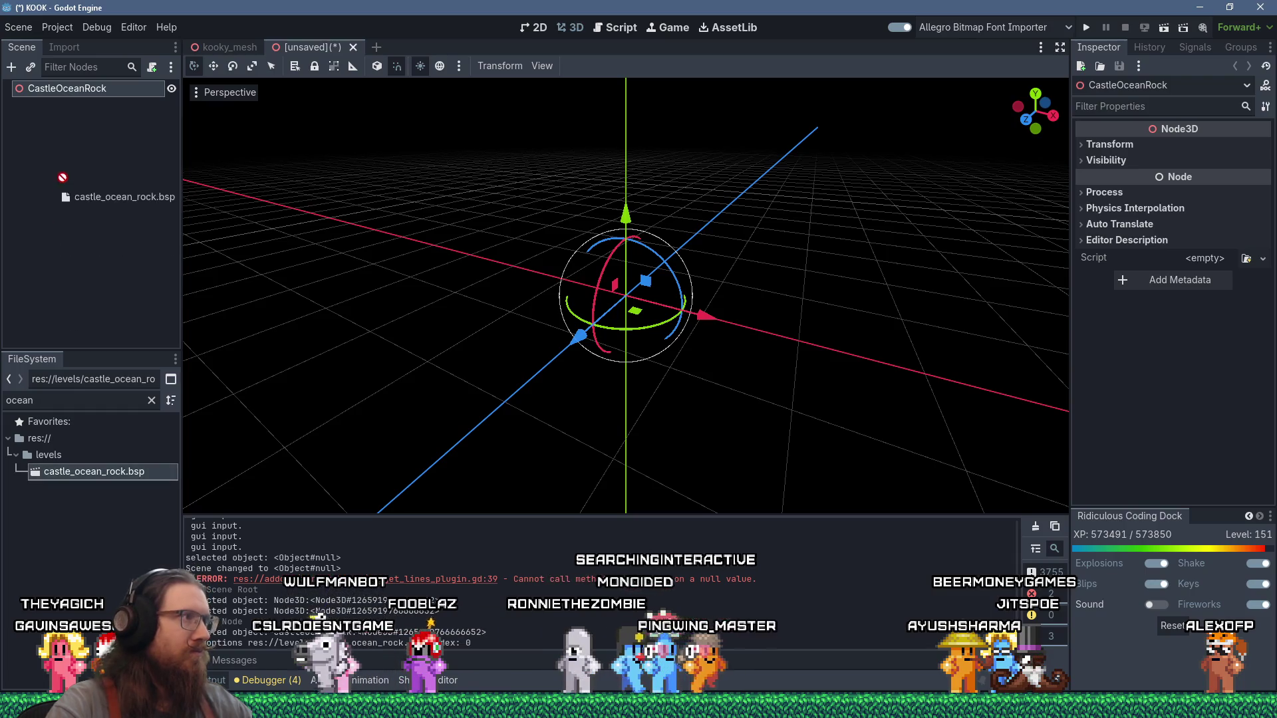
pyautogui.moveTo(83, 101); pyautogui.dragTo(83, 103)
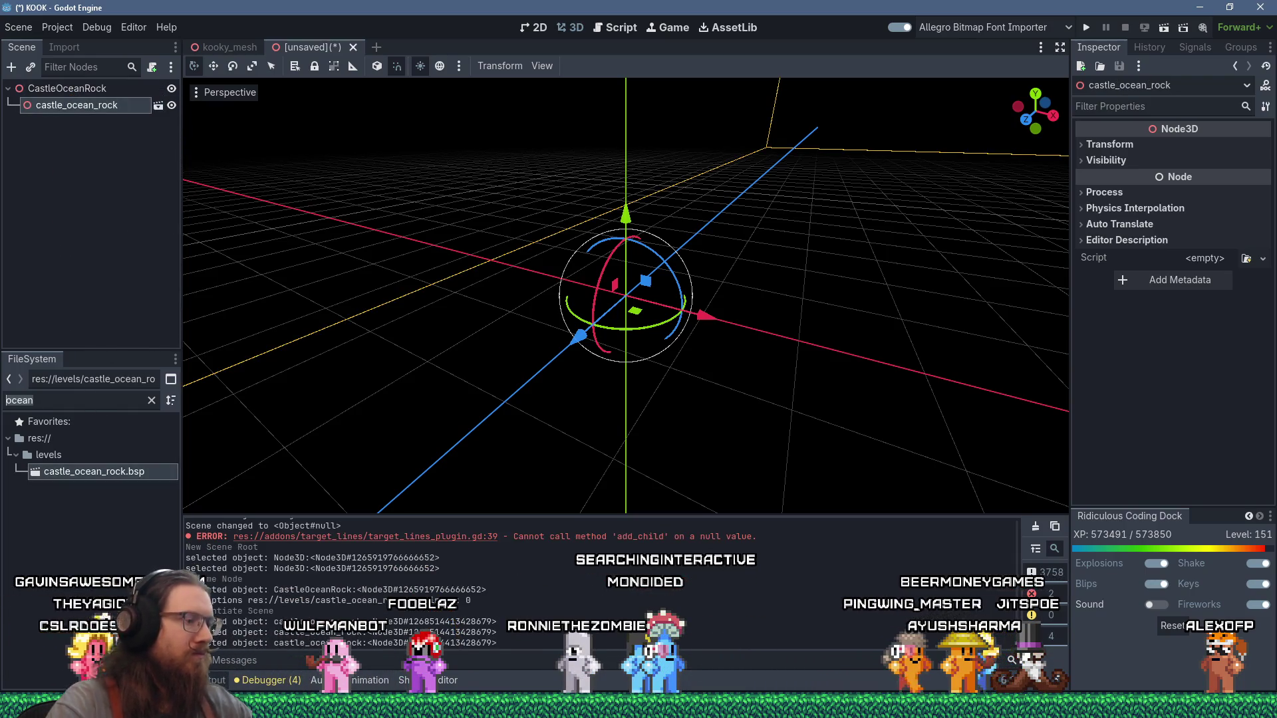
pyautogui.doubleClick(20, 399)
pyautogui.write('level')
pyautogui.moveTo(60, 470); pyautogui.dragTo(93, 93)
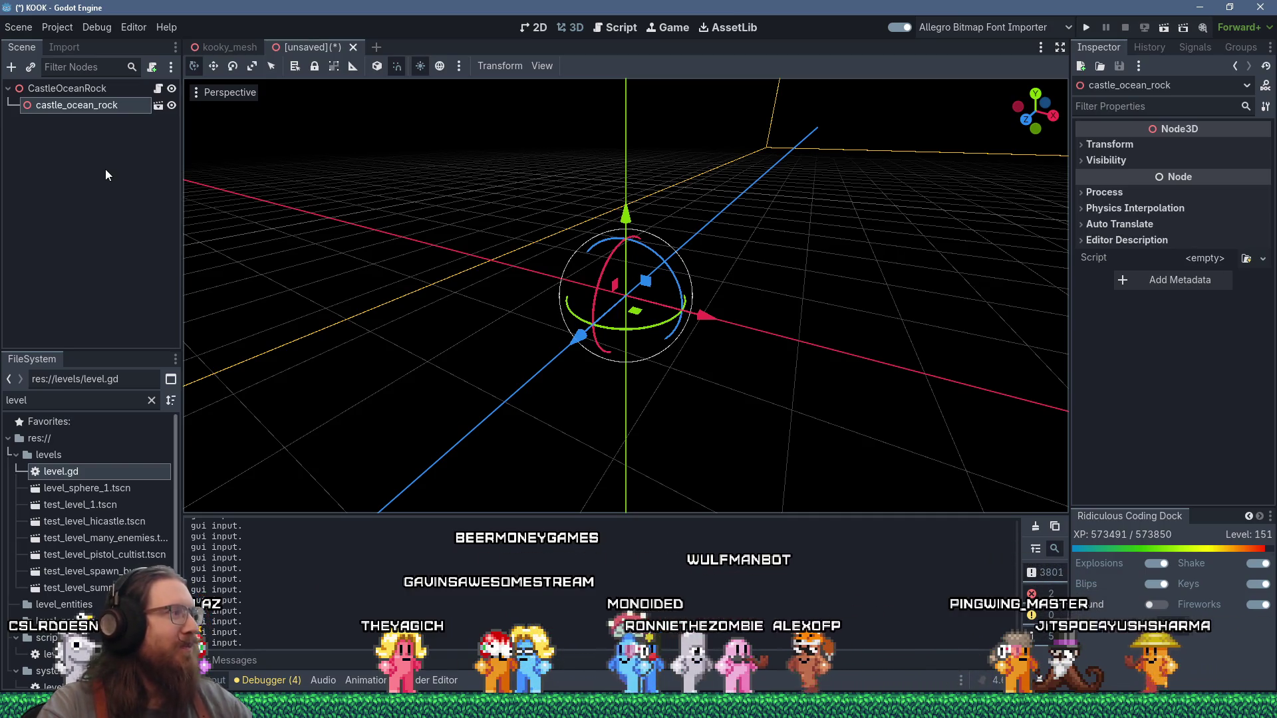
# Step: Orbit the viewport over the rock level and reselect the CastleOceanRock root
pyautogui.scroll(-3, 399, 221)
pyautogui.moveTo(399, 222); pyautogui.dragTo(513, 250)
pyautogui.scroll(-5, 513, 250)
pyautogui.moveTo(612, 242)
pyautogui.mouseDown()
pyautogui.moveTo(455, 213)
pyautogui.moveTo(539, 229)
pyautogui.mouseUp()
pyautogui.click(82, 90)
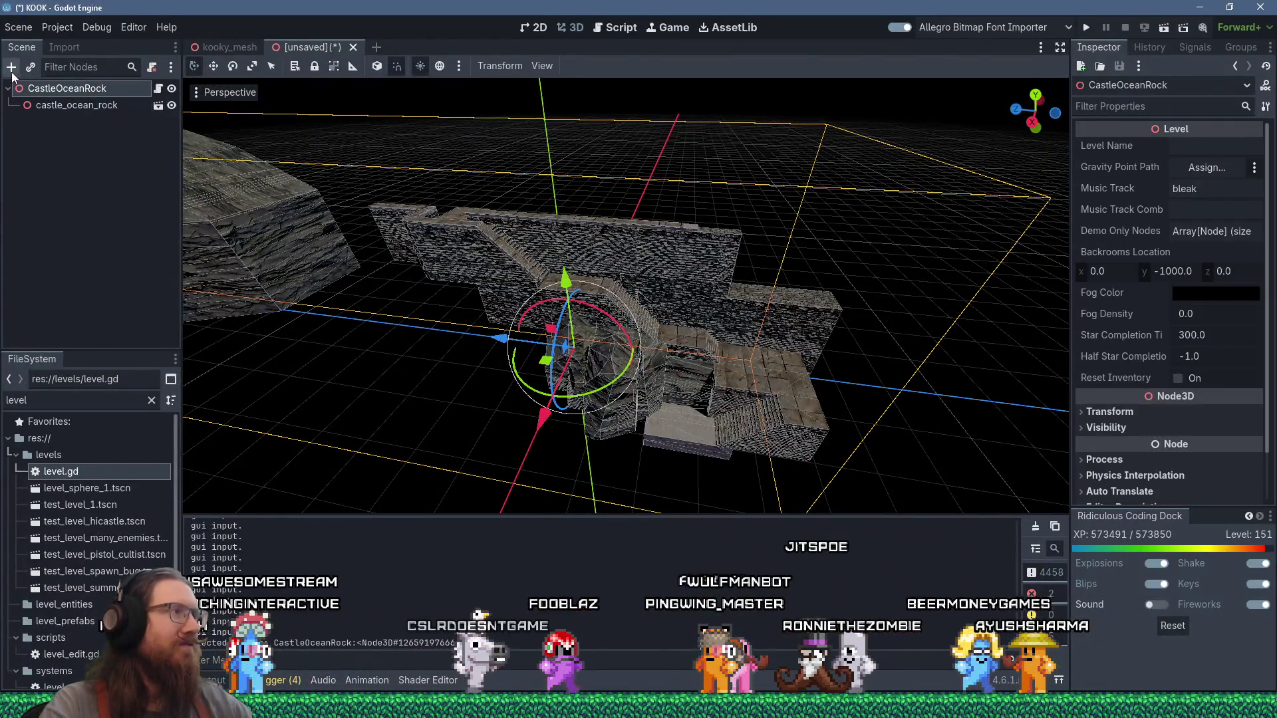
# Step: Filter the FileSystem for sky and drop sky_1.tscn under CastleOceanRock
pyautogui.hotkey('ctrl', 'a')
pyautogui.press('Escape')
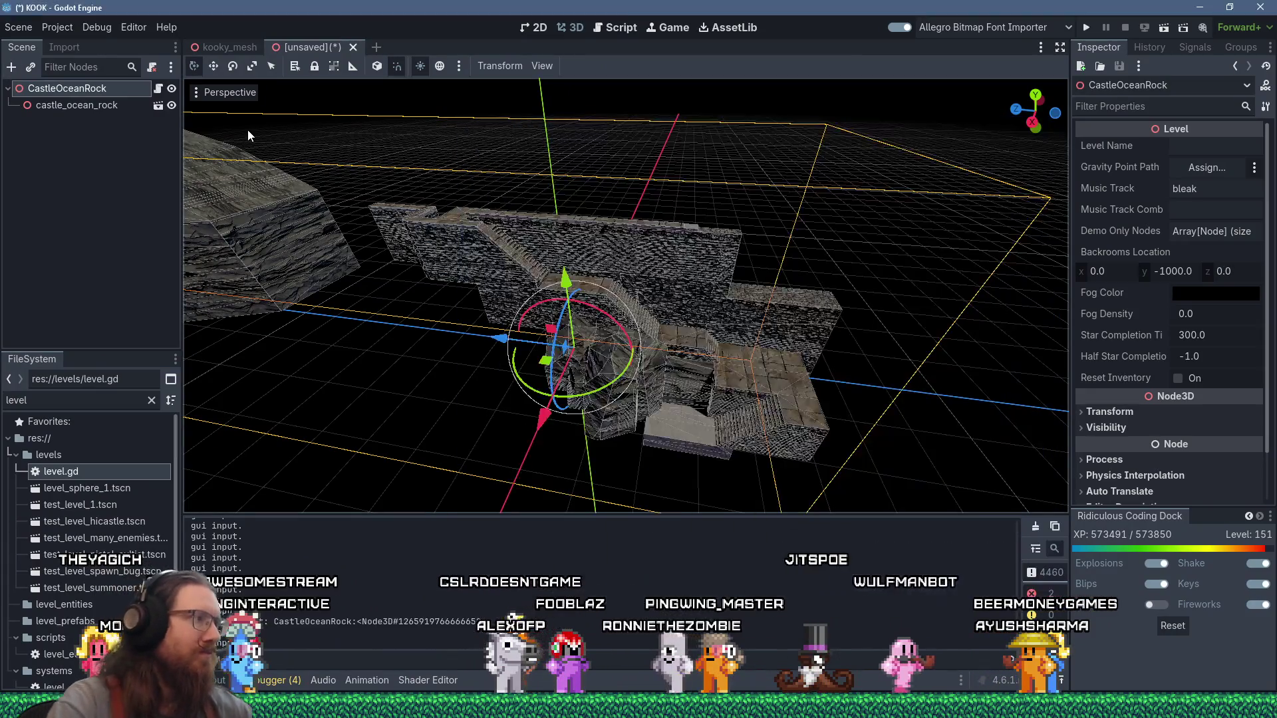
pyautogui.write('sky')
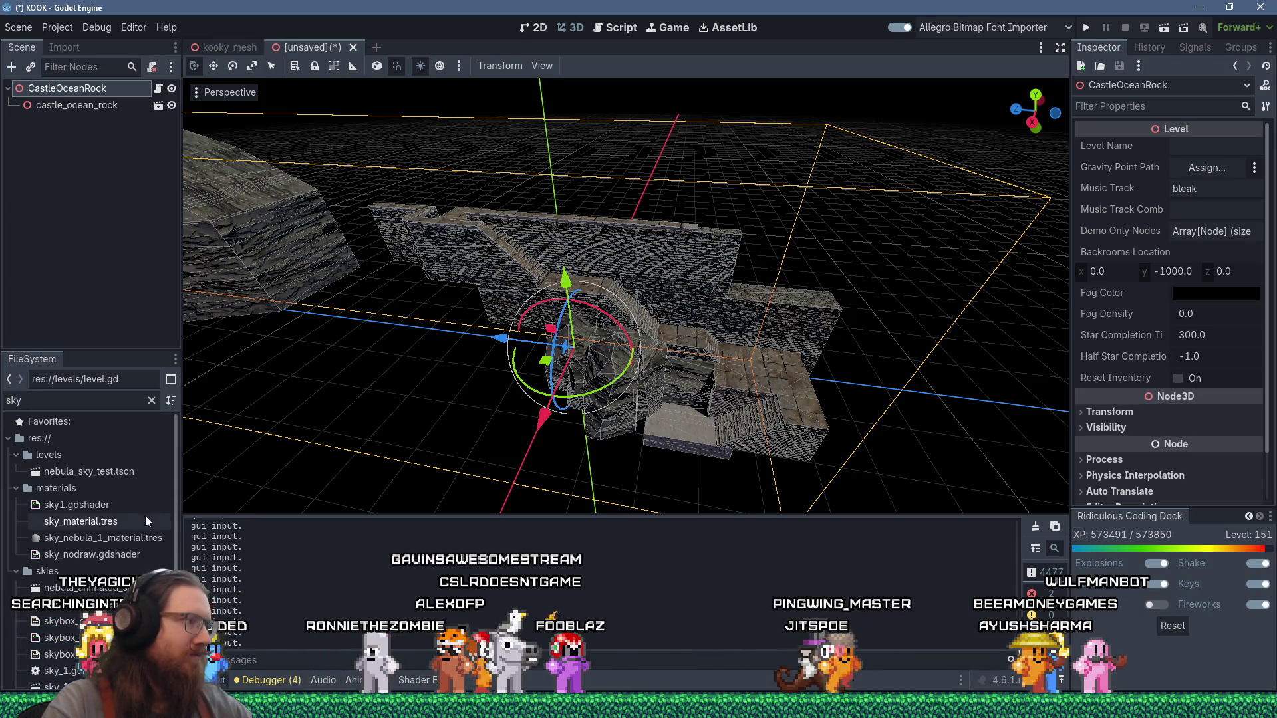
pyautogui.scroll(-3, 141, 526)
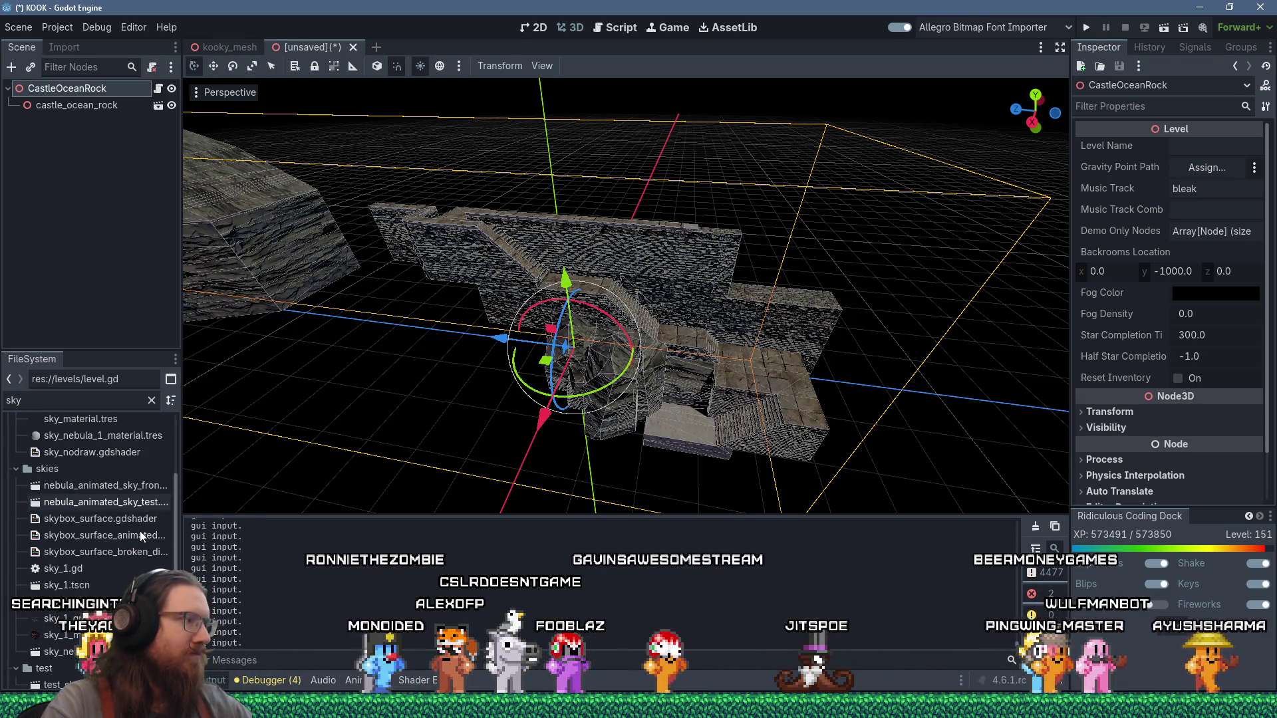
pyautogui.moveTo(90, 581); pyautogui.dragTo(83, 95)
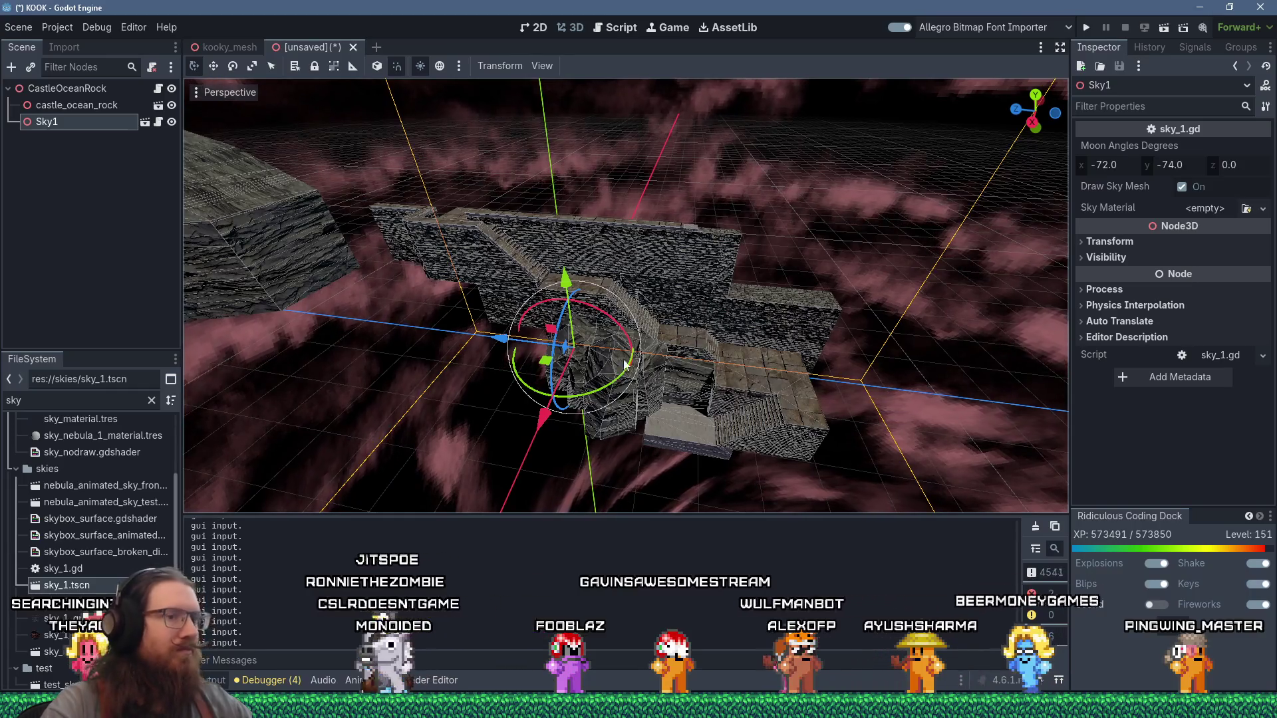
# Step: Orbit the TrenchBroom map to face the castle walls, then return to Godot
pyautogui.hotkey('alt', 'Tab')
pyautogui.moveTo(571, 186)
pyautogui.mouseDown()
pyautogui.moveTo(430, 214)
pyautogui.moveTo(456, 177)
pyautogui.moveTo(479, 173)
pyautogui.moveTo(529, 220)
pyautogui.moveTo(712, 293)
pyautogui.moveTo(530, 220)
pyautogui.mouseUp()
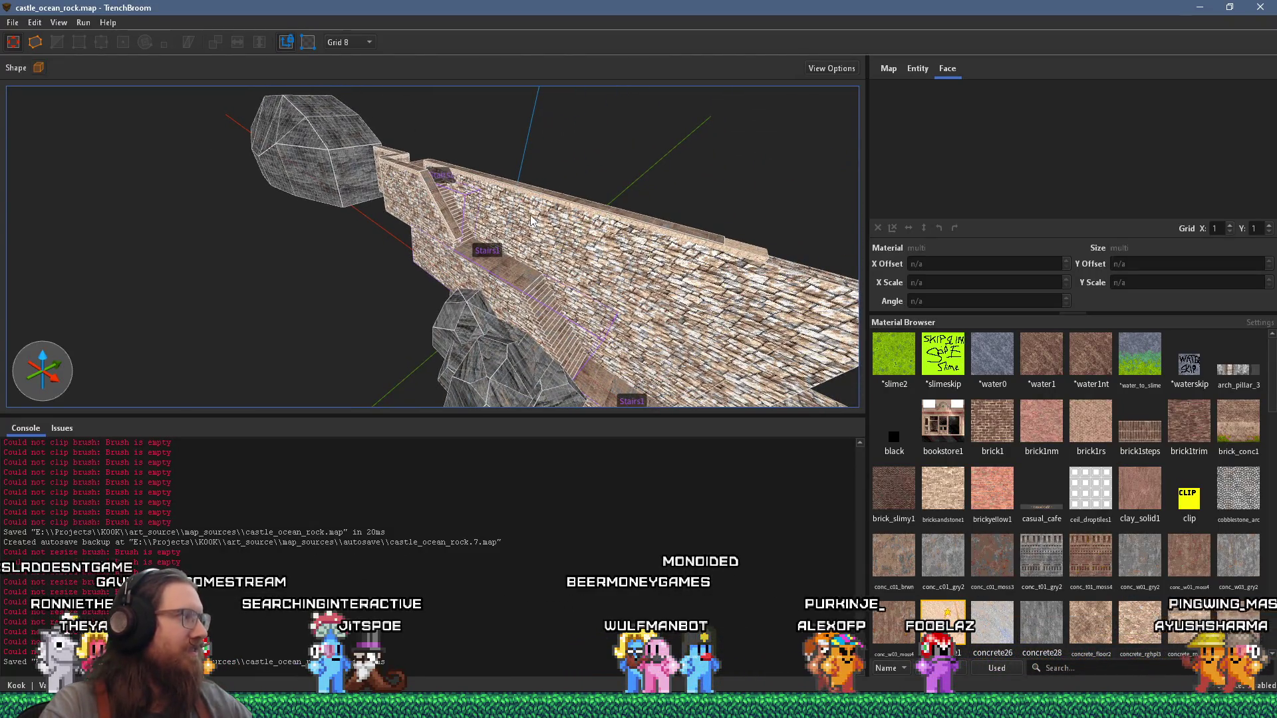
pyautogui.hotkey('alt', 'Tab')
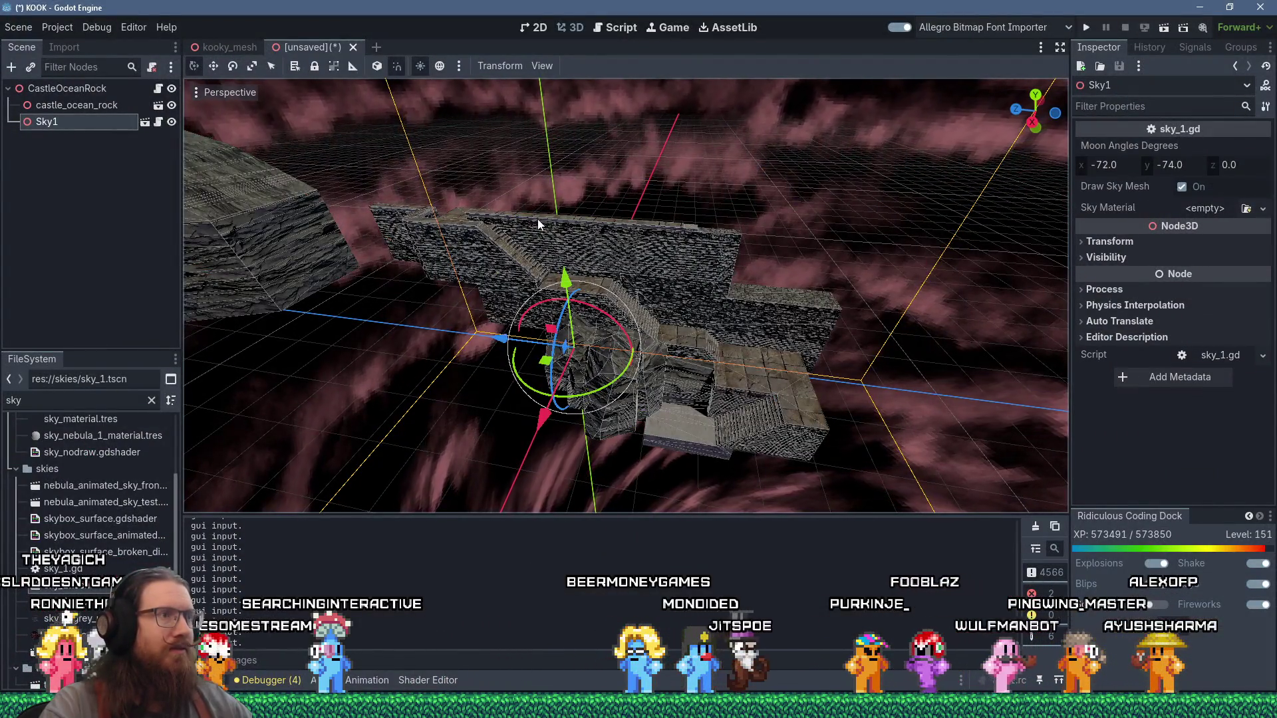
# Step: Add a DirectionalLight3D as a child of Sky1
pyautogui.scroll(5, 491, 309)
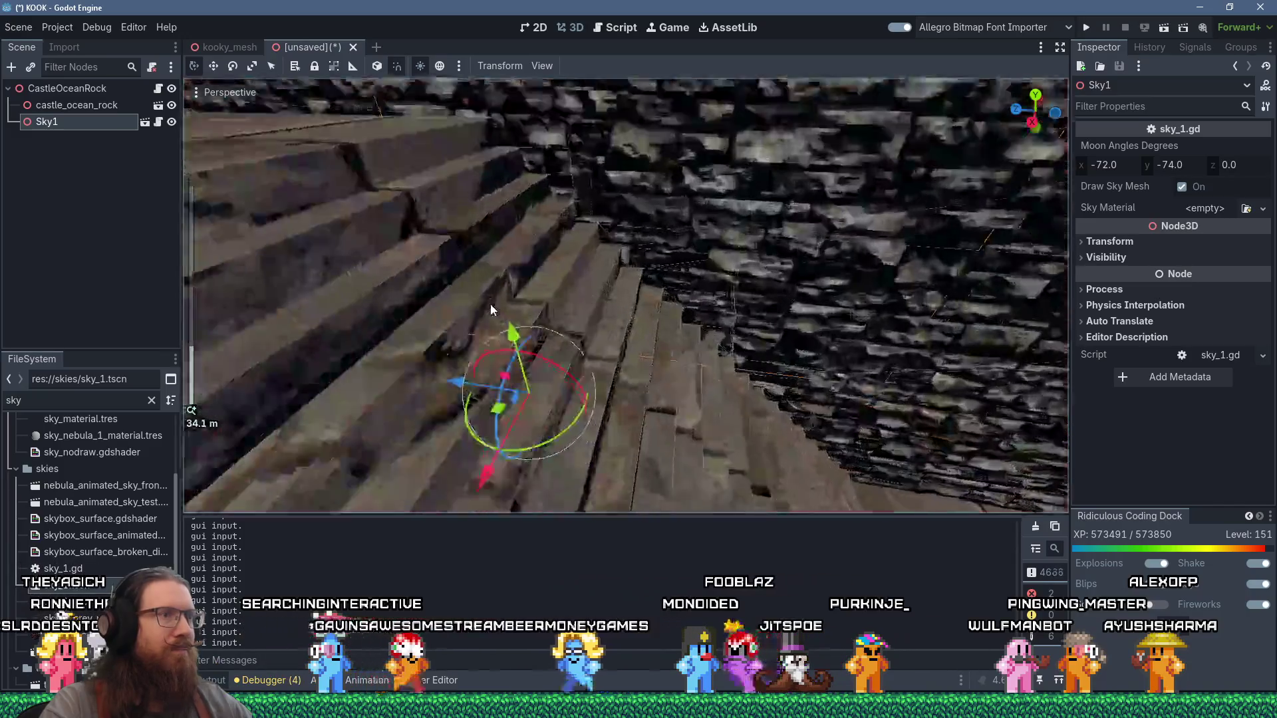
pyautogui.scroll(-4, 456, 290)
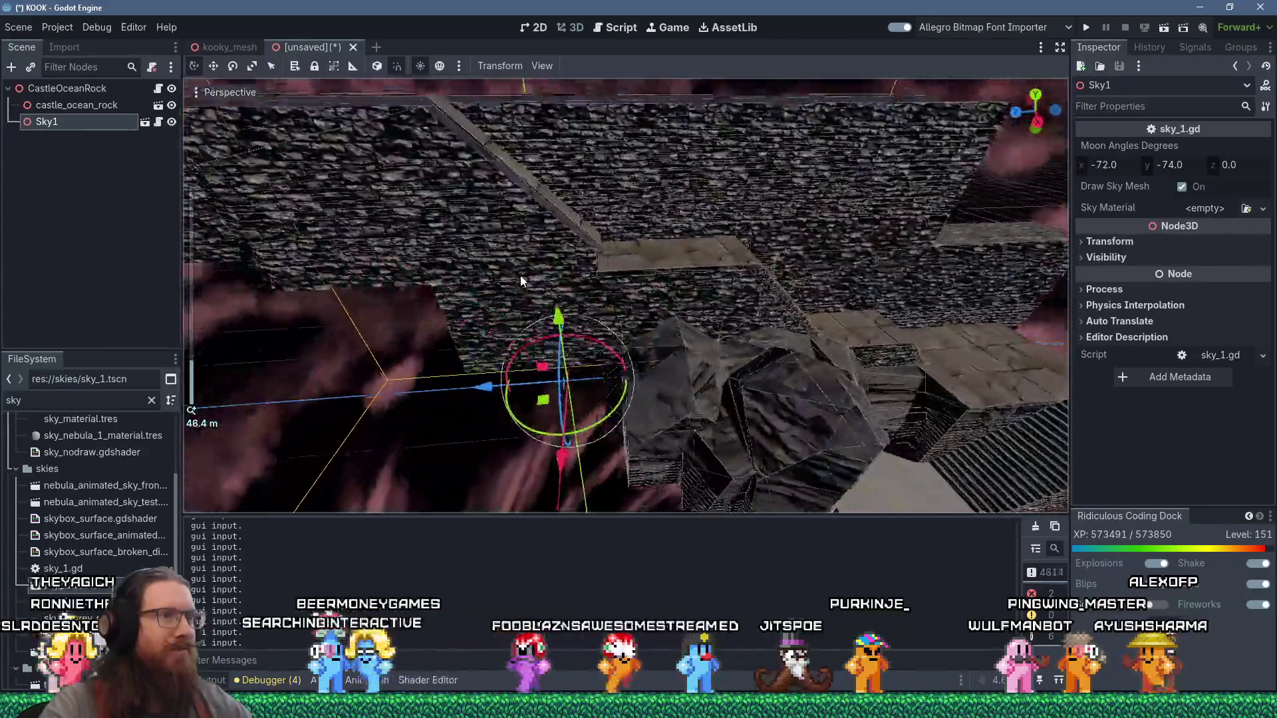
pyautogui.moveTo(520, 280)
pyautogui.mouseDown()
pyautogui.moveTo(444, 233)
pyautogui.moveTo(520, 262)
pyautogui.moveTo(540, 254)
pyautogui.mouseUp()
pyautogui.click(31, 88)
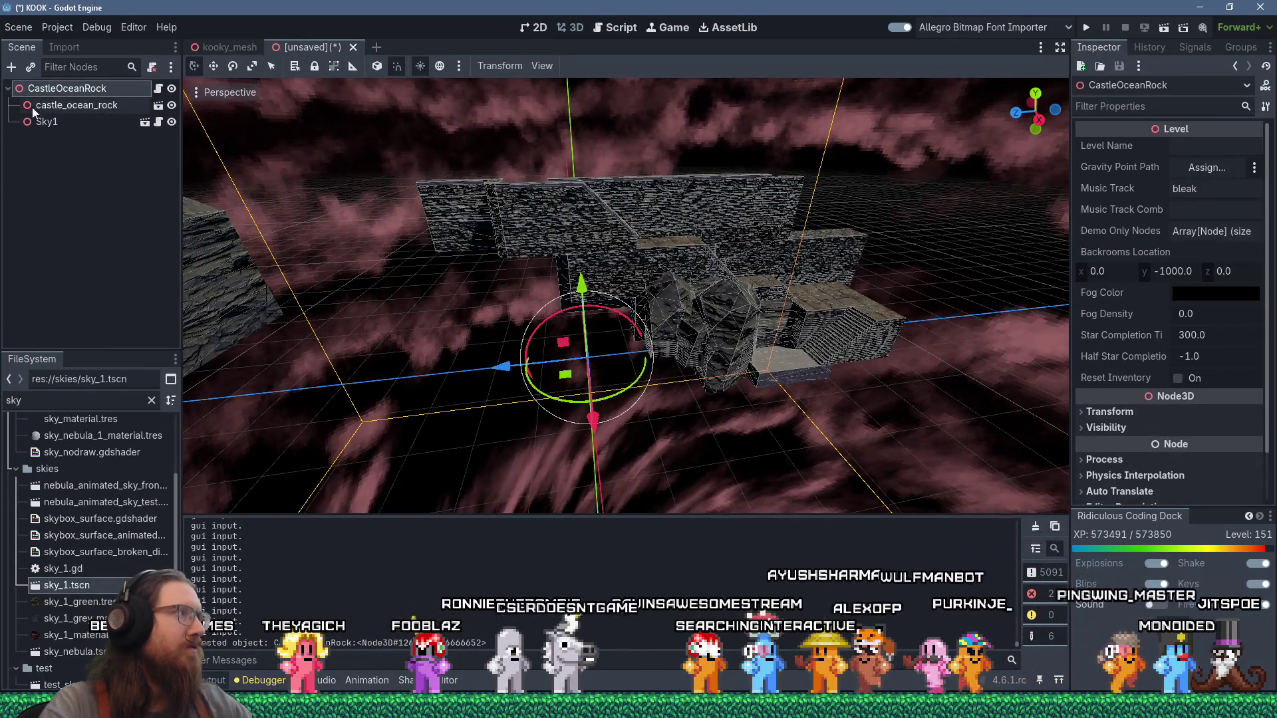
pyautogui.click(11, 68)
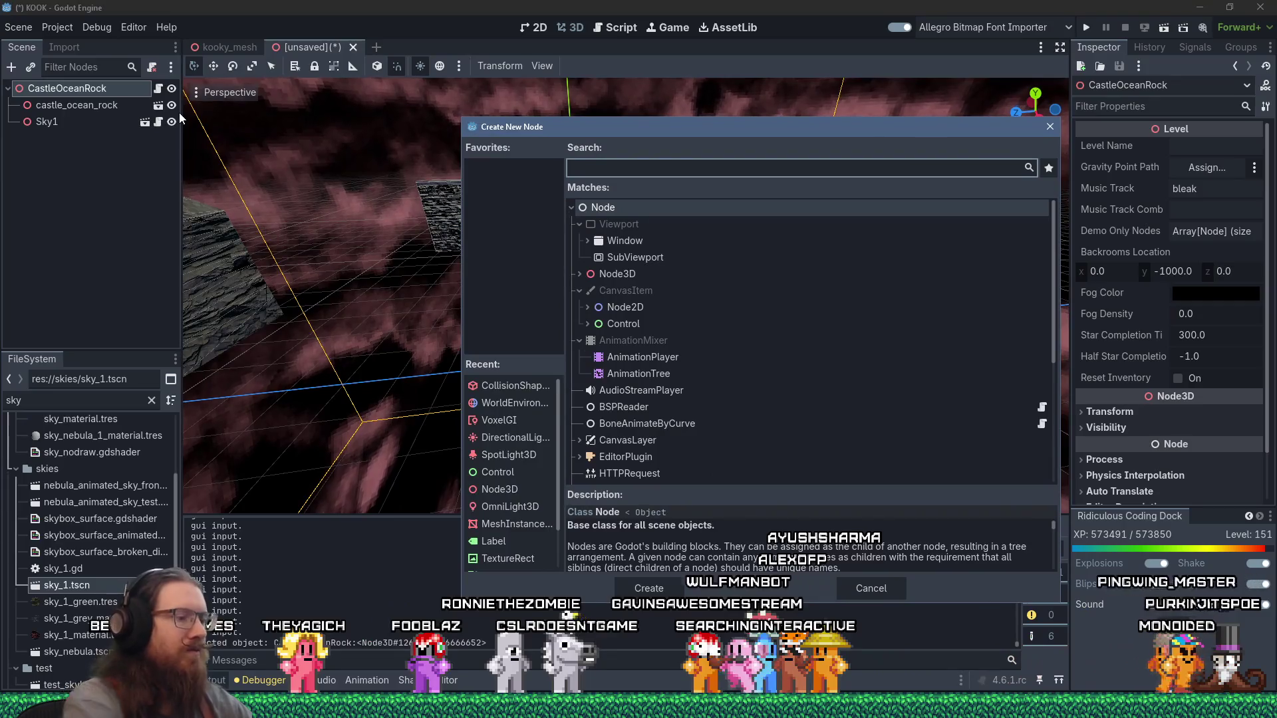
pyautogui.write('dir')
pyautogui.press('Escape')
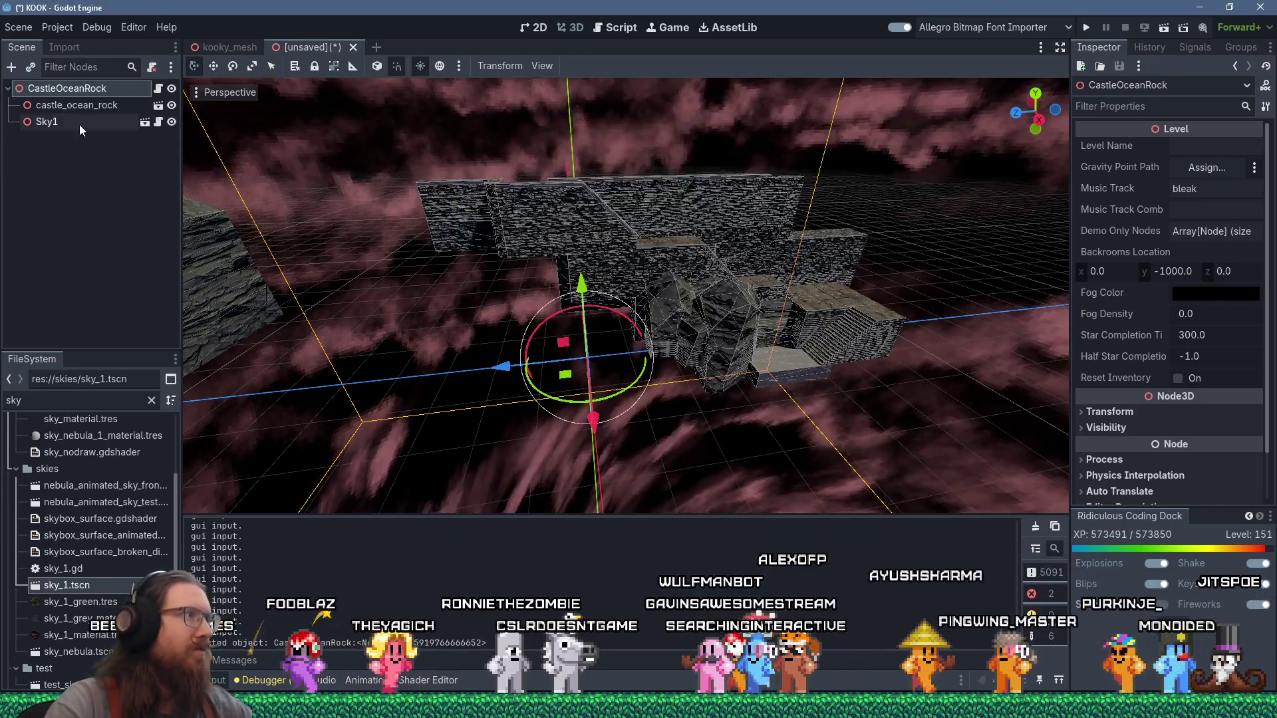
pyautogui.click(78, 123)
pyautogui.hotkey('ctrl', 'a')
pyautogui.write('dire')
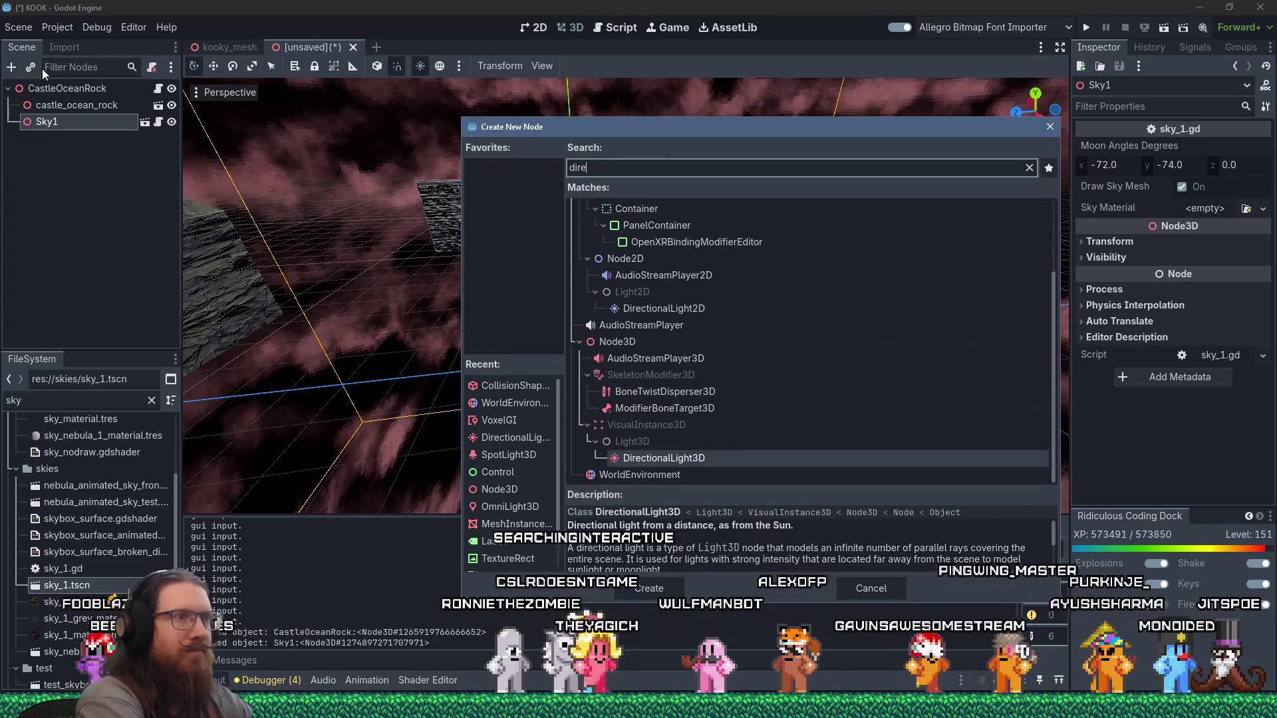
pyautogui.press('Return')
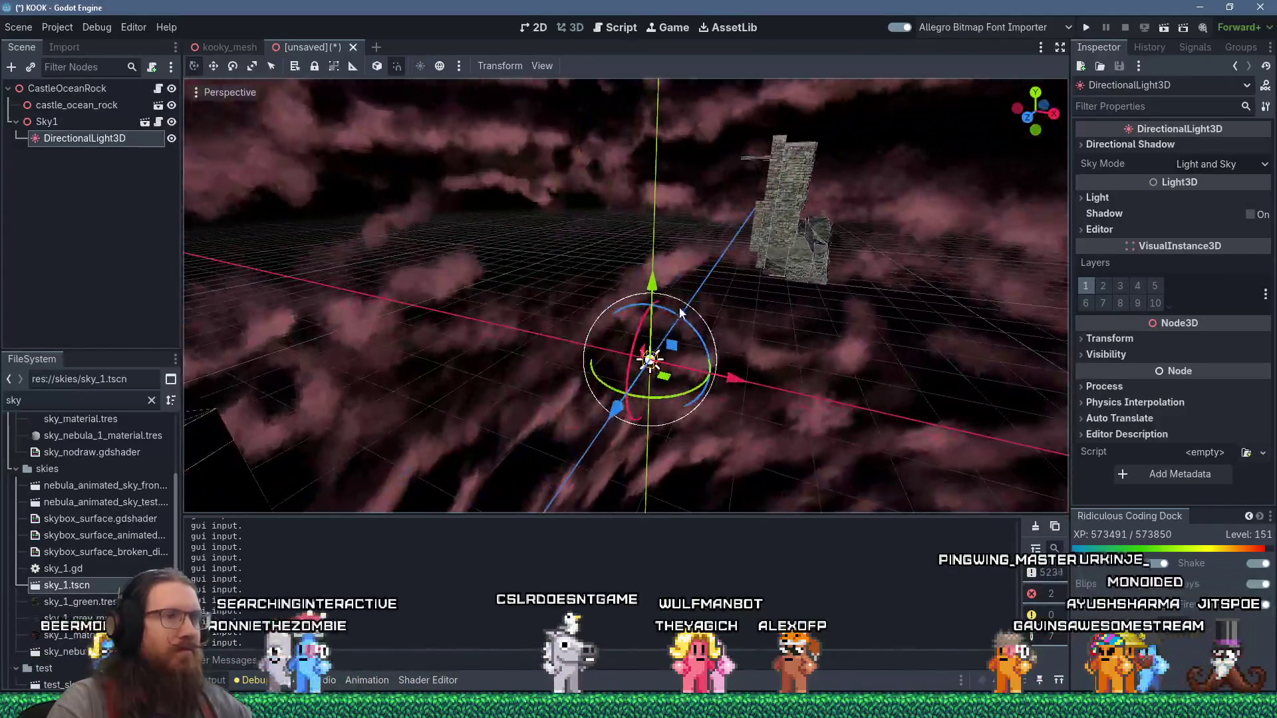
# Step: Move the light up near the rock and rotate it about -43 degrees to relight the pier
pyautogui.moveTo(685, 319)
pyautogui.mouseDown()
pyautogui.moveTo(892, 193)
pyautogui.moveTo(901, 130)
pyautogui.moveTo(616, 203)
pyautogui.moveTo(701, 257)
pyautogui.moveTo(607, 271)
pyautogui.moveTo(632, 240)
pyautogui.moveTo(585, 266)
pyautogui.mouseUp()
pyautogui.moveTo(505, 302); pyautogui.dragTo(519, 323)
pyautogui.scroll(3, 520, 325)
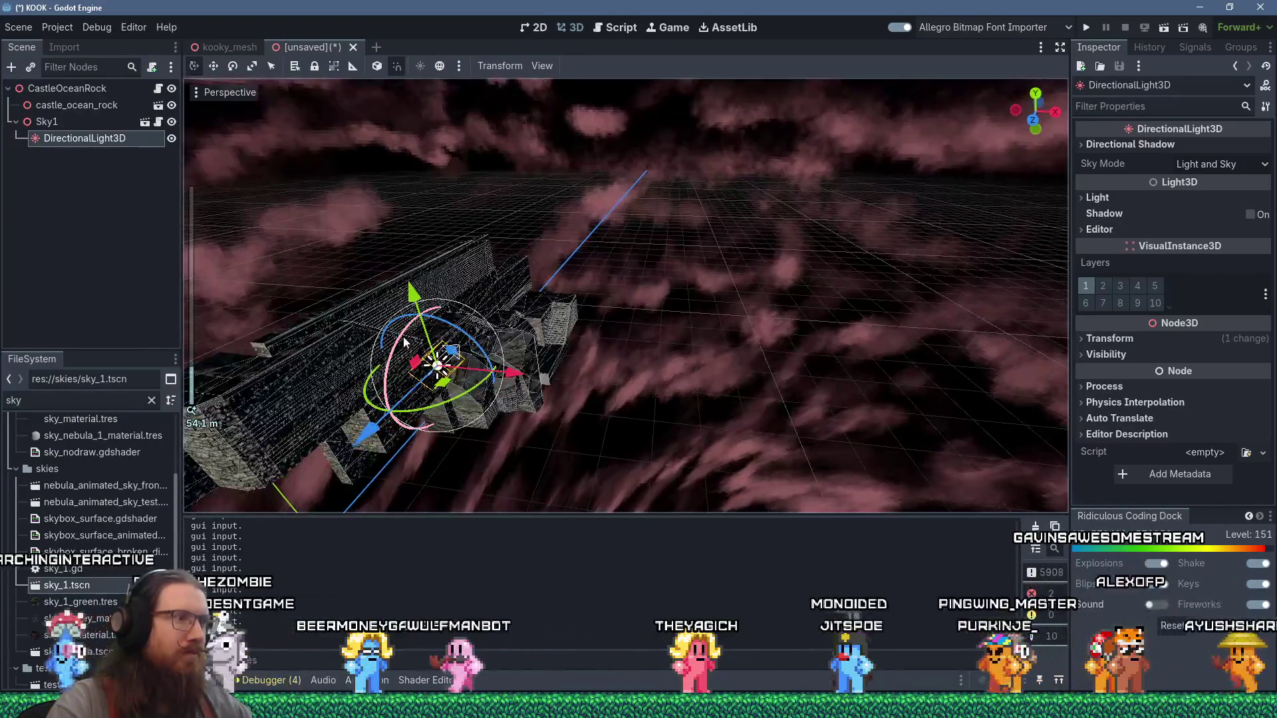
pyautogui.moveTo(403, 337); pyautogui.dragTo(439, 293)
pyautogui.scroll(3, 545, 306)
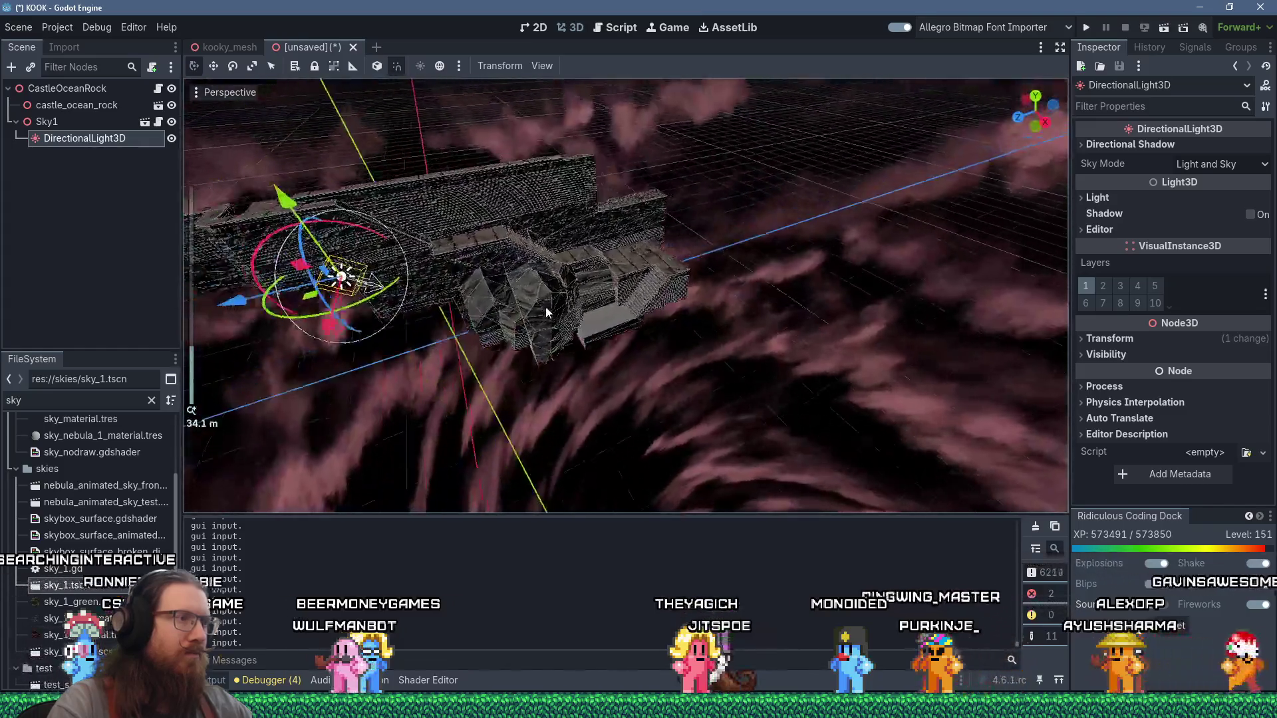
pyautogui.scroll(3, 532, 303)
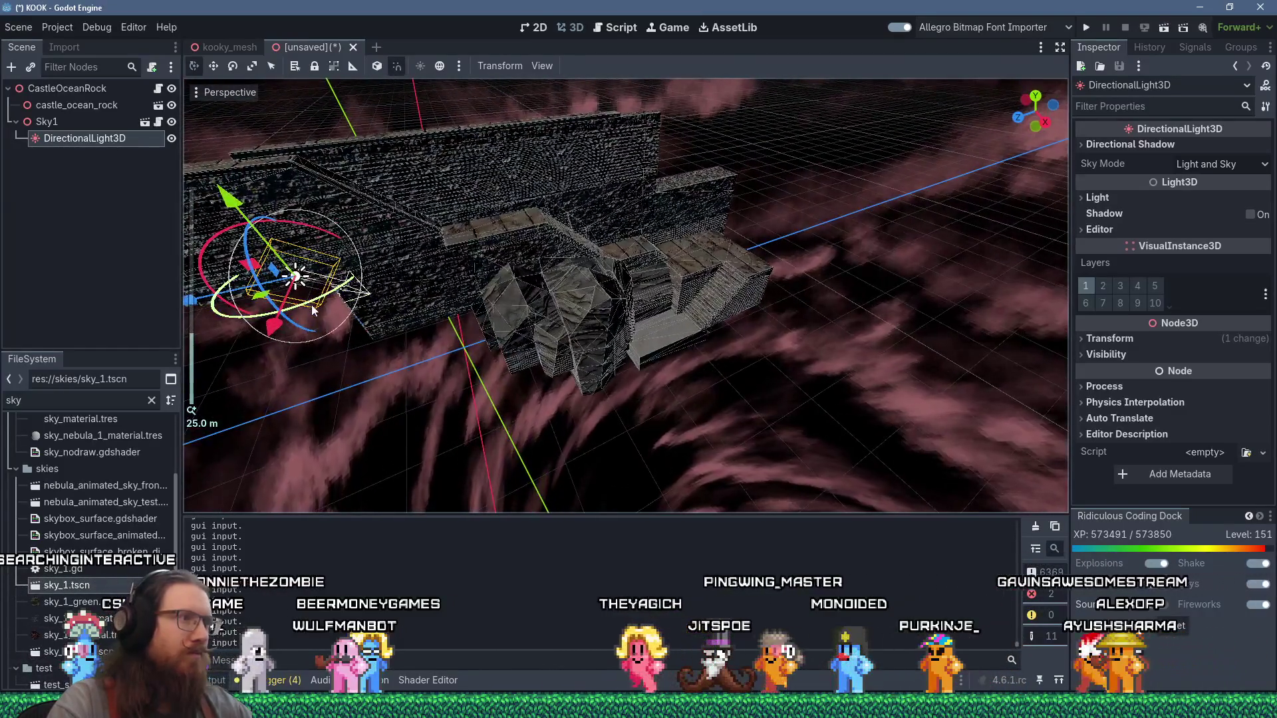
pyautogui.moveTo(311, 304)
pyautogui.mouseDown()
pyautogui.moveTo(356, 253)
pyautogui.moveTo(340, 145)
pyautogui.moveTo(329, 205)
pyautogui.moveTo(633, 246)
pyautogui.moveTo(748, 245)
pyautogui.moveTo(672, 219)
pyautogui.moveTo(577, 258)
pyautogui.moveTo(544, 301)
pyautogui.moveTo(568, 286)
pyautogui.mouseUp()
pyautogui.hotkey('alt', 'Tab')
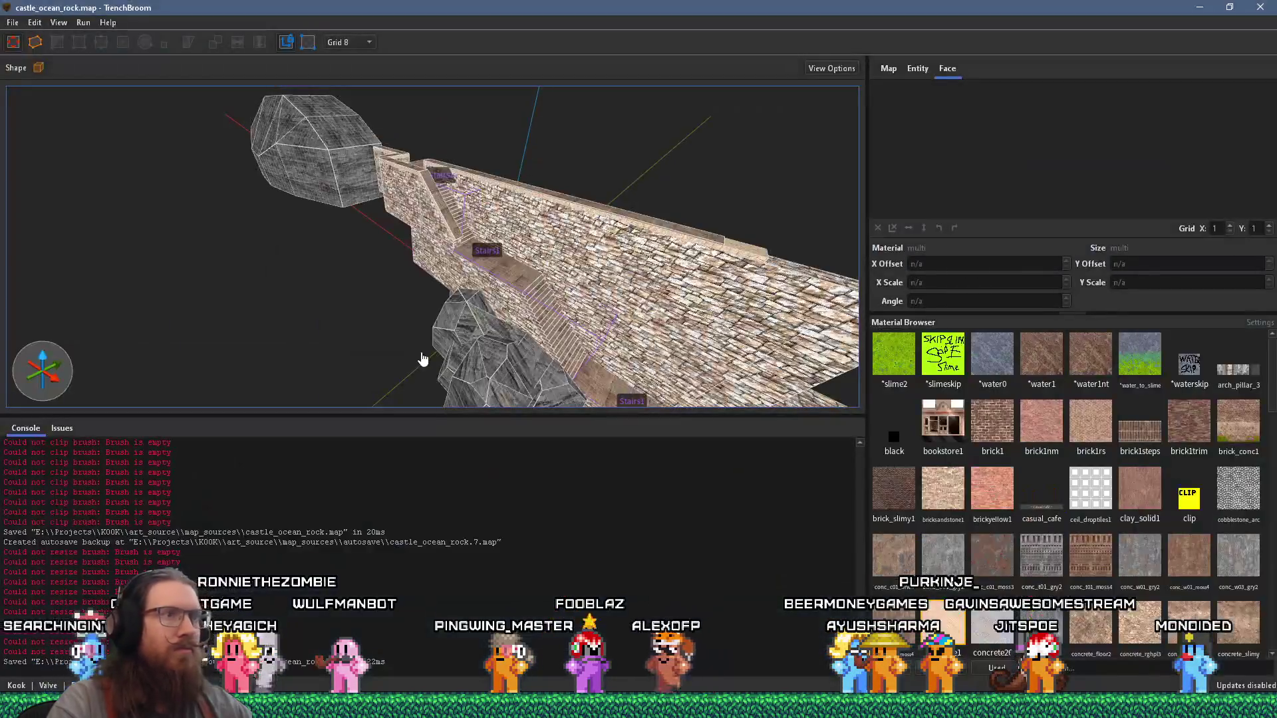
# Step: Glance at the PureRef pier reference photo, then return to the Godot castle scene
pyautogui.hotkey('alt', 'Tab')
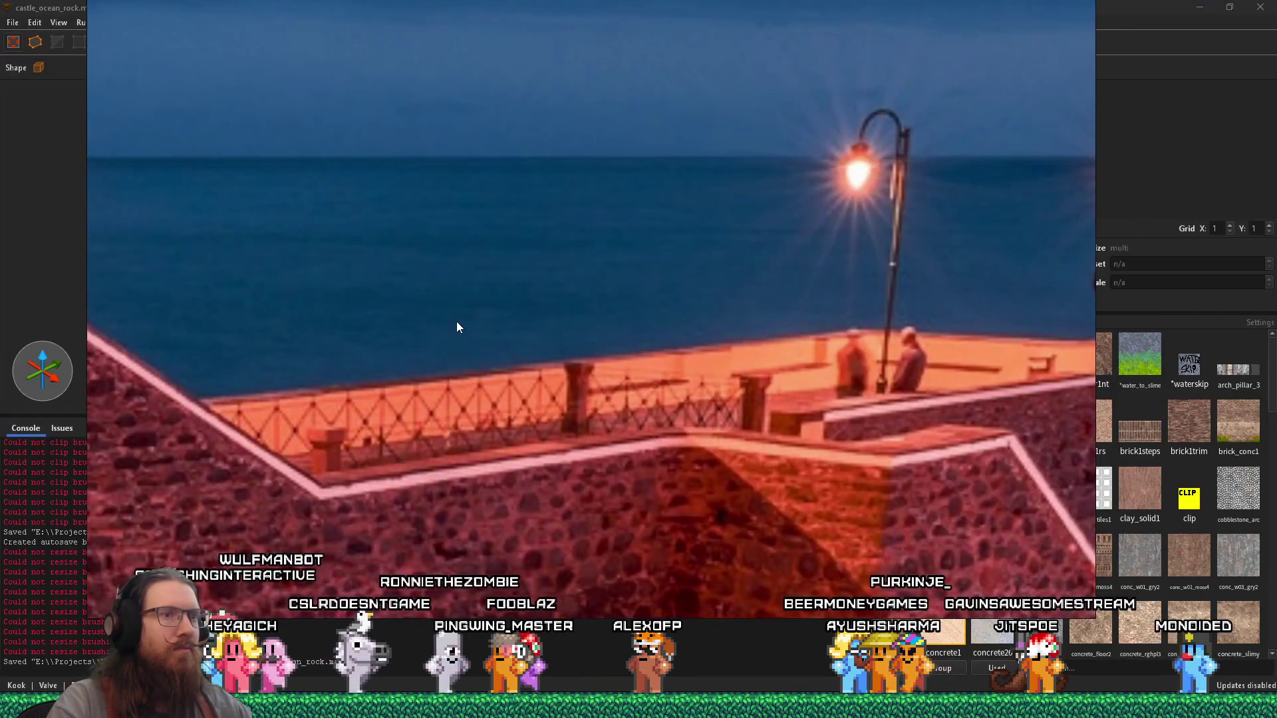
pyautogui.hotkey('alt', 'Tab')
pyautogui.hotkey('alt', 'Tab')
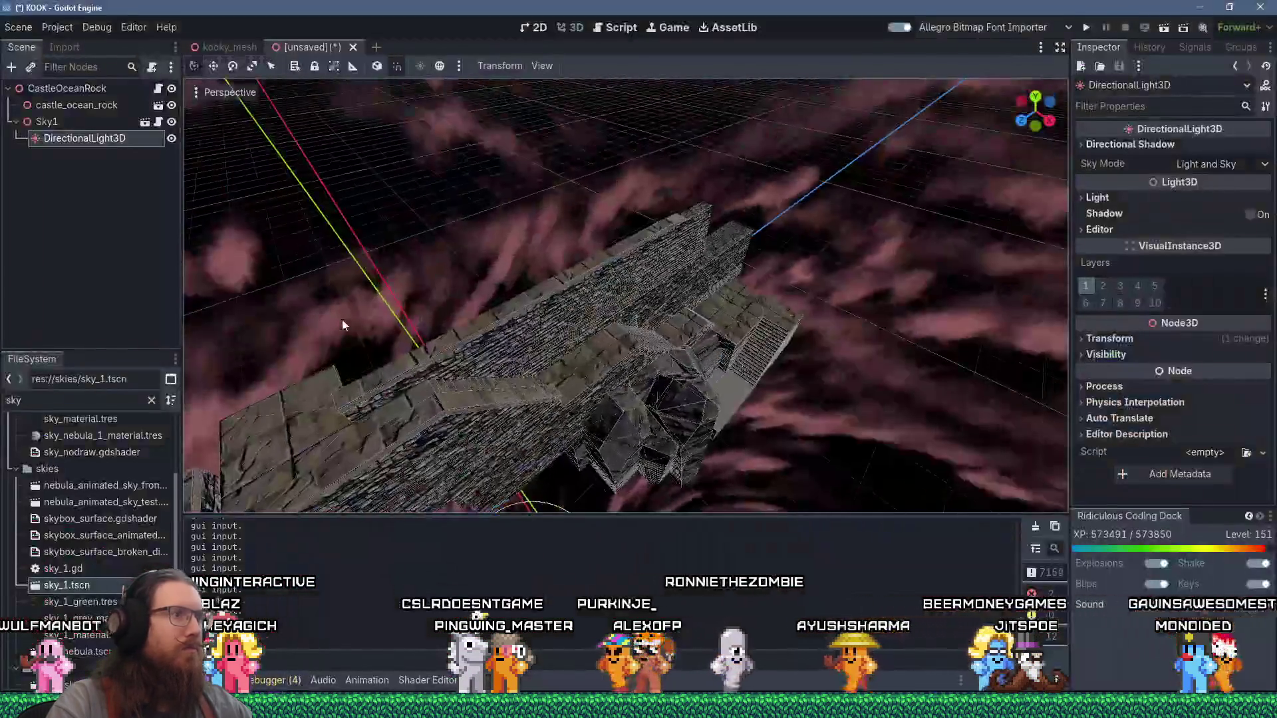
pyautogui.moveTo(341, 318)
pyautogui.mouseDown()
pyautogui.moveTo(464, 344)
pyautogui.moveTo(556, 312)
pyautogui.mouseUp()
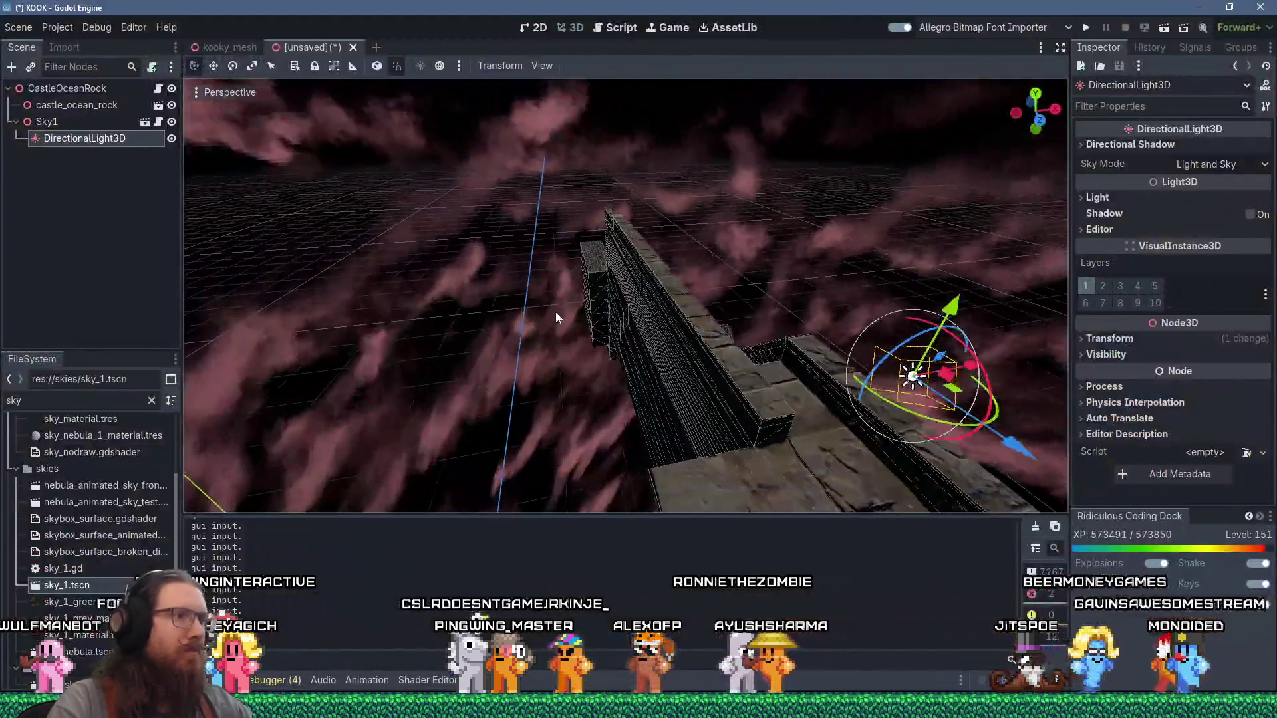
pyautogui.scroll(3, 472, 334)
# Step: Search 'player spawn' and drop player_spawn_point.tscn onto the pier's pale stone block
pyautogui.moveTo(473, 334)
pyautogui.mouseDown()
pyautogui.moveTo(433, 312)
pyautogui.moveTo(491, 346)
pyautogui.mouseUp()
pyautogui.scroll(3, 491, 345)
pyautogui.click(492, 351)
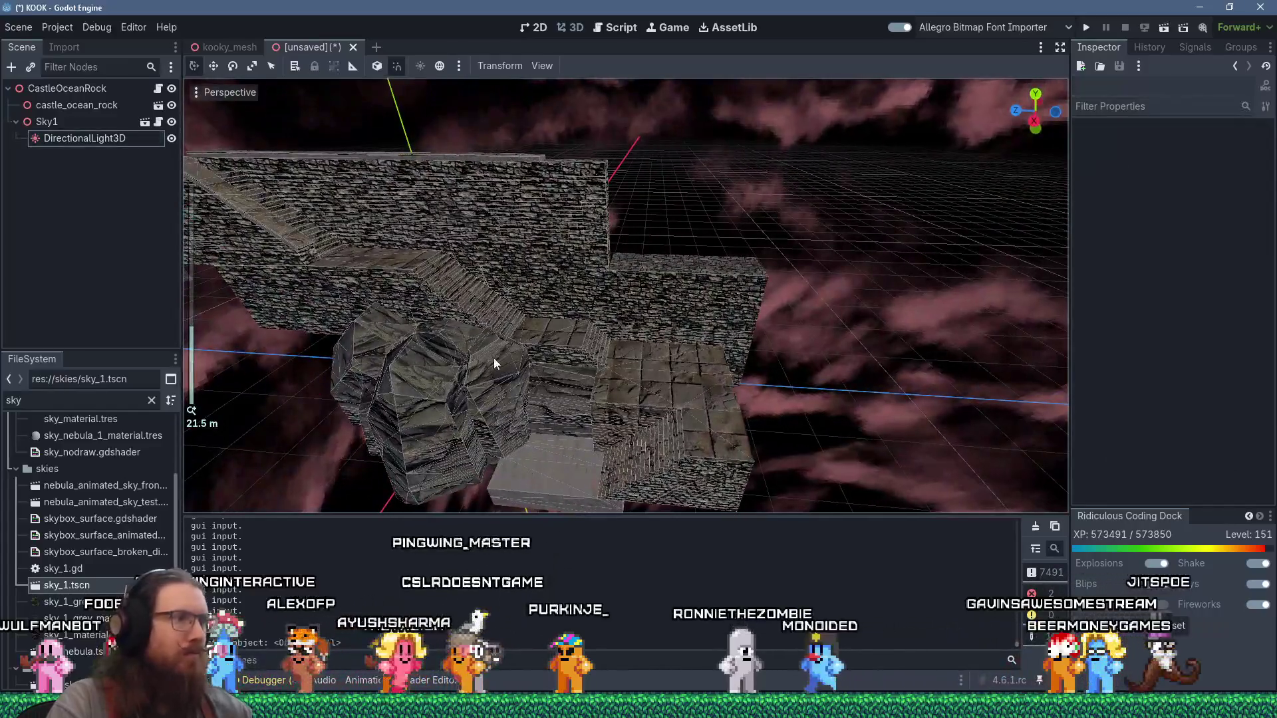
pyautogui.write('player spawn')
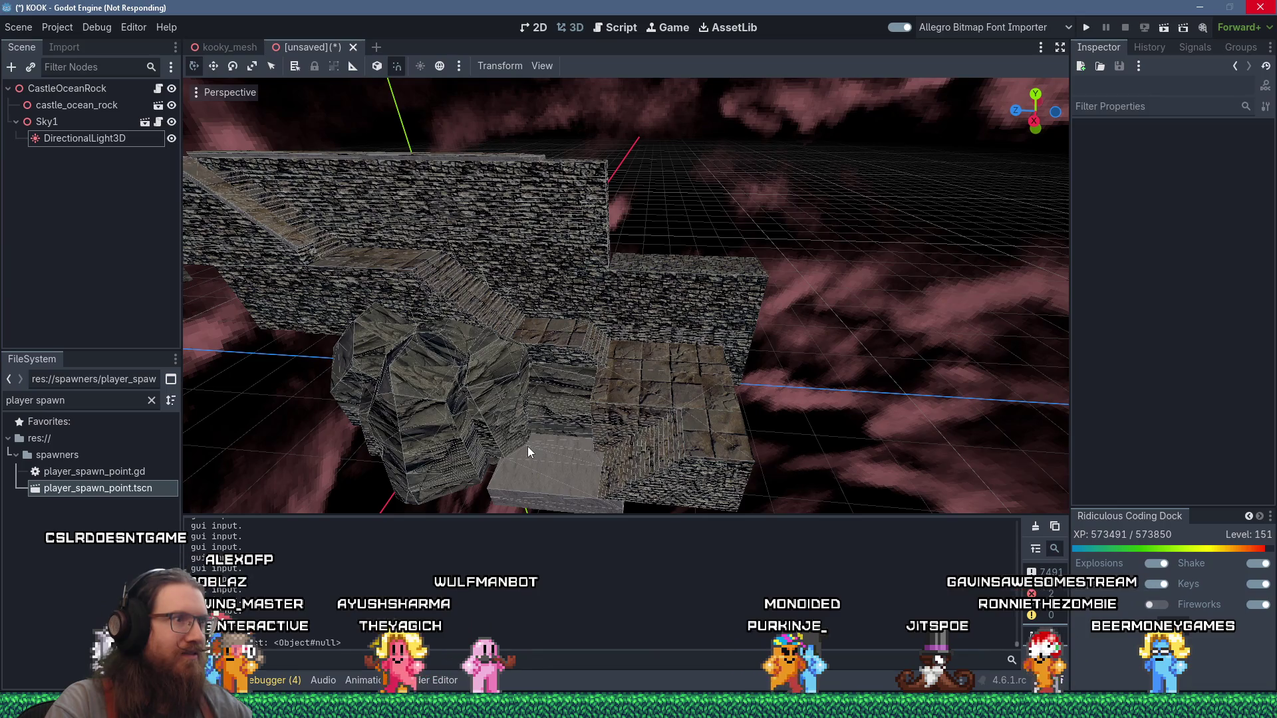
pyautogui.moveTo(528, 446)
pyautogui.mouseDown()
pyautogui.moveTo(546, 470)
pyautogui.moveTo(147, 483)
pyautogui.mouseUp()
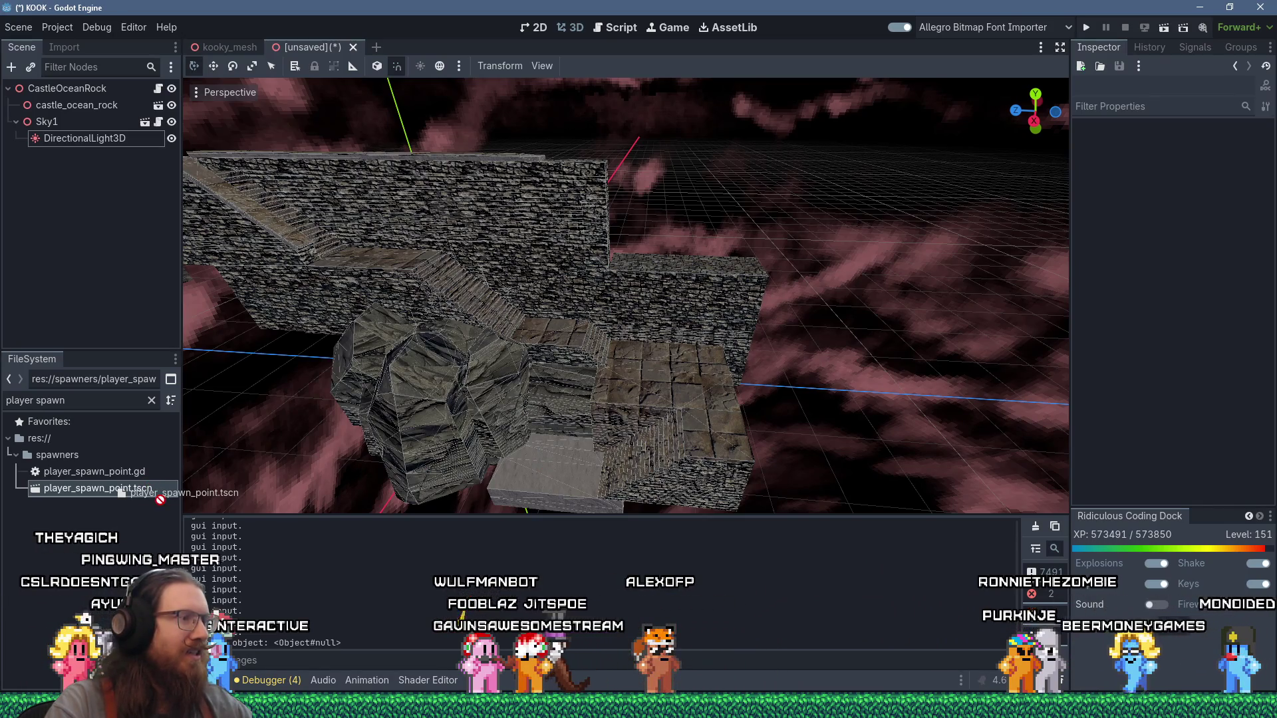
pyautogui.moveTo(597, 444); pyautogui.dragTo(554, 469)
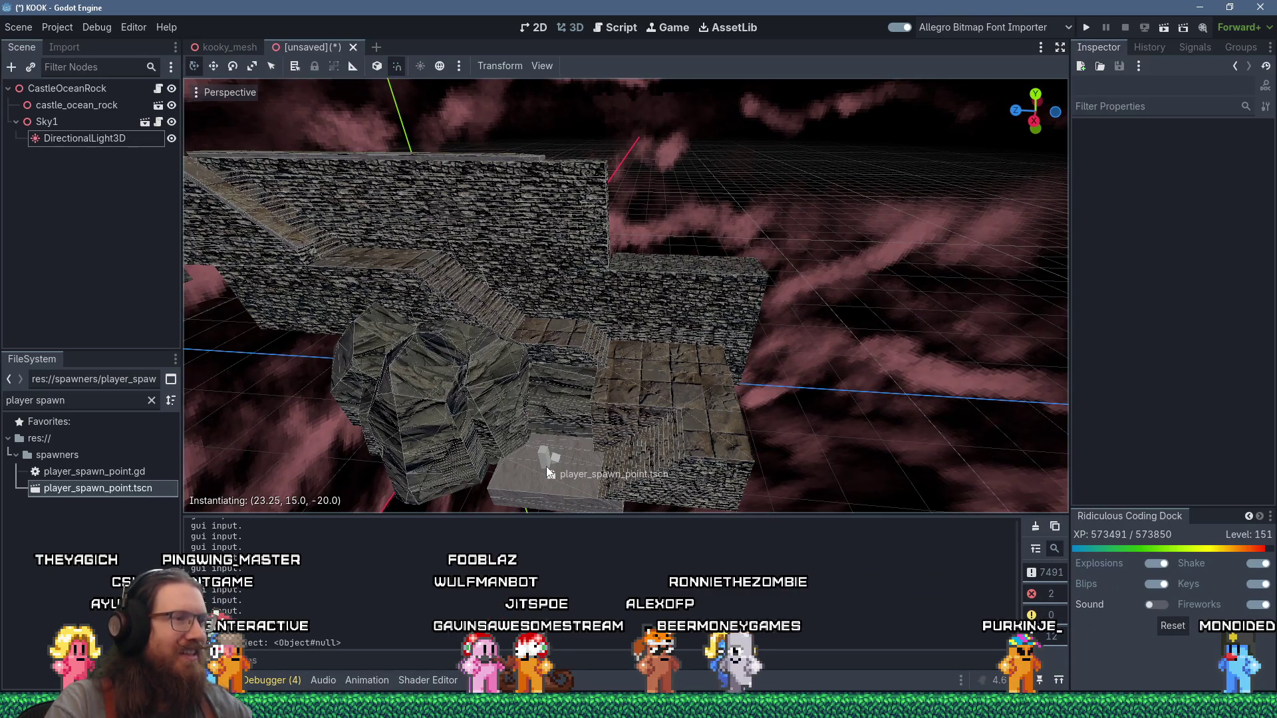
pyautogui.moveTo(547, 472); pyautogui.dragTo(548, 472)
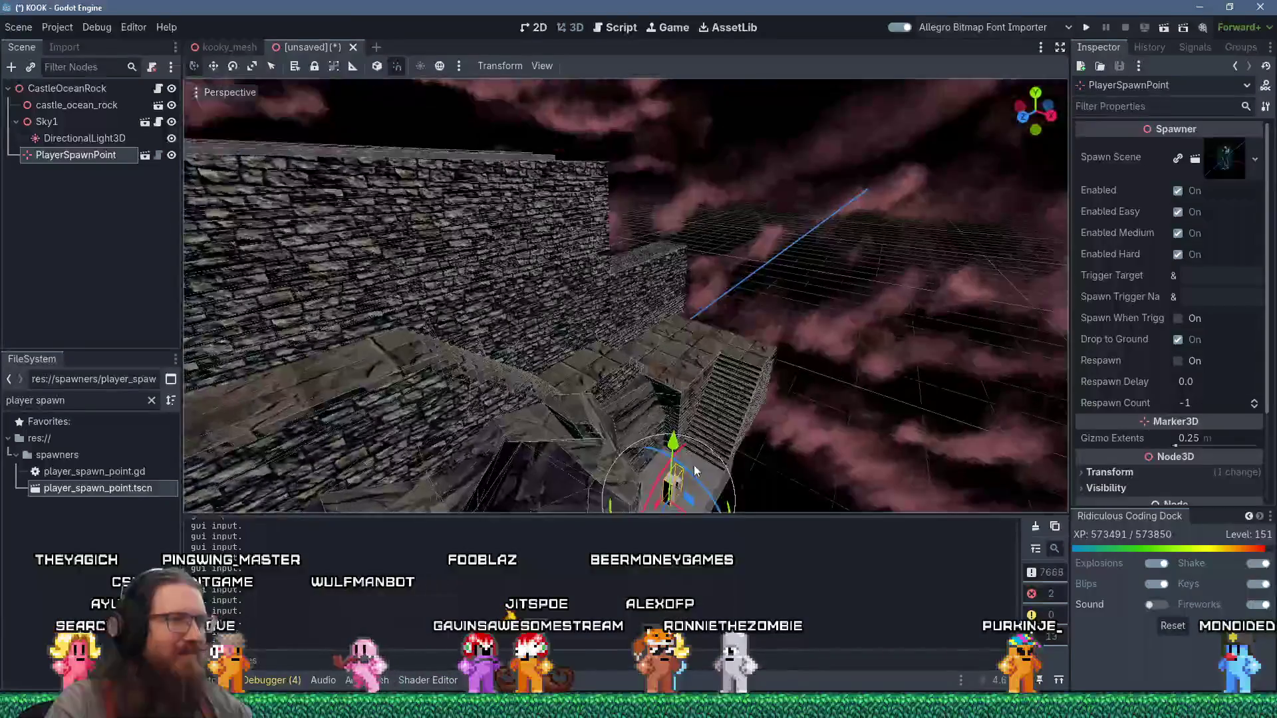
# Step: Orbit around the new spawn point to check its placement on the stone landing
pyautogui.moveTo(694, 470); pyautogui.dragTo(589, 382)
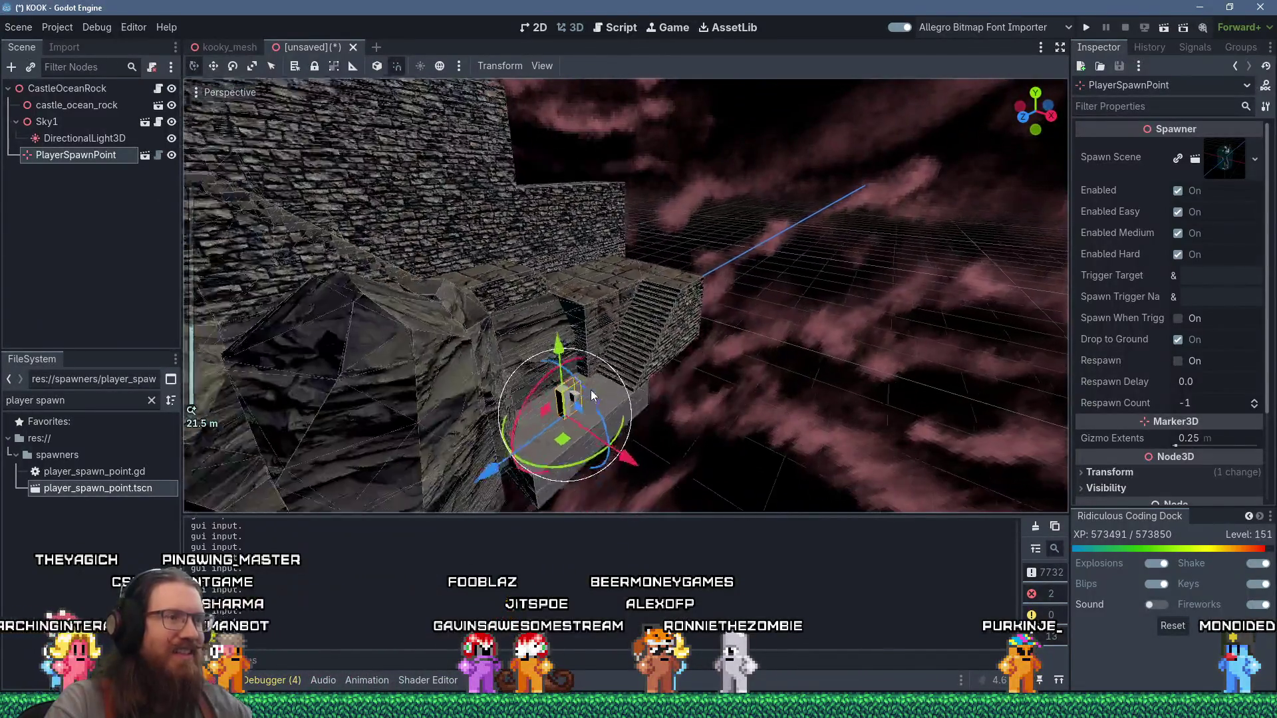
pyautogui.scroll(3, 630, 447)
pyautogui.scroll(2, 630, 447)
pyautogui.moveTo(631, 447); pyautogui.dragTo(458, 393)
pyautogui.click(18, 27)
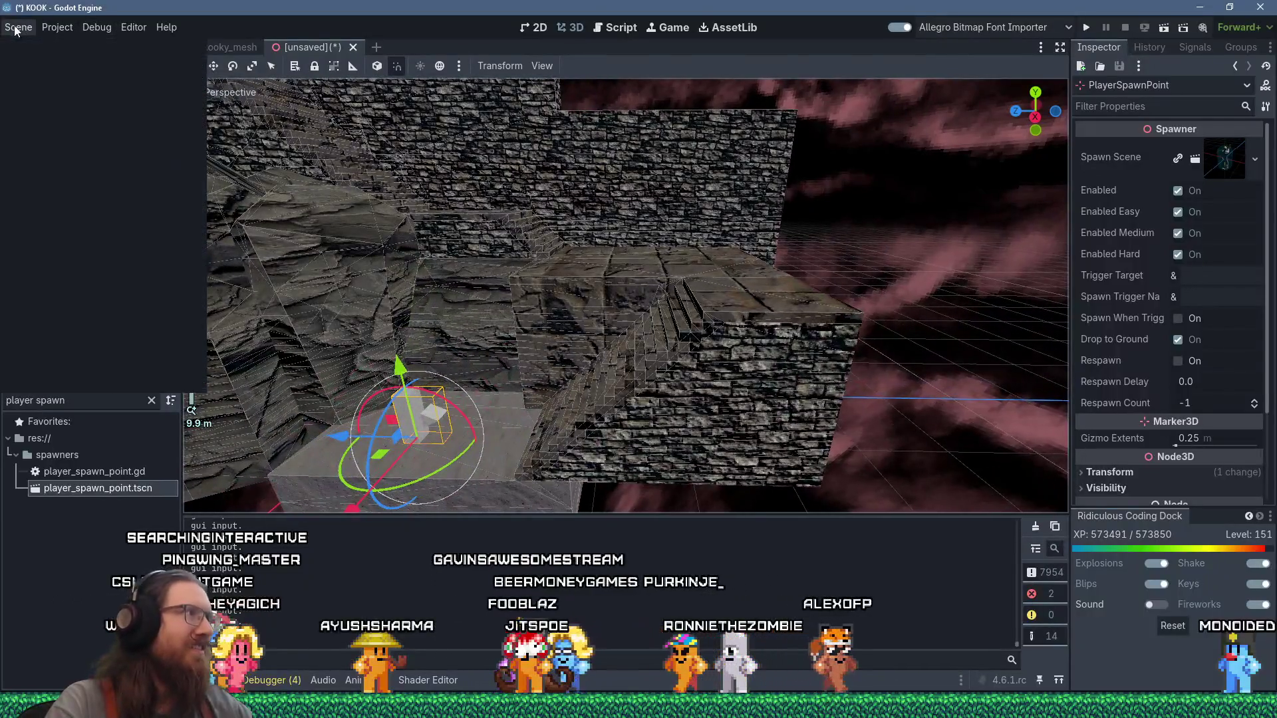
# Step: Save the scene as castle_ocean_rock.tscn in the levels folder and run the project with F5
pyautogui.click(47, 136)
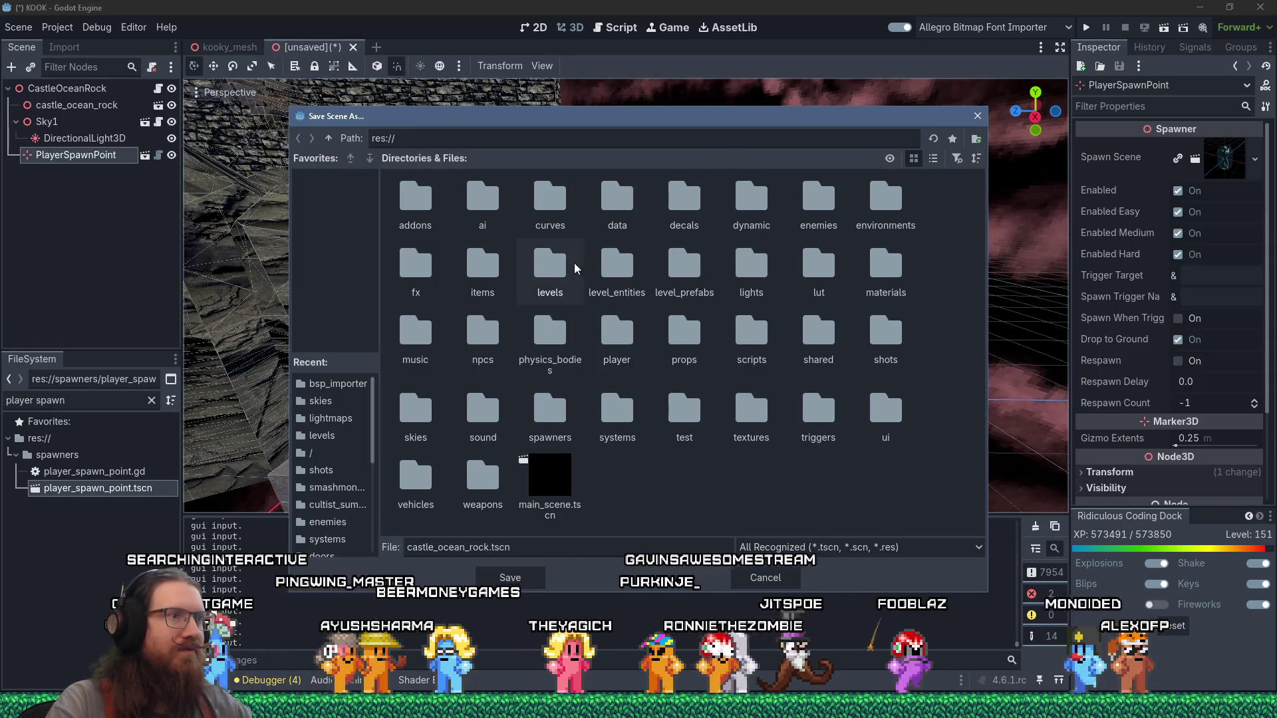
pyautogui.doubleClick(565, 265)
pyautogui.press('Return')
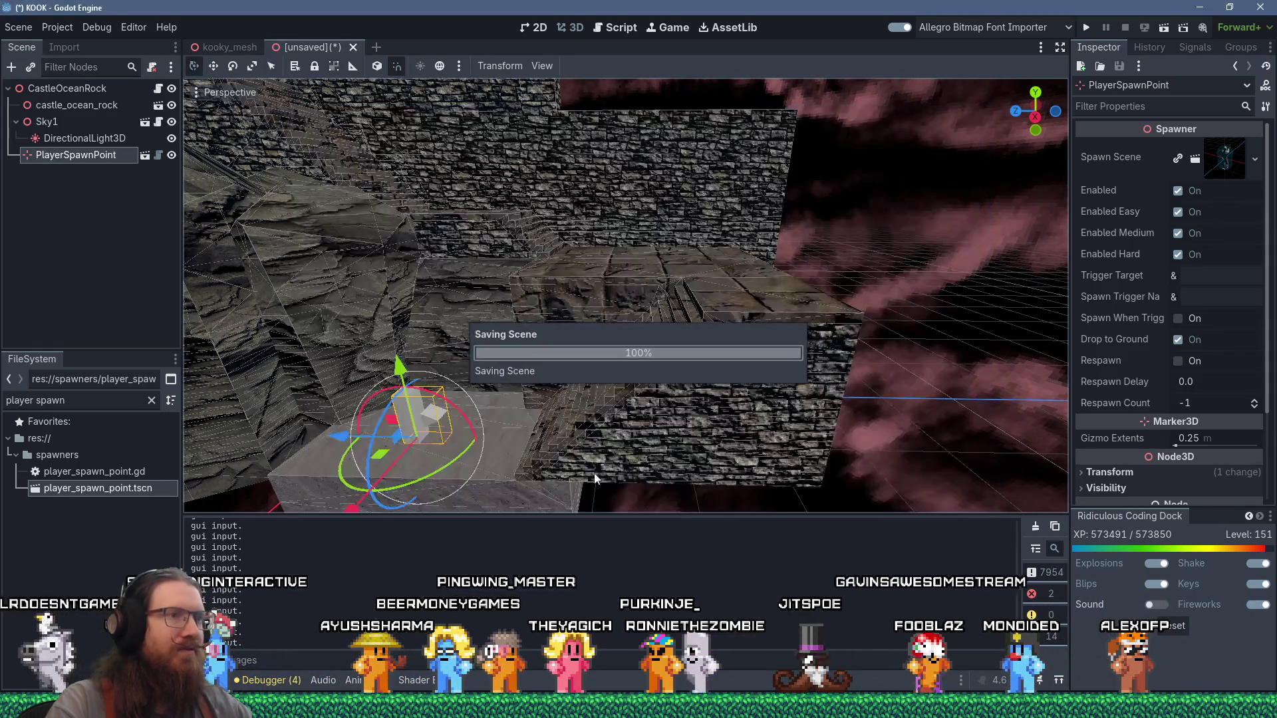
pyautogui.press('F5')
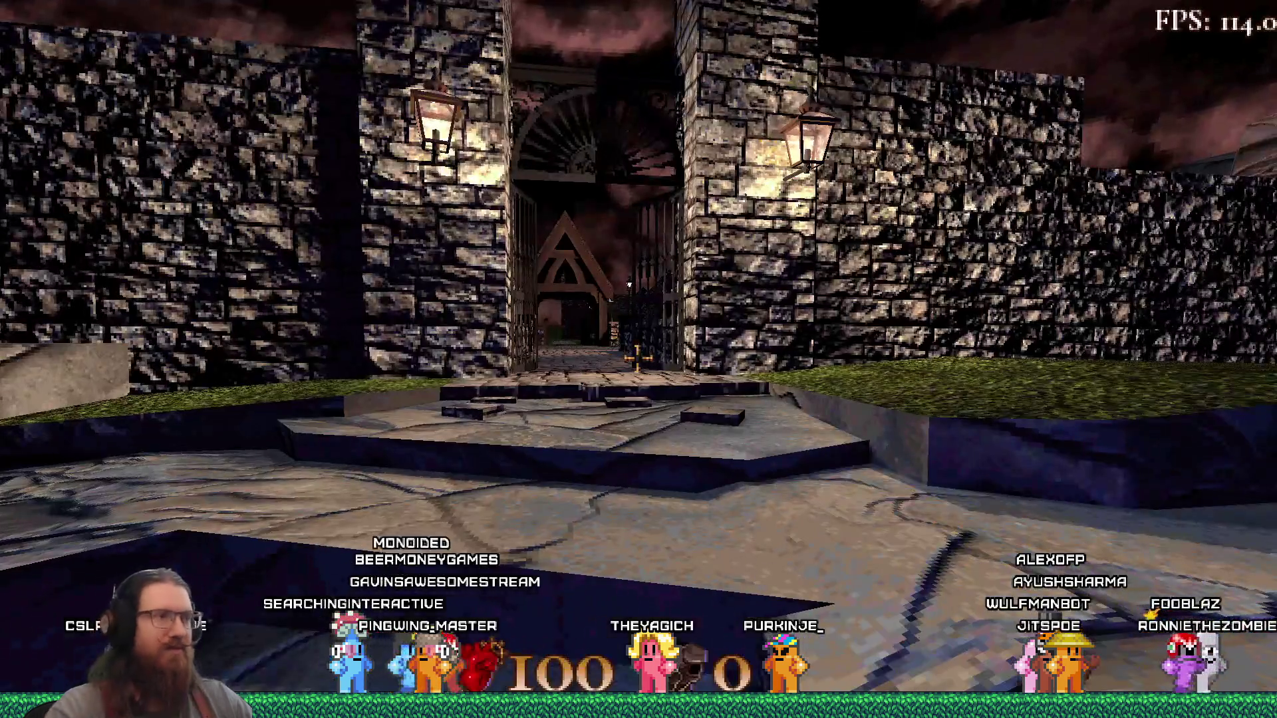
# Step: Open the game's console and submit the map castle_ocean_rock command
pyautogui.press('`')
pyautogui.write('map castle_ocean_rock')
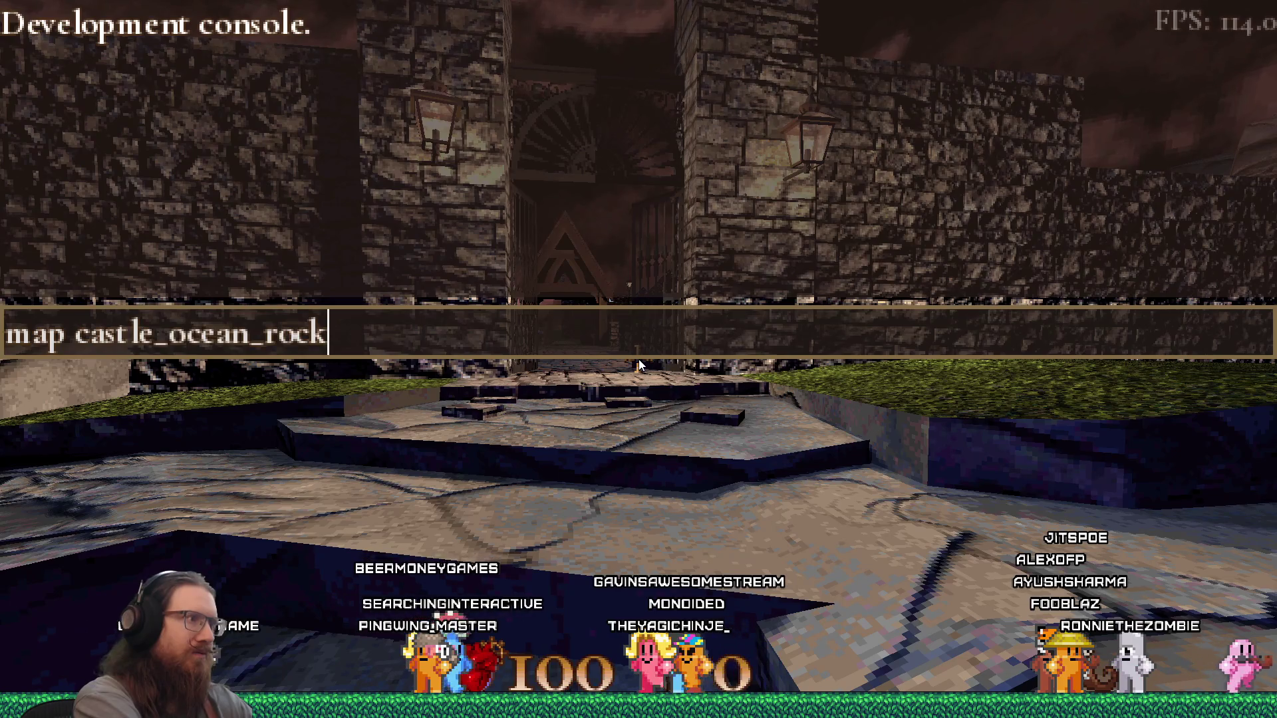
pyautogui.press('Return')
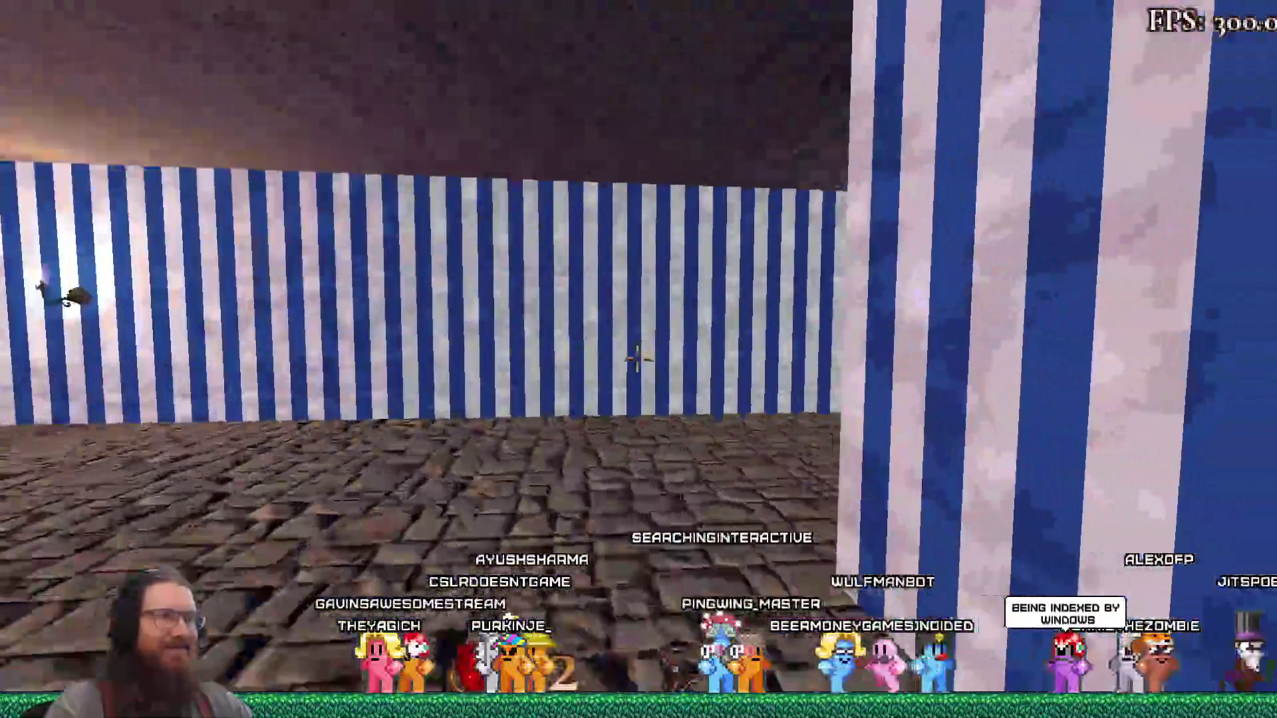
# Step: Walk forward down the striped corridor, then enter 'quit' in the console to close the game
pyautogui.press('w')
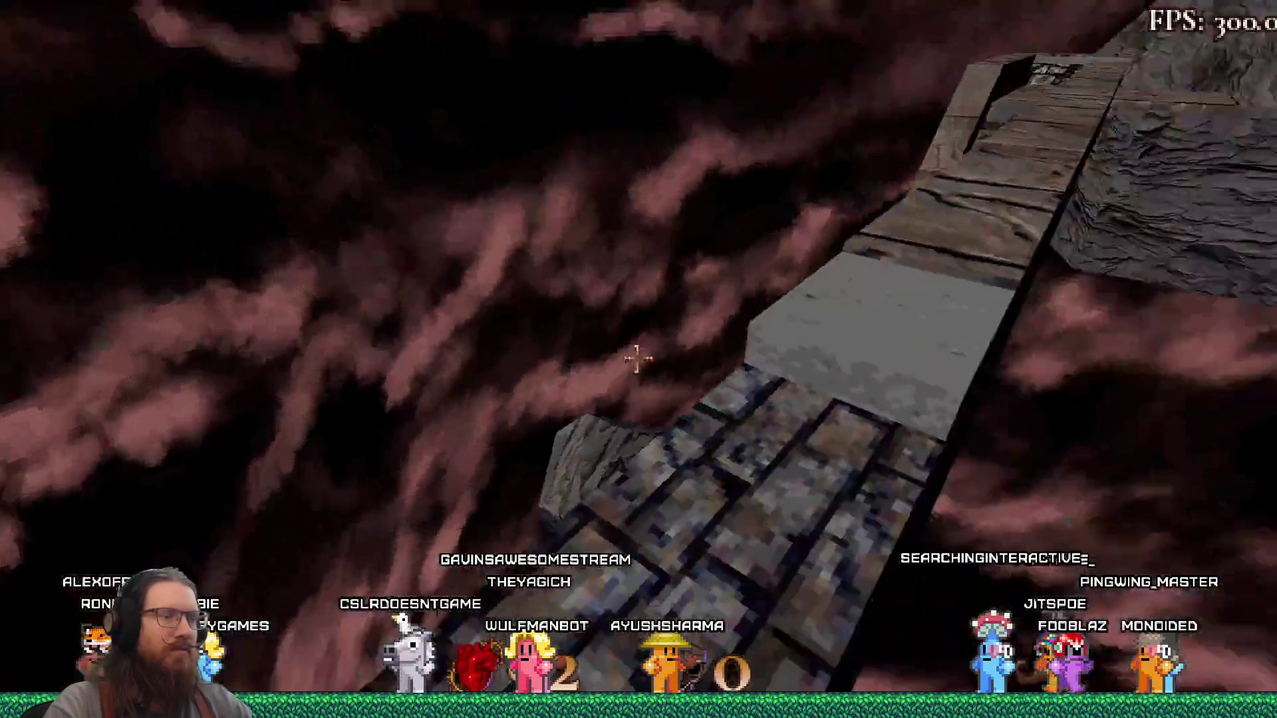
pyautogui.press('`')
pyautogui.write('t')
pyautogui.press('Return')
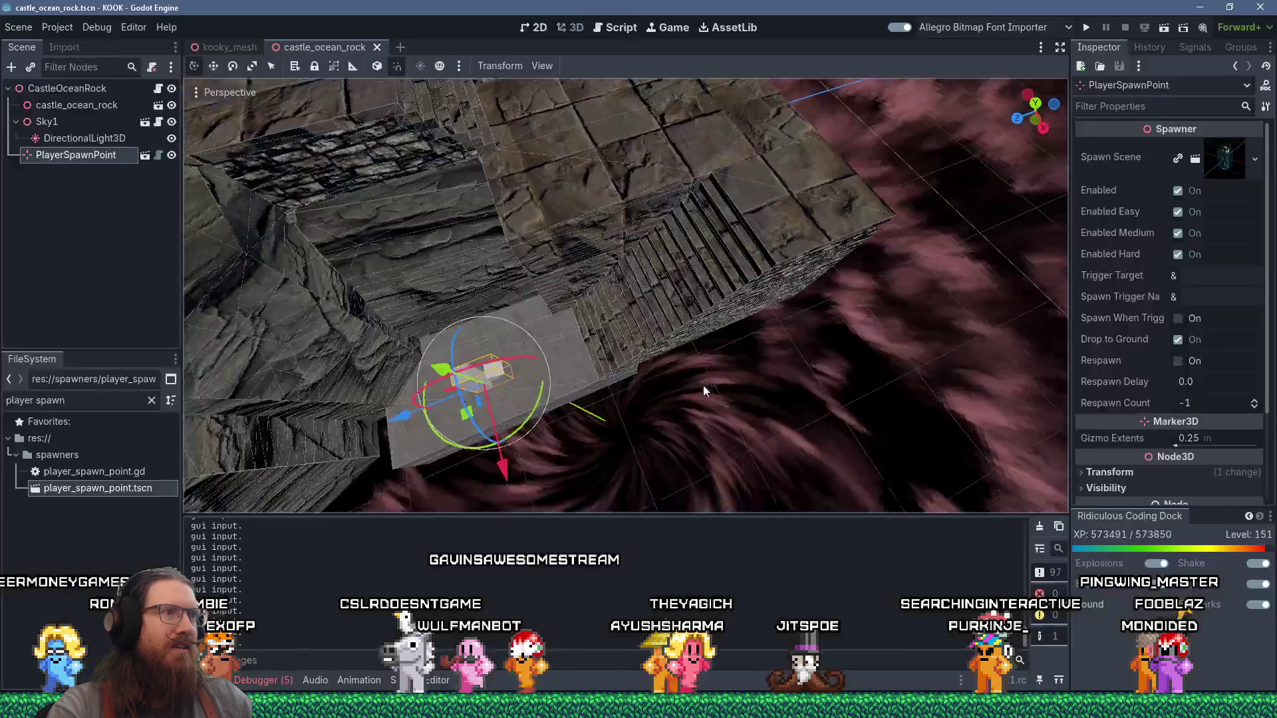
pyautogui.moveTo(703, 385)
pyautogui.mouseDown()
pyautogui.moveTo(494, 229)
pyautogui.moveTo(358, 212)
pyautogui.moveTo(724, 270)
pyautogui.moveTo(433, 221)
pyautogui.moveTo(594, 269)
pyautogui.moveTo(582, 296)
pyautogui.moveTo(624, 233)
pyautogui.moveTo(744, 249)
pyautogui.moveTo(673, 225)
pyautogui.mouseUp()
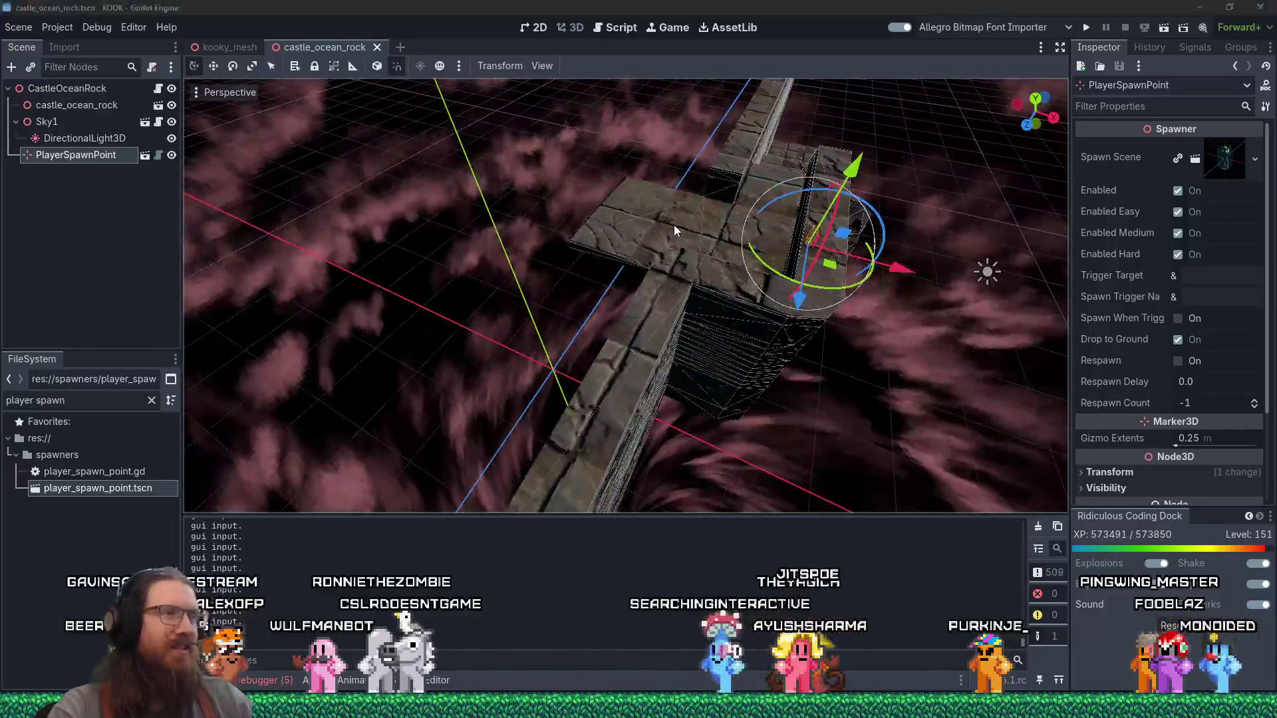
# Step: Switch to the TrenchBroom castle_ocean_rock.map window and orbit over the walkway
pyautogui.hotkey('alt', 'Tab')
pyautogui.press('Tab')
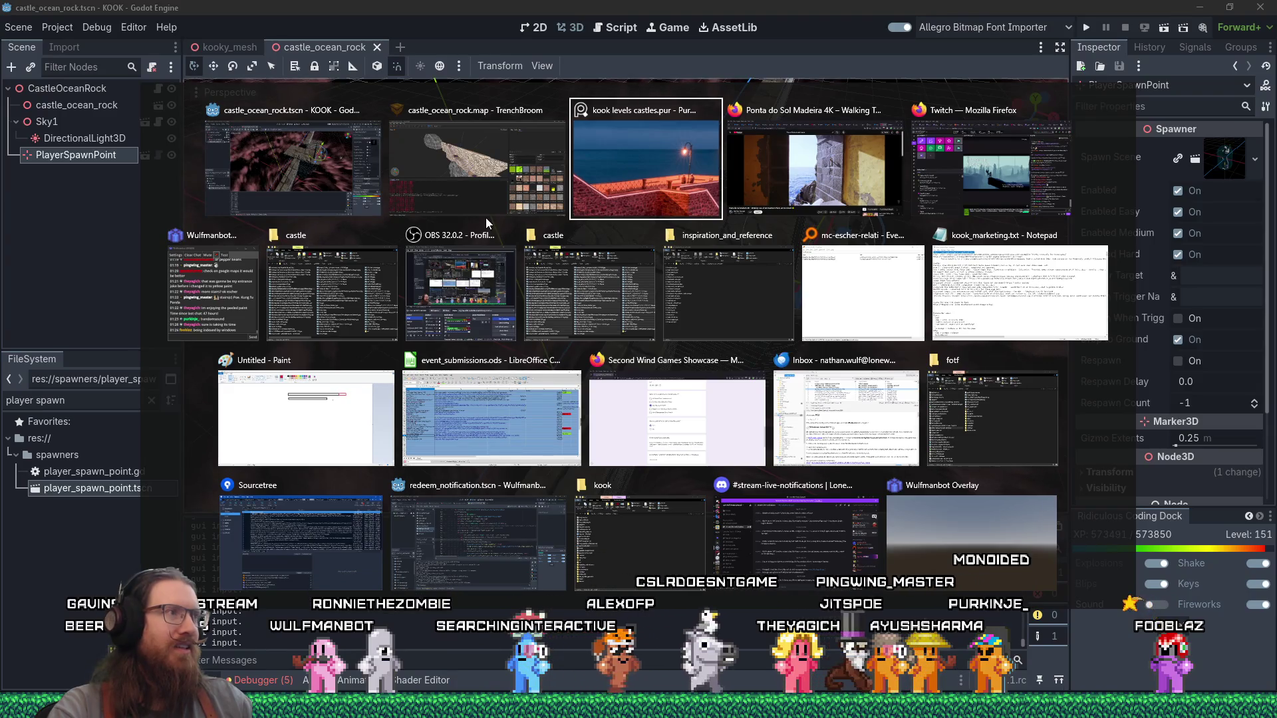
pyautogui.click(474, 185)
pyautogui.moveTo(598, 299); pyautogui.dragTo(692, 362)
# Step: Select the stone_pav_sqlg1 pavement floor brush on the walkway
pyautogui.scroll(6, 691, 362)
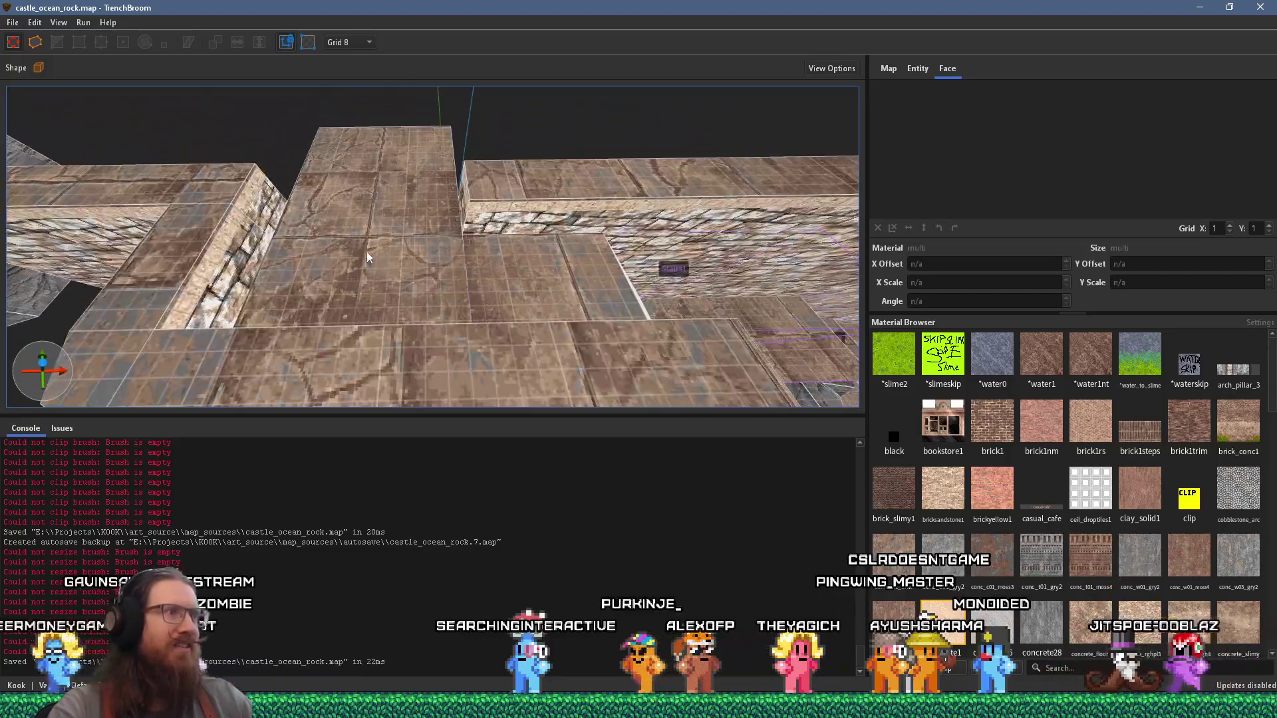
pyautogui.moveTo(389, 236); pyautogui.dragTo(597, 96)
pyautogui.moveTo(448, 165)
pyautogui.mouseDown()
pyautogui.moveTo(629, 207)
pyautogui.moveTo(501, 211)
pyautogui.moveTo(391, 300)
pyautogui.moveTo(362, 282)
pyautogui.mouseUp()
pyautogui.scroll(2, 373, 283)
pyautogui.scroll(2, 413, 287)
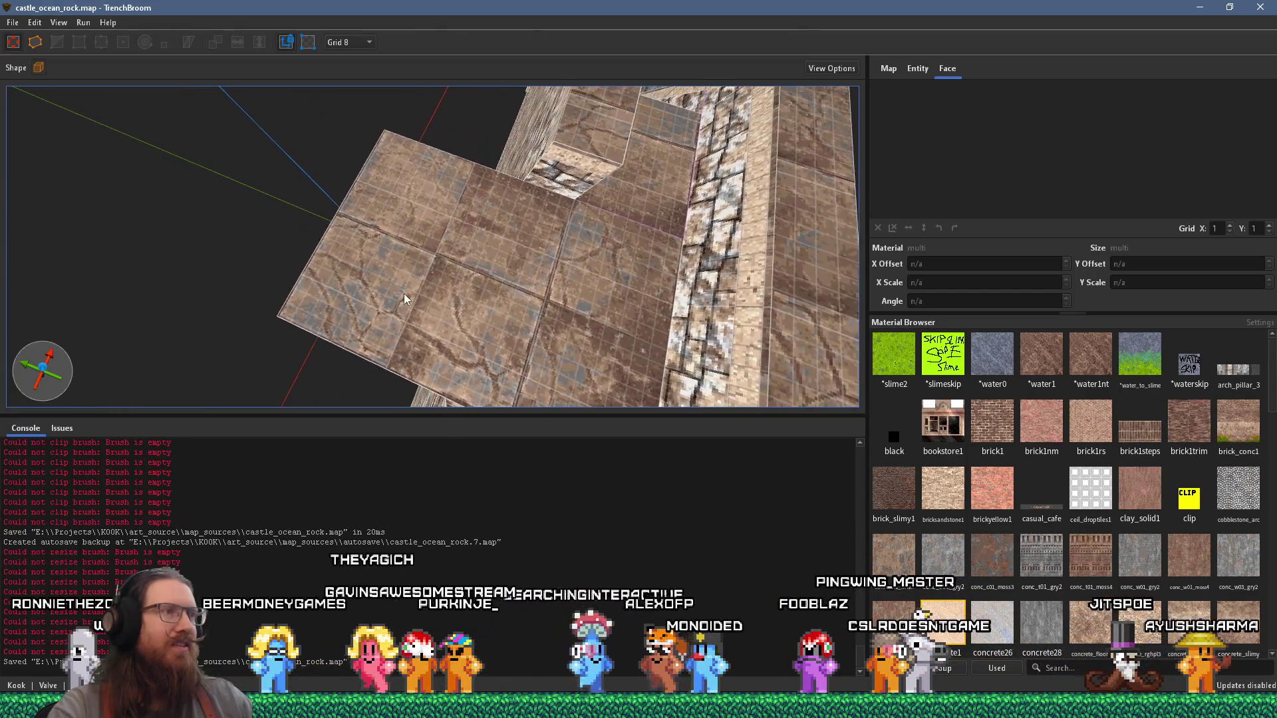
pyautogui.click(420, 289)
pyautogui.moveTo(291, 237)
pyautogui.mouseDown()
pyautogui.moveTo(98, 194)
pyautogui.moveTo(278, 268)
pyautogui.moveTo(467, 258)
pyautogui.mouseUp()
pyautogui.scroll(-1, 377, 239)
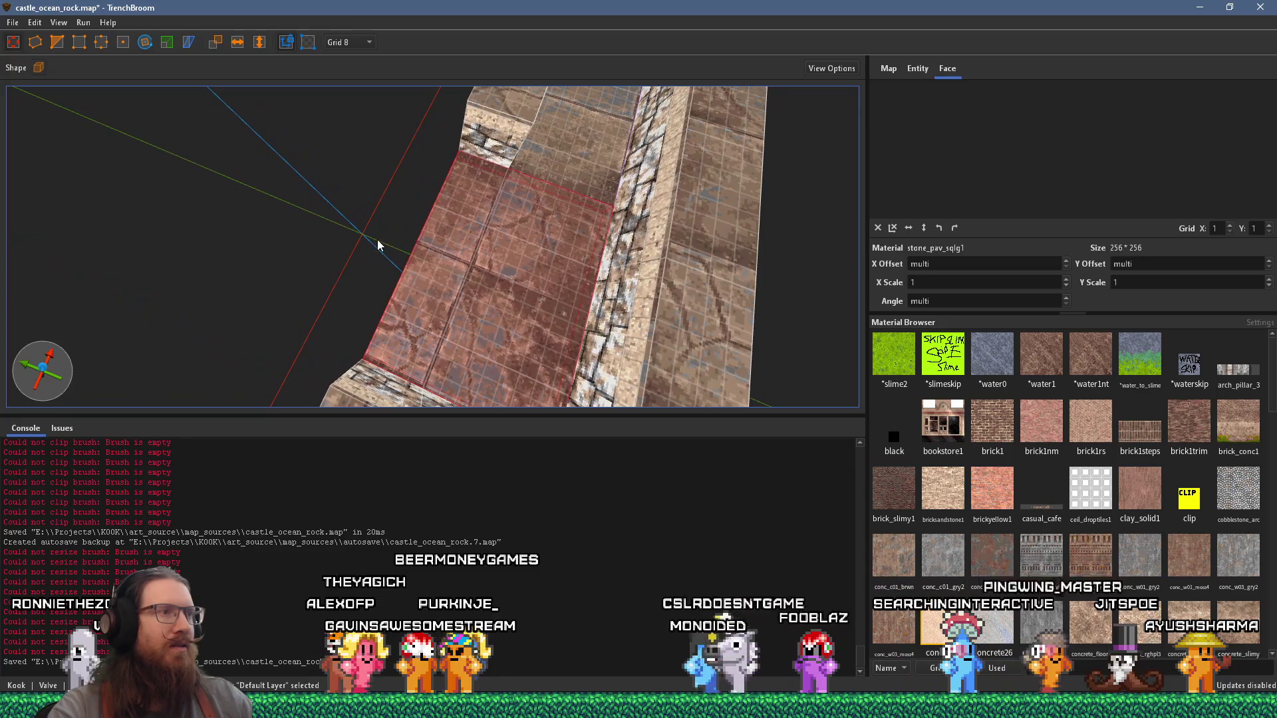
# Step: Shift the pavement brush up and left, then stretch it to 200 units along X
pyautogui.moveTo(484, 274); pyautogui.dragTo(197, 208)
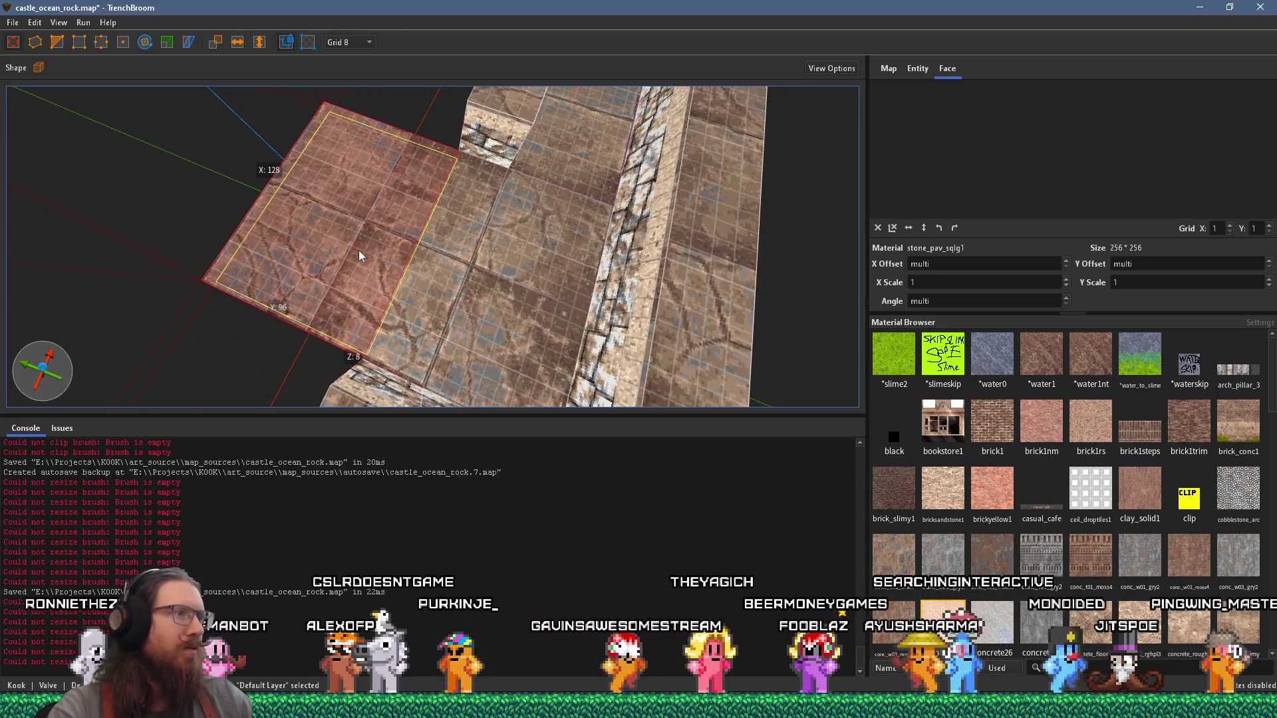
pyautogui.scroll(2, 358, 250)
pyautogui.scroll(2, 459, 253)
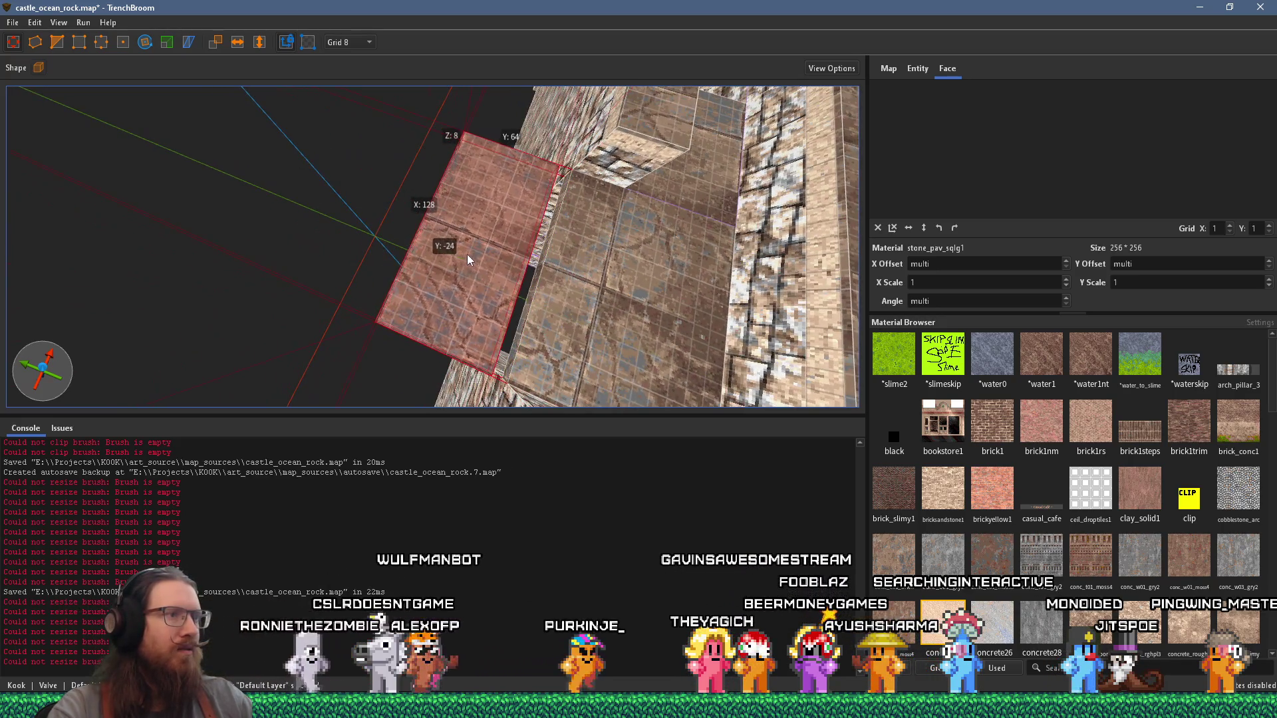
pyautogui.scroll(1, 477, 257)
pyautogui.moveTo(463, 255)
pyautogui.mouseDown()
pyautogui.moveTo(520, 81)
pyautogui.moveTo(269, 165)
pyautogui.moveTo(349, 190)
pyautogui.moveTo(272, 184)
pyautogui.moveTo(338, 219)
pyautogui.mouseUp()
pyautogui.hotkey('alt', 'Tab')
pyautogui.hotkey('alt', 'Tab')
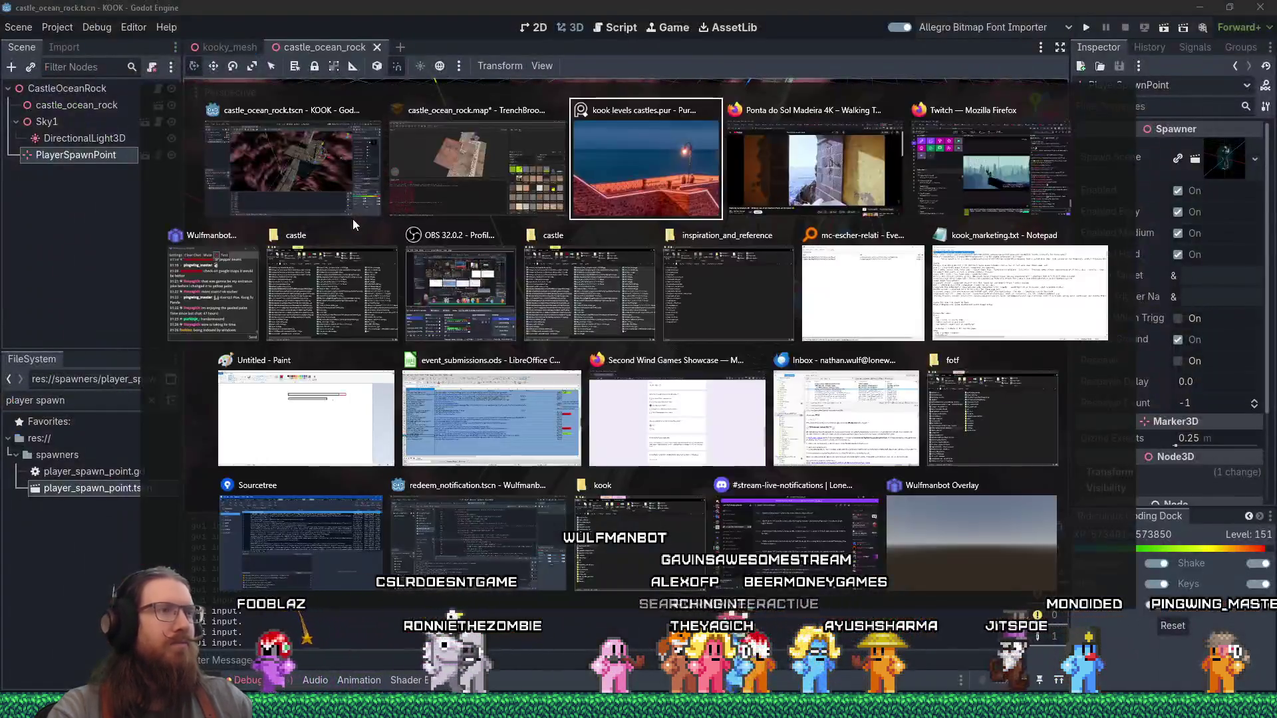
# Step: Open e:\images\inspiration\ and drag the top nine images onto the PureRef board
pyautogui.scroll(-3, 664, 380)
pyautogui.scroll(-5, 701, 279)
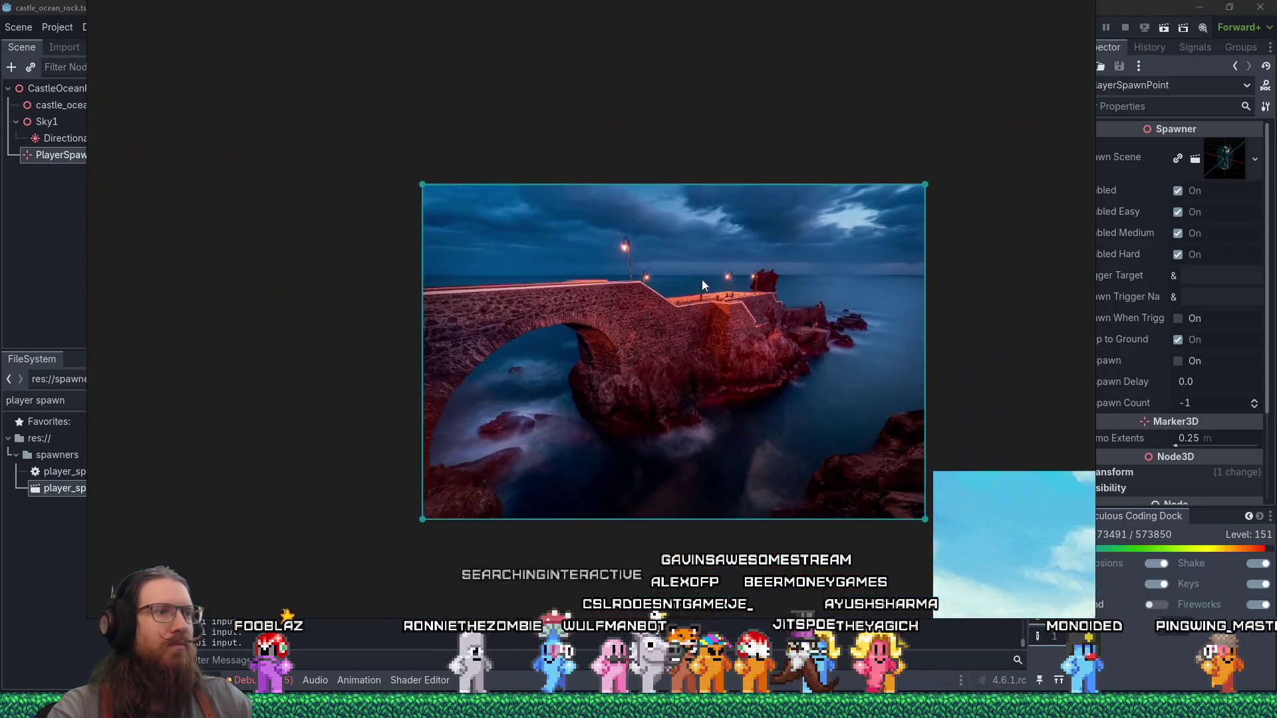
pyautogui.moveTo(674, 296)
pyautogui.mouseDown()
pyautogui.moveTo(577, 288)
pyautogui.moveTo(566, 381)
pyautogui.mouseUp()
pyautogui.click(571, 389)
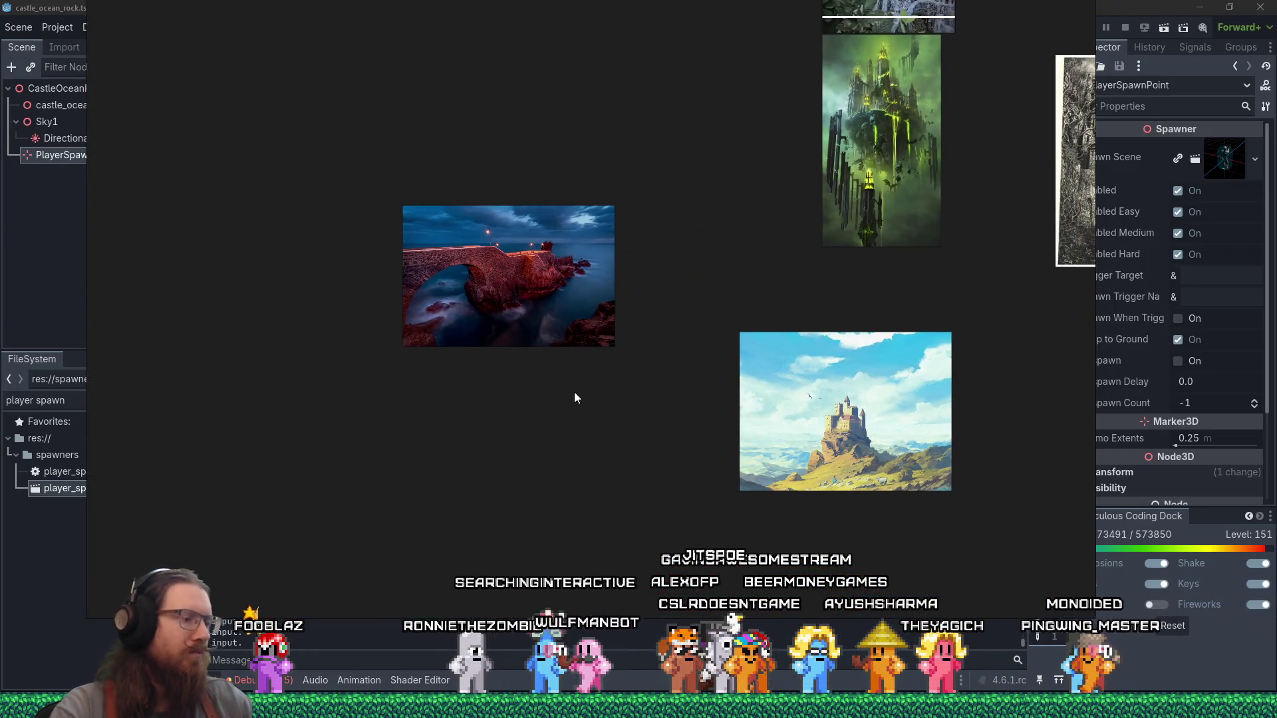
pyautogui.press('super+r')
pyautogui.write('e:\\')
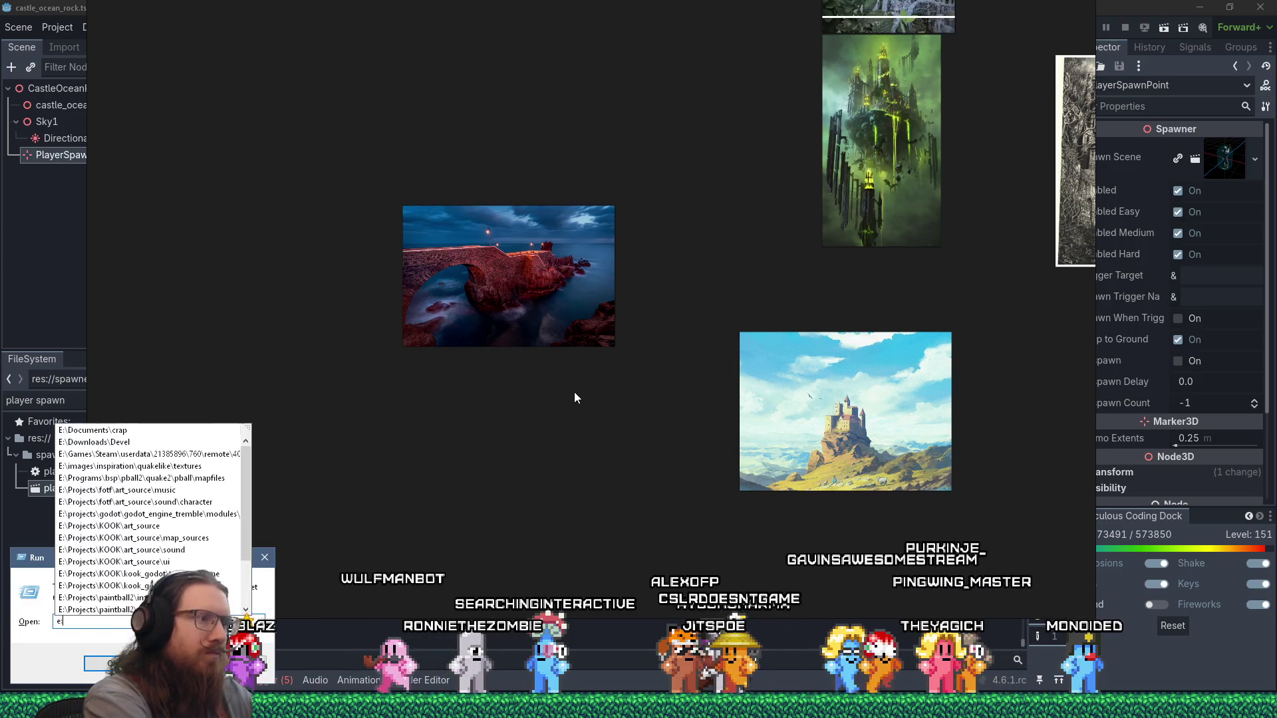
pyautogui.write('images\\insp')
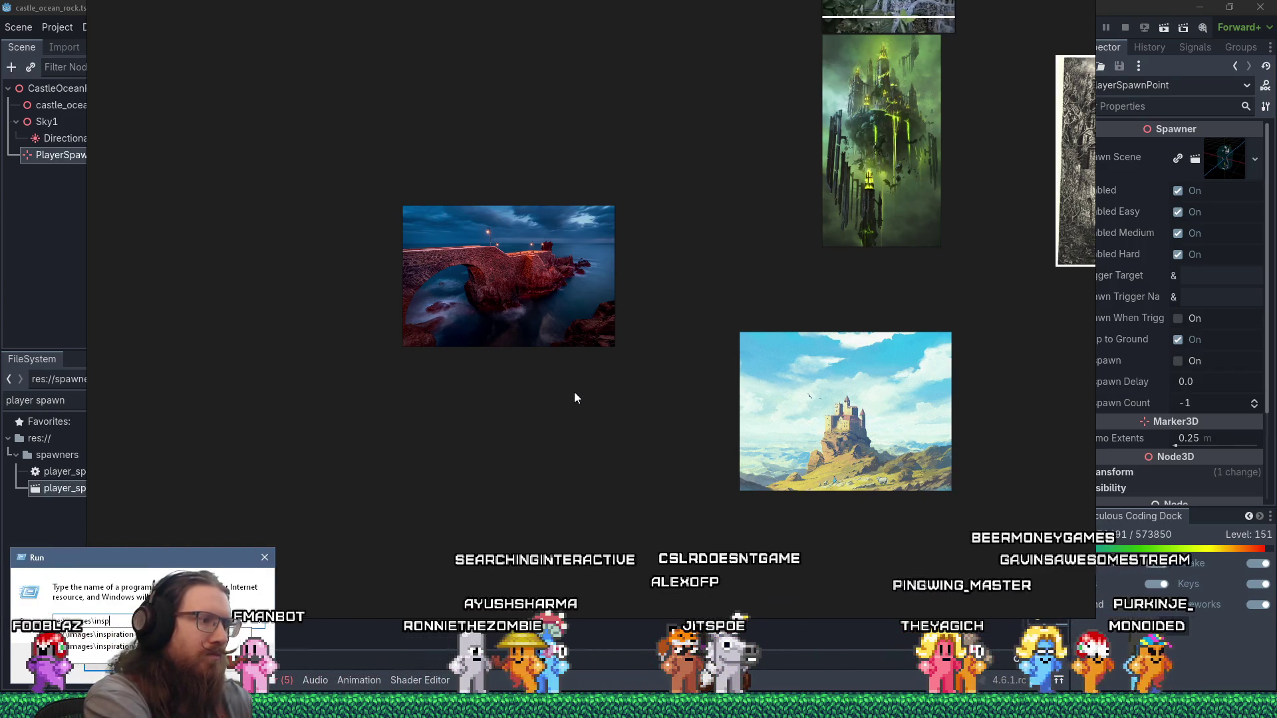
pyautogui.write('iration\\')
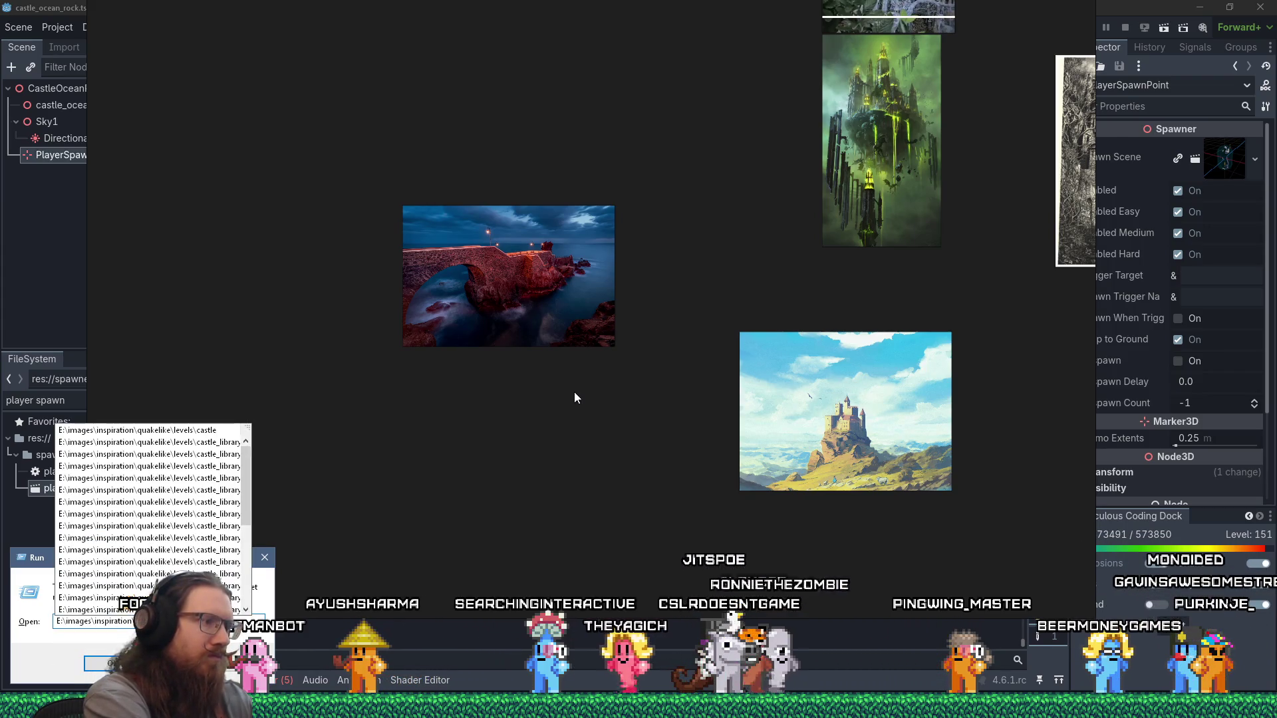
pyautogui.press('Return')
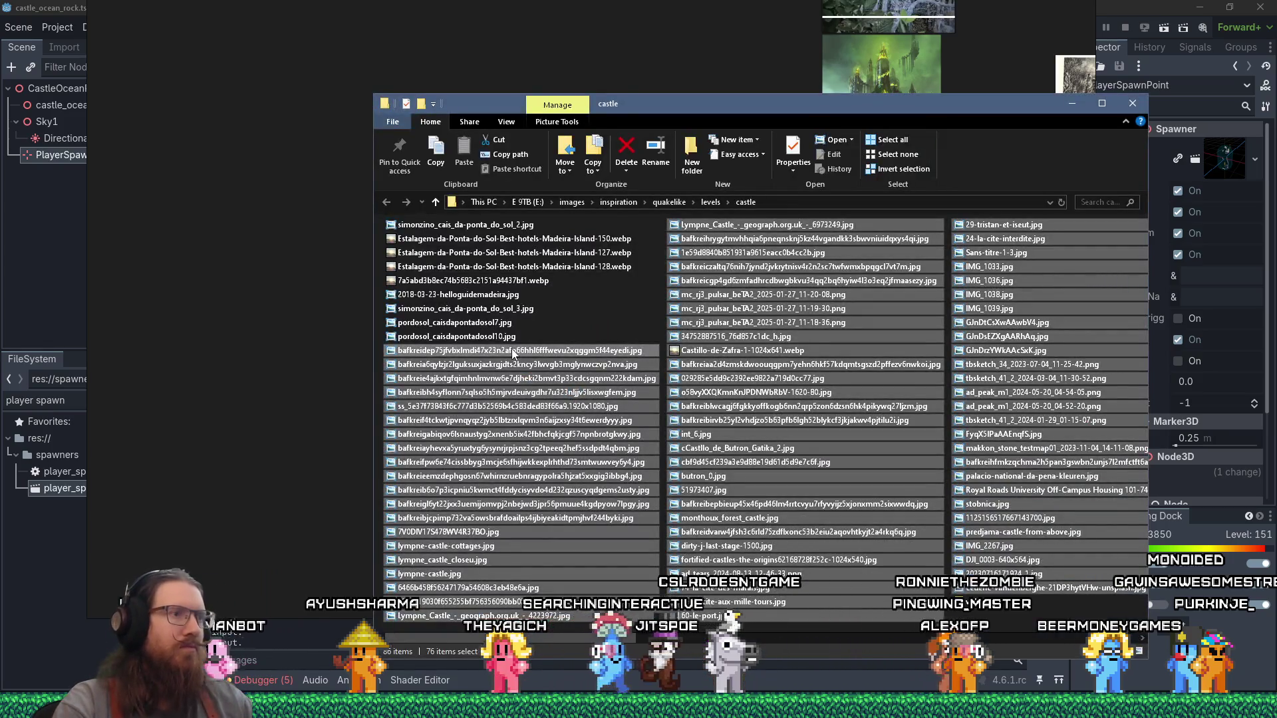
pyautogui.click(502, 340)
pyautogui.keyDown('shift'); pyautogui.click(475, 225); pyautogui.keyUp('shift')
pyautogui.moveTo(475, 225)
pyautogui.mouseDown()
pyautogui.moveTo(273, 270)
pyautogui.moveTo(314, 291)
pyautogui.moveTo(252, 270)
pyautogui.moveTo(277, 292)
pyautogui.mouseUp()
# Step: Select most images on the board and normalize them to a common size
pyautogui.scroll(-3, 319, 291)
pyautogui.scroll(-5, 277, 293)
pyautogui.moveTo(180, 157)
pyautogui.mouseDown()
pyautogui.moveTo(509, 432)
pyautogui.moveTo(748, 575)
pyautogui.mouseUp()
pyautogui.rightClick(617, 471)
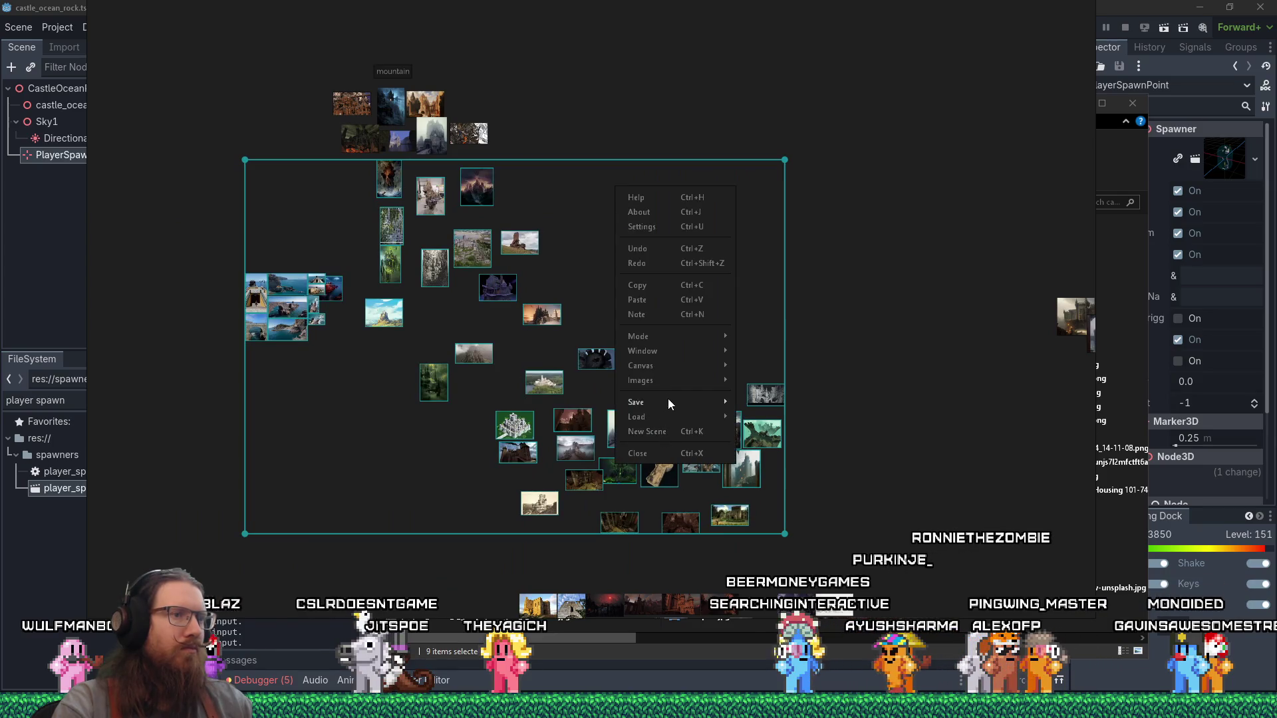
pyautogui.moveTo(673, 382)
pyautogui.moveTo(796, 438)
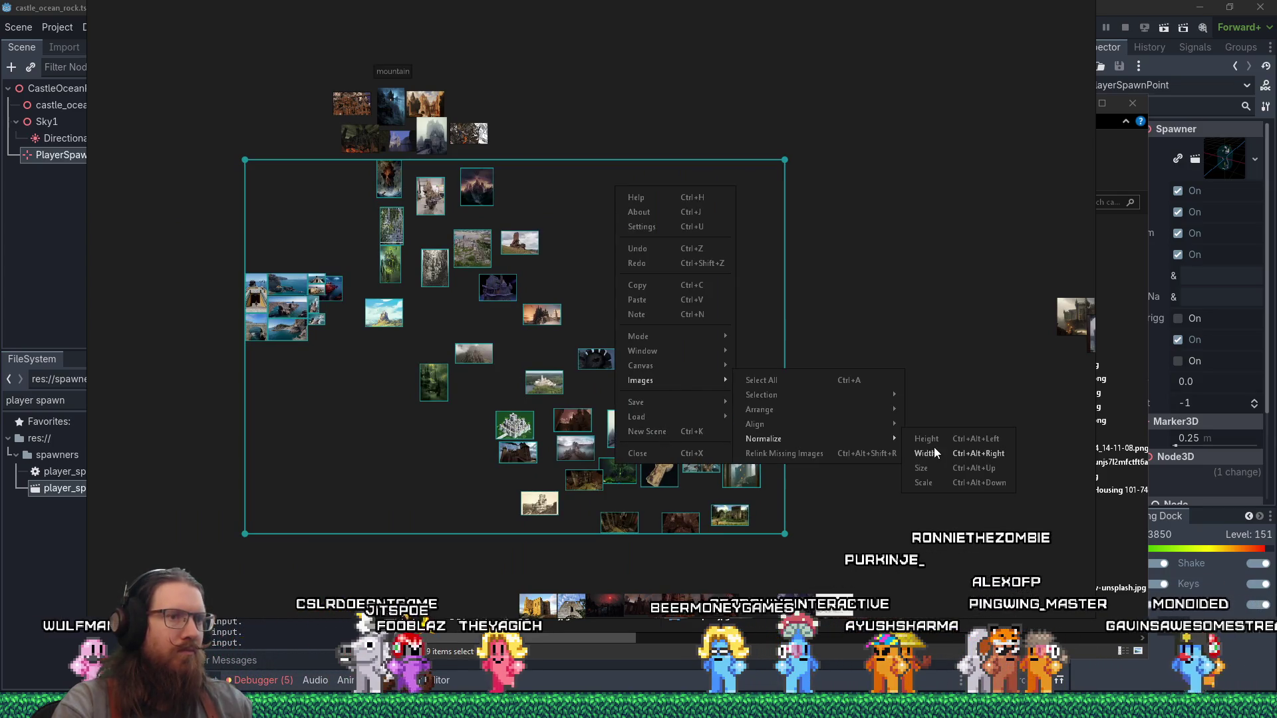
pyautogui.click(935, 465)
pyautogui.scroll(5, 466, 373)
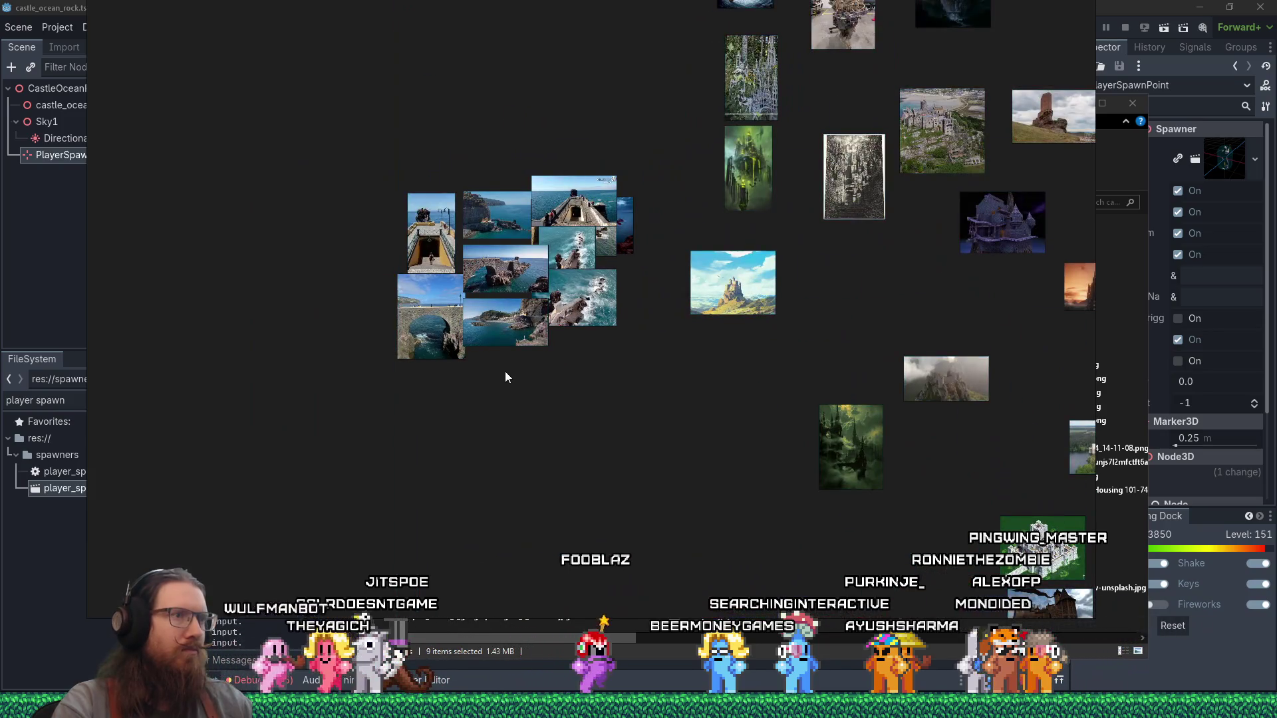
pyautogui.scroll(5, 504, 278)
# Step: In the castle image folder, create a new text document named '_pure ref update'
pyautogui.hotkey('alt', 'Tab')
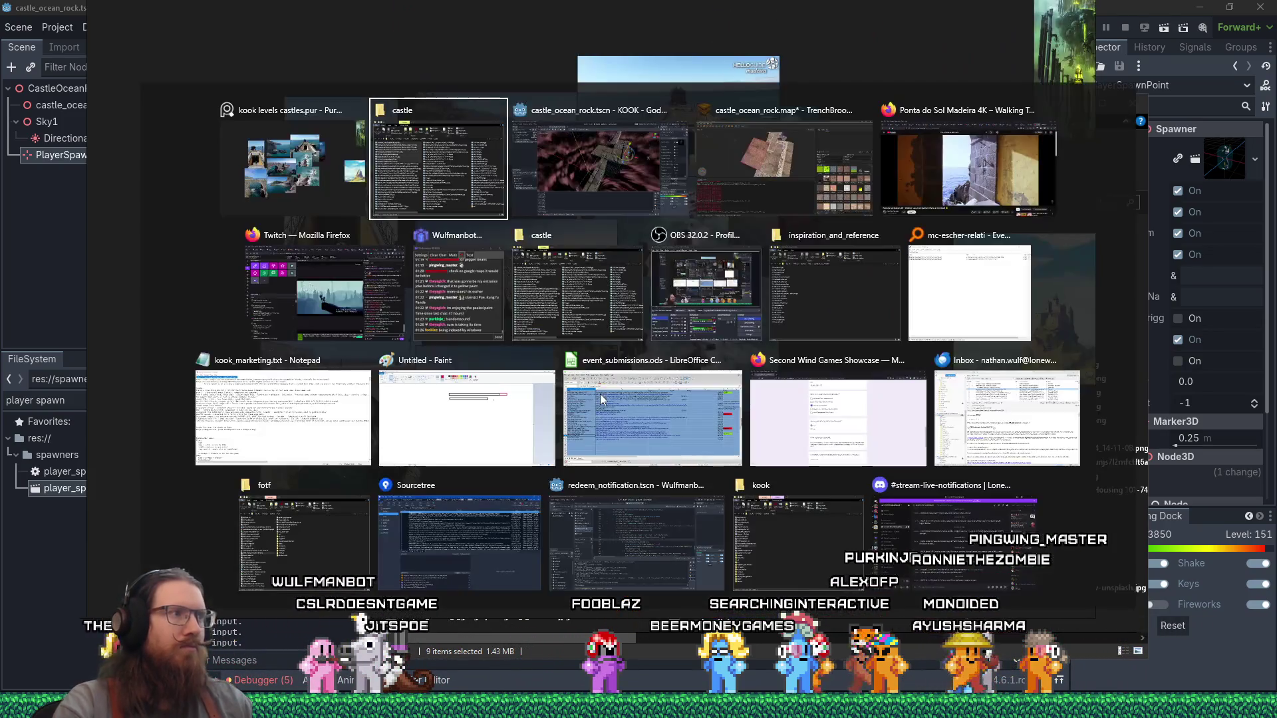
pyautogui.hotkey('alt', 'shift', 'Tab')
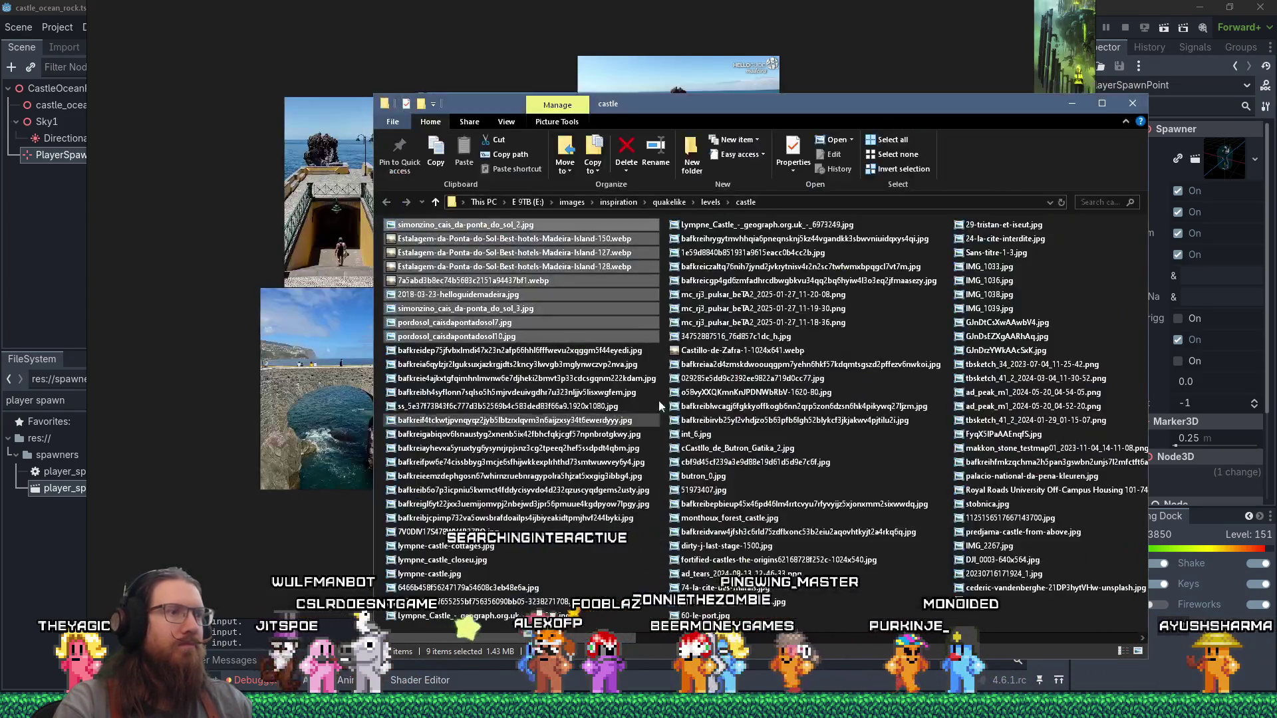
pyautogui.rightClick(664, 400)
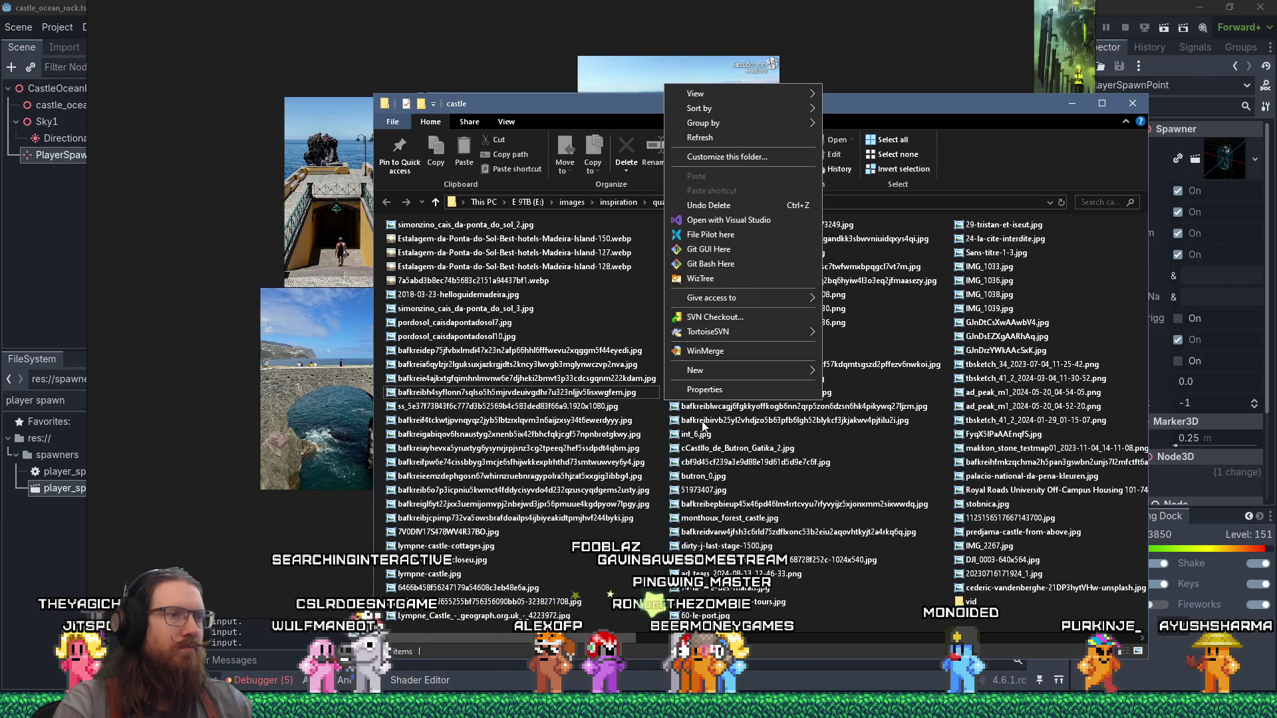
pyautogui.moveTo(733, 373)
pyautogui.click(848, 510)
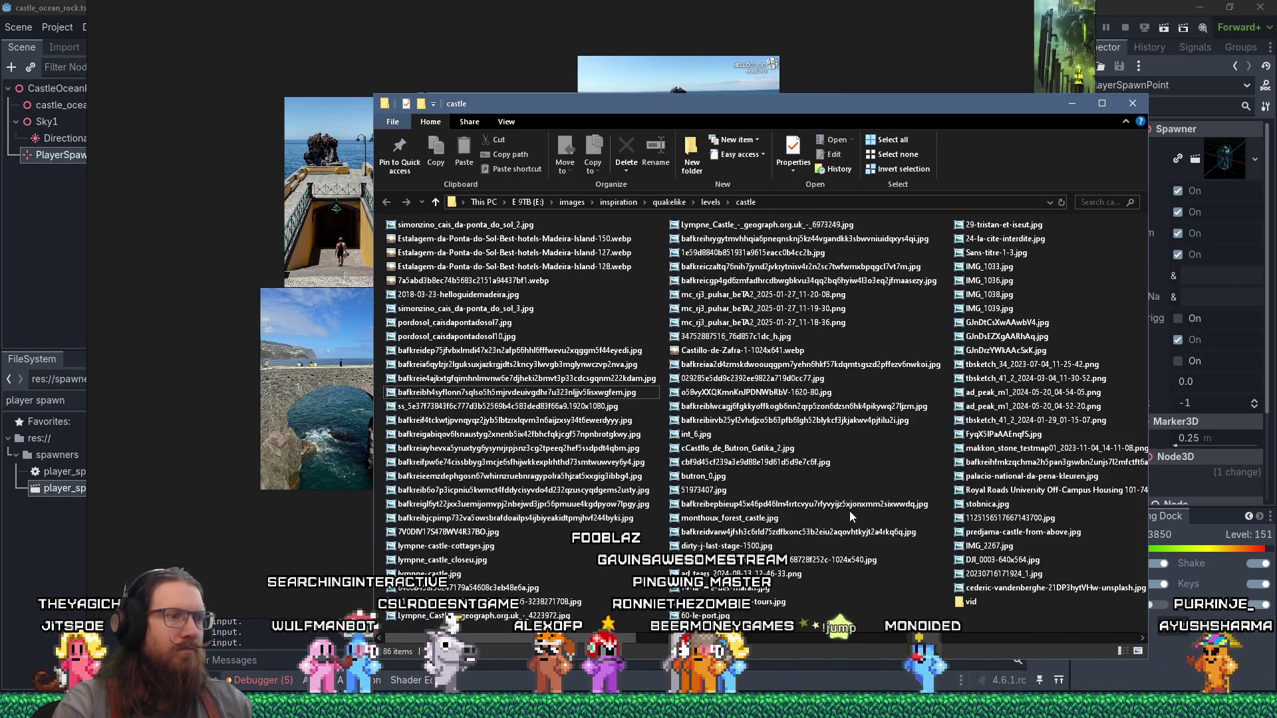
pyautogui.write('_pure ref update')
pyautogui.press('Return')
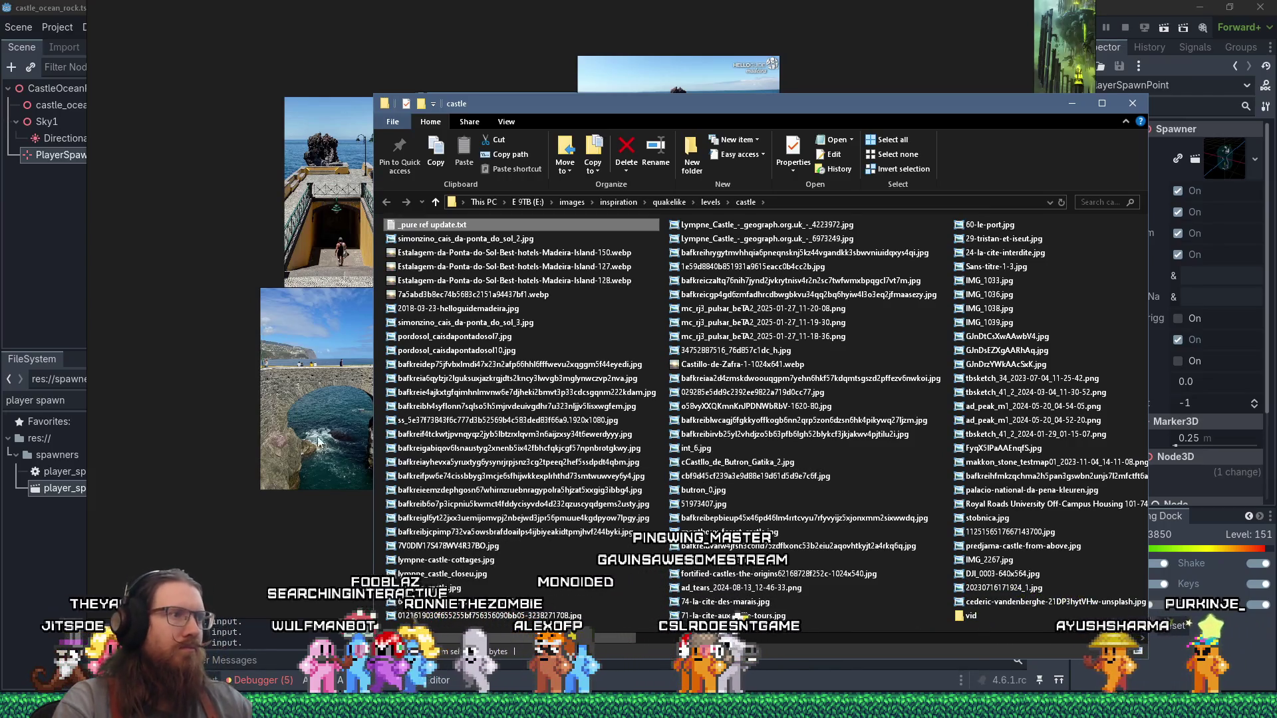
pyautogui.click(252, 401)
# Step: Spread the beach, pier, rock, red bridge and aerial photos apart, castle photo beside the pier
pyautogui.moveTo(453, 404); pyautogui.dragTo(476, 471)
pyautogui.moveTo(545, 219); pyautogui.dragTo(475, 122)
pyautogui.moveTo(566, 312); pyautogui.dragTo(585, 399)
pyautogui.click(568, 250)
pyautogui.moveTo(568, 250)
pyautogui.mouseDown()
pyautogui.moveTo(614, 139)
pyautogui.moveTo(600, 253)
pyautogui.mouseUp()
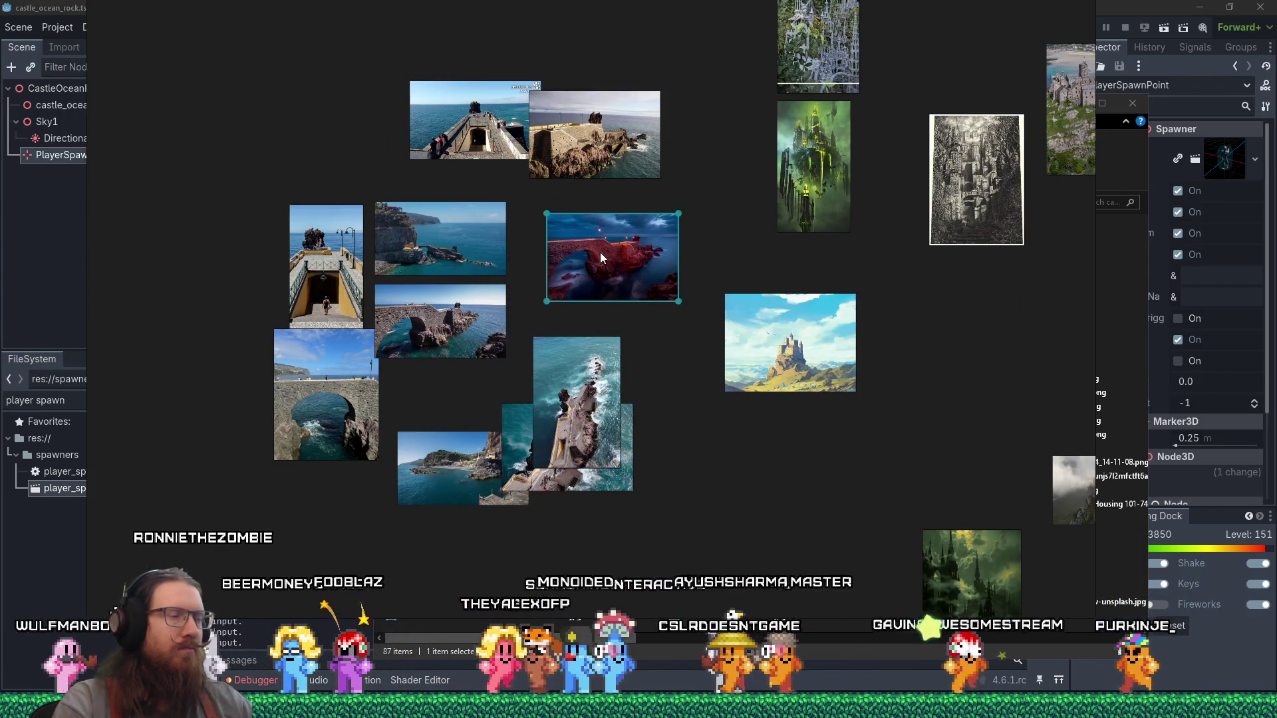
pyautogui.moveTo(546, 389); pyautogui.dragTo(540, 351)
pyautogui.moveTo(558, 483); pyautogui.dragTo(603, 520)
pyautogui.moveTo(438, 455); pyautogui.dragTo(438, 413)
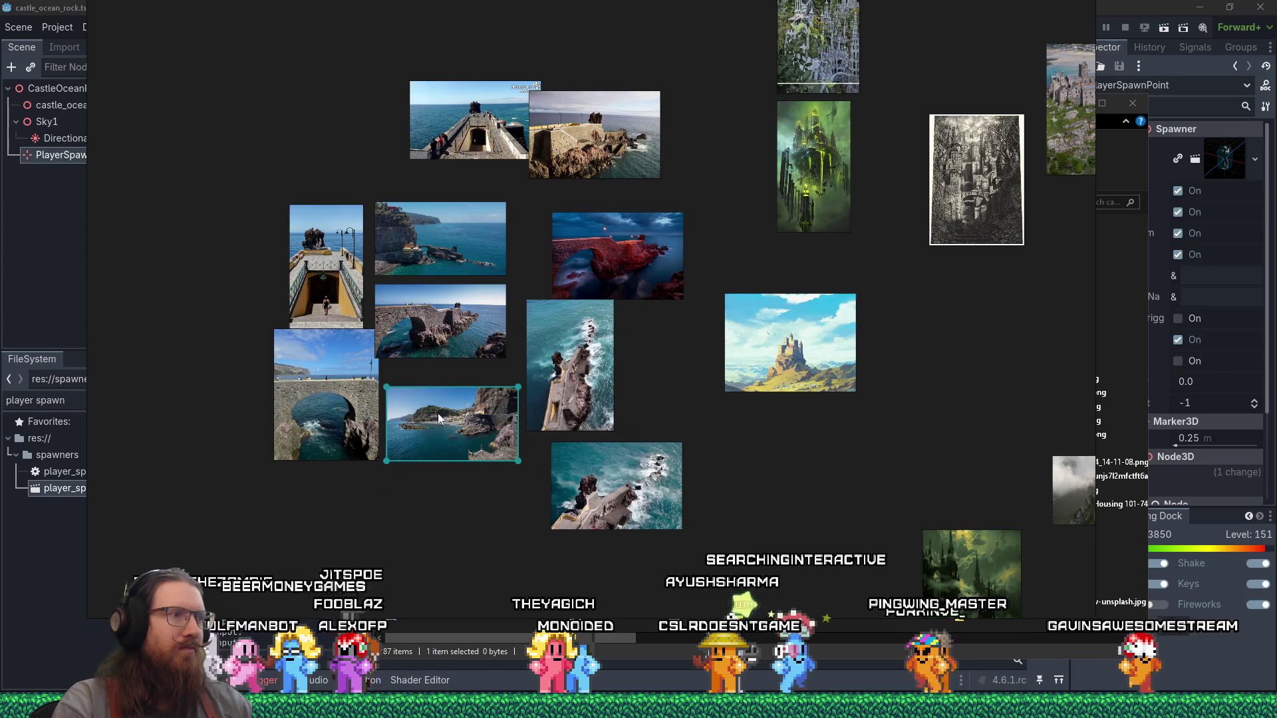
# Step: Zoom and pan the board to inspect the ocean photo and the castle pier stairs
pyautogui.scroll(3, 414, 409)
pyautogui.scroll(5, 713, 527)
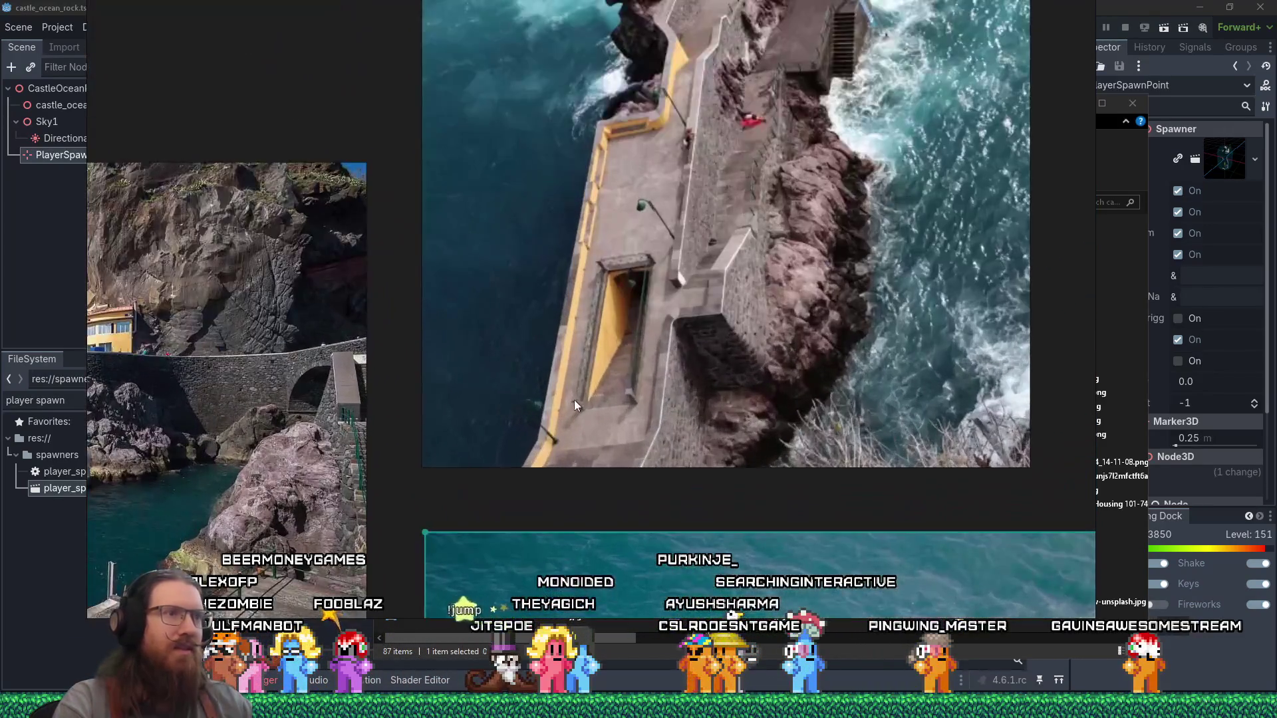
pyautogui.moveTo(576, 405)
pyautogui.mouseDown()
pyautogui.moveTo(689, 430)
pyautogui.moveTo(707, 478)
pyautogui.mouseUp()
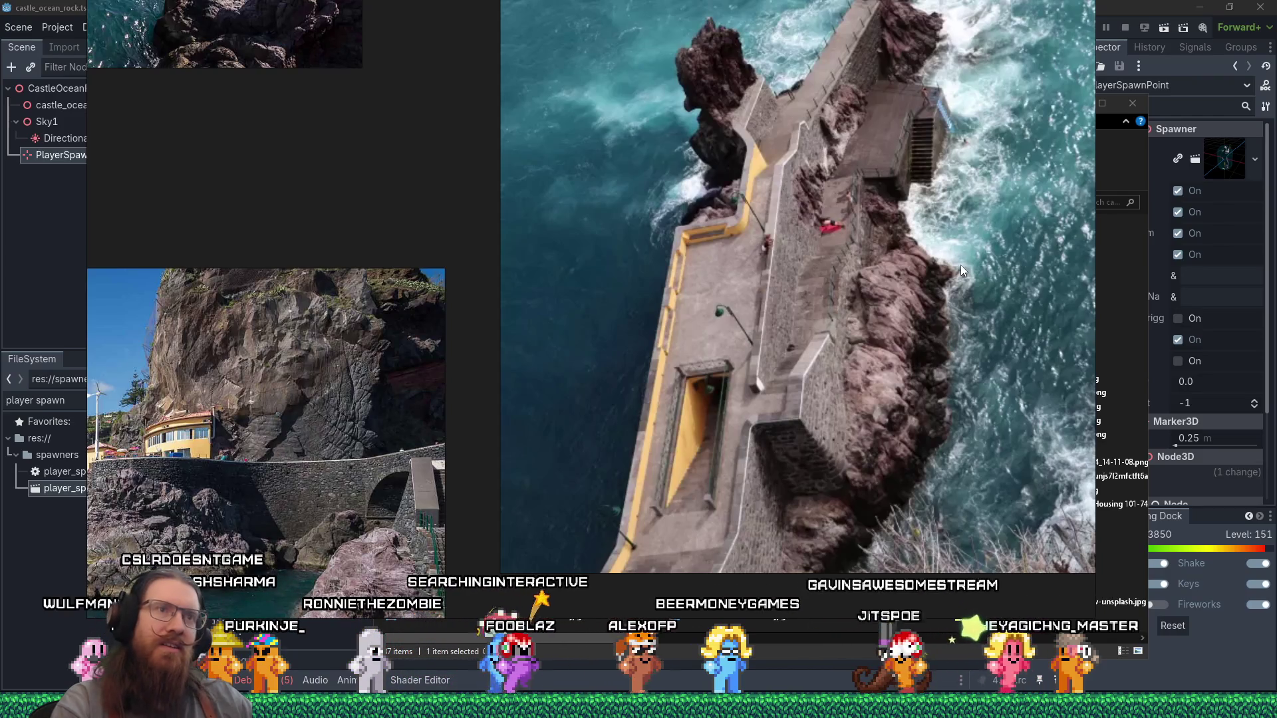
pyautogui.scroll(-3, 620, 358)
pyautogui.scroll(3, 584, 316)
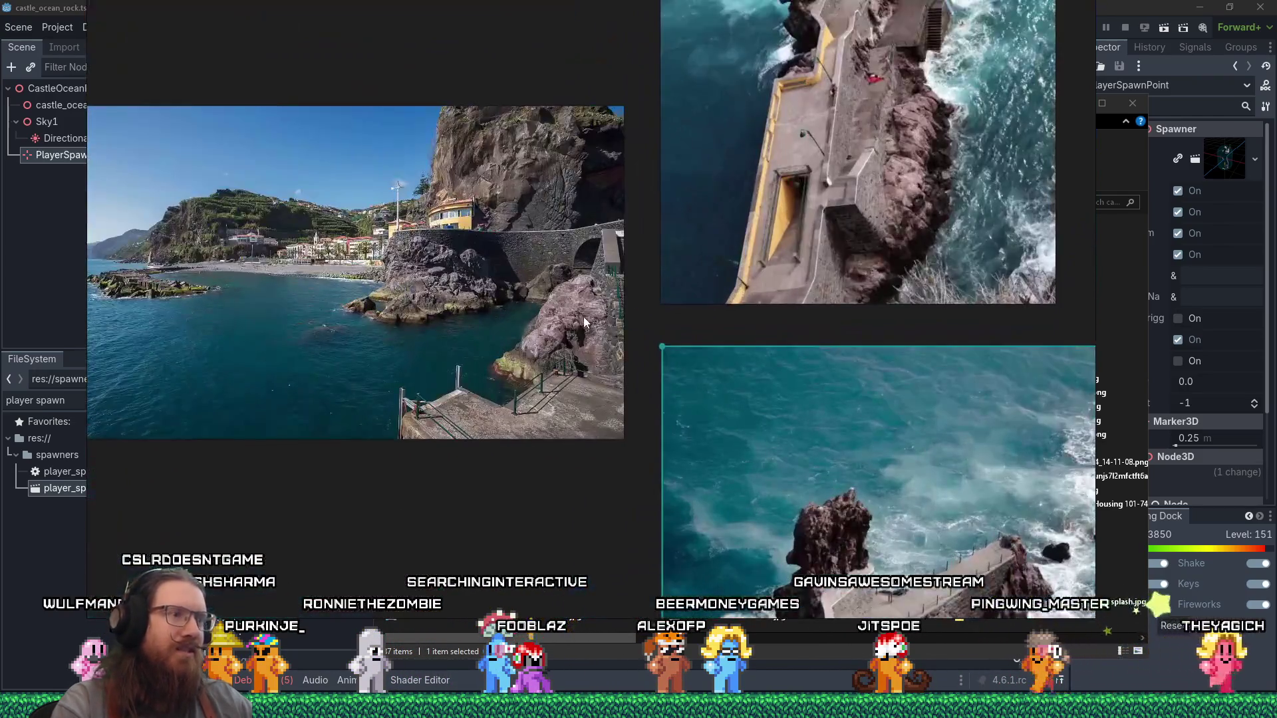
pyautogui.scroll(2, 584, 316)
pyautogui.moveTo(536, 207)
pyautogui.mouseDown()
pyautogui.moveTo(444, 102)
pyautogui.moveTo(426, 284)
pyautogui.mouseUp()
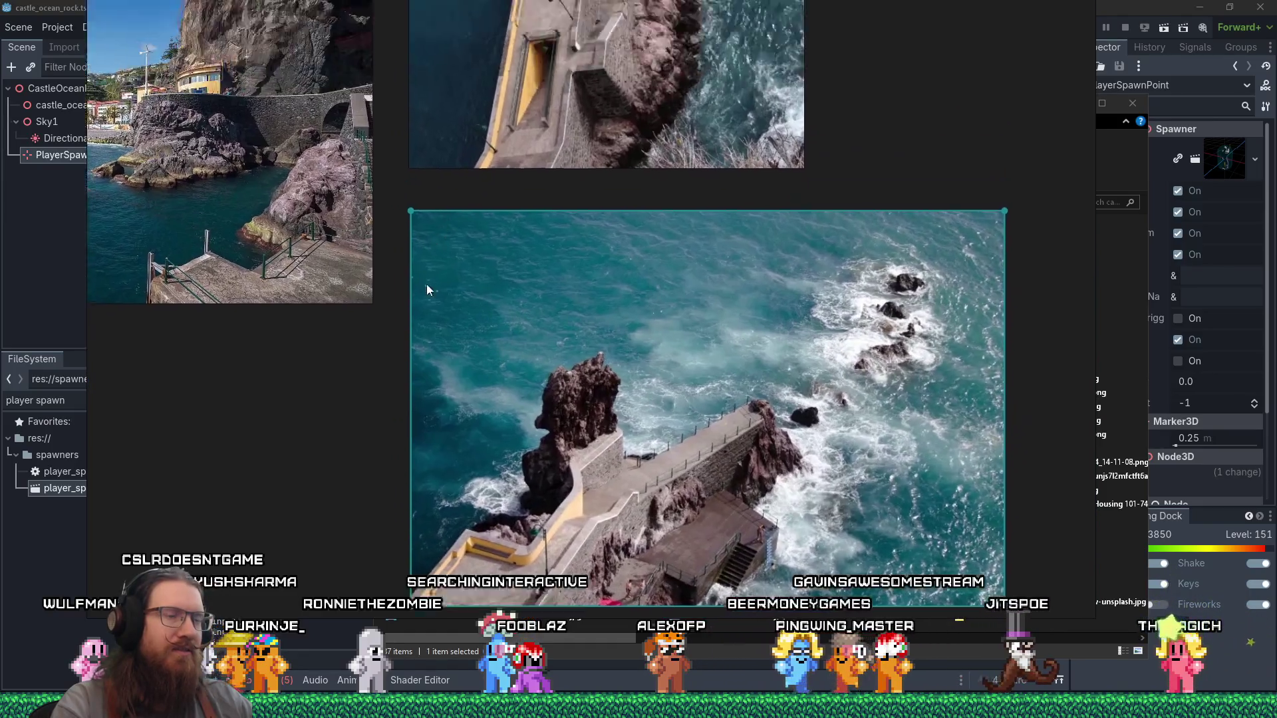
pyautogui.scroll(-3, 432, 283)
pyautogui.scroll(5, 549, 339)
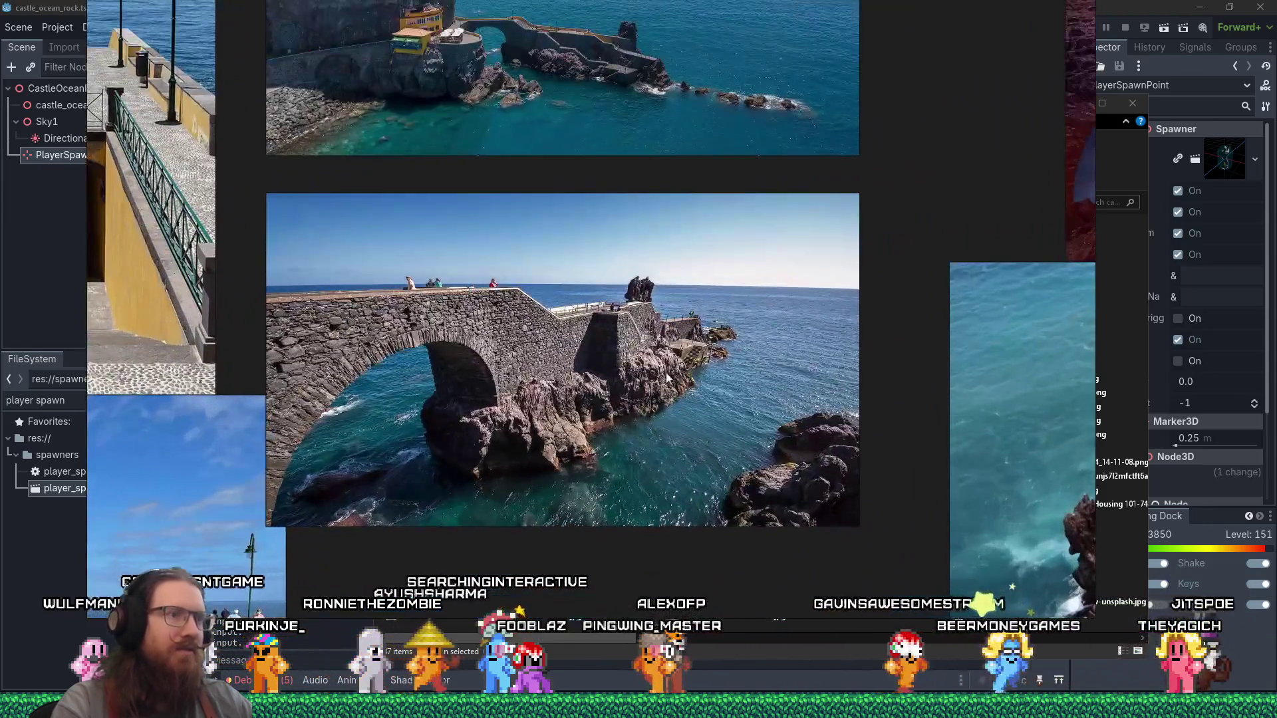
pyautogui.scroll(3, 667, 377)
pyautogui.scroll(-3, 741, 381)
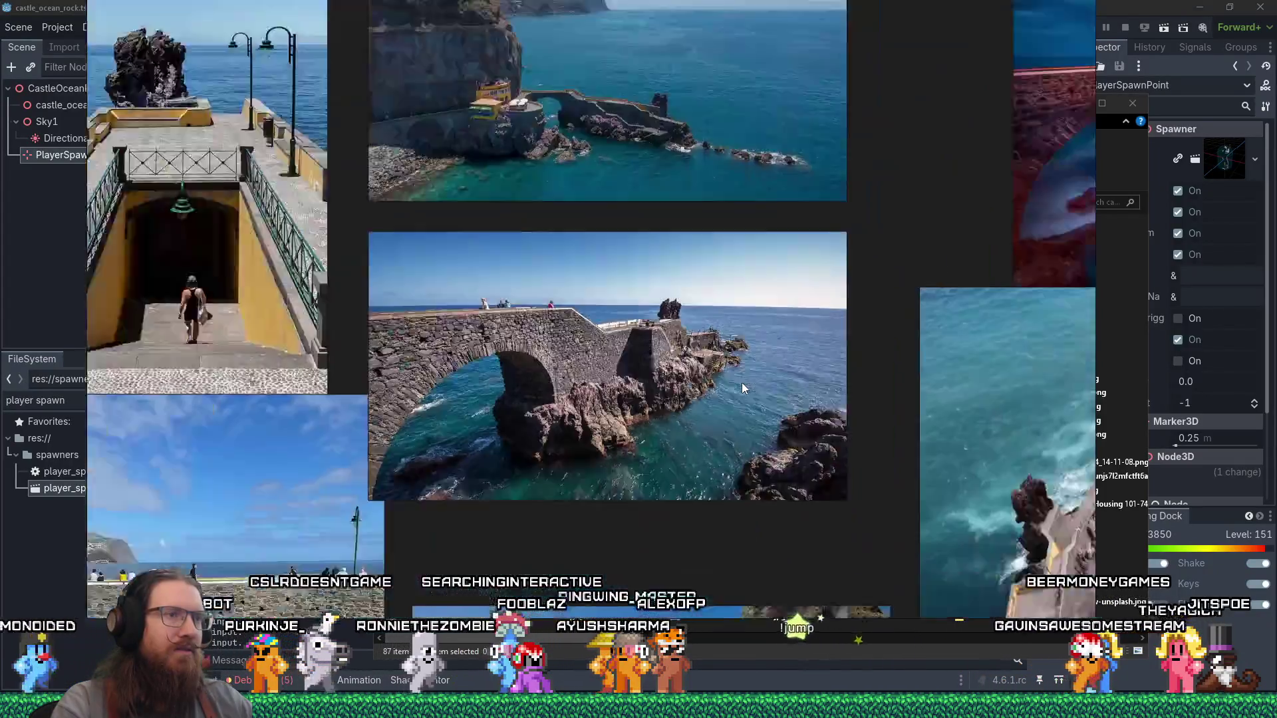
pyautogui.scroll(6, 636, 198)
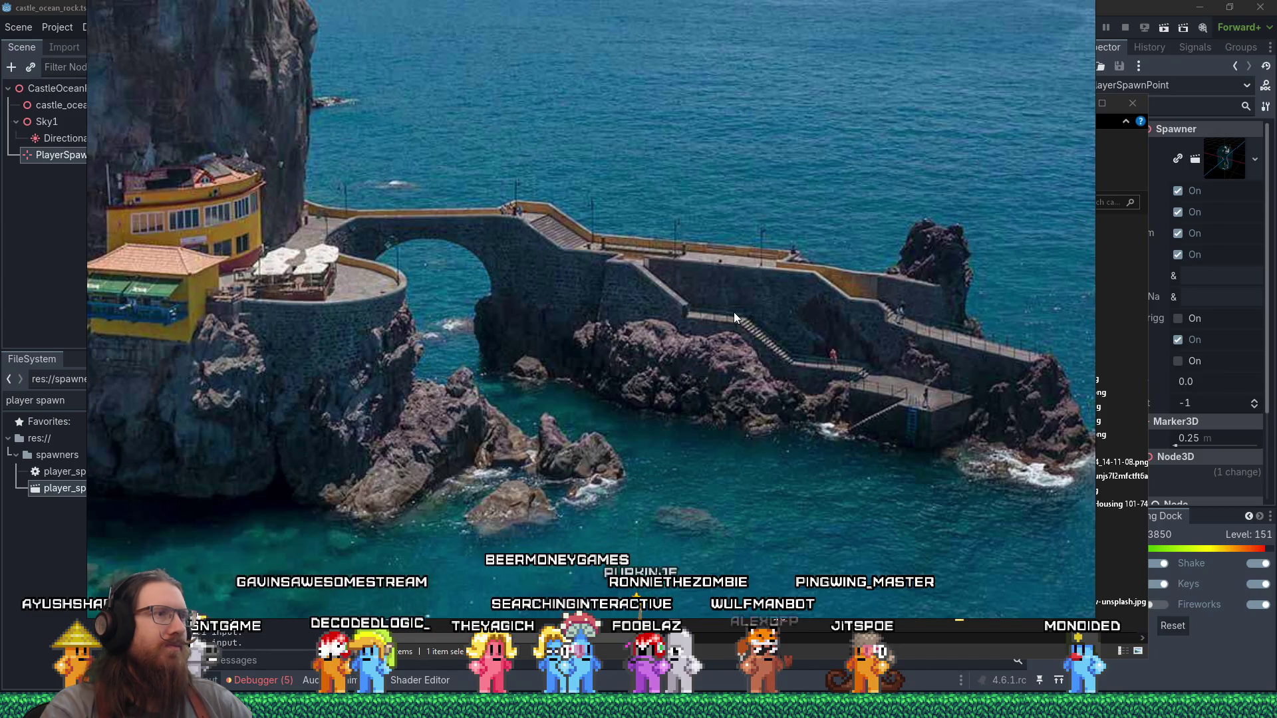
pyautogui.moveTo(733, 312); pyautogui.dragTo(692, 361)
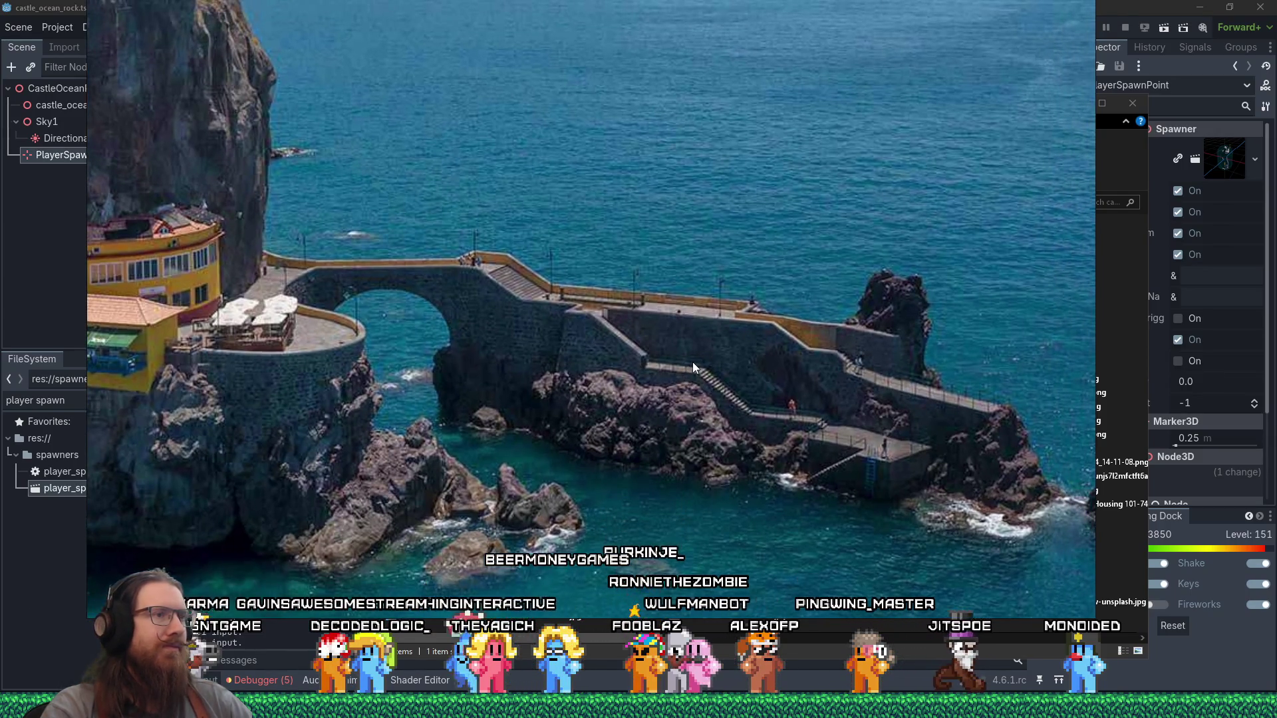
pyautogui.hotkey('alt', 'Tab')
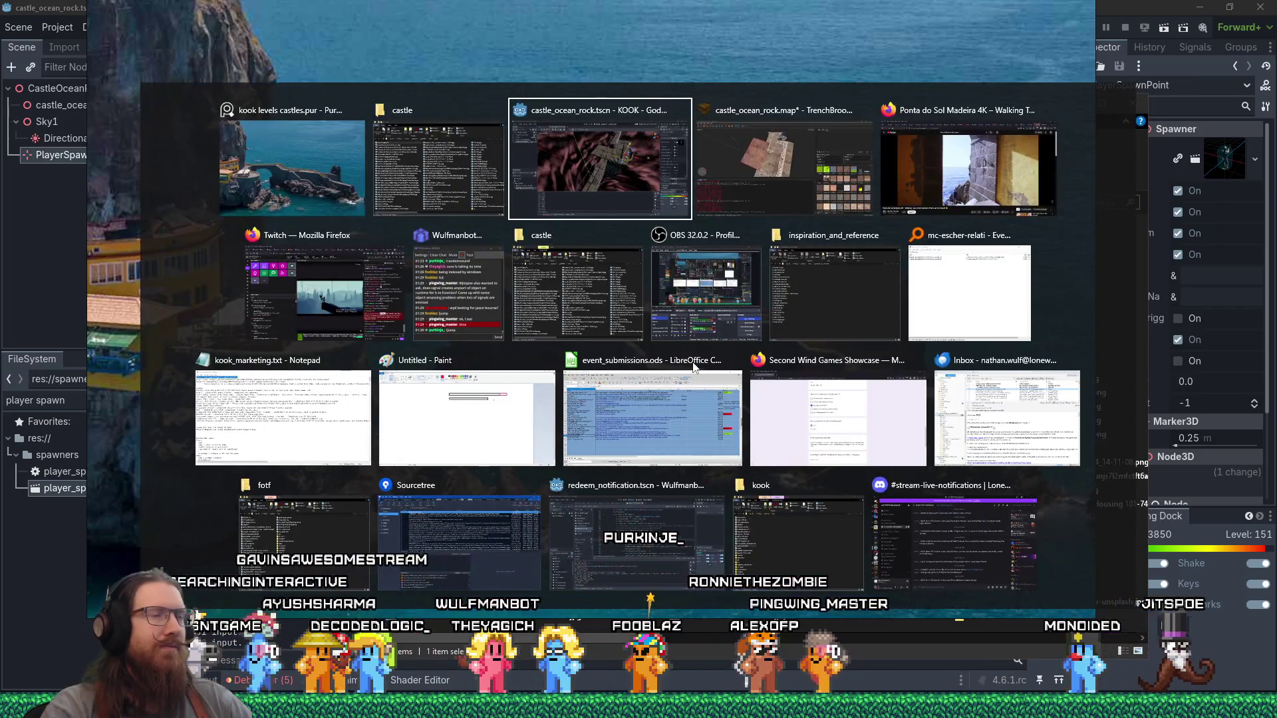
# Step: Seek the Ponta do Sol video back to the pier, then ahead to the yellow corridor scene
pyautogui.hotkey('alt', 'shift', 'Tab')
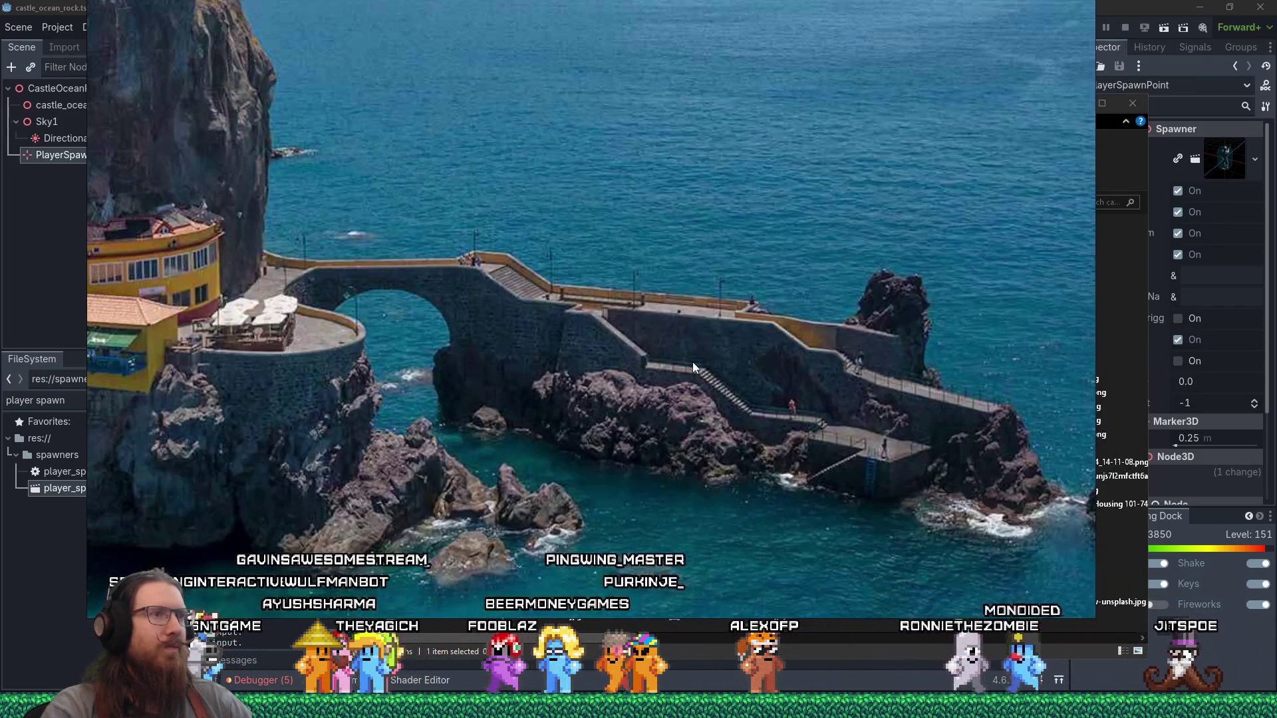
pyautogui.hotkey('alt', 'Tab')
pyautogui.hotkey('alt', 'Tab')
pyautogui.hotkey('alt', 'Tab')
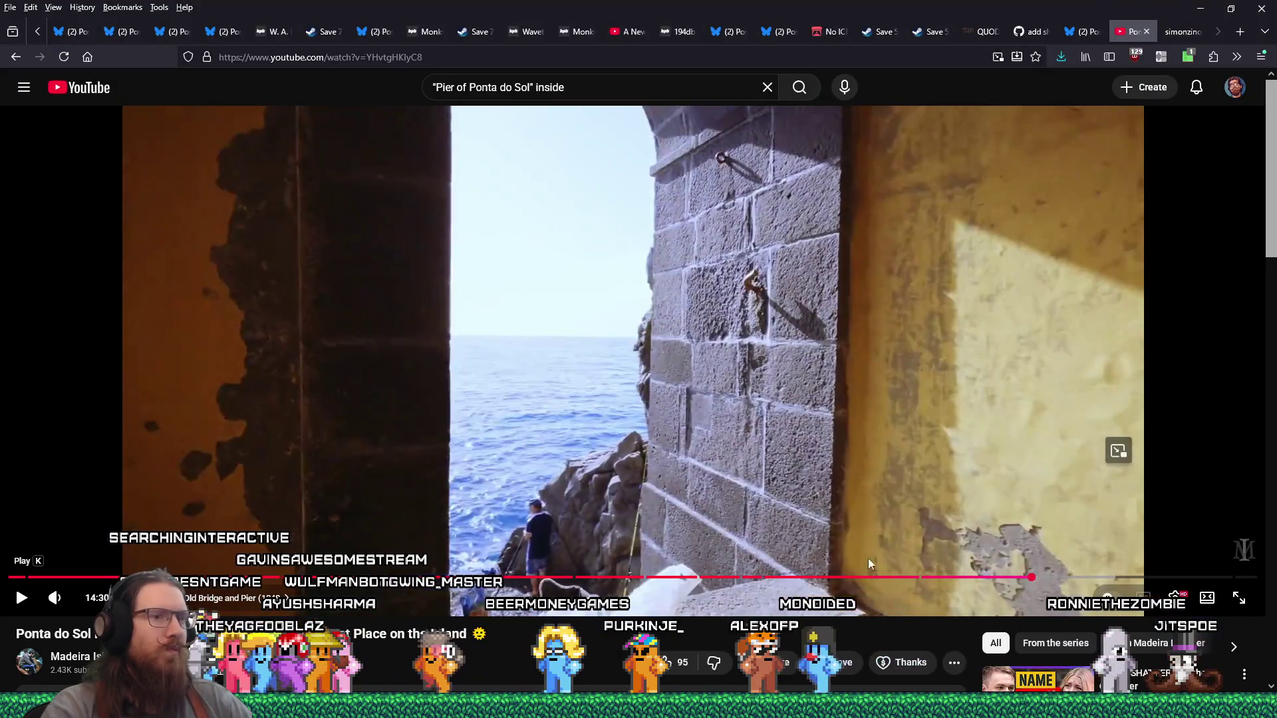
pyautogui.click(1001, 579)
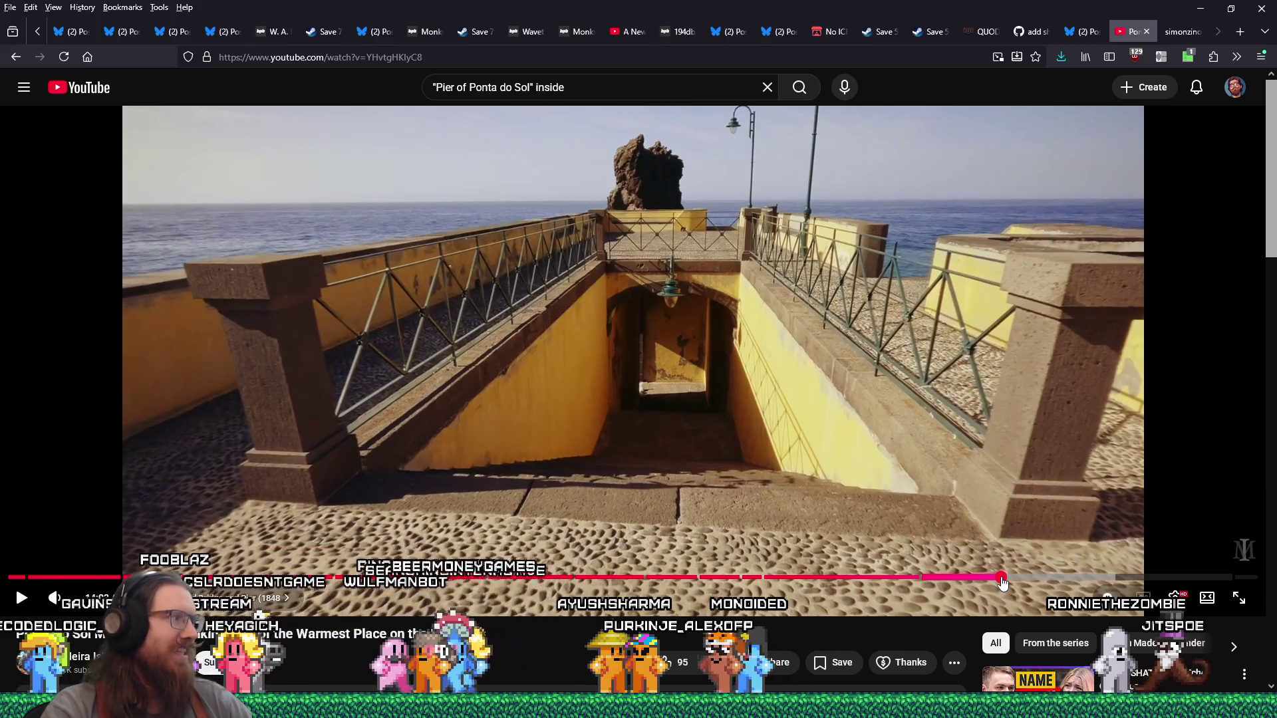
pyautogui.click(1021, 581)
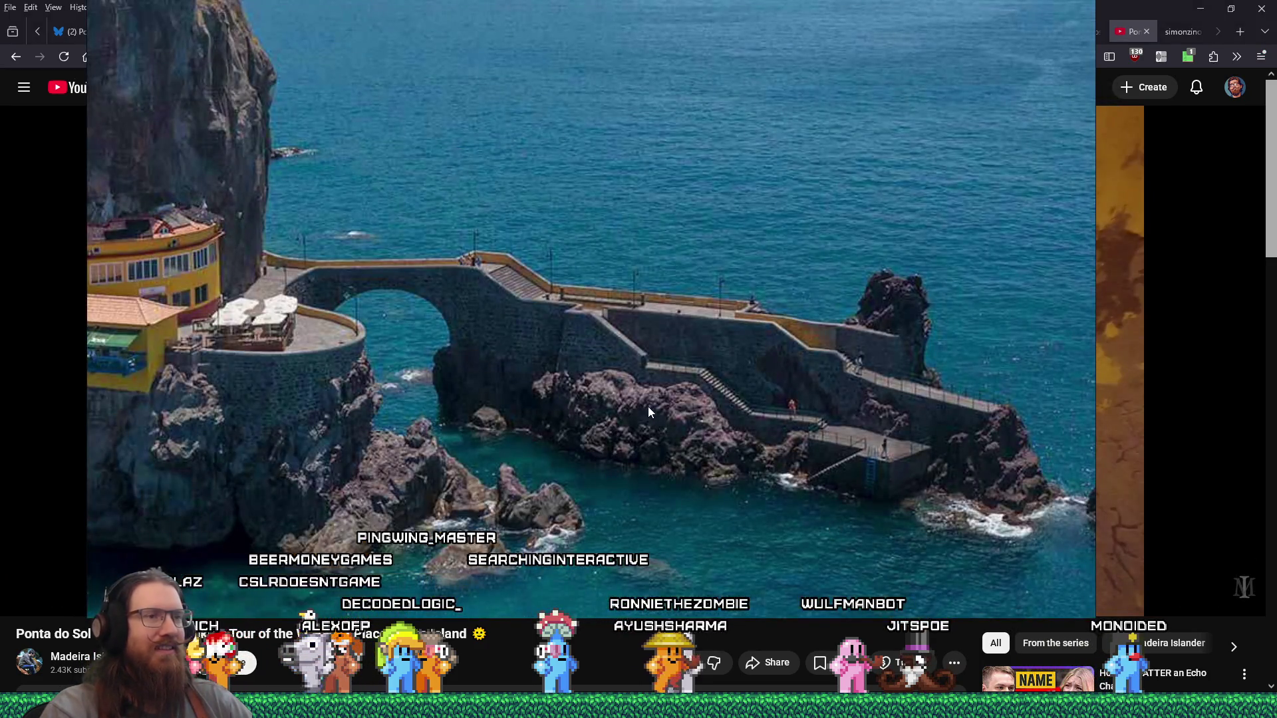
pyautogui.hotkey('alt', 'Tab')
pyautogui.hotkey('alt', 'Tab')
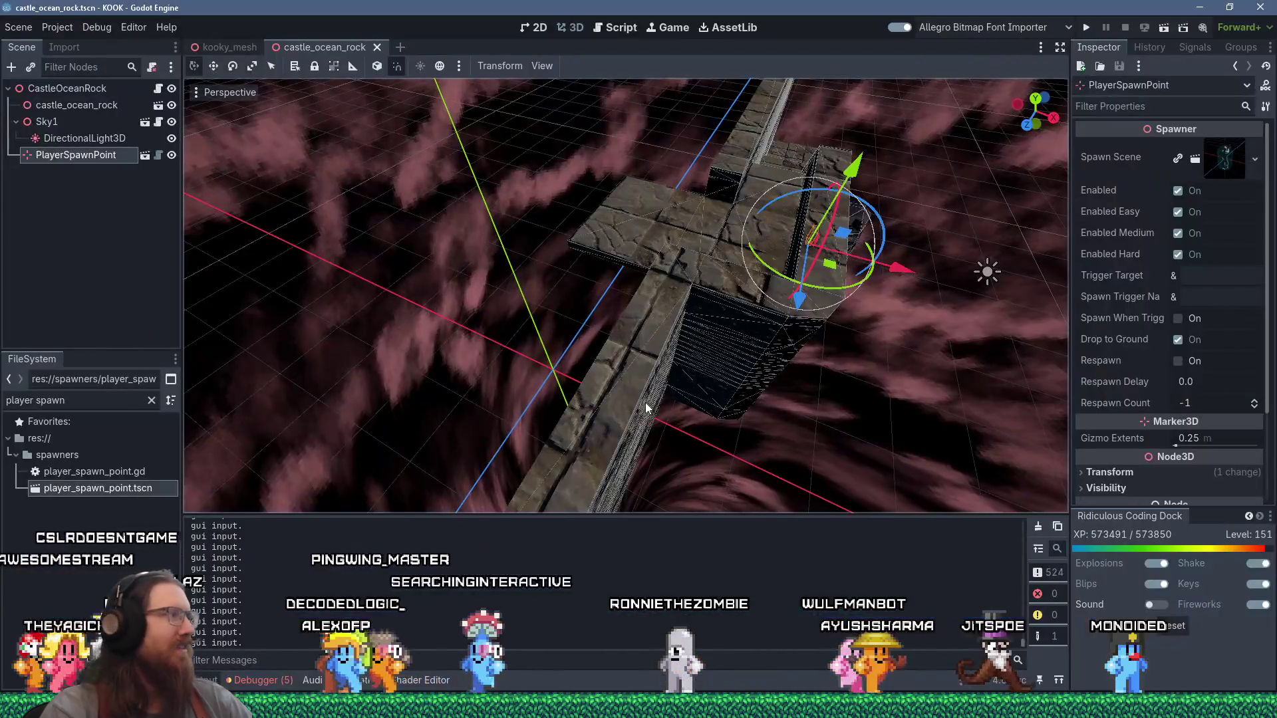
pyautogui.hotkey('alt', 'Tab')
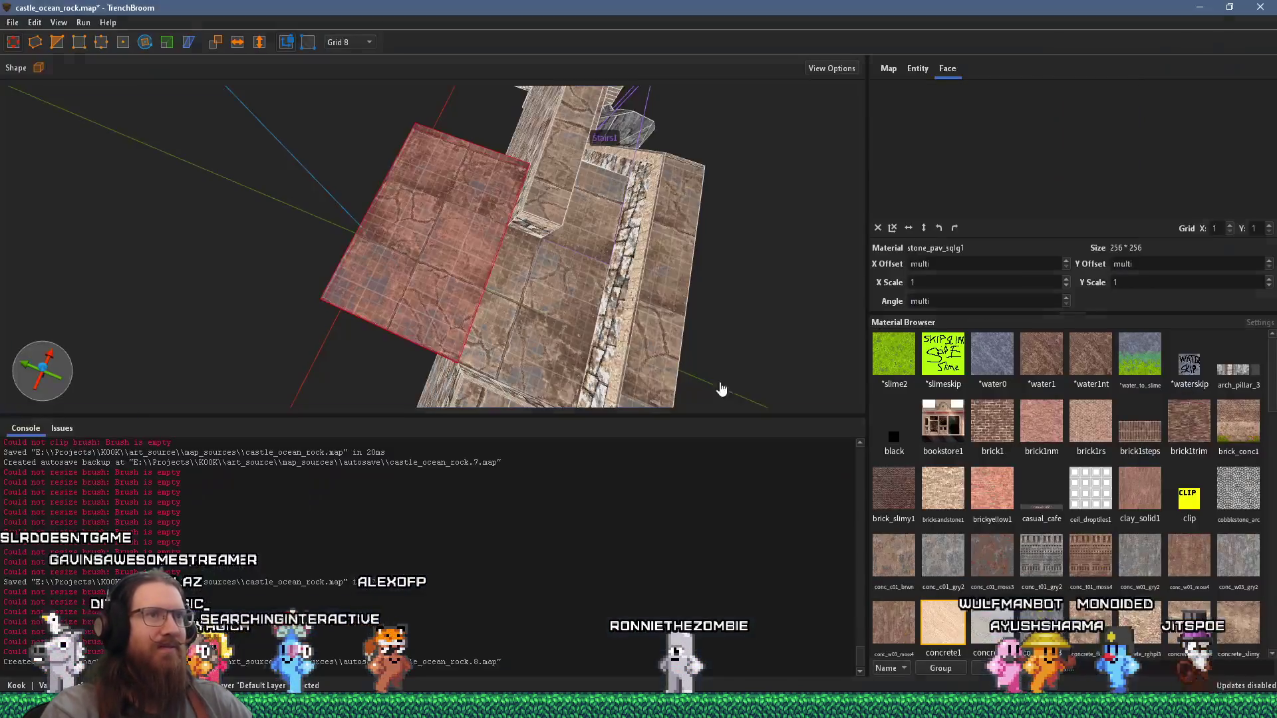
pyautogui.moveTo(694, 348)
pyautogui.mouseDown()
pyautogui.moveTo(620, 300)
pyautogui.moveTo(649, 270)
pyautogui.moveTo(653, 298)
pyautogui.mouseUp()
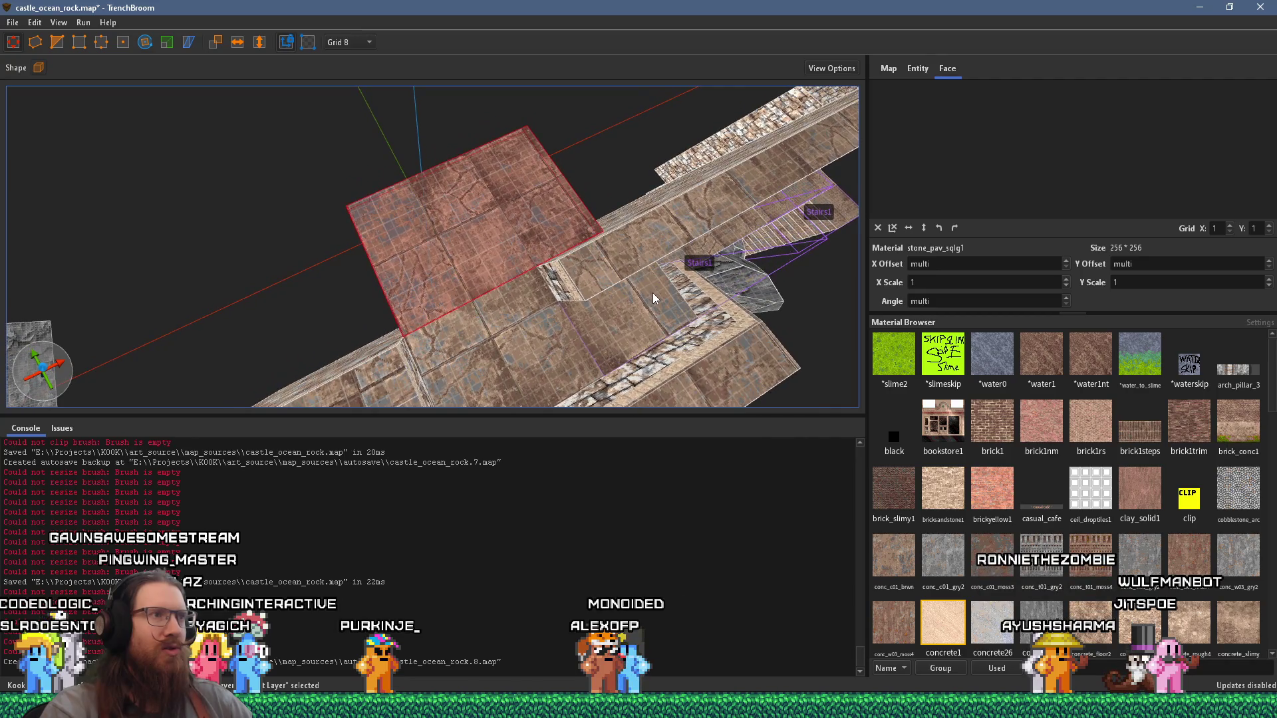
pyautogui.press('Delete')
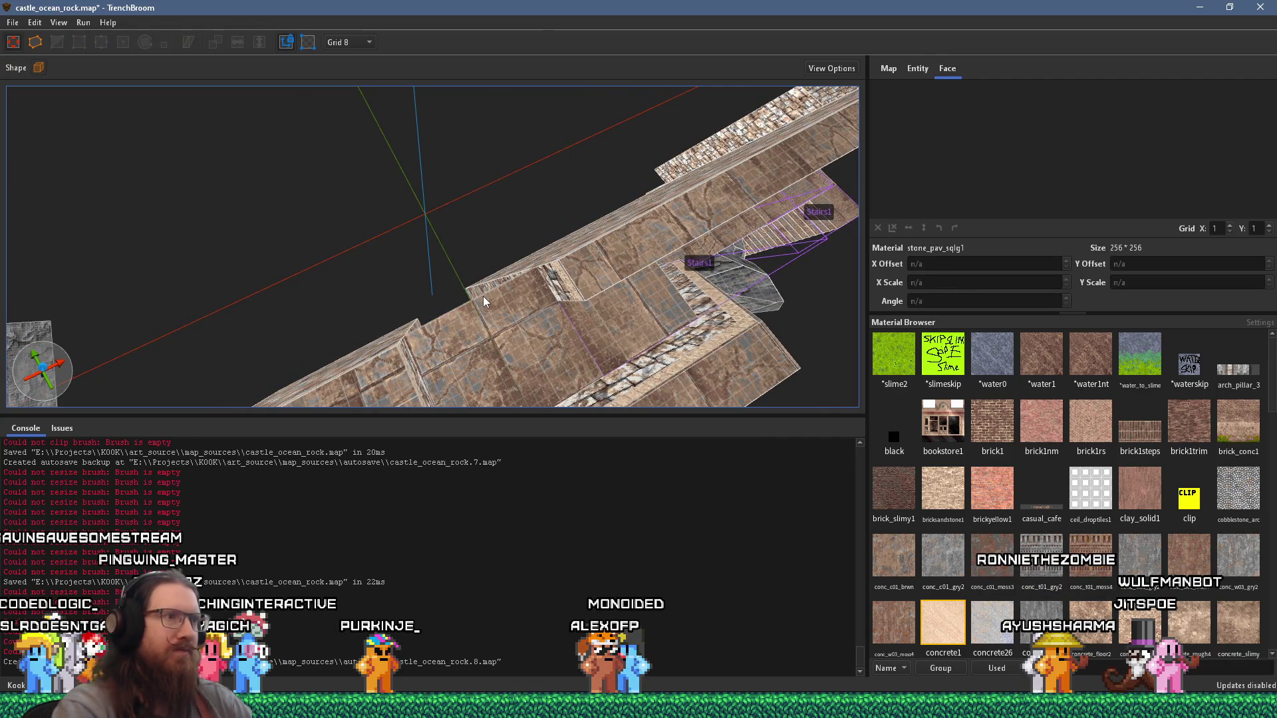
pyautogui.hotkey('alt', 'Tab')
pyautogui.hotkey('alt', 'Tab')
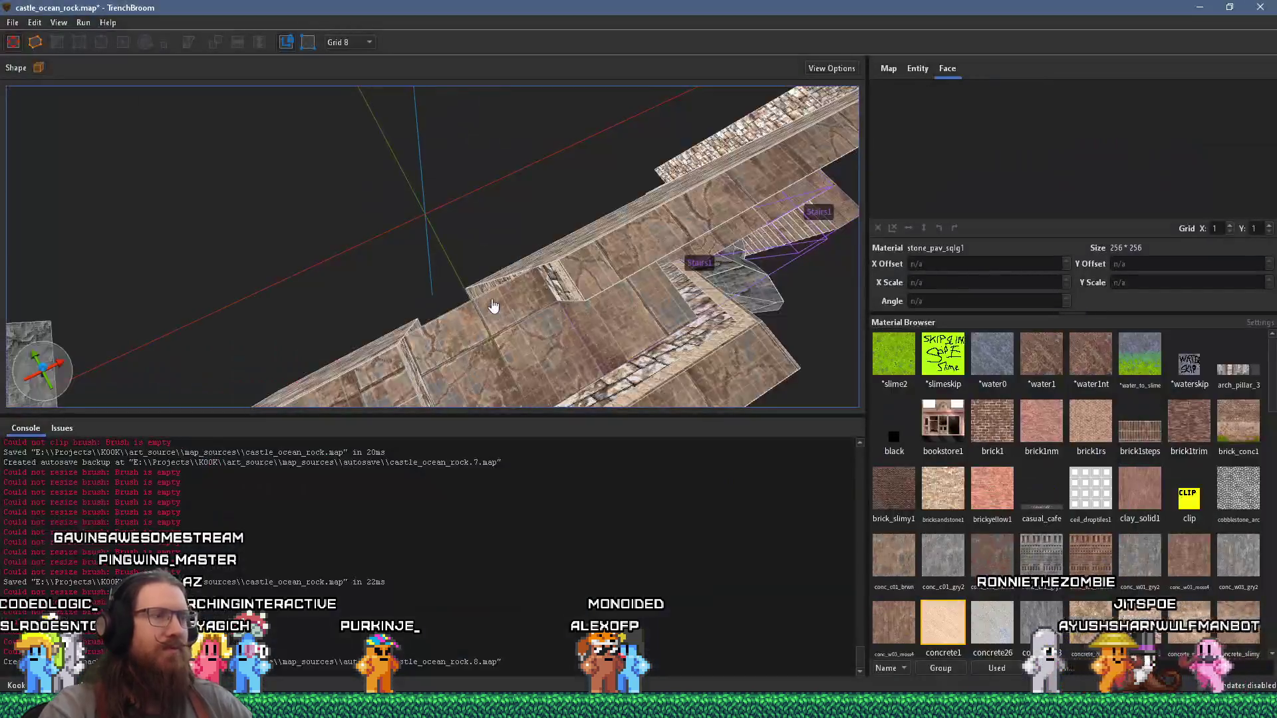
pyautogui.hotkey('ctrl', 'z')
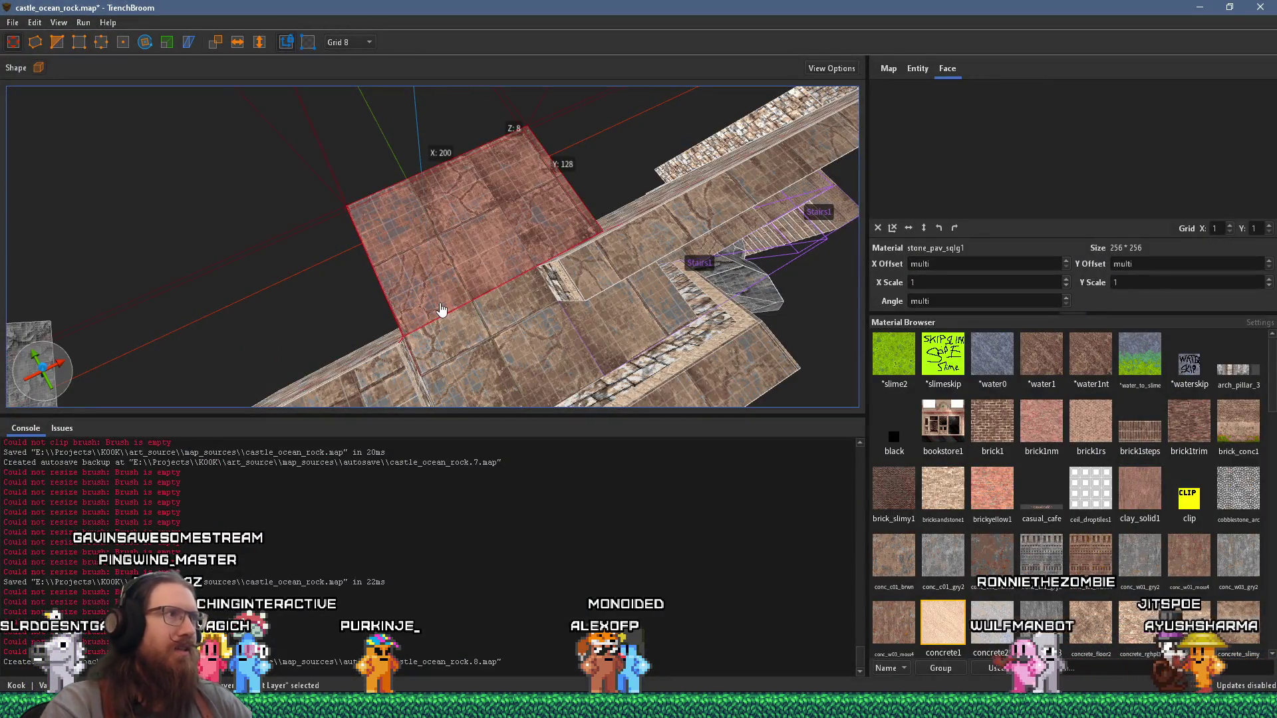
pyautogui.scroll(5, 448, 294)
pyautogui.moveTo(450, 279)
pyautogui.mouseDown()
pyautogui.moveTo(608, 254)
pyautogui.moveTo(365, 321)
pyautogui.moveTo(541, 291)
pyautogui.moveTo(421, 256)
pyautogui.moveTo(300, 73)
pyautogui.moveTo(410, 217)
pyautogui.moveTo(462, 257)
pyautogui.moveTo(437, 228)
pyautogui.moveTo(589, 401)
pyautogui.moveTo(436, 150)
pyautogui.mouseUp()
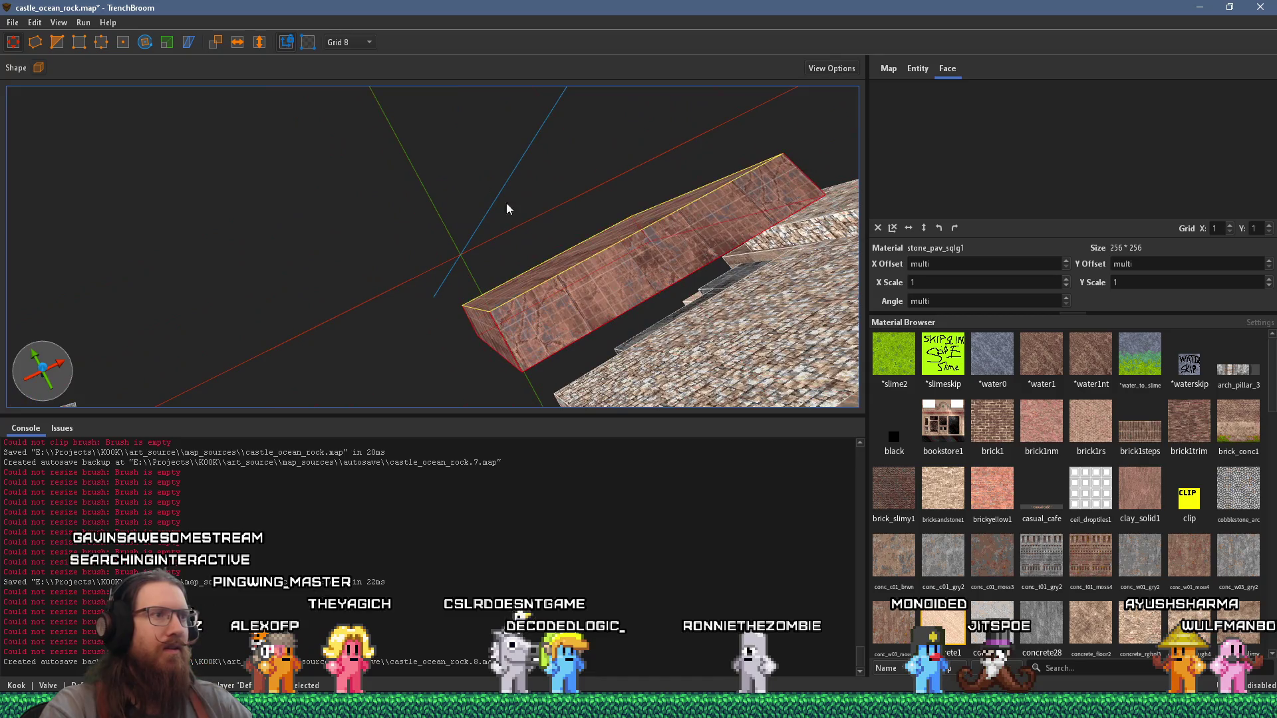
pyautogui.moveTo(545, 253)
pyautogui.mouseDown()
pyautogui.moveTo(505, 318)
pyautogui.moveTo(430, 141)
pyautogui.mouseUp()
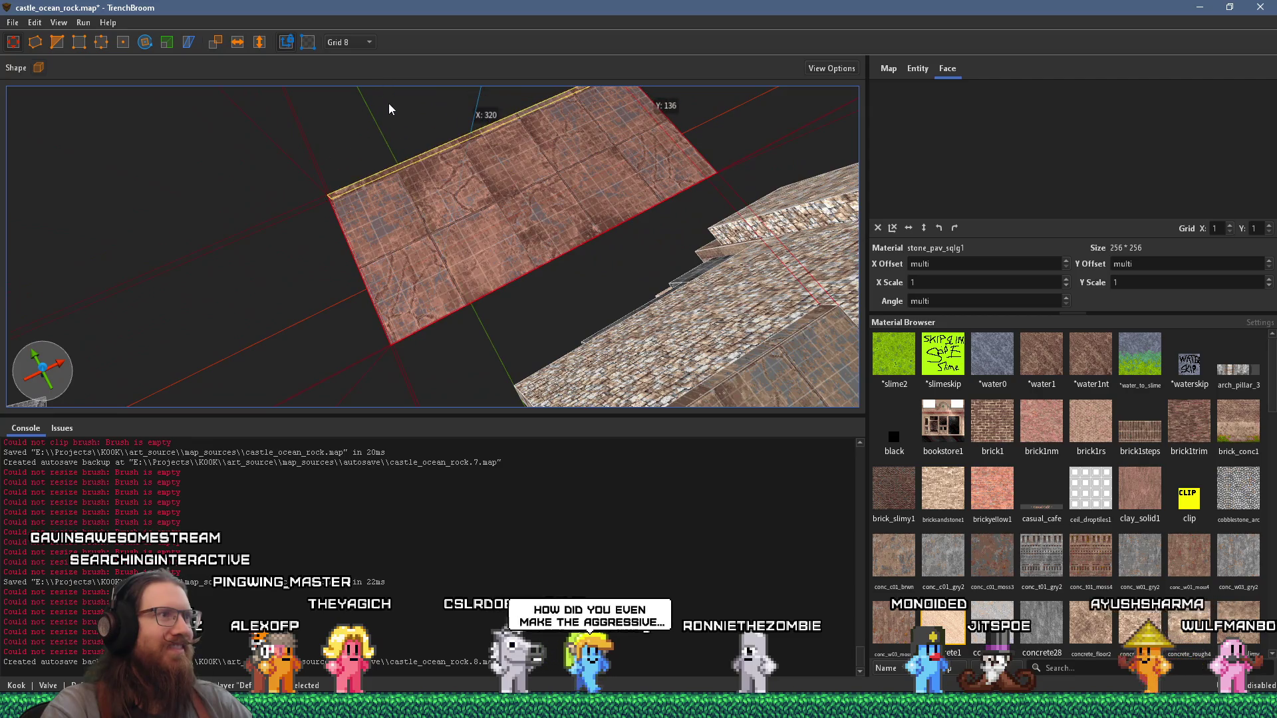
pyautogui.moveTo(393, 111)
pyautogui.mouseDown()
pyautogui.moveTo(525, 279)
pyautogui.moveTo(397, 251)
pyautogui.moveTo(248, 282)
pyautogui.moveTo(211, 166)
pyautogui.moveTo(240, 276)
pyautogui.moveTo(219, 286)
pyautogui.moveTo(267, 269)
pyautogui.moveTo(279, 319)
pyautogui.moveTo(149, 334)
pyautogui.moveTo(106, 376)
pyautogui.moveTo(291, 286)
pyautogui.moveTo(351, 286)
pyautogui.moveTo(344, 246)
pyautogui.moveTo(567, 361)
pyautogui.moveTo(565, 413)
pyautogui.moveTo(553, 359)
pyautogui.moveTo(512, 367)
pyautogui.moveTo(456, 263)
pyautogui.mouseUp()
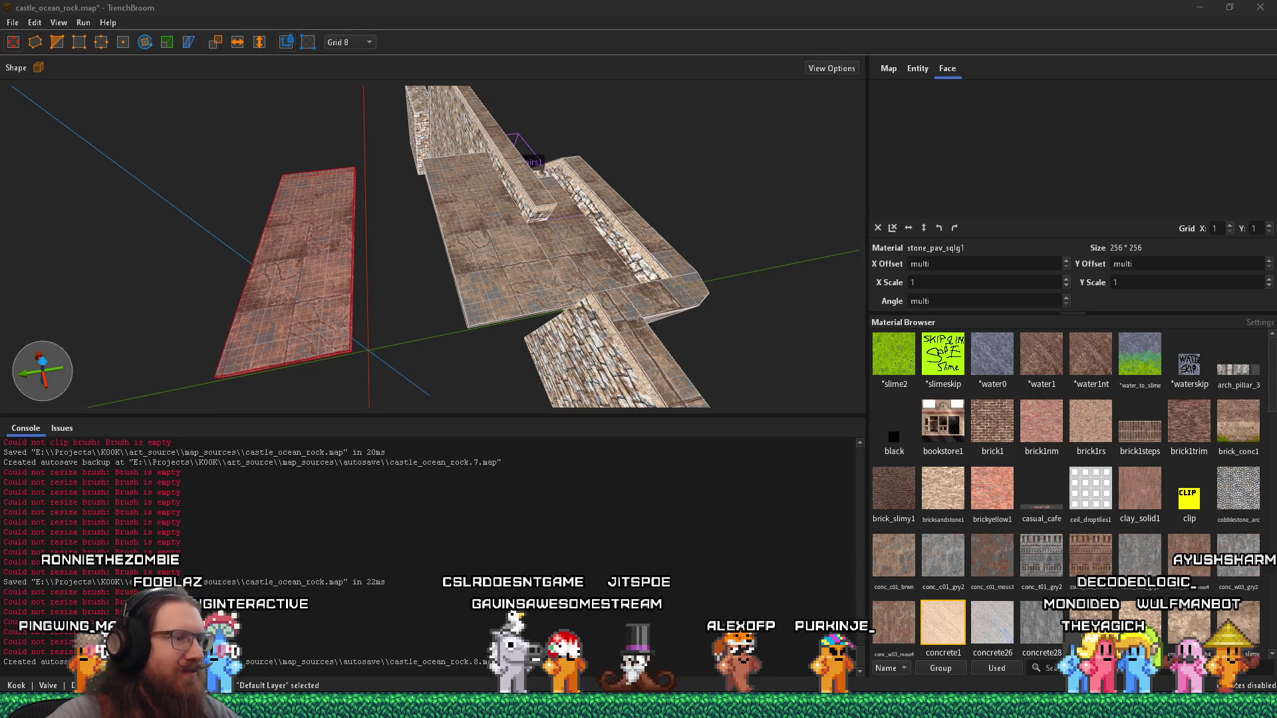
pyautogui.moveTo(289, 706)
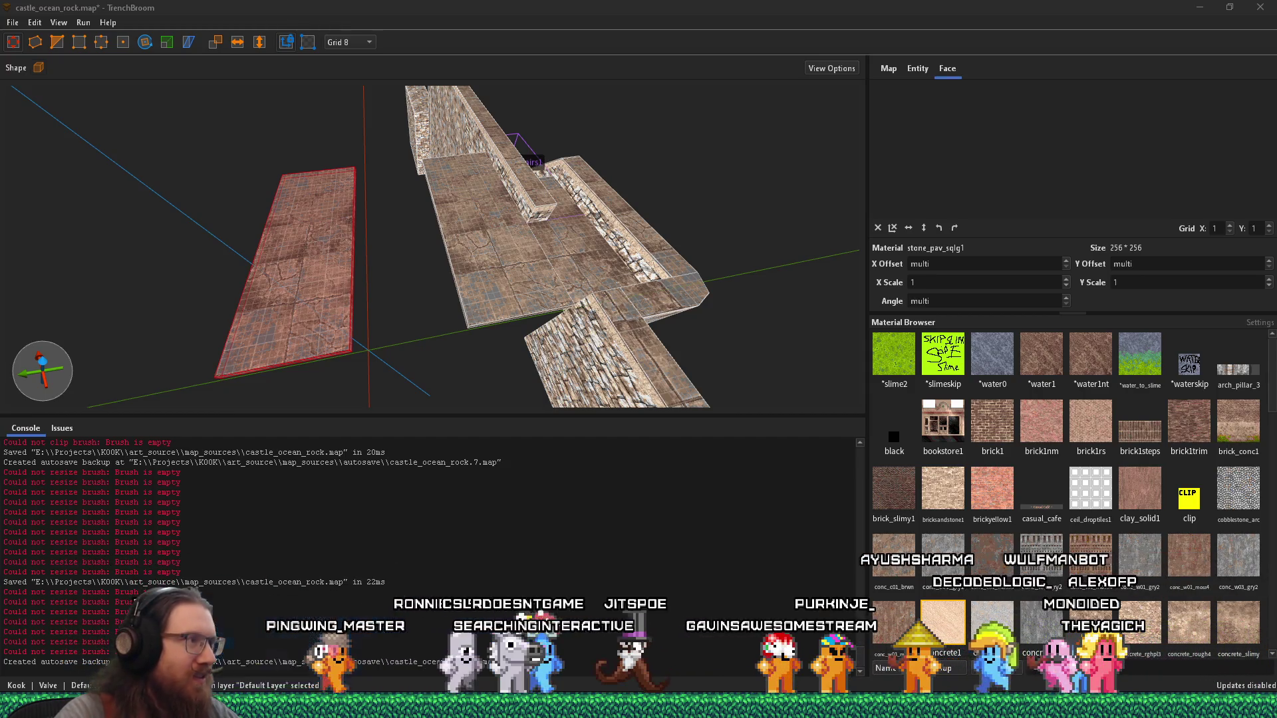
# Step: Rerun rawirc.py in IDLE Shell with F5 so the Twitch bot reconnects, then return to TrenchBroom
pyautogui.hotkey('alt', 'Tab')
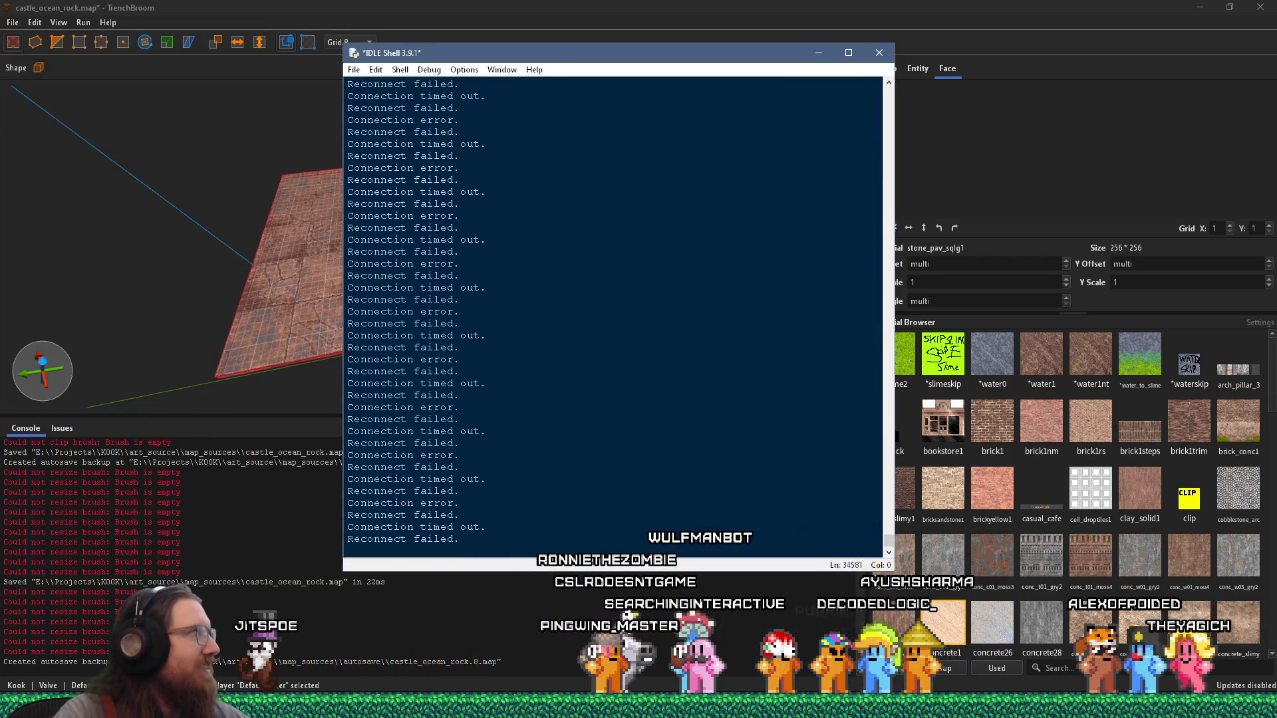
pyautogui.press('F5')
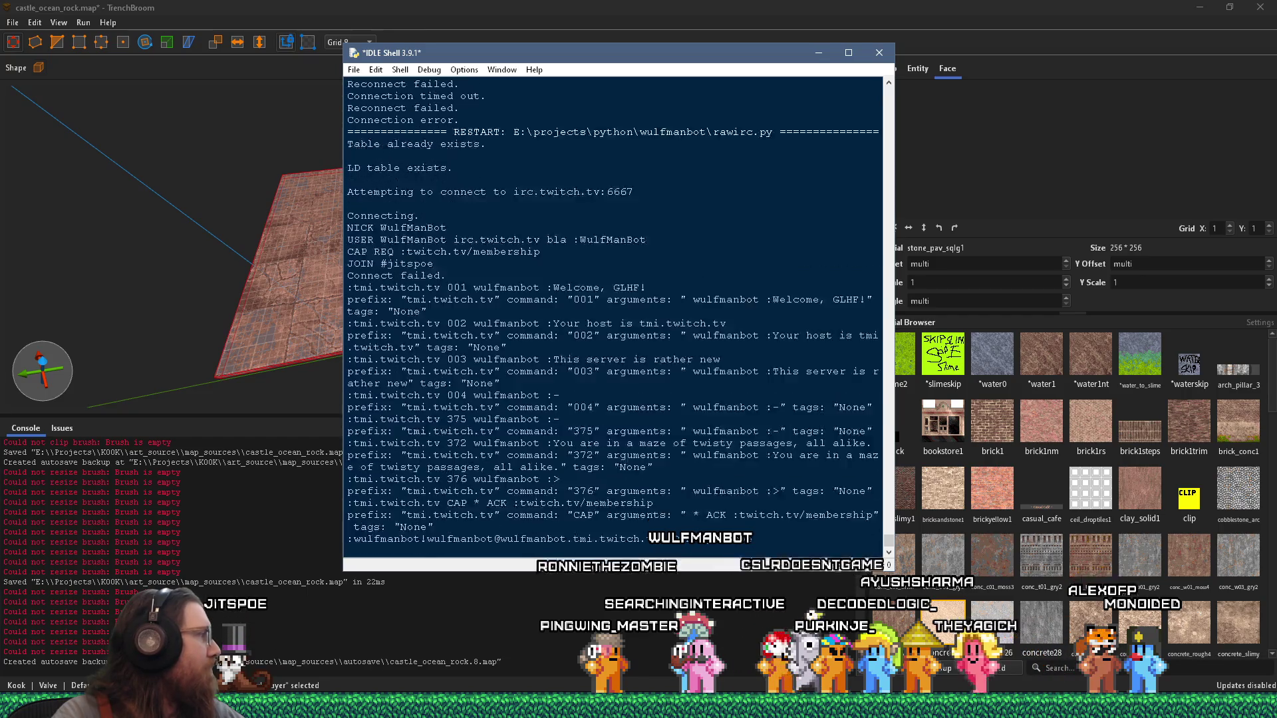
pyautogui.click(601, 5)
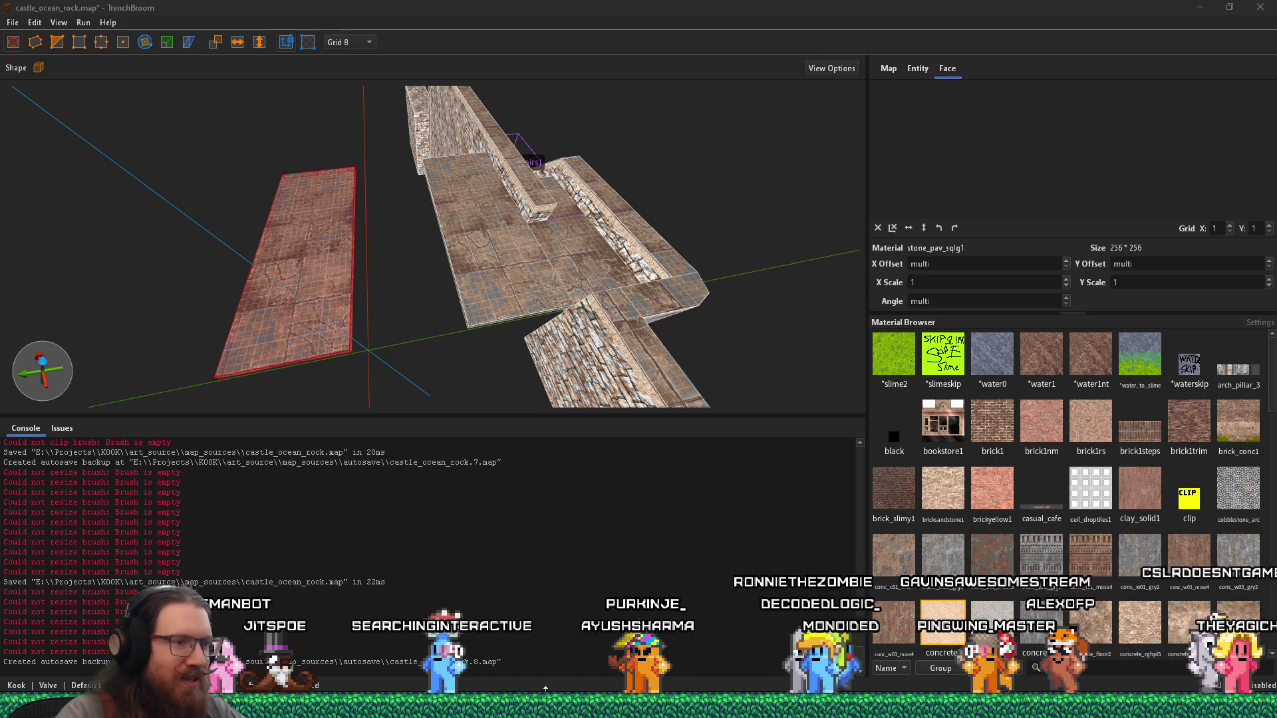
pyautogui.moveTo(974, 712)
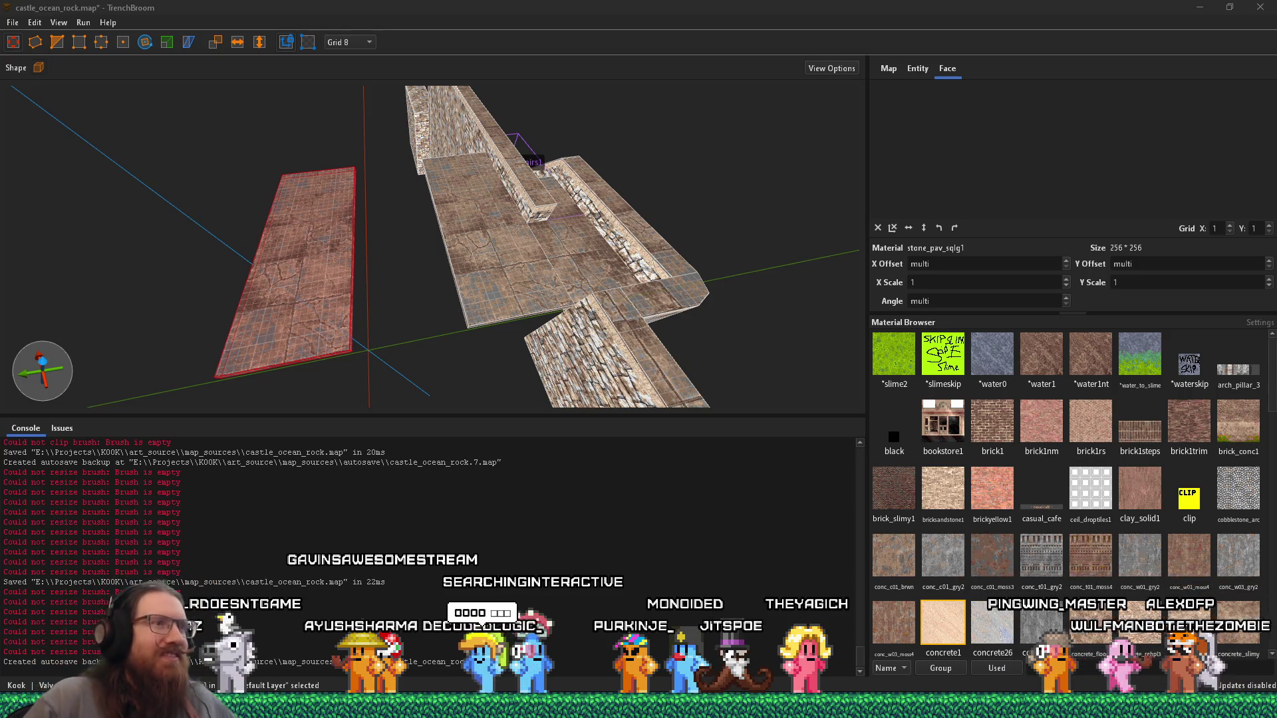
pyautogui.moveTo(502, 255)
pyautogui.mouseDown()
pyautogui.moveTo(357, 147)
pyautogui.moveTo(415, 189)
pyautogui.moveTo(426, 282)
pyautogui.moveTo(475, 321)
pyautogui.mouseUp()
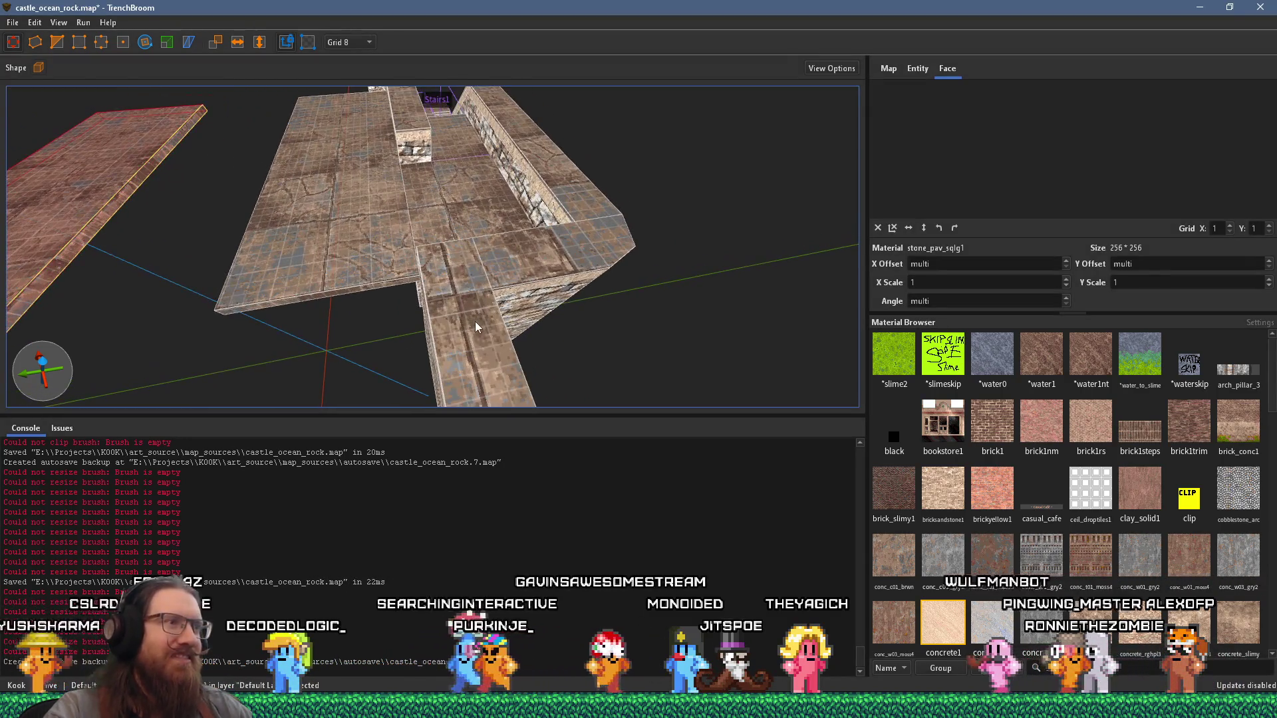
# Step: Select the narrow walkway's top face, then the upper-right wall's top face
pyautogui.keyDown('shift'); pyautogui.click(475, 321); pyautogui.keyUp('shift')
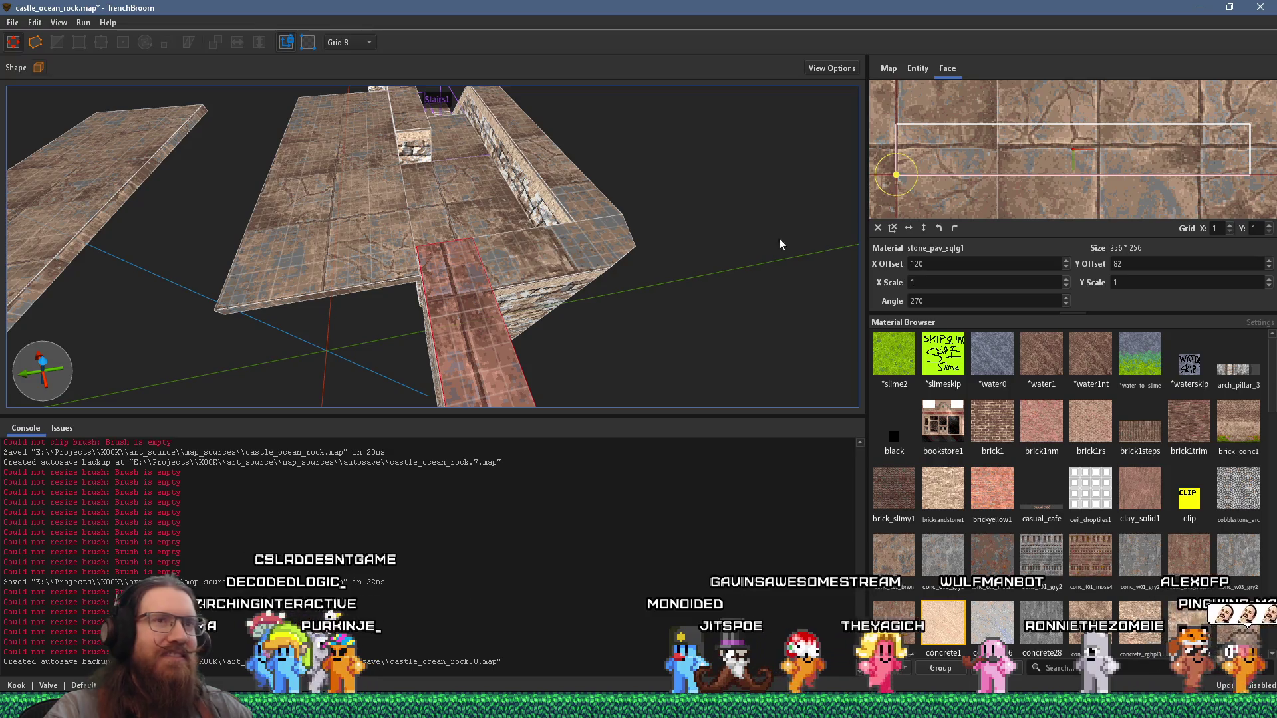
pyautogui.scroll(-4, 954, 264)
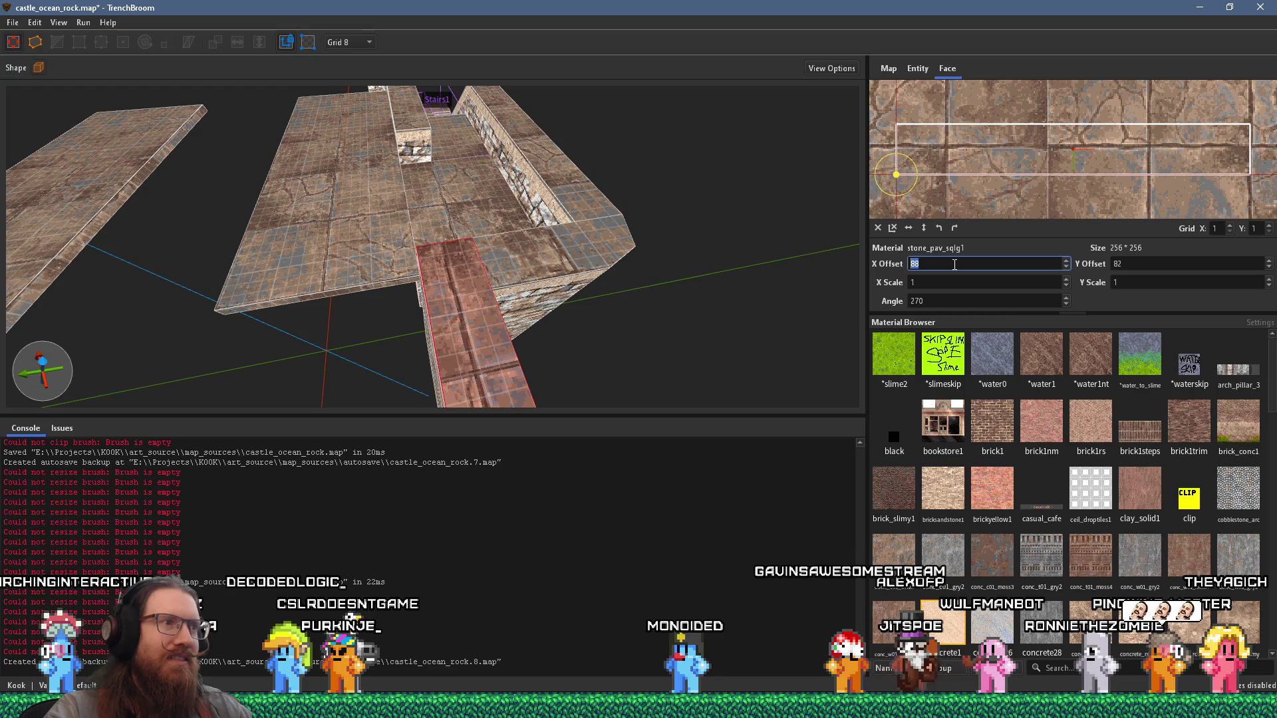
pyautogui.scroll(-3, 953, 264)
pyautogui.scroll(-1, 954, 264)
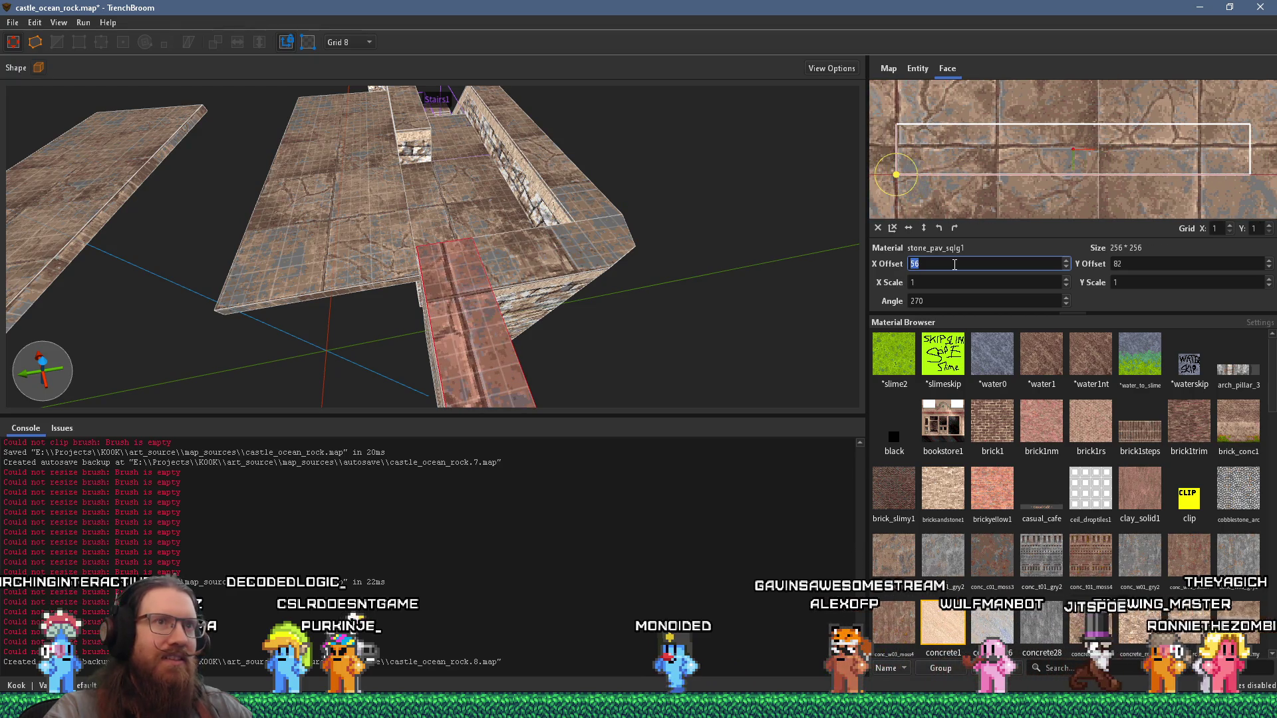
pyautogui.scroll(2, 1127, 265)
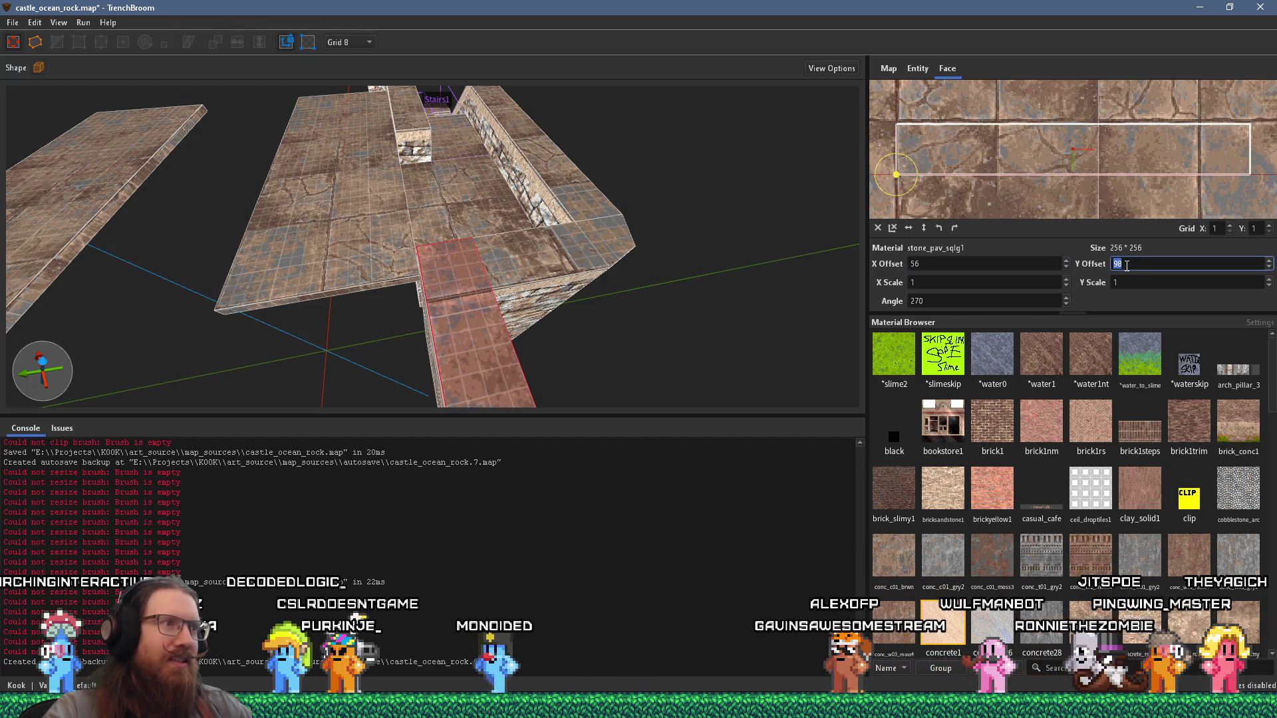
pyautogui.scroll(1, 1127, 264)
pyautogui.scroll(5, 628, 240)
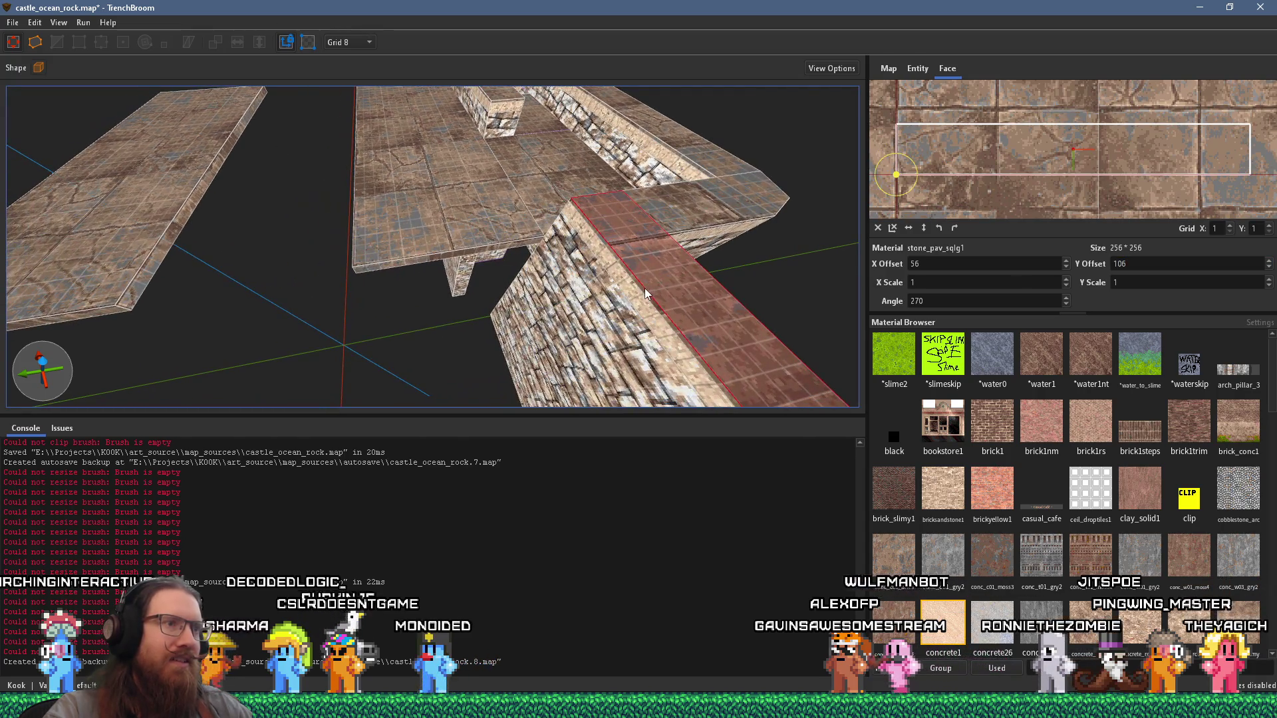
pyautogui.moveTo(643, 290); pyautogui.dragTo(189, 209)
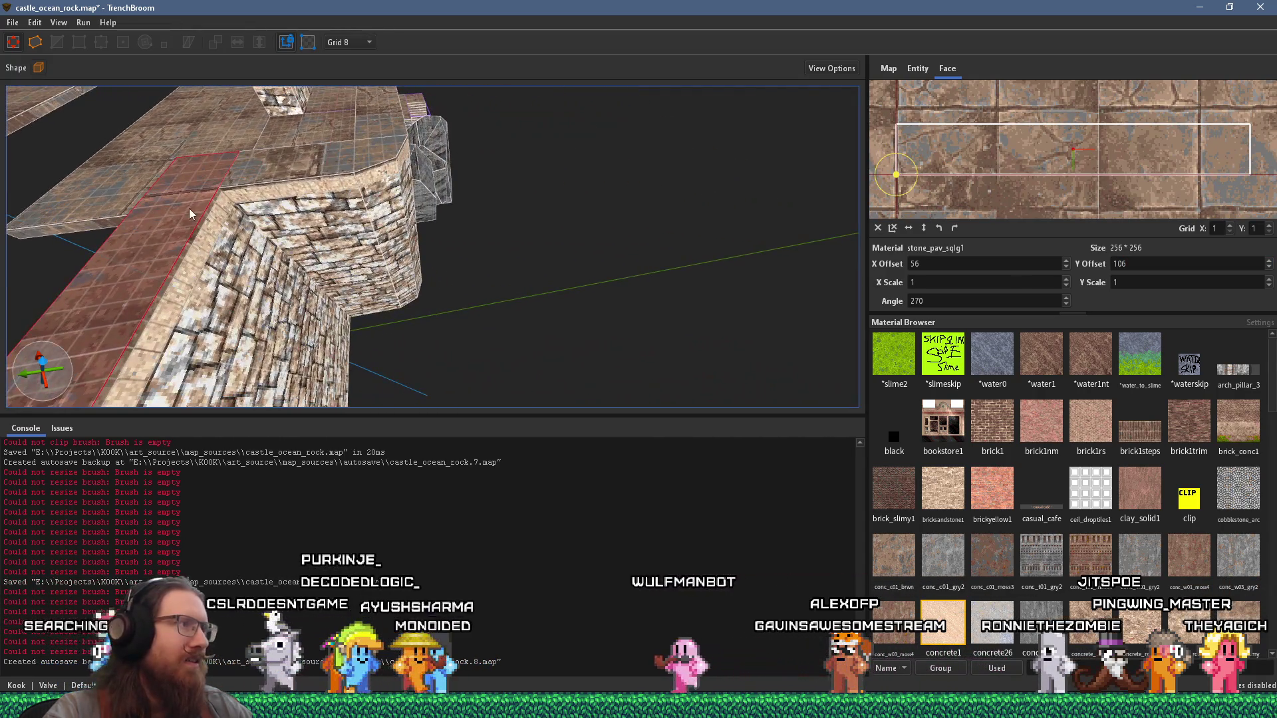
pyautogui.scroll(-3, 301, 262)
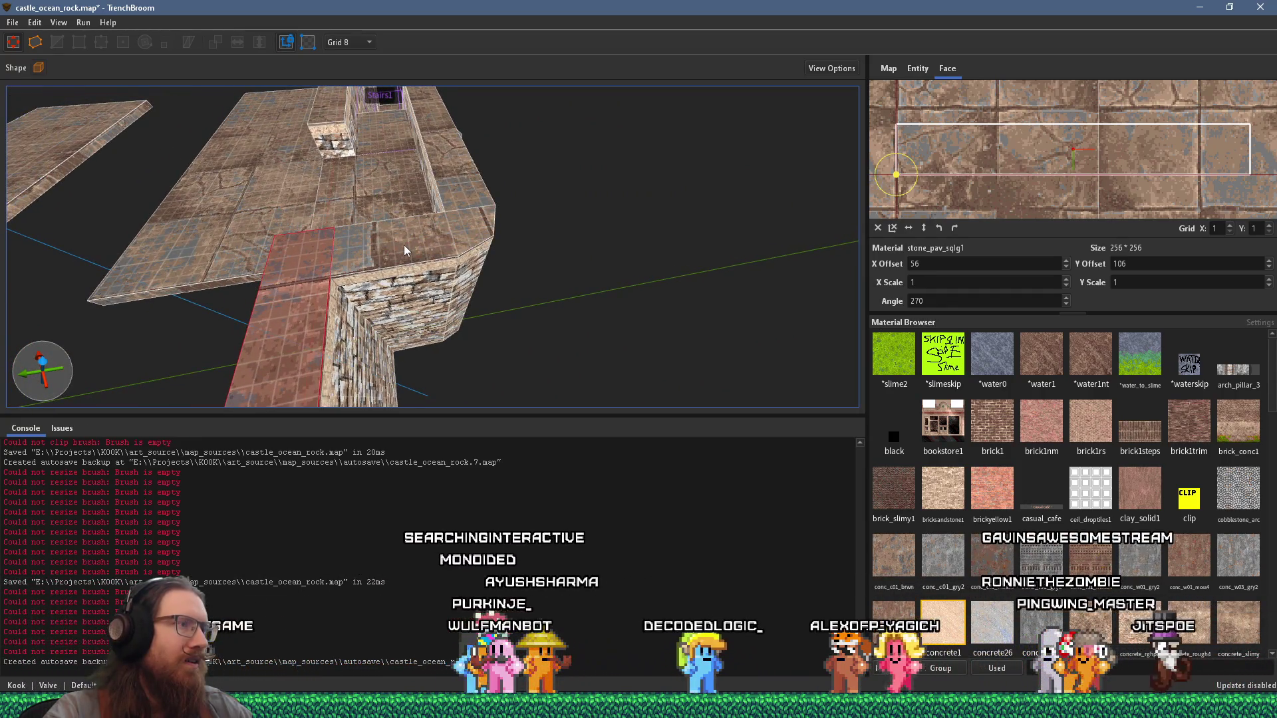
pyautogui.keyDown('shift'); pyautogui.click(470, 198); pyautogui.keyUp('shift')
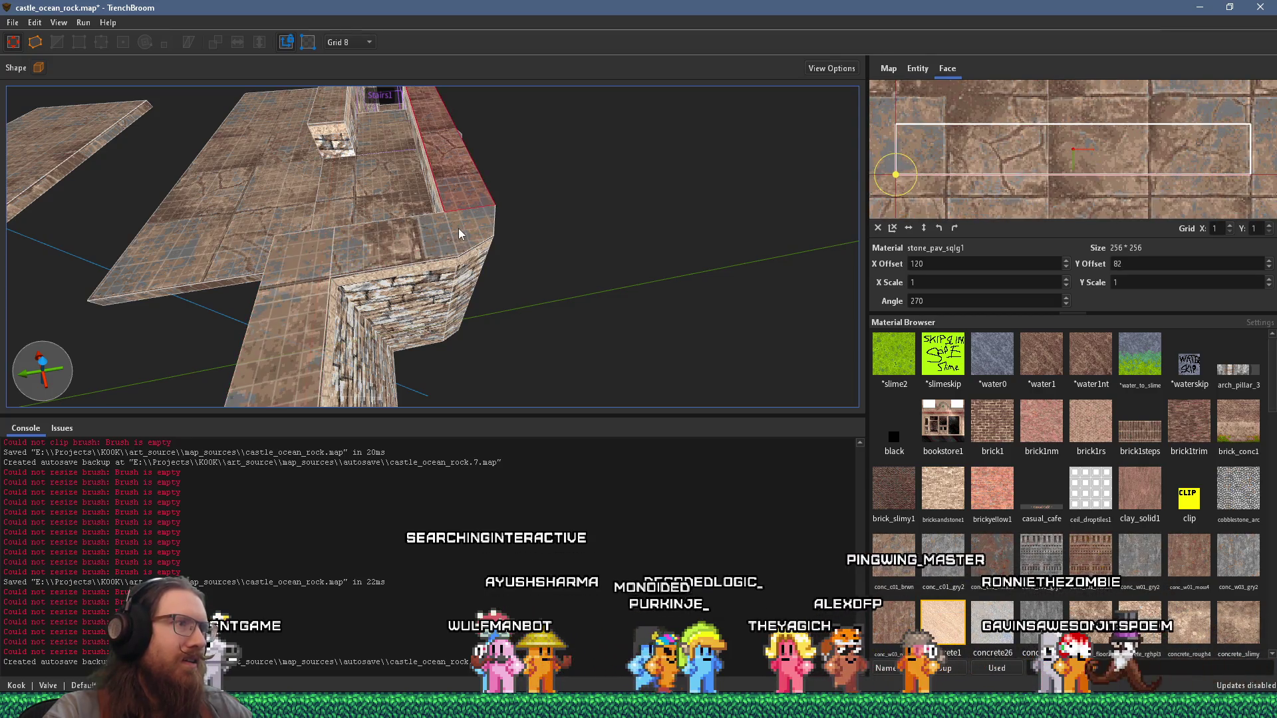
pyautogui.scroll(3, 438, 226)
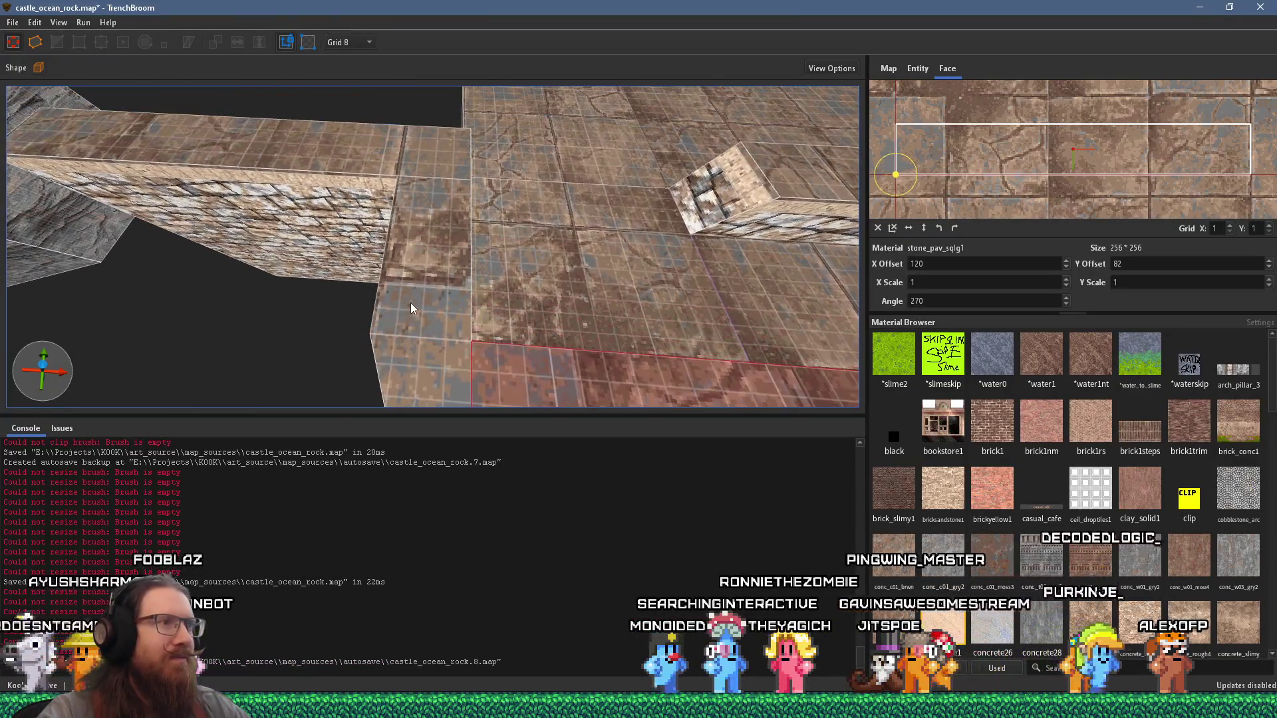
# Step: Shift the floor face's pavement texture to an X offset of 264 so tiles line up
pyautogui.click(451, 218)
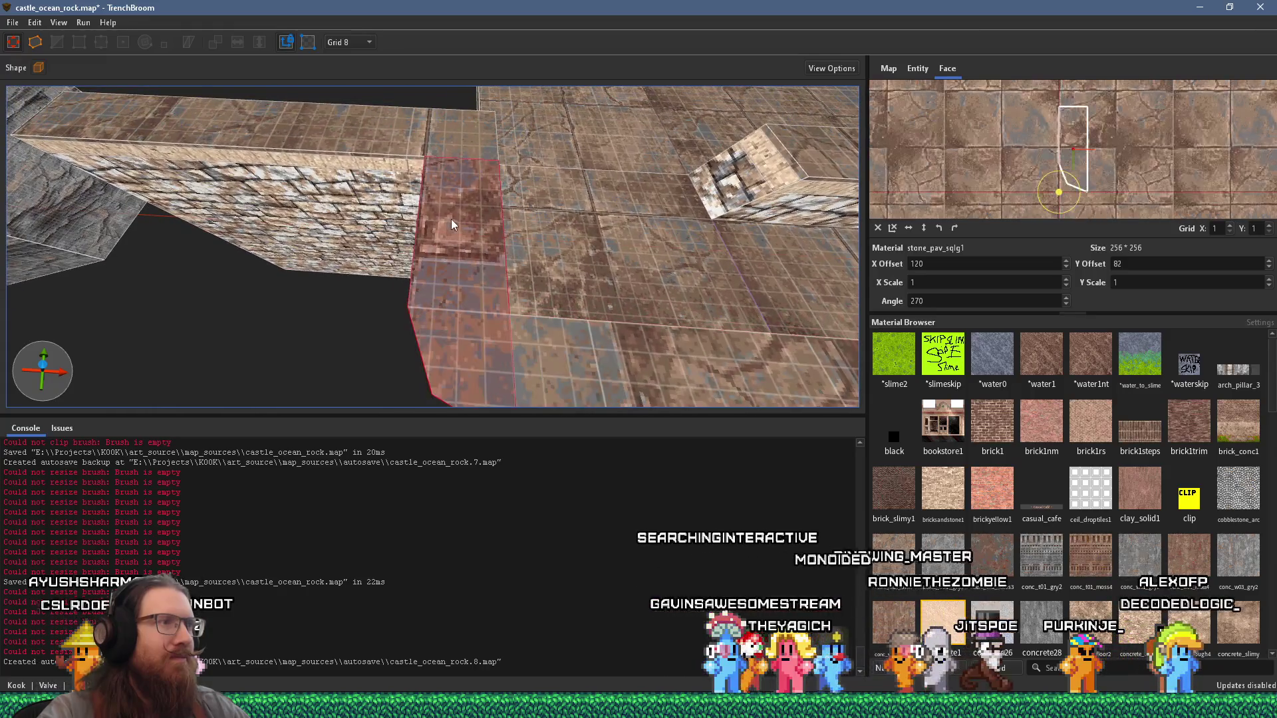
pyautogui.moveTo(1110, 142); pyautogui.dragTo(993, 150)
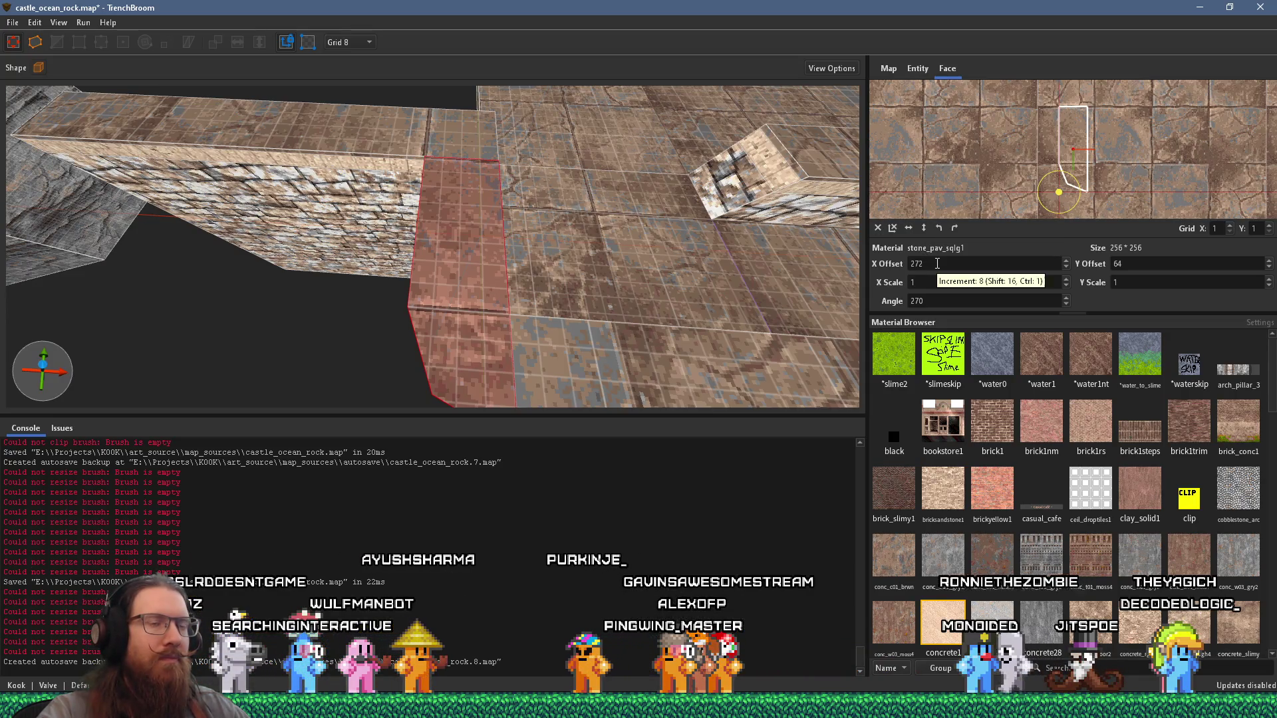
pyautogui.scroll(1, 937, 263)
pyautogui.write('264')
pyautogui.press('Return')
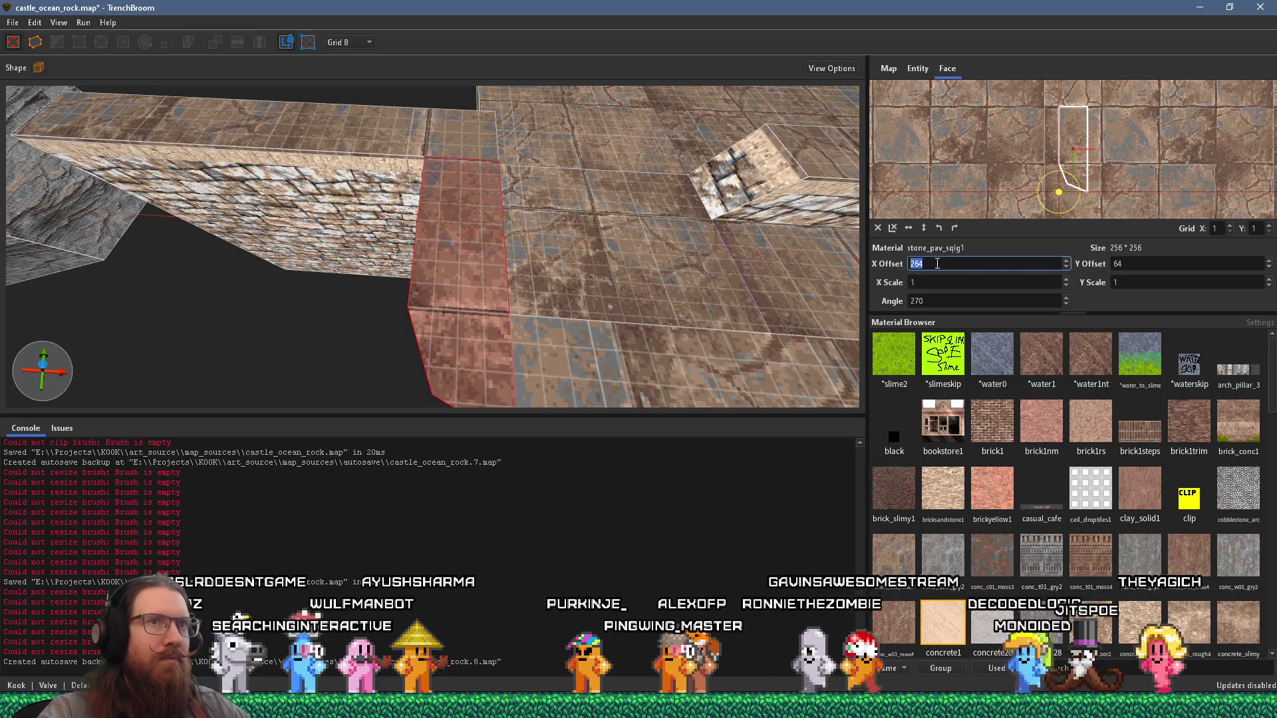
pyautogui.scroll(5, 618, 223)
pyautogui.scroll(-4, 651, 199)
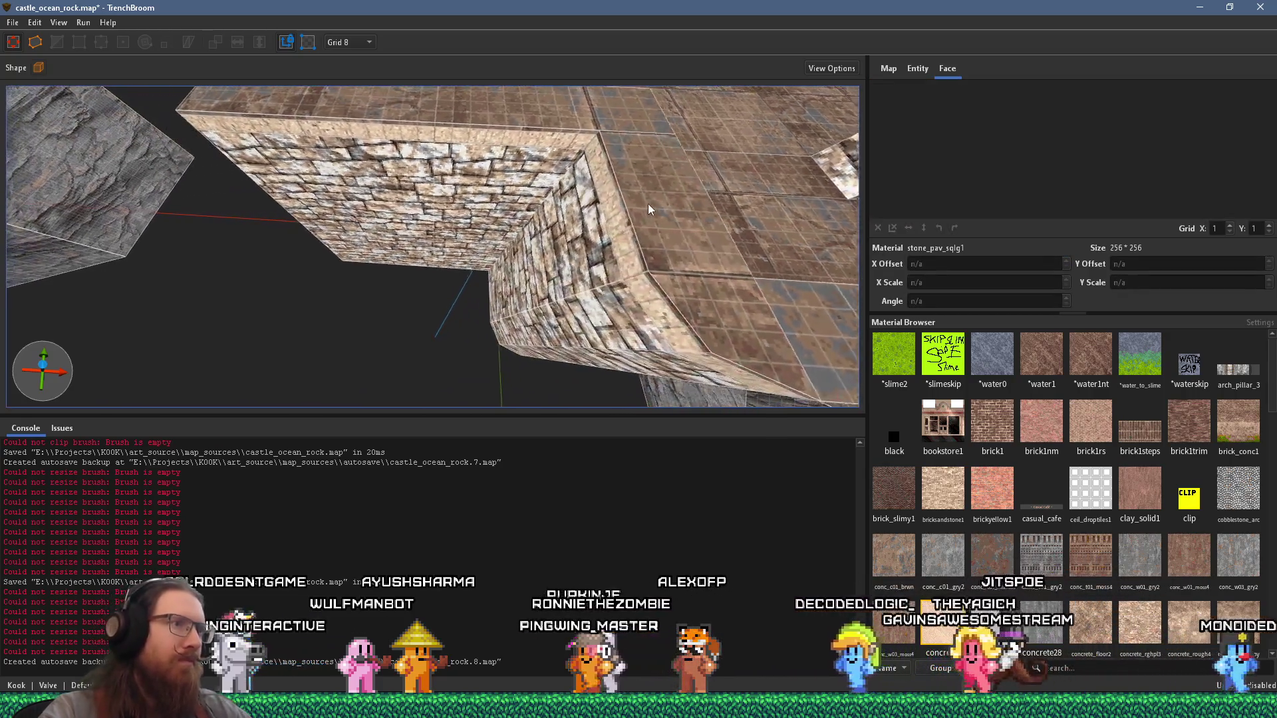
# Step: Check tile alignment on the wall ledge, another floor face and the walkway top
pyautogui.moveTo(656, 219)
pyautogui.mouseDown()
pyautogui.moveTo(572, 204)
pyautogui.moveTo(617, 171)
pyautogui.moveTo(552, 182)
pyautogui.moveTo(621, 134)
pyautogui.mouseUp()
pyautogui.scroll(5, 618, 136)
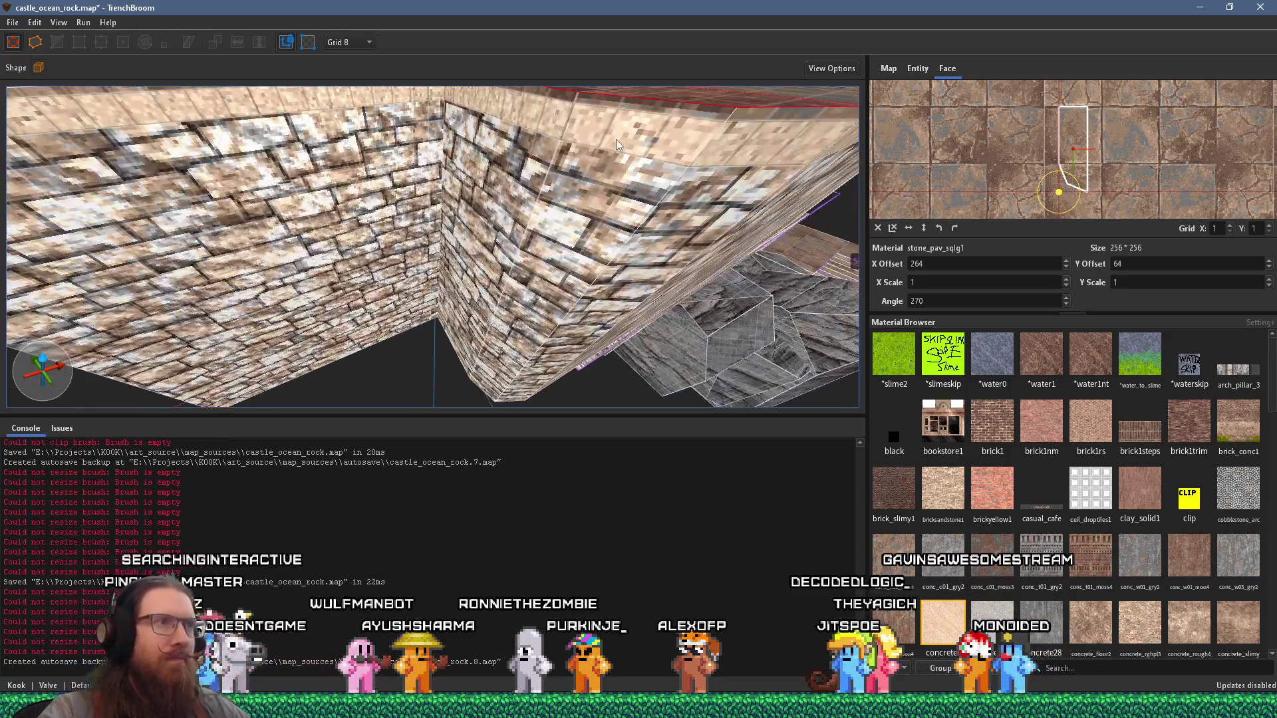
pyautogui.keyDown('shift'); pyautogui.click(568, 94); pyautogui.keyUp('shift')
pyautogui.moveTo(736, 110)
pyautogui.mouseDown()
pyautogui.moveTo(701, 143)
pyautogui.moveTo(520, 149)
pyautogui.moveTo(449, 118)
pyautogui.moveTo(399, 128)
pyautogui.moveTo(342, 220)
pyautogui.moveTo(342, 130)
pyautogui.moveTo(378, 145)
pyautogui.moveTo(405, 188)
pyautogui.mouseUp()
pyautogui.keyDown('shift'); pyautogui.click(450, 125); pyautogui.keyUp('shift')
pyautogui.keyDown('shift'); pyautogui.click(355, 208); pyautogui.keyUp('shift')
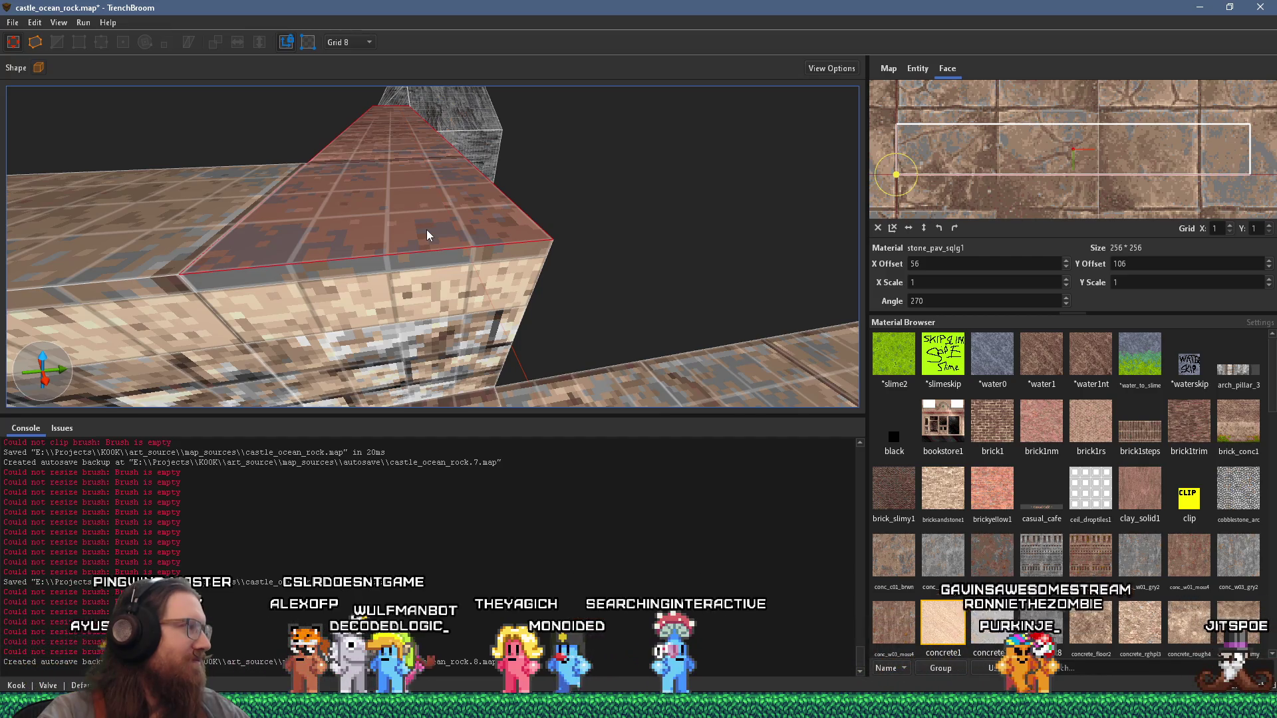
pyautogui.moveTo(540, 248)
pyautogui.mouseDown()
pyautogui.moveTo(405, 263)
pyautogui.moveTo(328, 233)
pyautogui.moveTo(462, 268)
pyautogui.moveTo(369, 290)
pyautogui.moveTo(399, 267)
pyautogui.moveTo(420, 305)
pyautogui.moveTo(425, 269)
pyautogui.moveTo(377, 256)
pyautogui.moveTo(536, 247)
pyautogui.moveTo(453, 253)
pyautogui.moveTo(553, 139)
pyautogui.moveTo(545, 278)
pyautogui.mouseUp()
# Step: Switch to PureRef and zoom into the ocean pier reference photo
pyautogui.hotkey('alt', 'Tab')
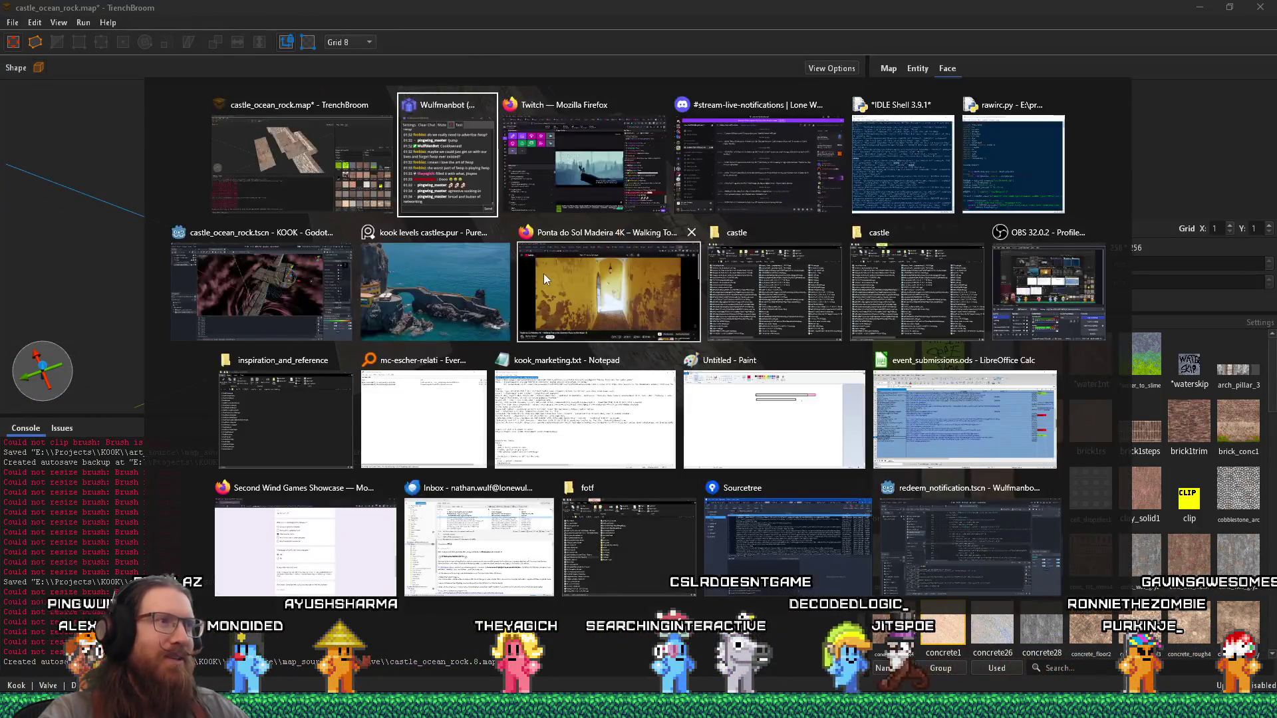
pyautogui.click(425, 303)
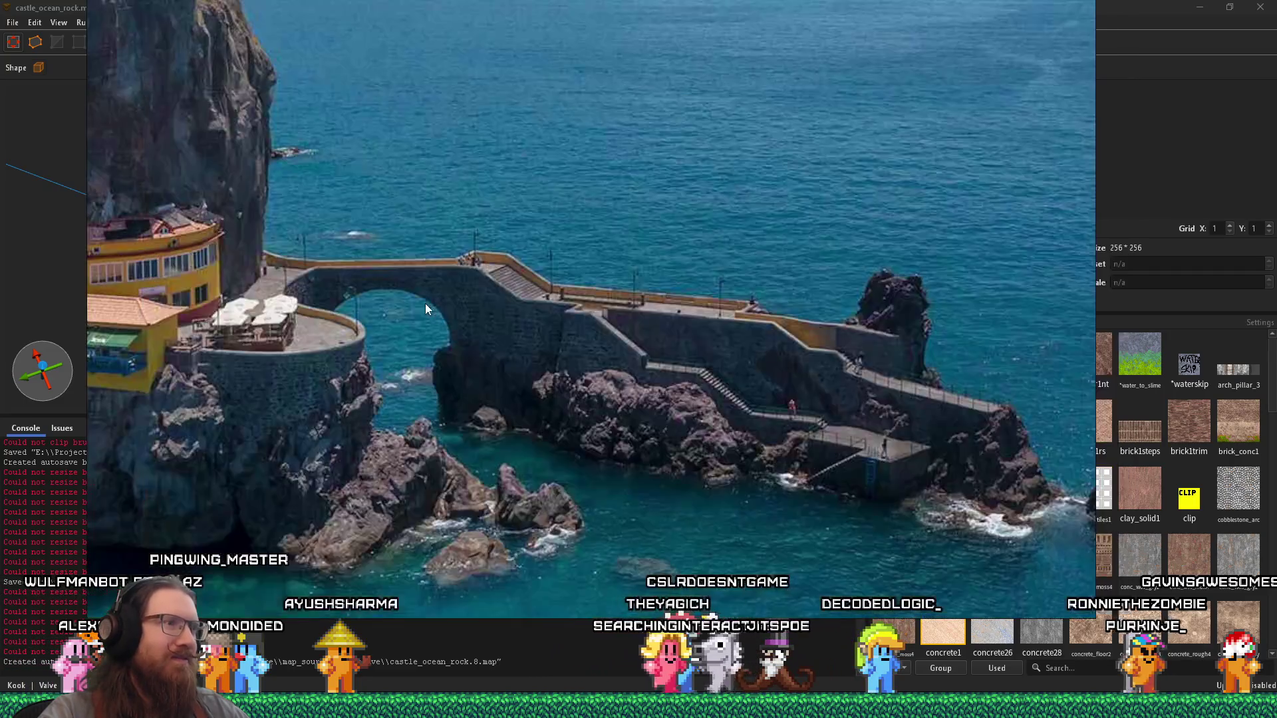
pyautogui.scroll(8, 534, 379)
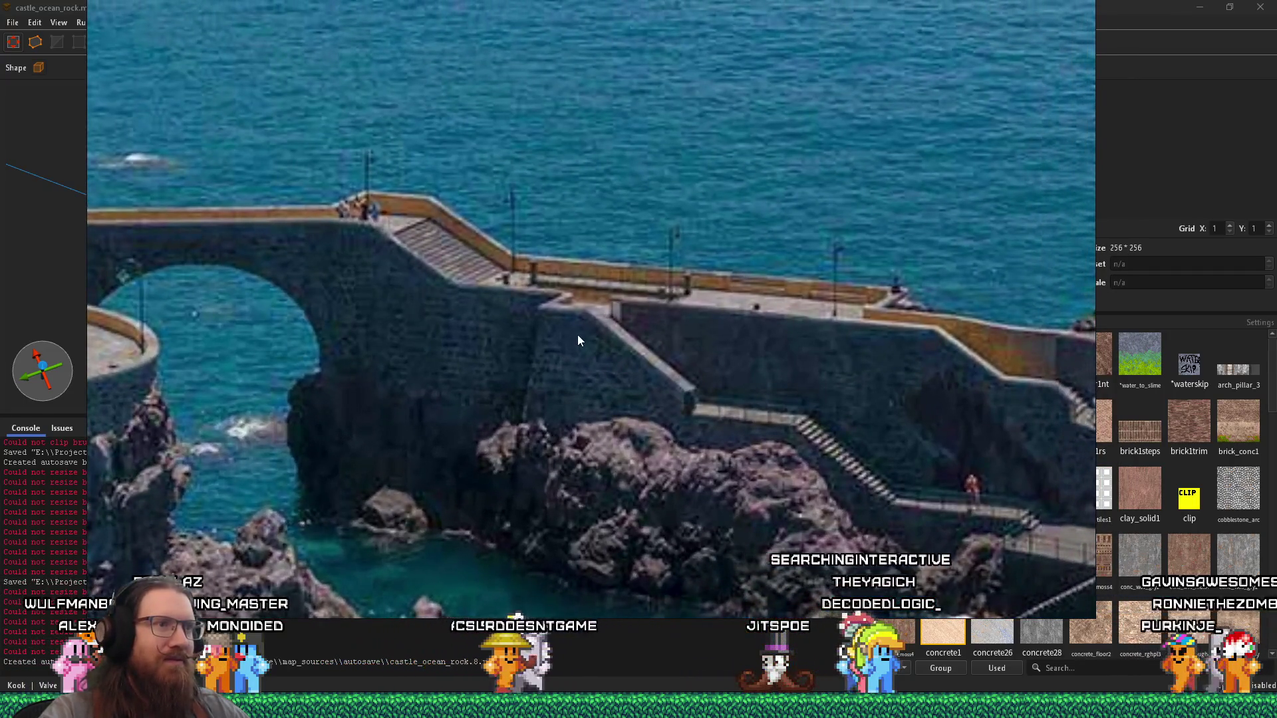